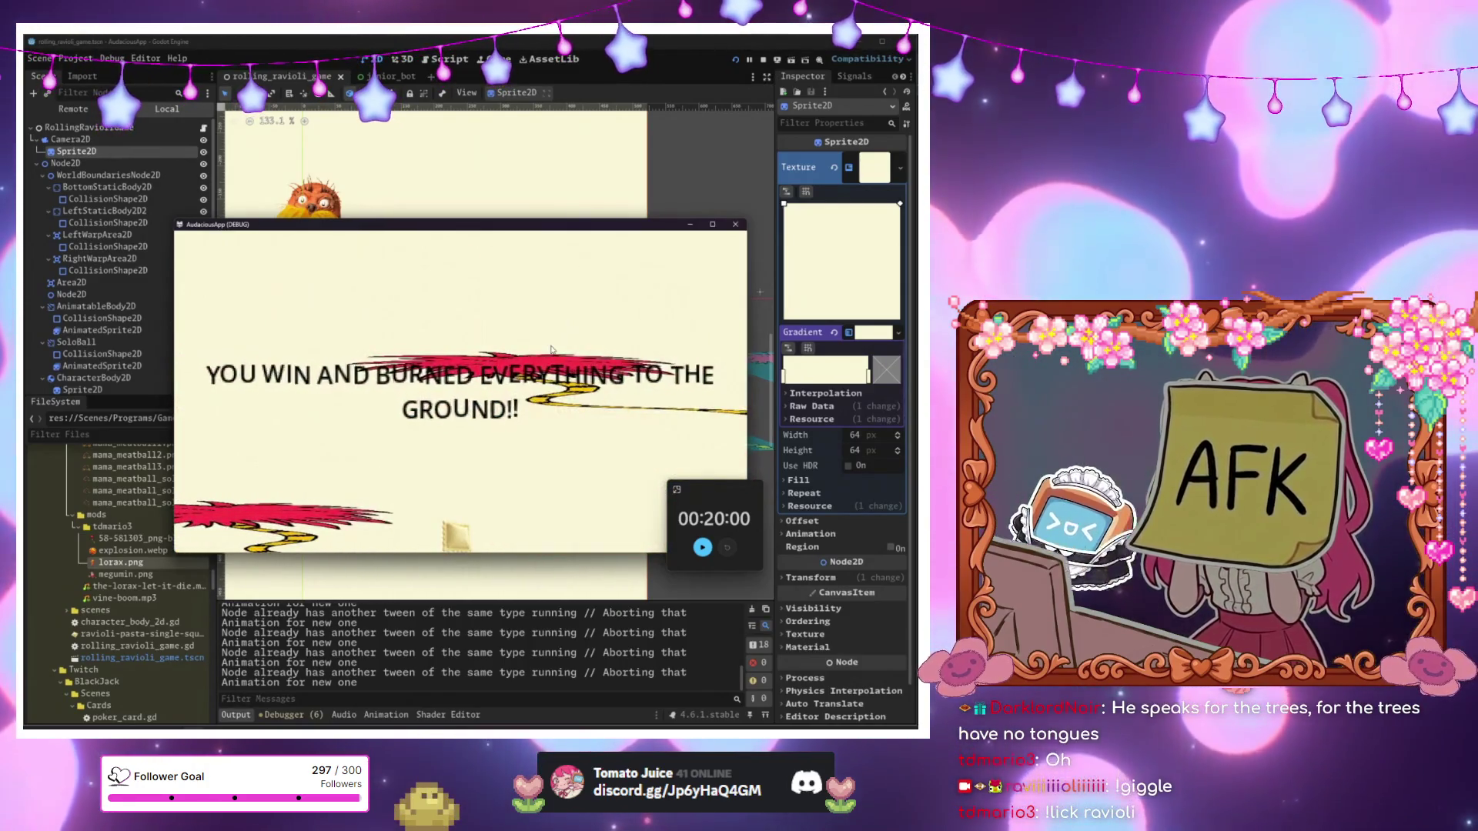
Close the running game and pan the level to bring the tree cards into view.
left_click(734, 226)
left_click(244, 312)
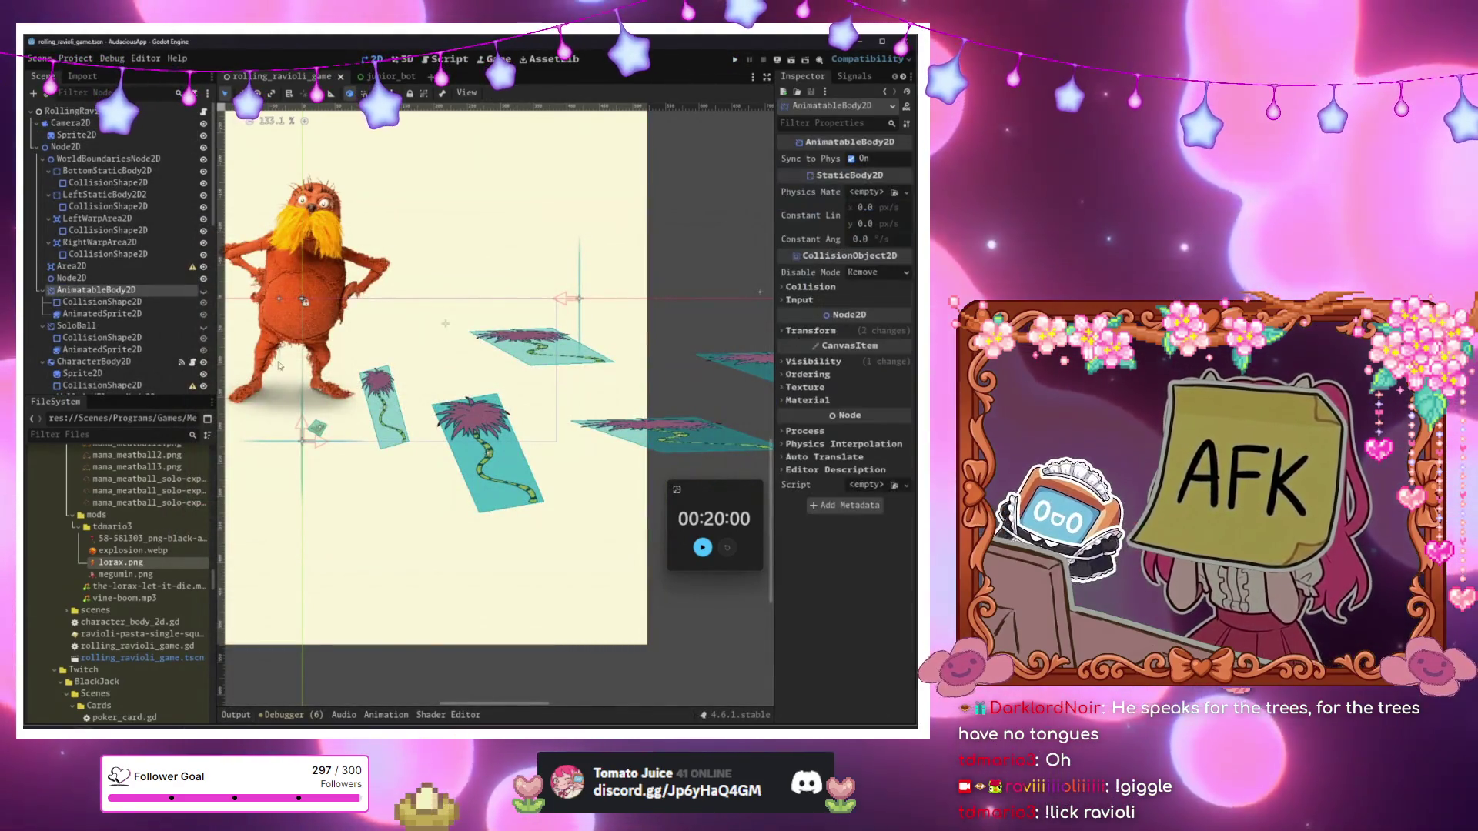
scroll(450, 409, "down", 4)
scroll(435, 297, "up", 8)
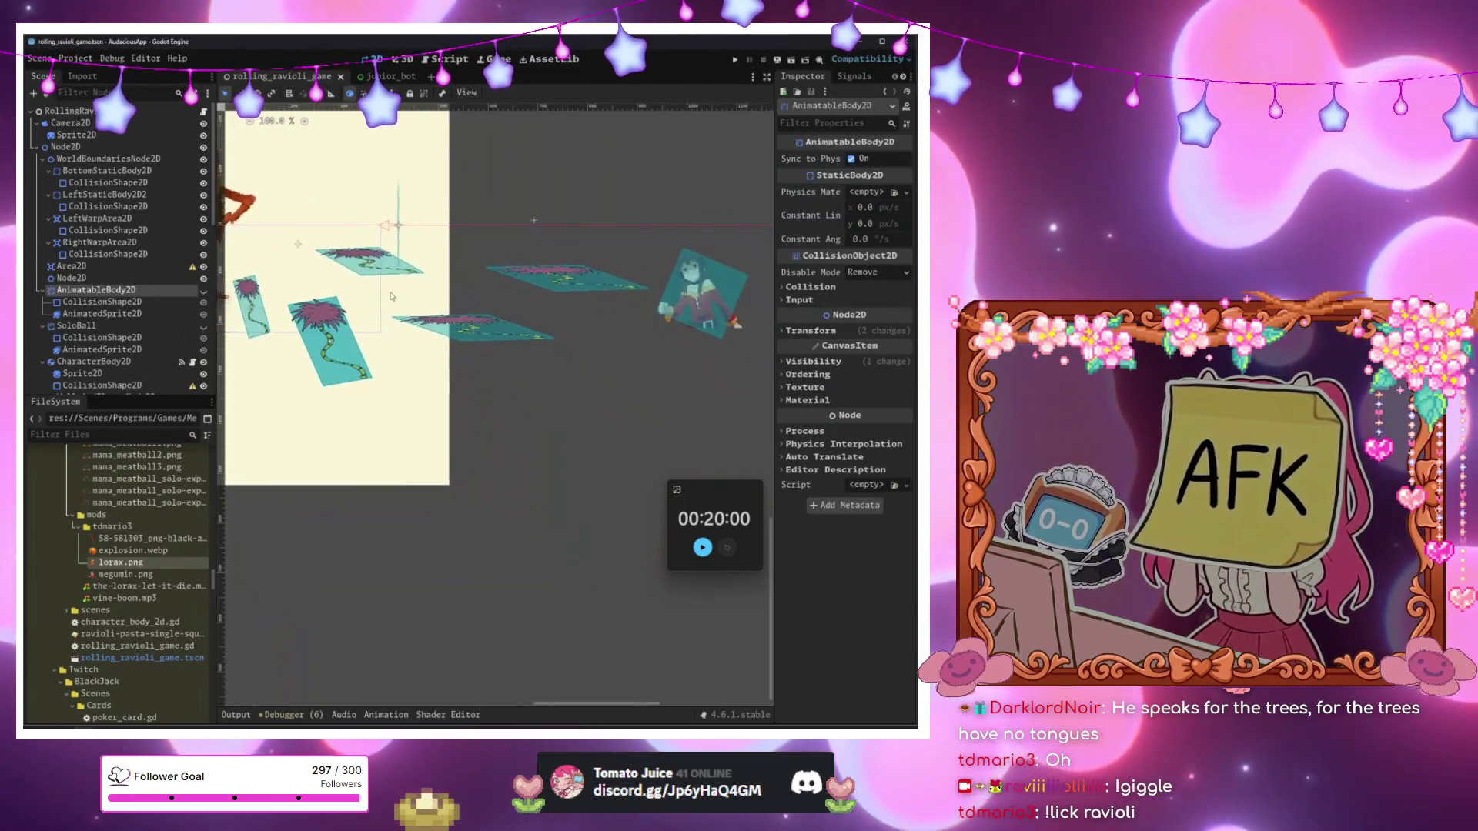
left_click_drag(434, 296, 609, 288)
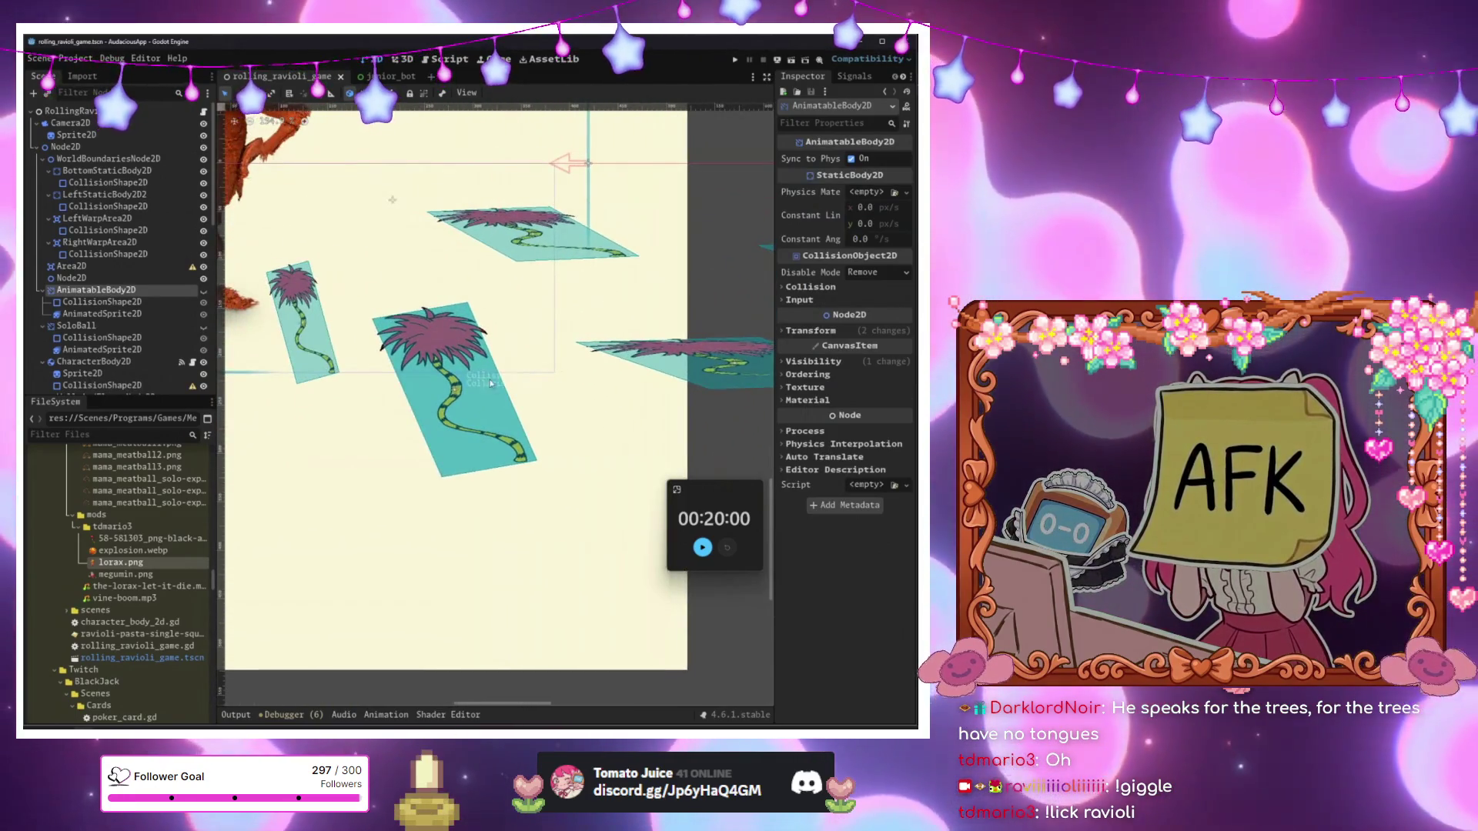
scroll(501, 376, "down", 5)
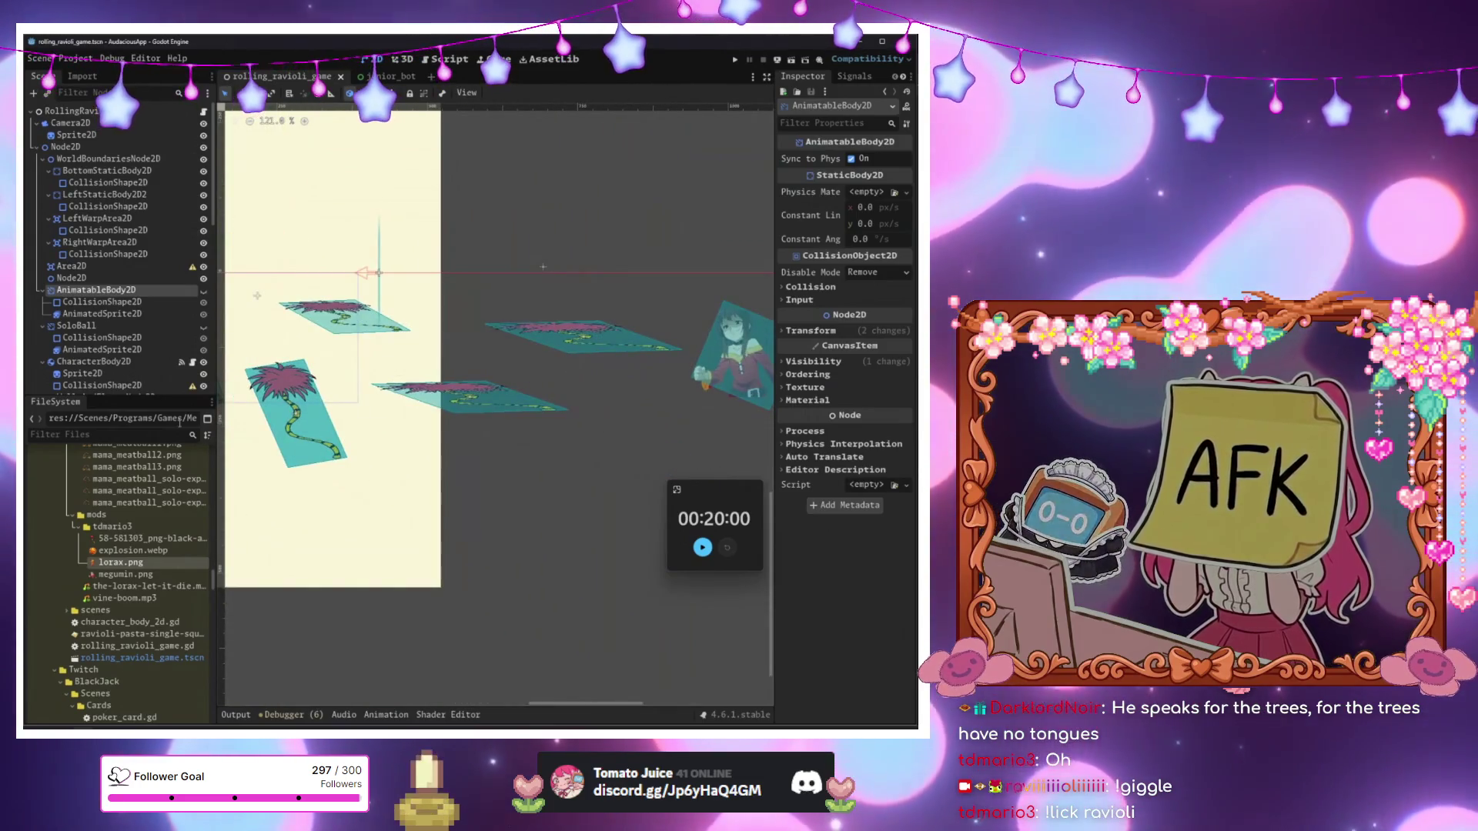
Delete the TreeArea2D2 tree node and its children from the Scene dock.
left_click(125, 338)
scroll(118, 316, "down", 3)
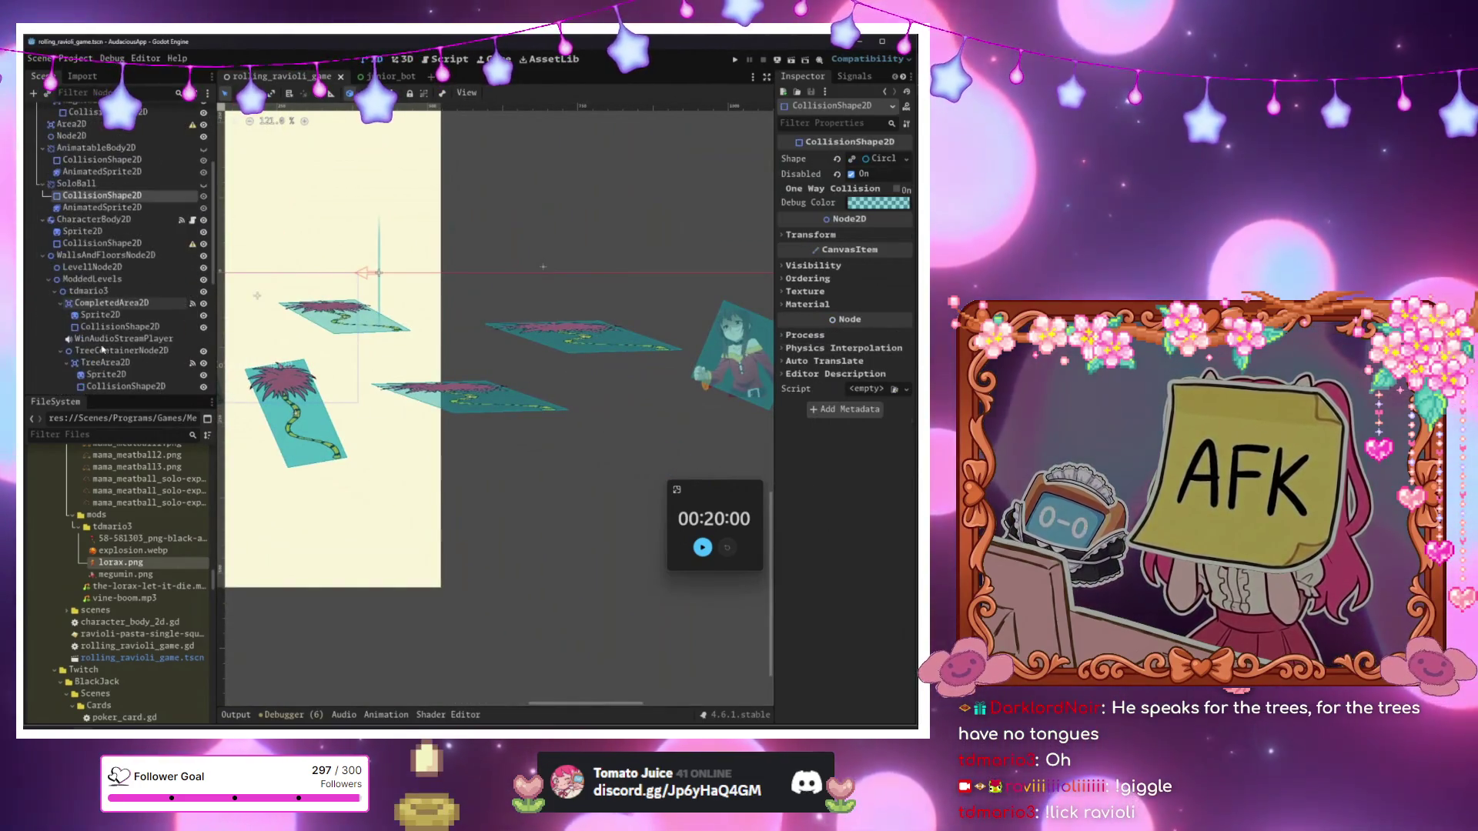
left_click(121, 351)
left_click_drag(288, 382, 467, 382)
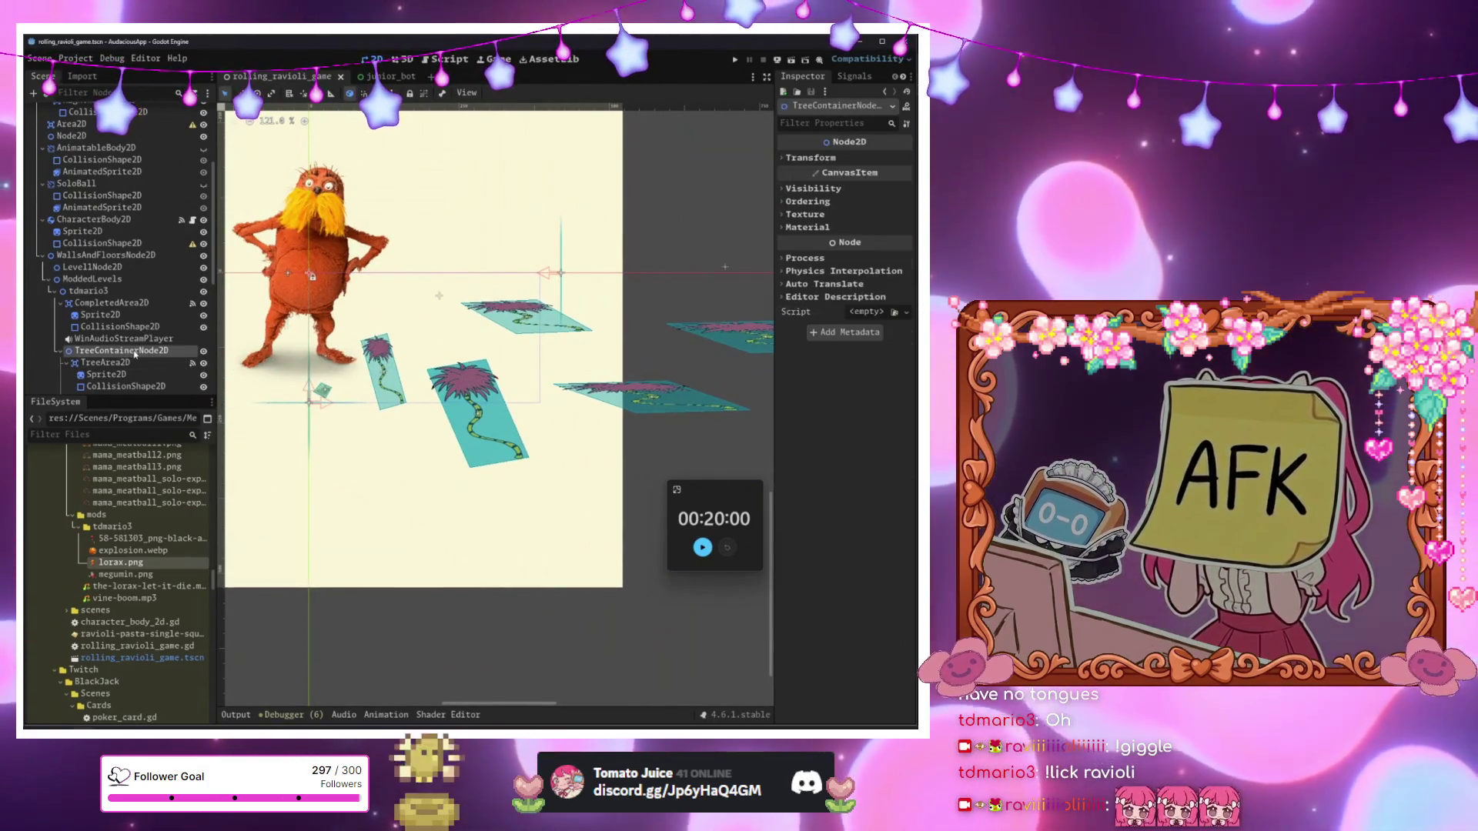
scroll(124, 323, "down", 3)
left_click(106, 268)
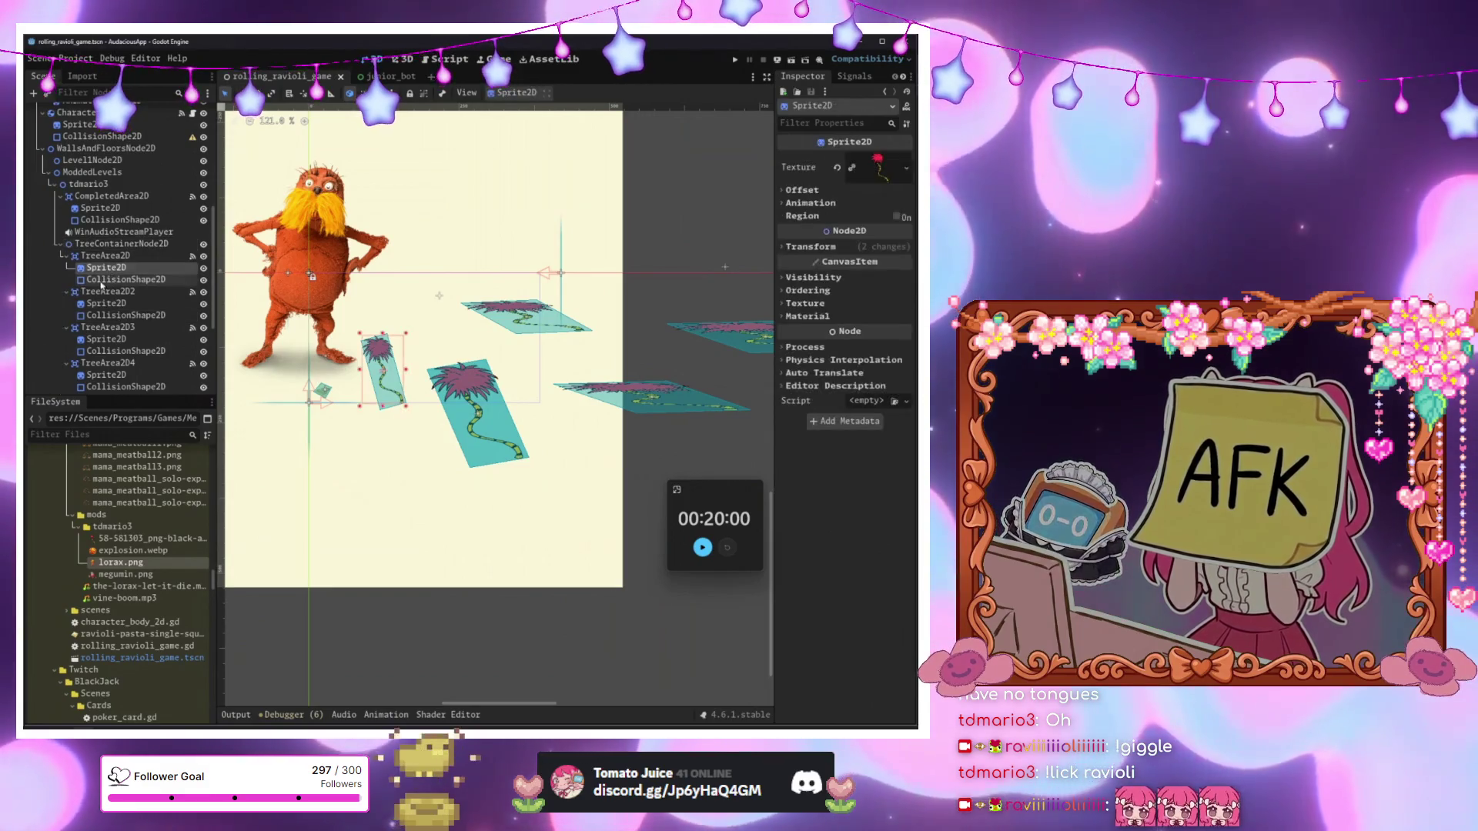
left_click(107, 292)
key("Delete")
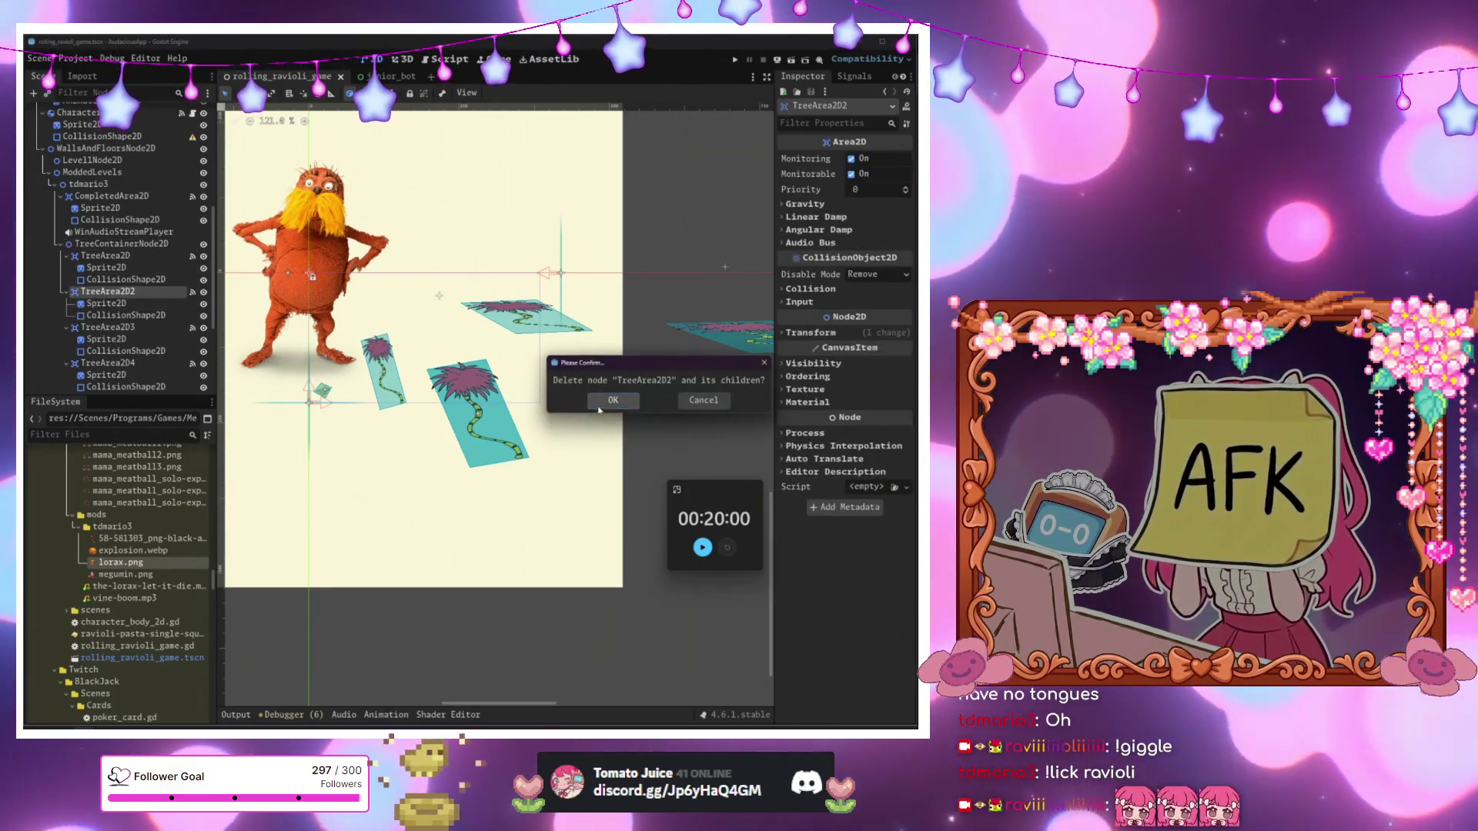
left_click(601, 406)
left_click(166, 334)
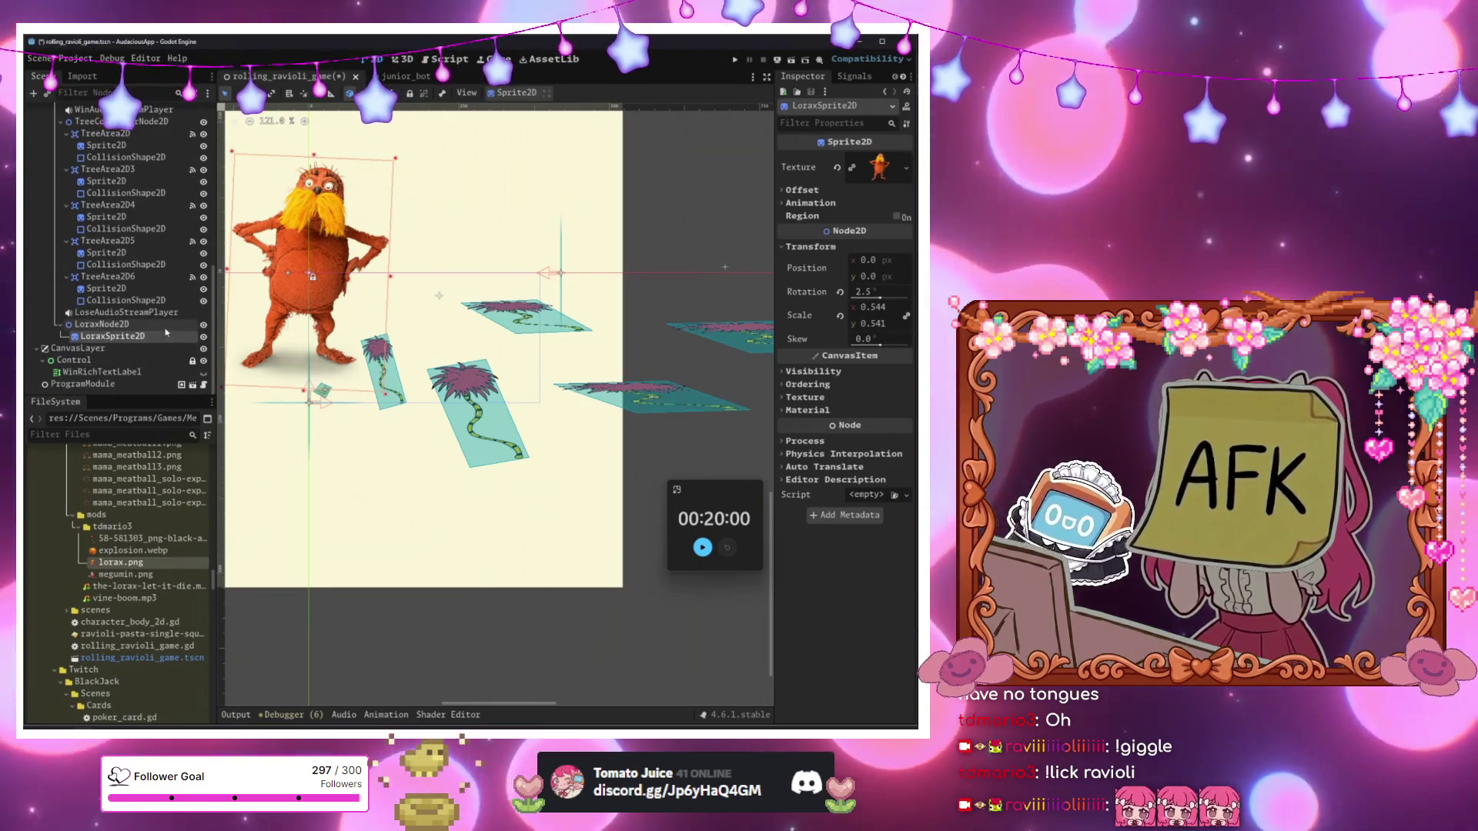
Stretch the Lorax sprite with its canvas handles, undoing the downward move.
mouse_move(391, 306)
left_mouse_down()
mouse_move(399, 233)
mouse_move(374, 235)
mouse_move(353, 299)
mouse_move(325, 318)
mouse_move(339, 318)
mouse_move(325, 302)
left_mouse_up()
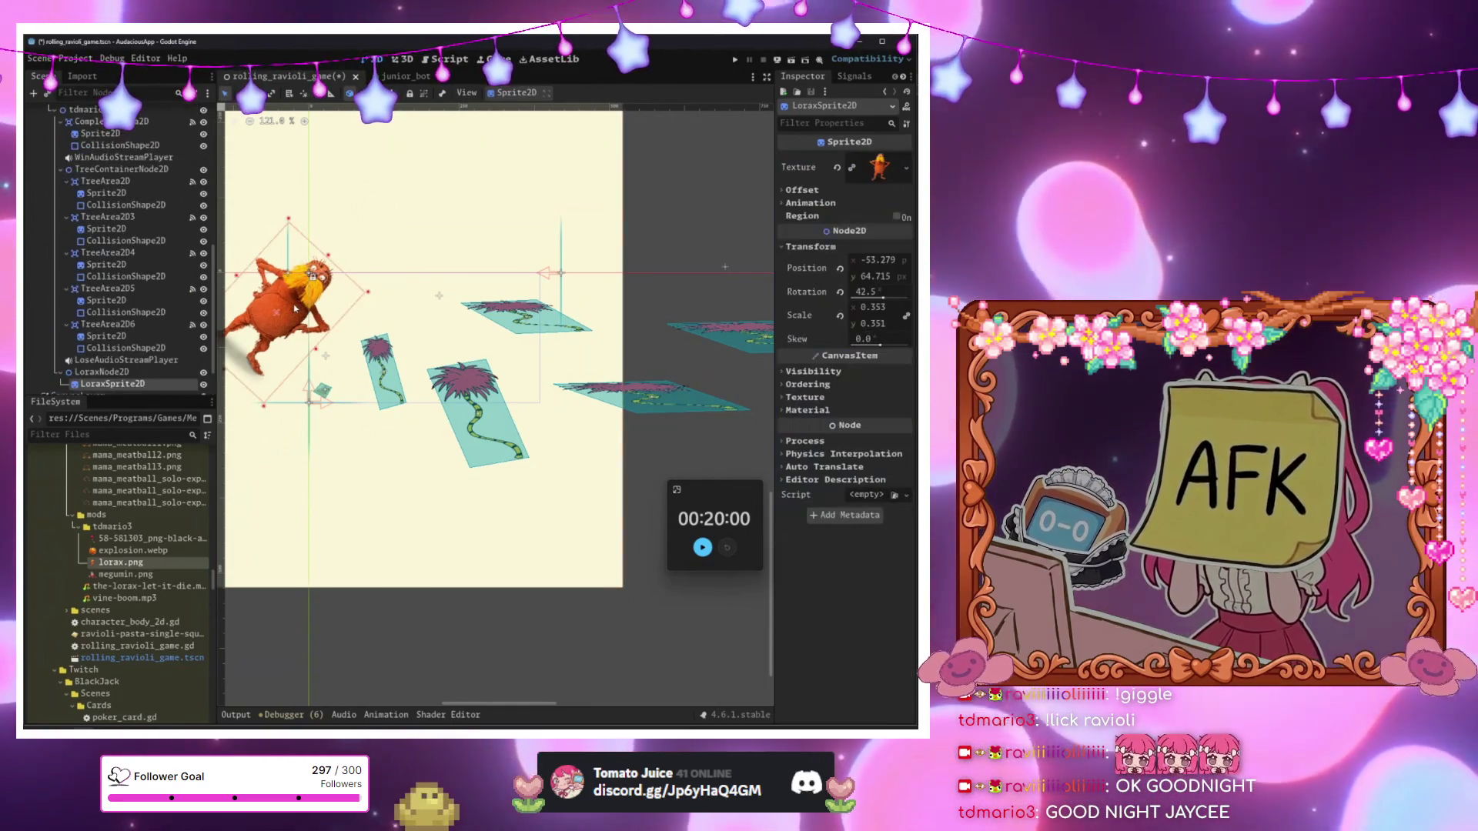
left_click_drag(269, 323, 264, 365)
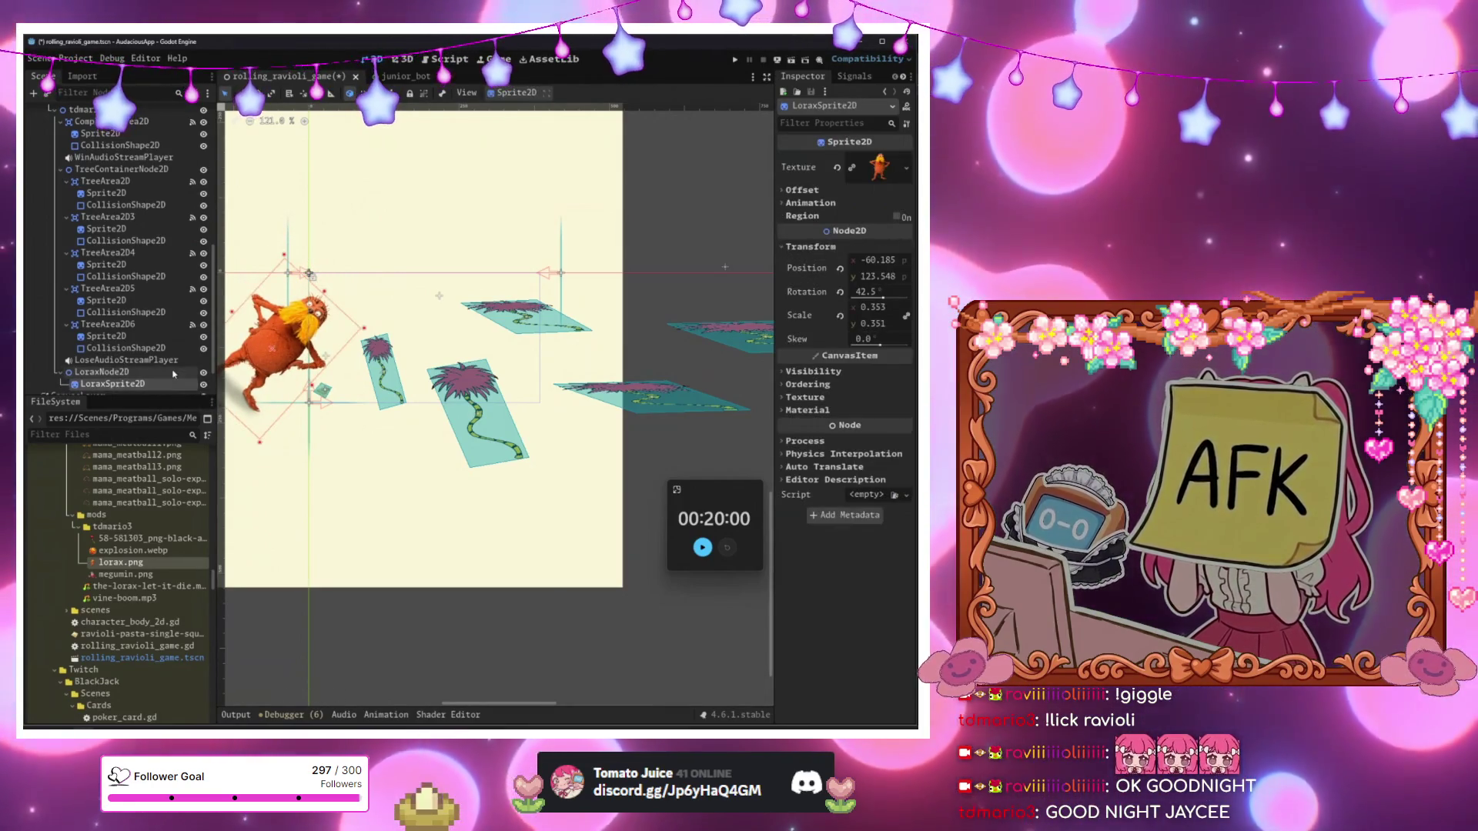
left_click(154, 374)
key("ctrl+z")
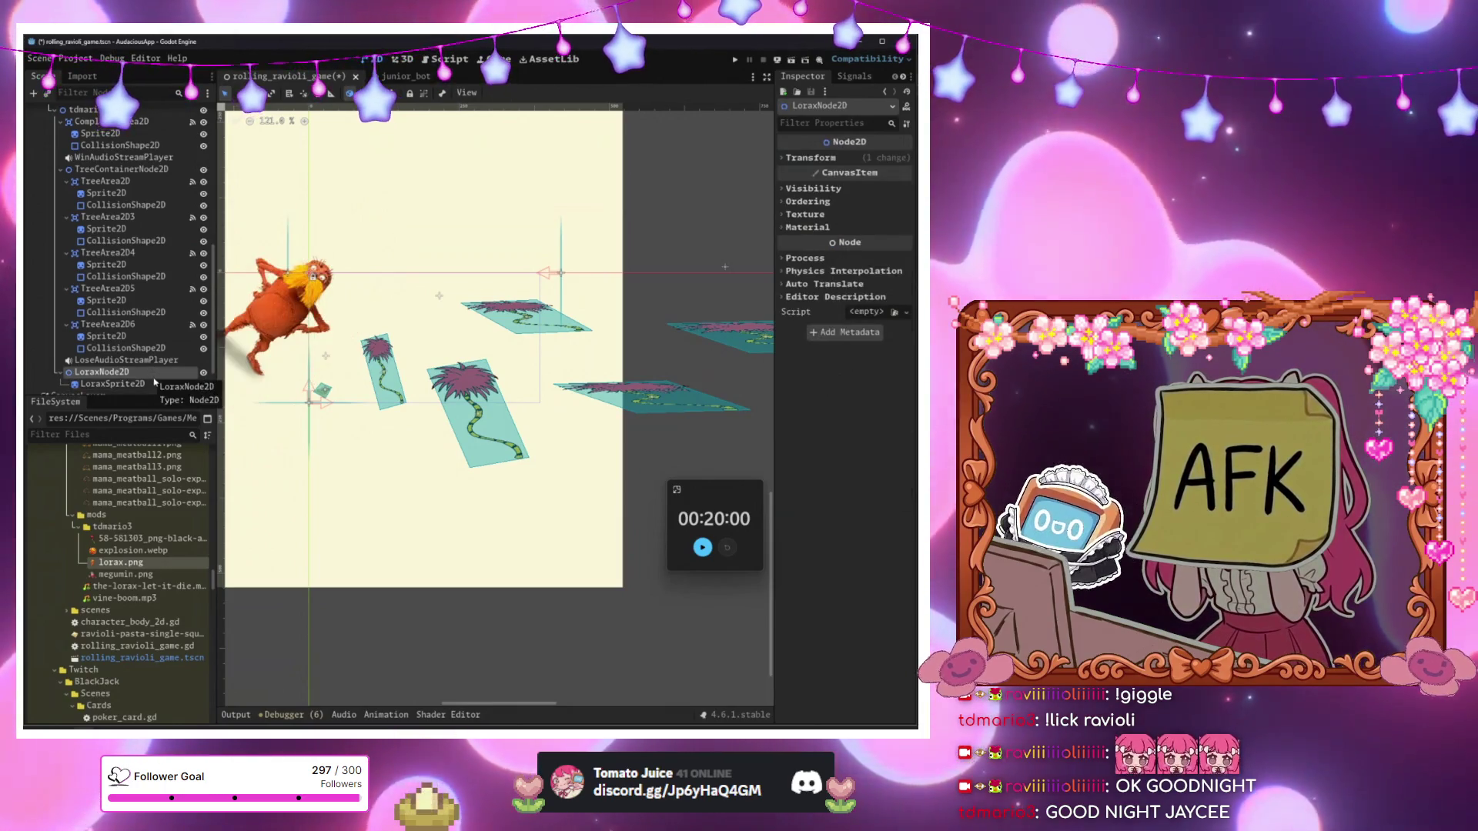
left_click(143, 383)
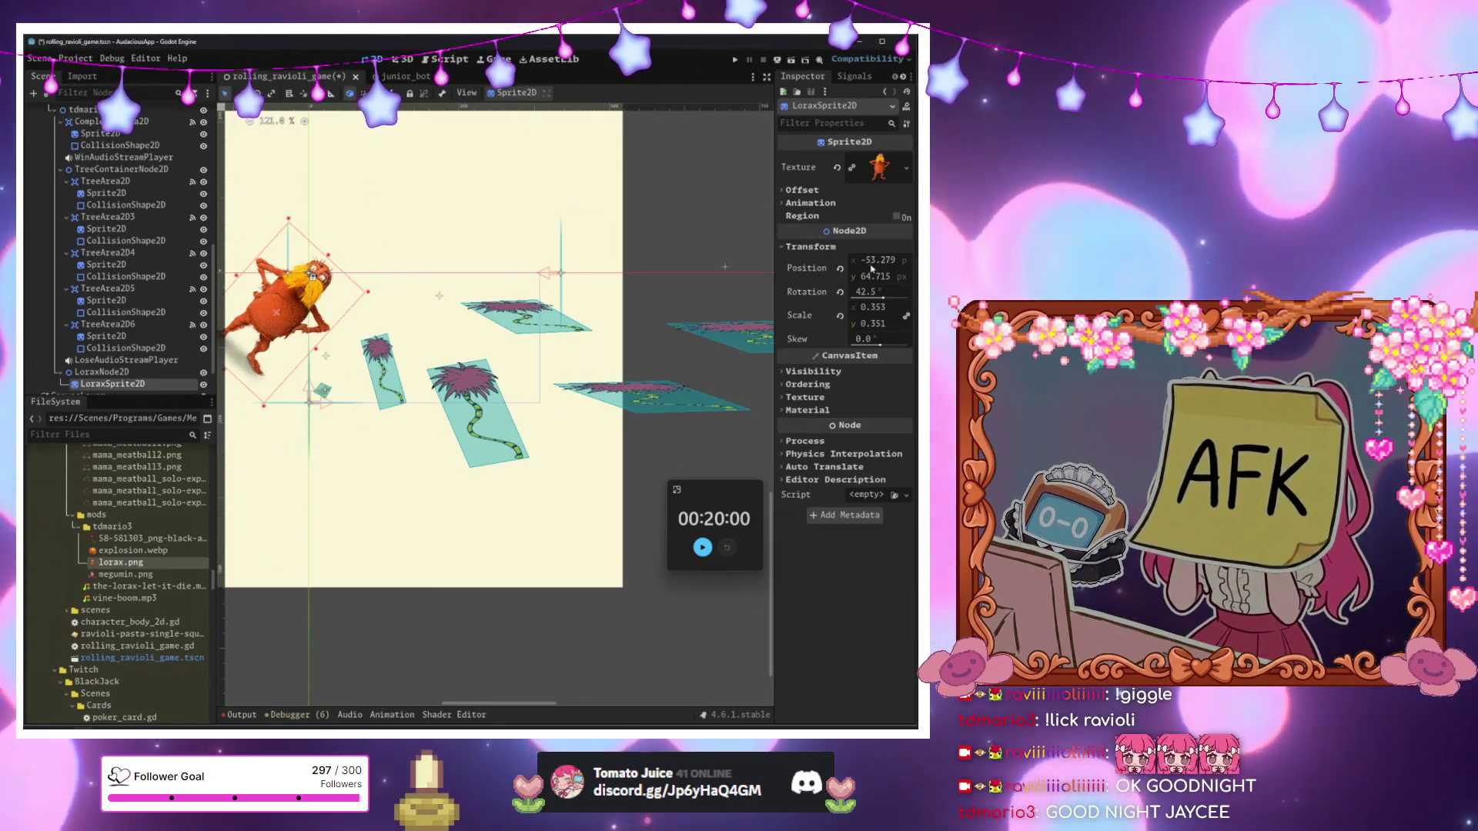
Reset LoraxSprite2D's position to 0,0, lock it, and move LoraxNode2D left and down.
left_click(840, 268)
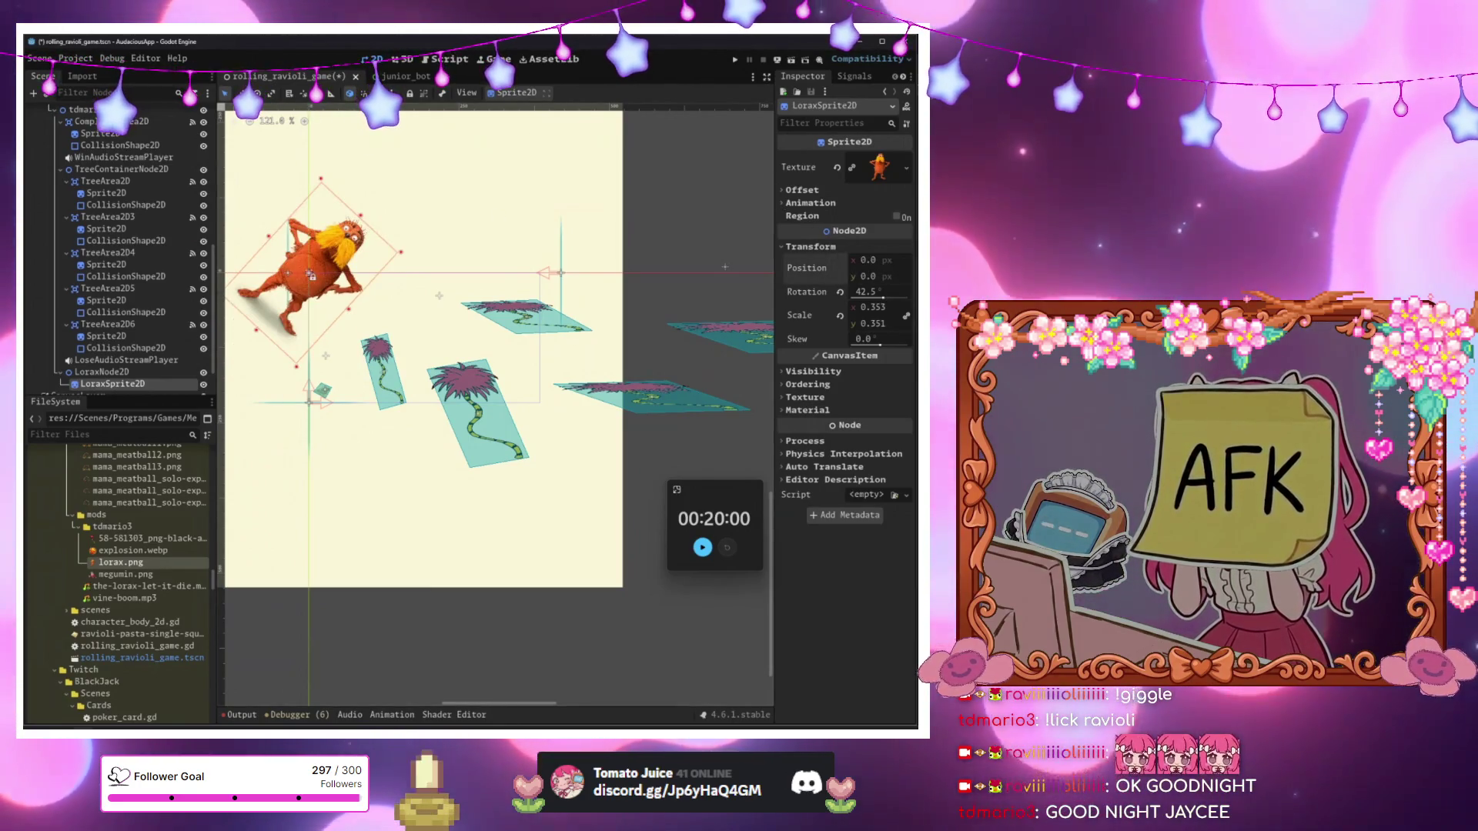
left_click(410, 94)
left_click(102, 372)
left_click_drag(267, 323, 247, 394)
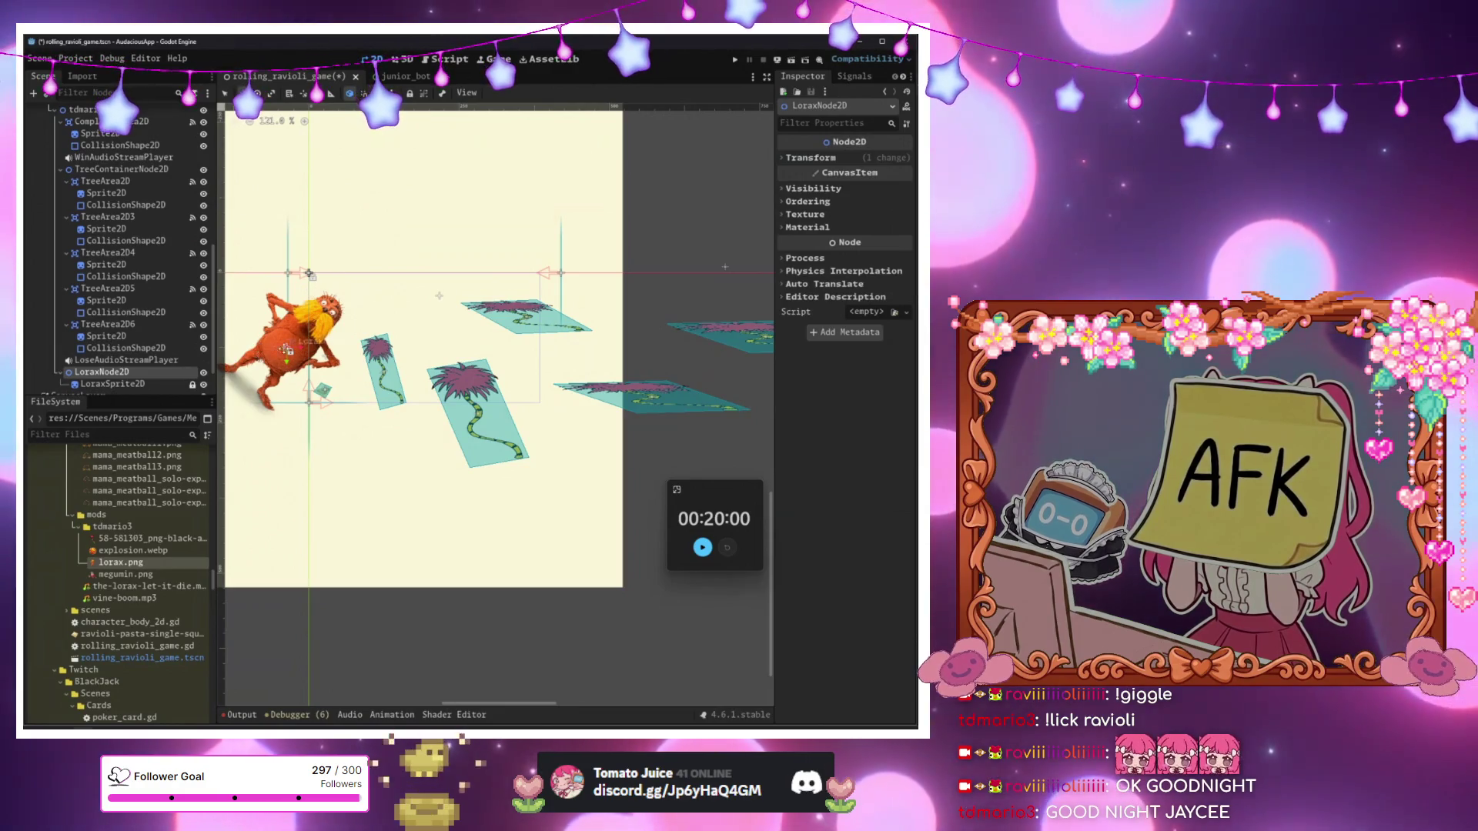
left_click_drag(292, 401, 312, 399)
left_click(366, 429)
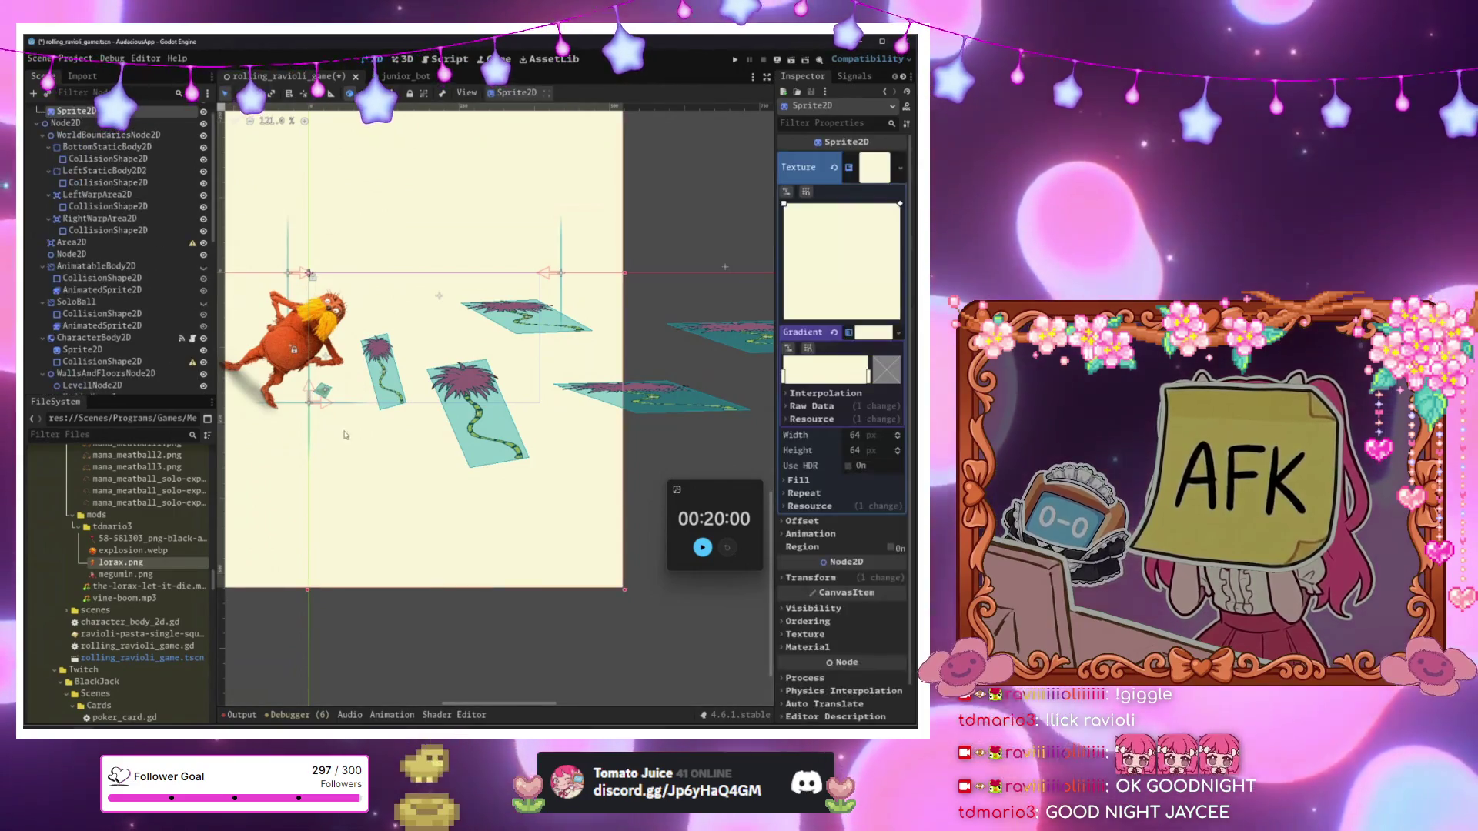
Save the scene and open the level script at the end of line 37.
scroll(362, 431, "up", 4)
key("ctrl+s")
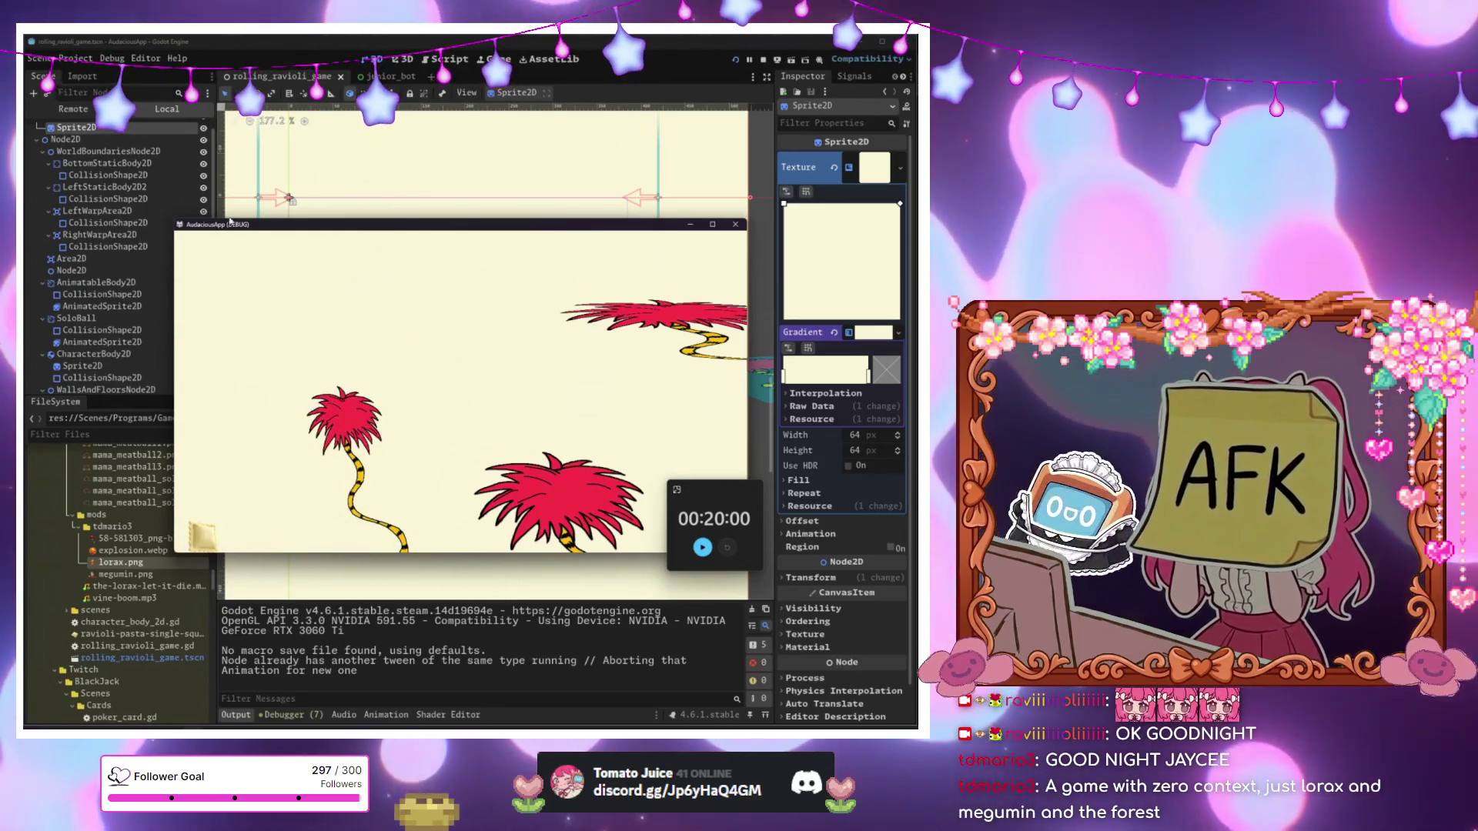
left_click(205, 131)
scroll(166, 325, "down", 10)
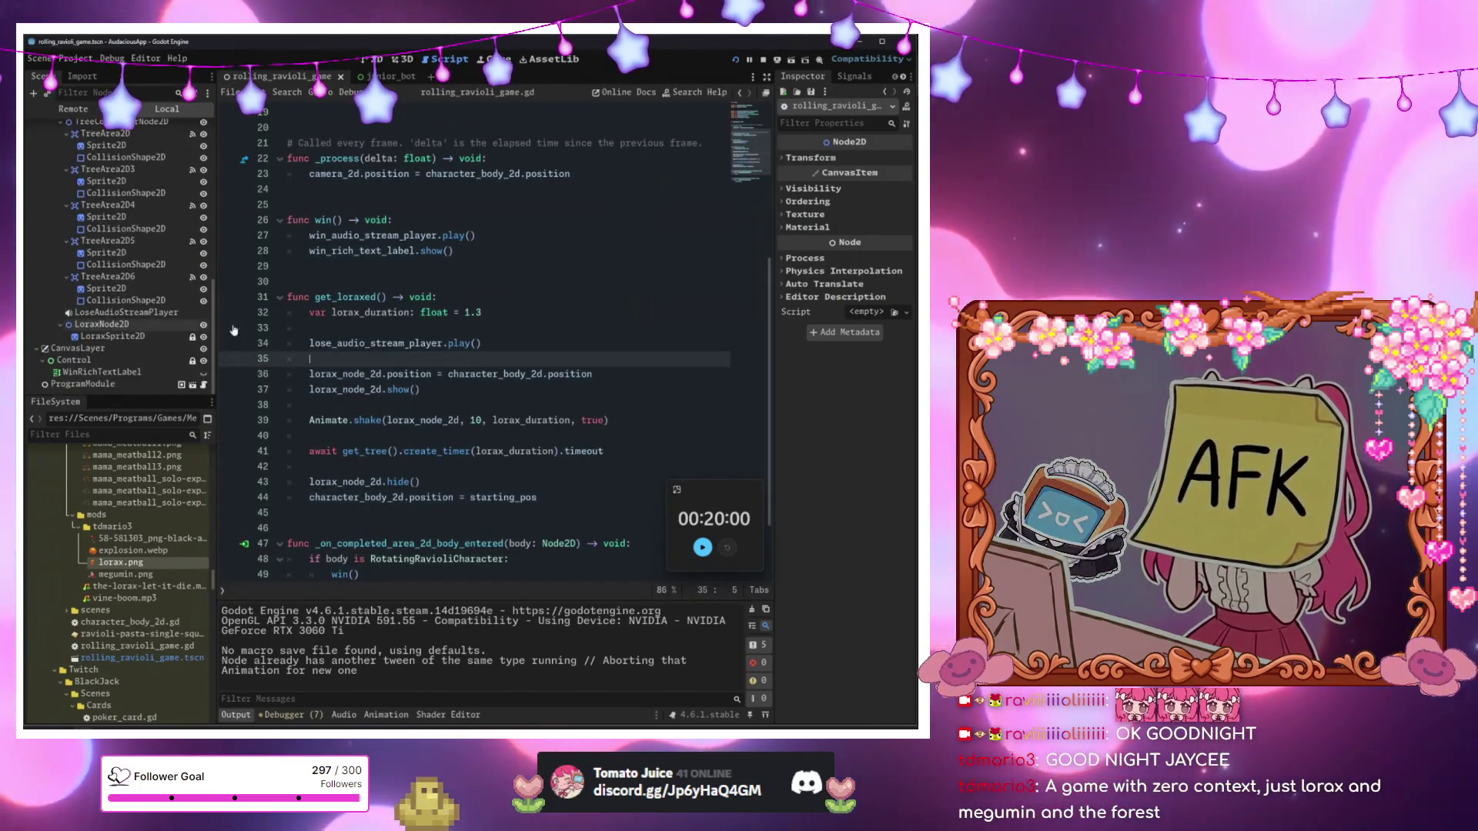
left_click(487, 344)
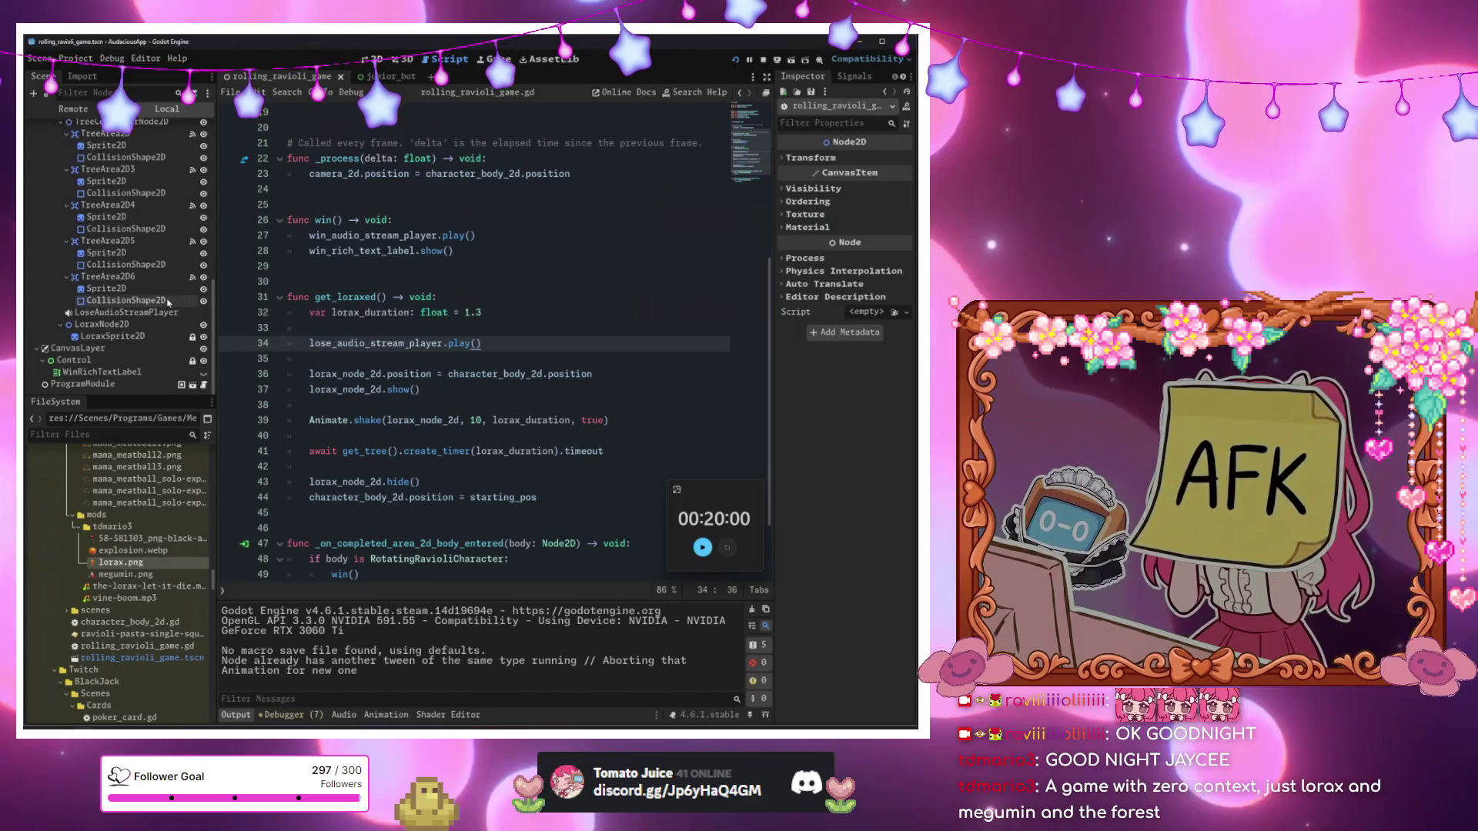
scroll(166, 292, "up", 10)
scroll(470, 343, "down", 2)
left_click(468, 301)
Add a lorax_node_2d.rotation line on line 38 using autocomplete.
key("Return")
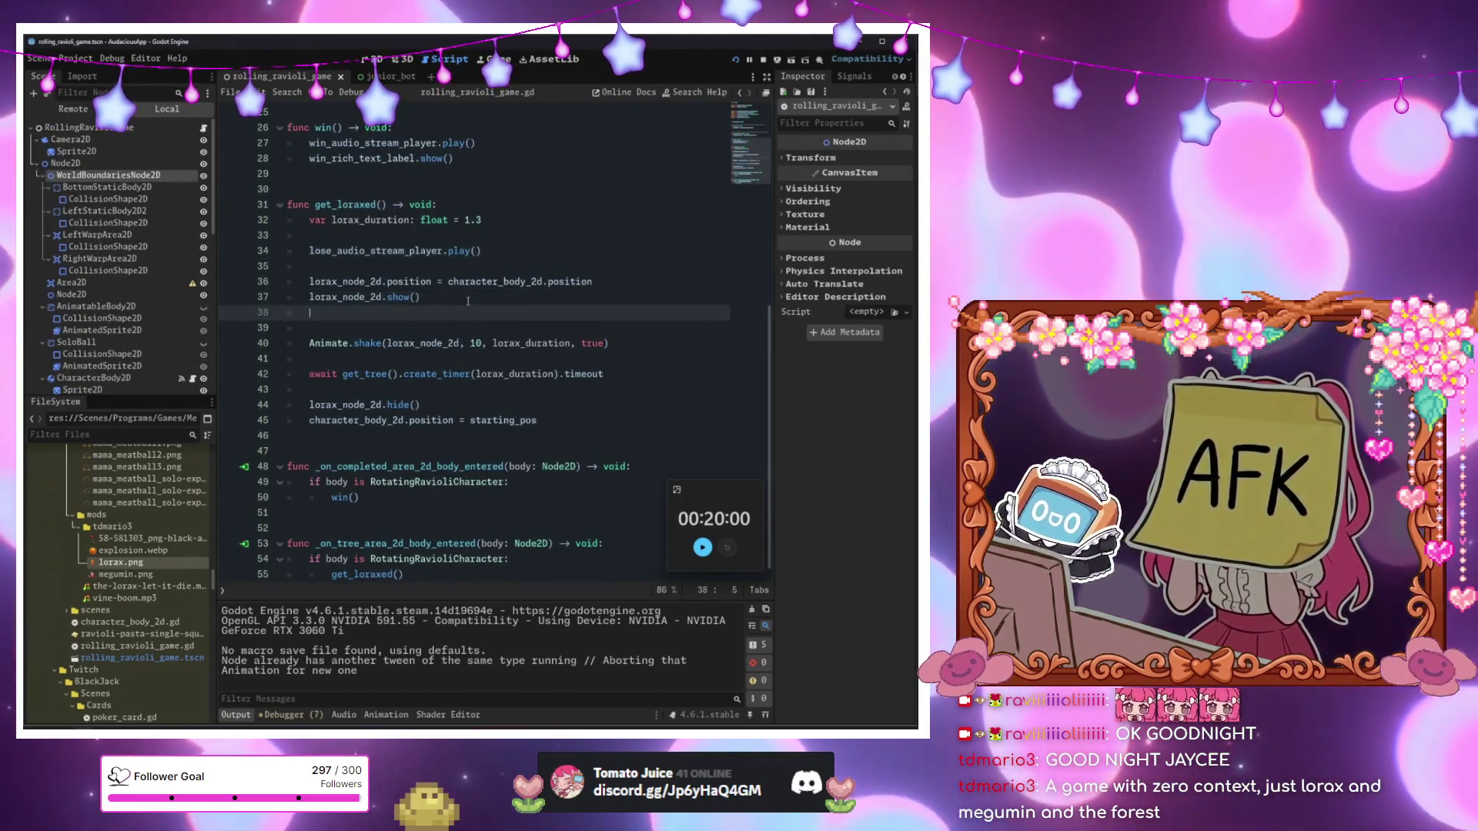
type("ki")
key("BackSpace")
key("BackSpace")
type("lor")
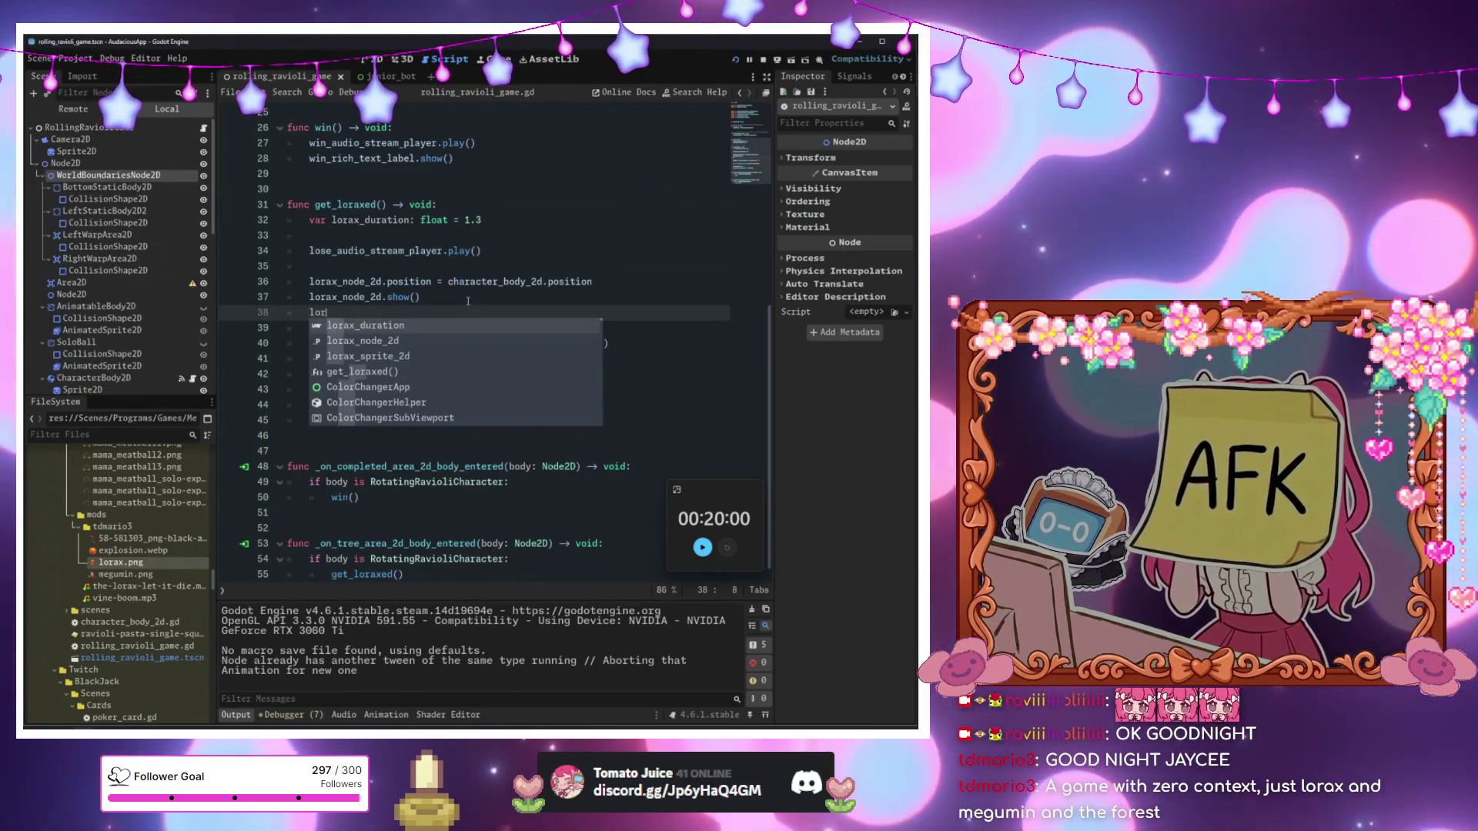
key("Down")
key("Return")
type(".r")
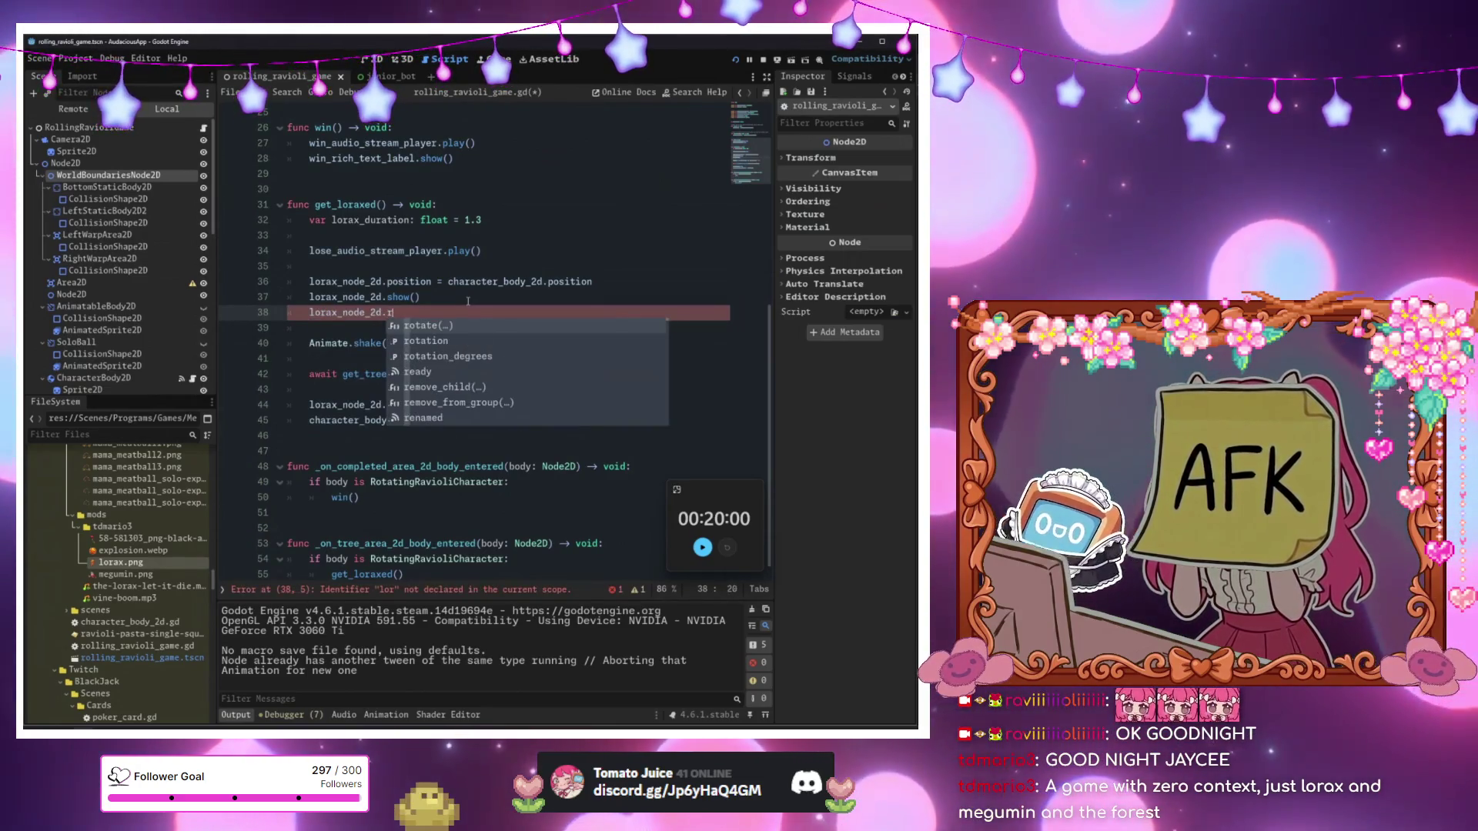
key("Down")
key("Return")
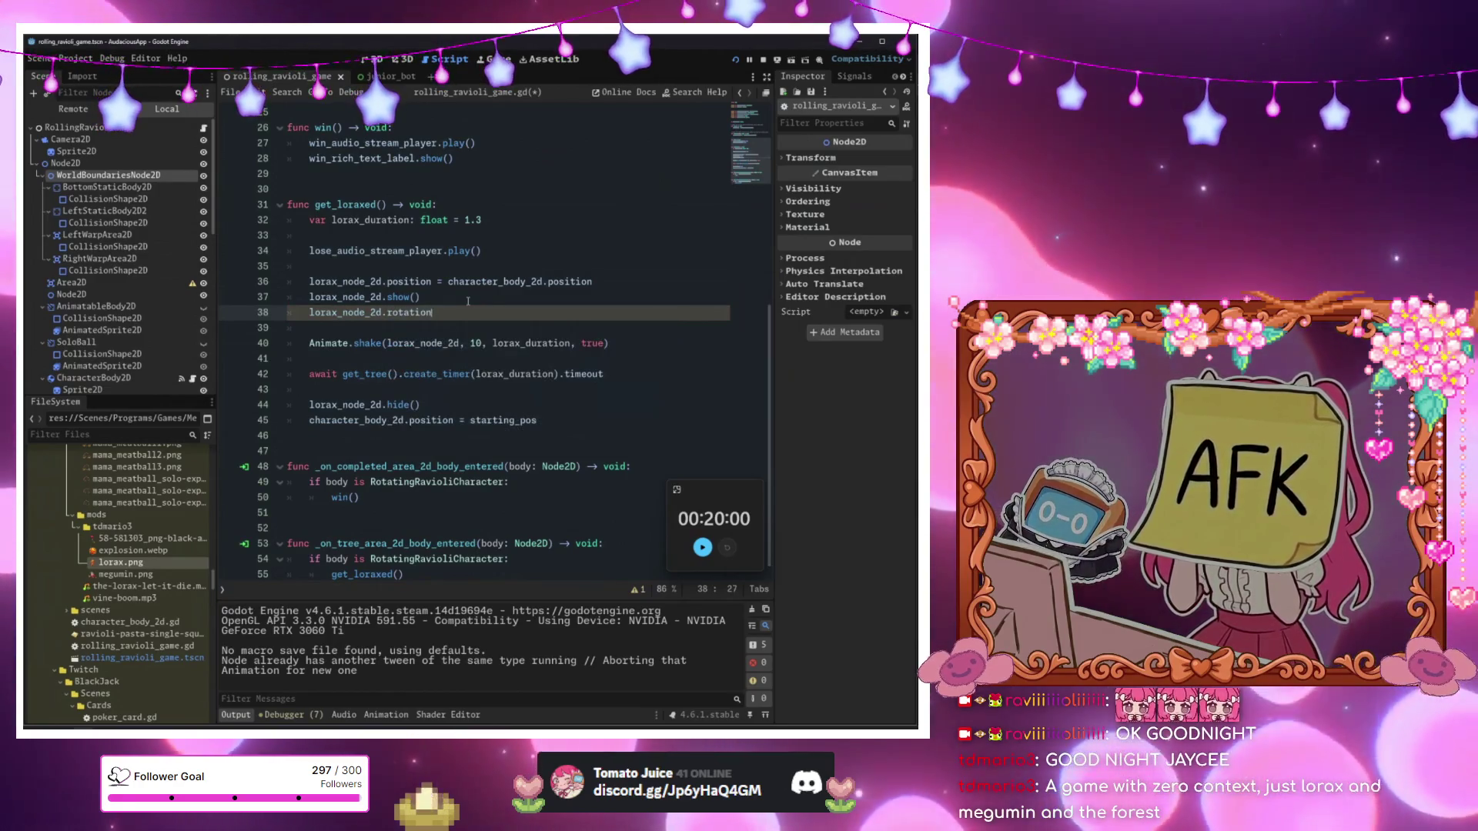
Inspect LoraxNode2D's Transform, which holds the 42.5° rotation.
left_click(141, 377)
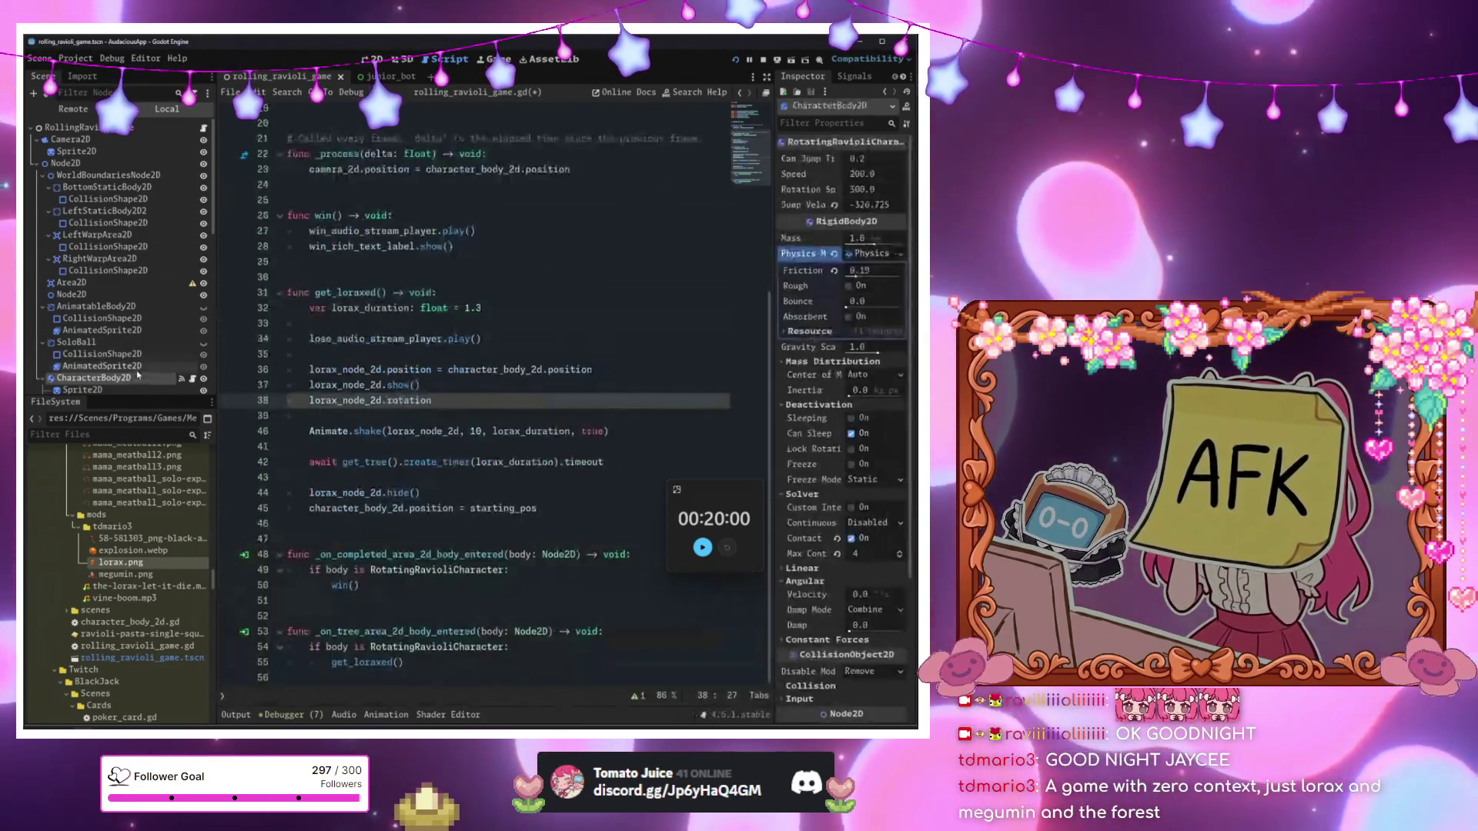
scroll(139, 347, "down", 5)
scroll(139, 346, "down", 4)
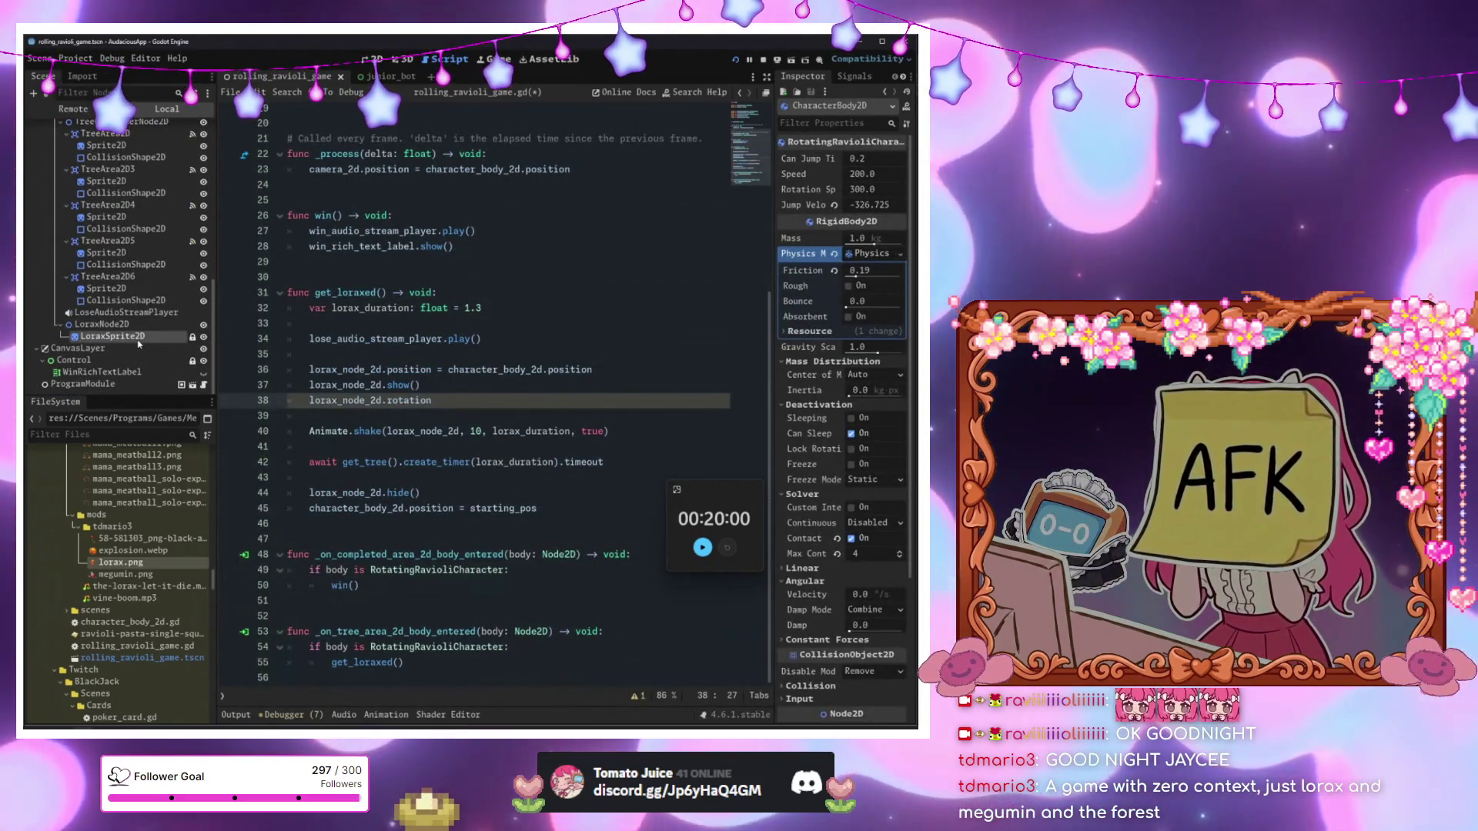
left_click(157, 339)
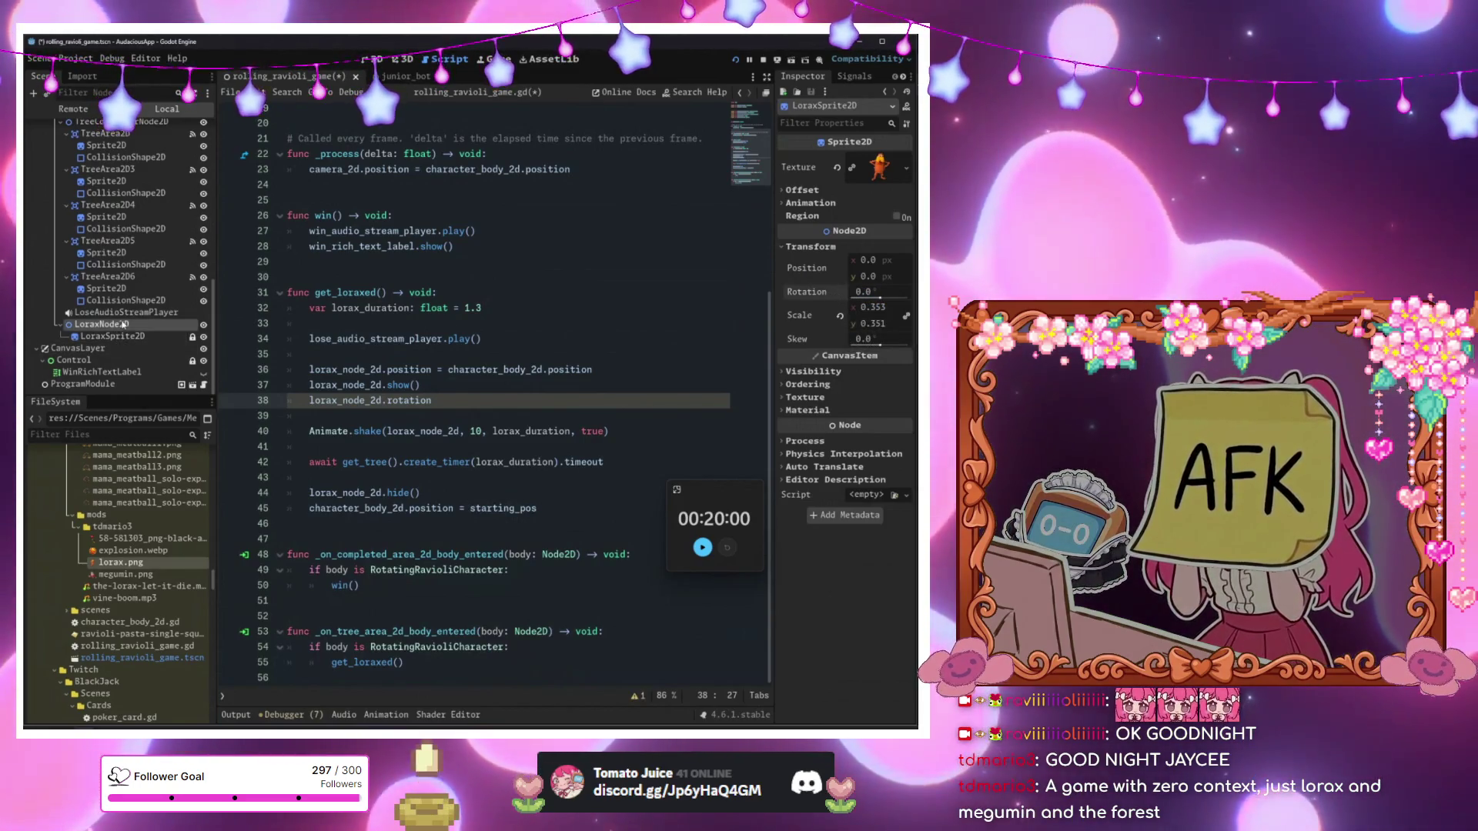
left_click(124, 324)
left_click(812, 158)
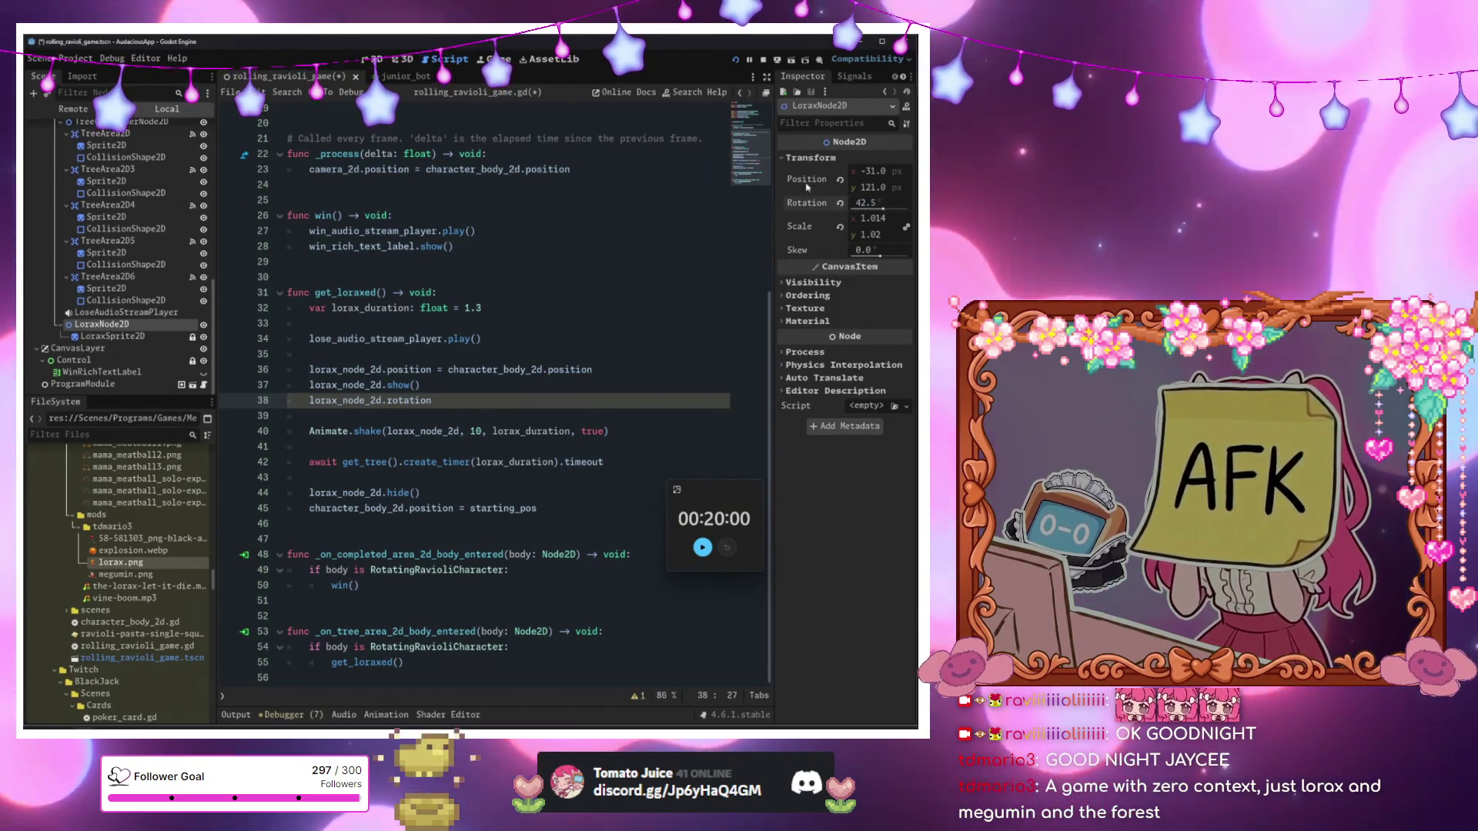
Complete line 38 as lorax_node_2d.rotation_degrees = 0.
left_click(378, 60)
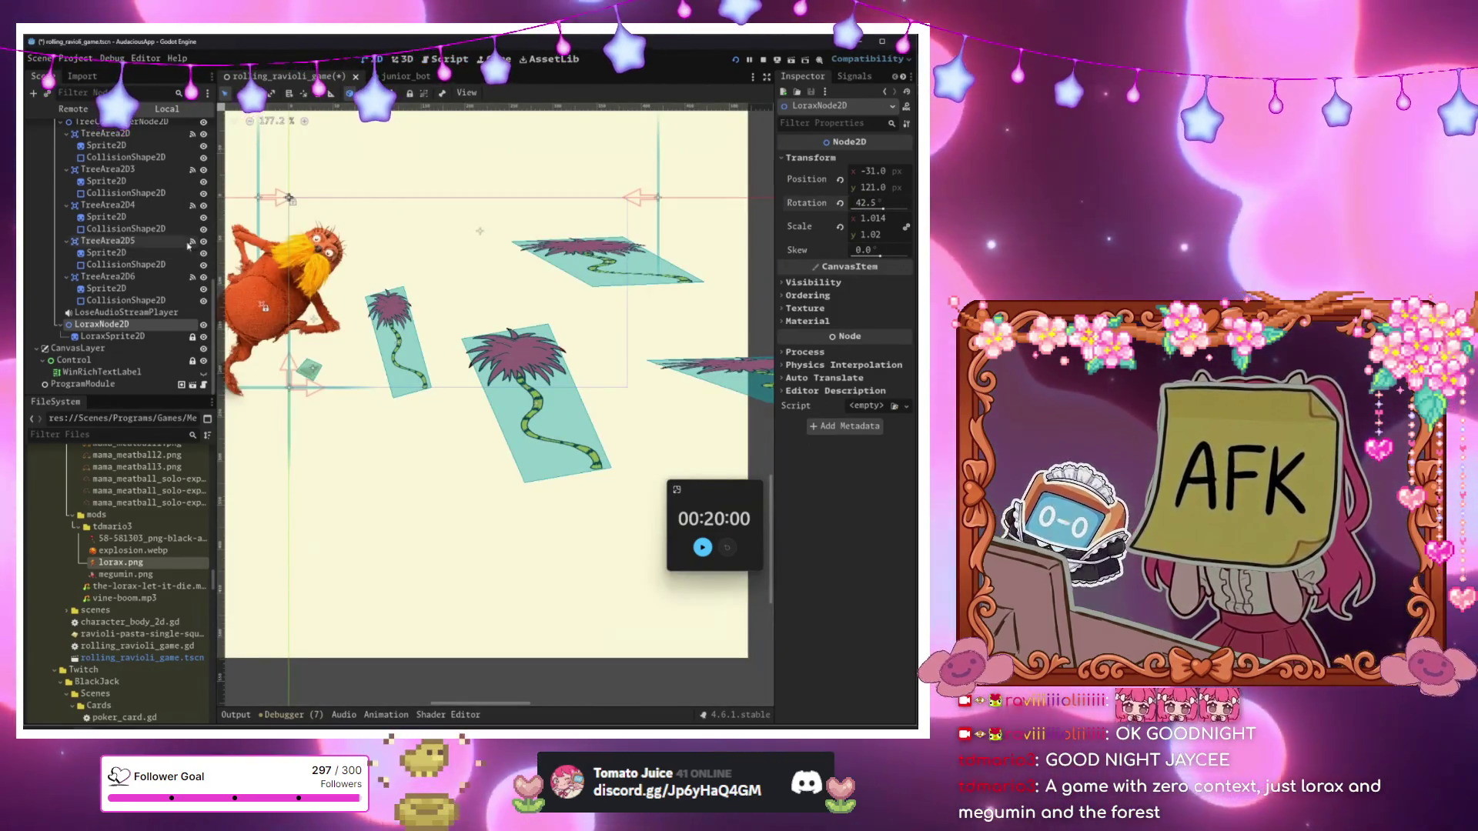
scroll(189, 245, "up", 10)
left_click(446, 59)
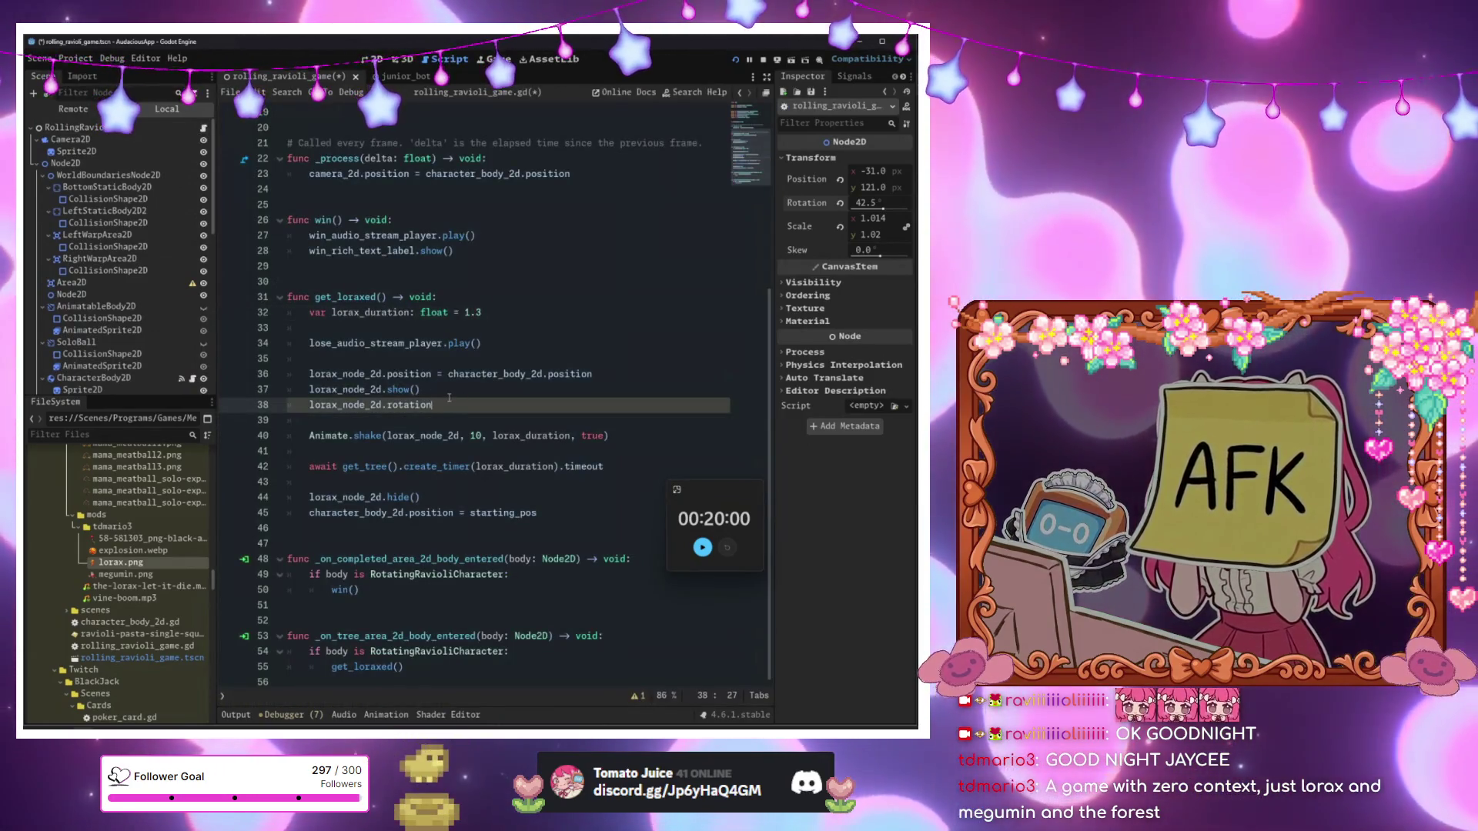
type("_d")
key("Return")
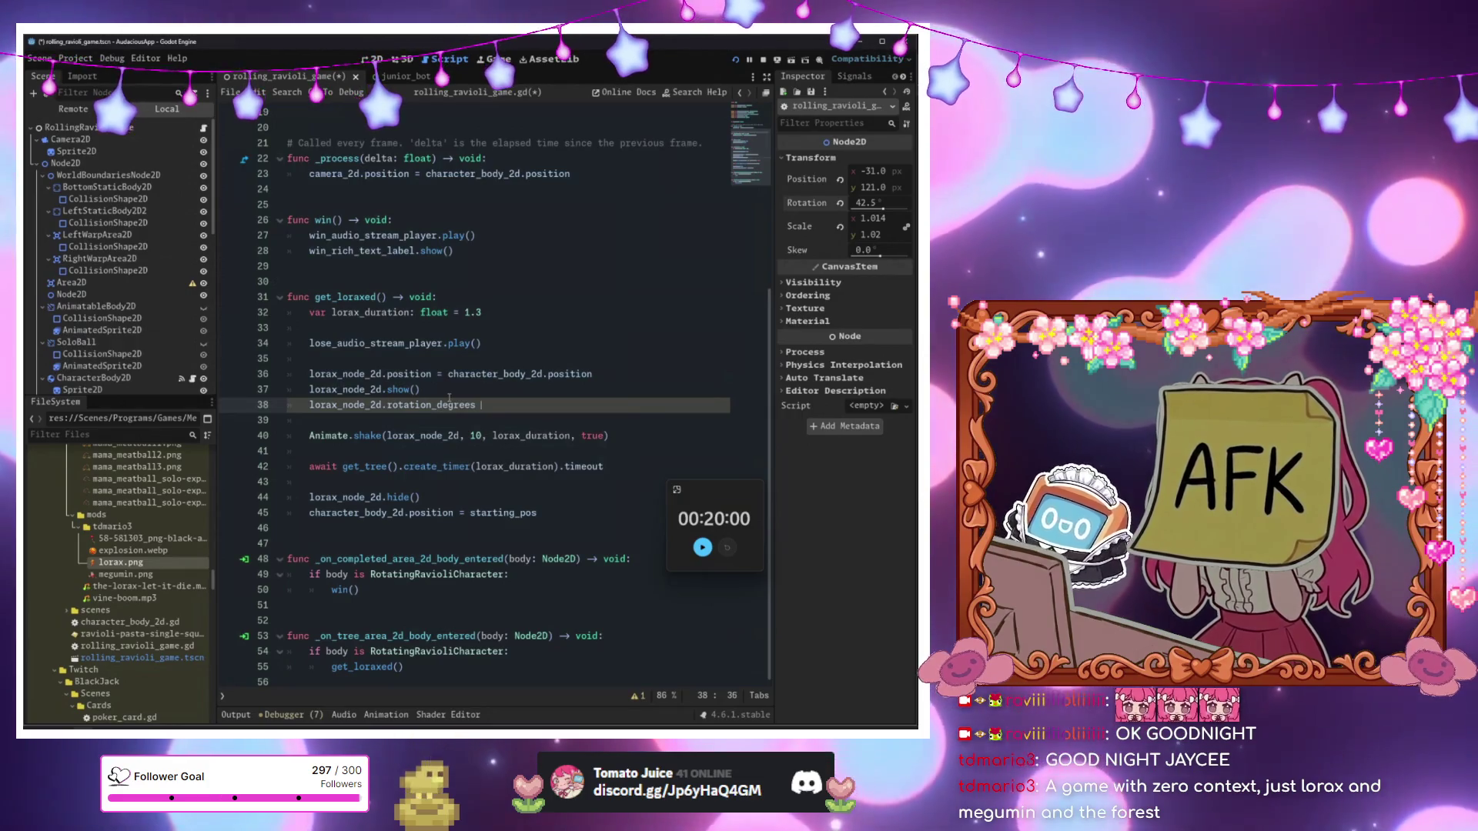
type("= 0")
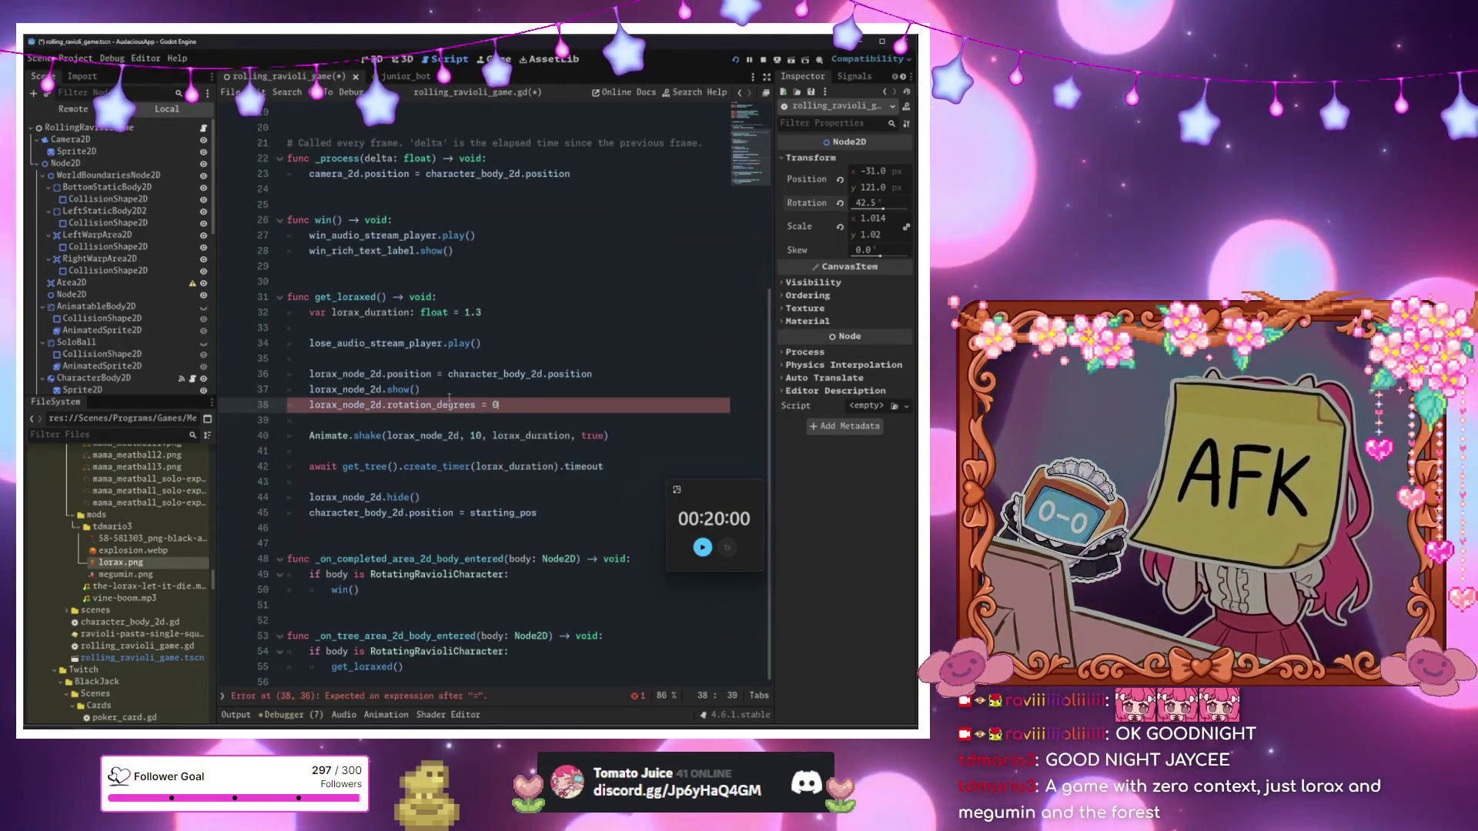
Test-run the game to see the upright Lorax, then close it.
left_click(449, 394)
key("F5")
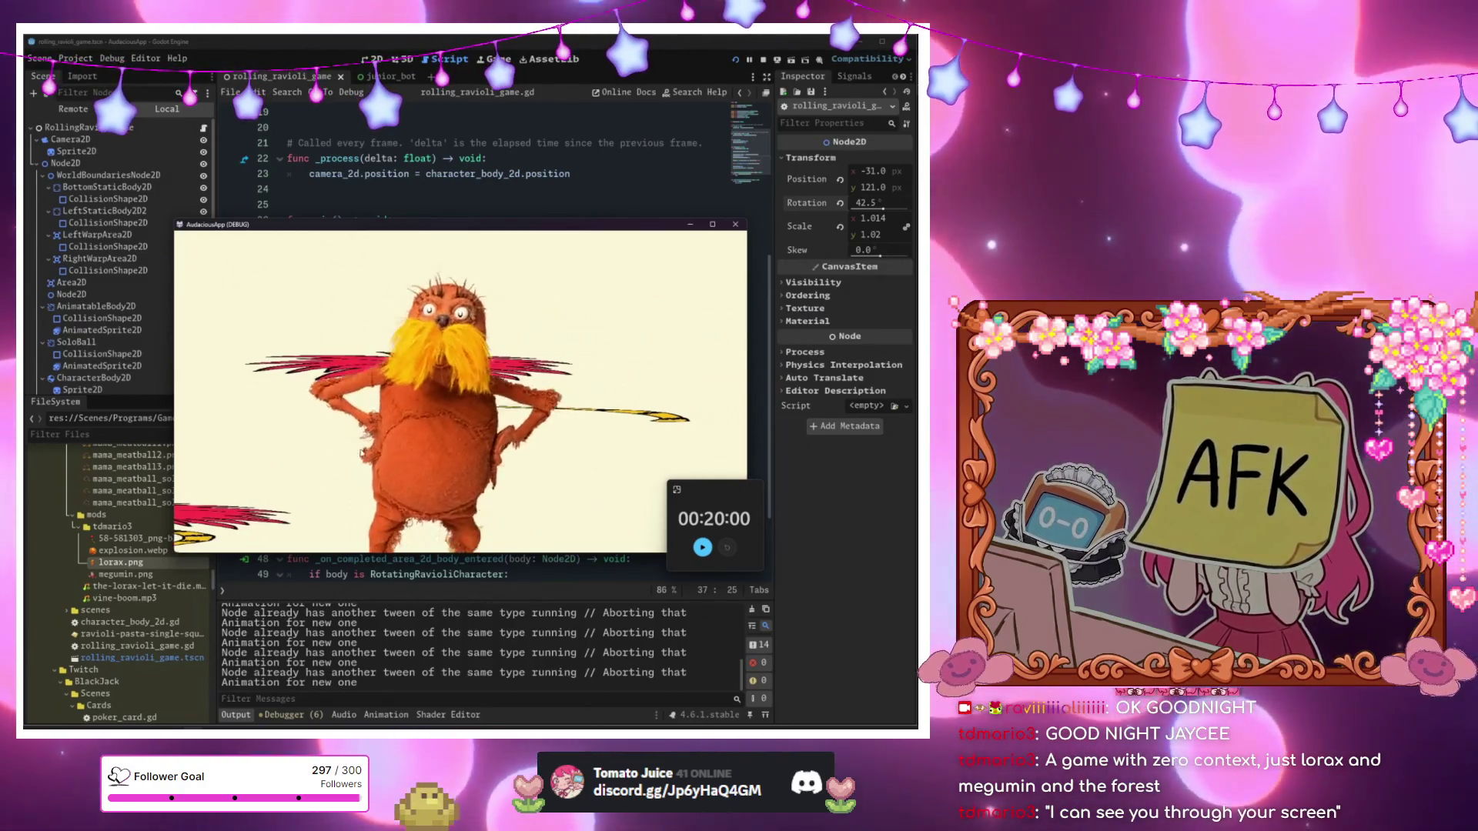
left_click(736, 225)
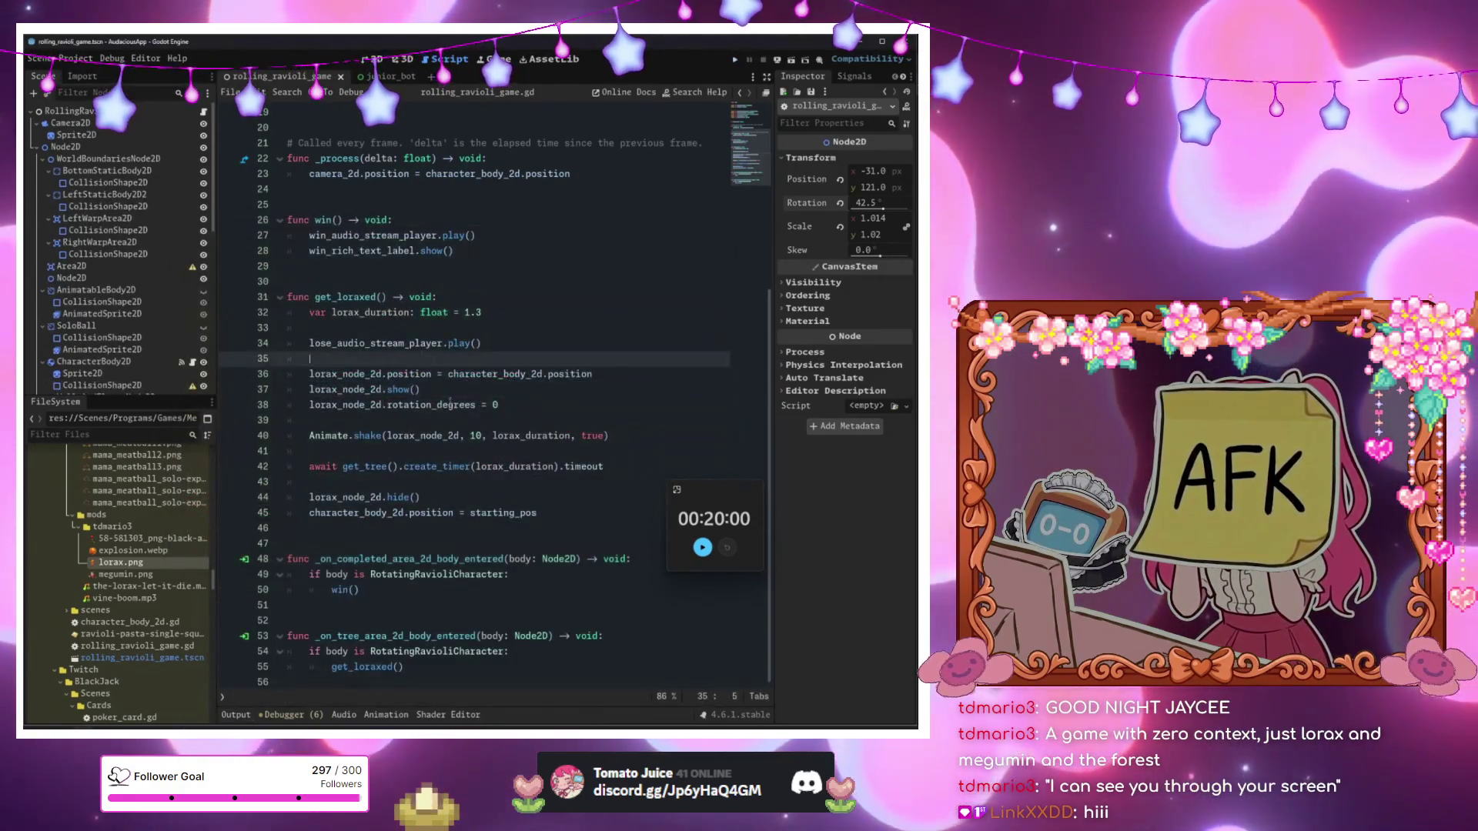
scroll(444, 404, "up", 6)
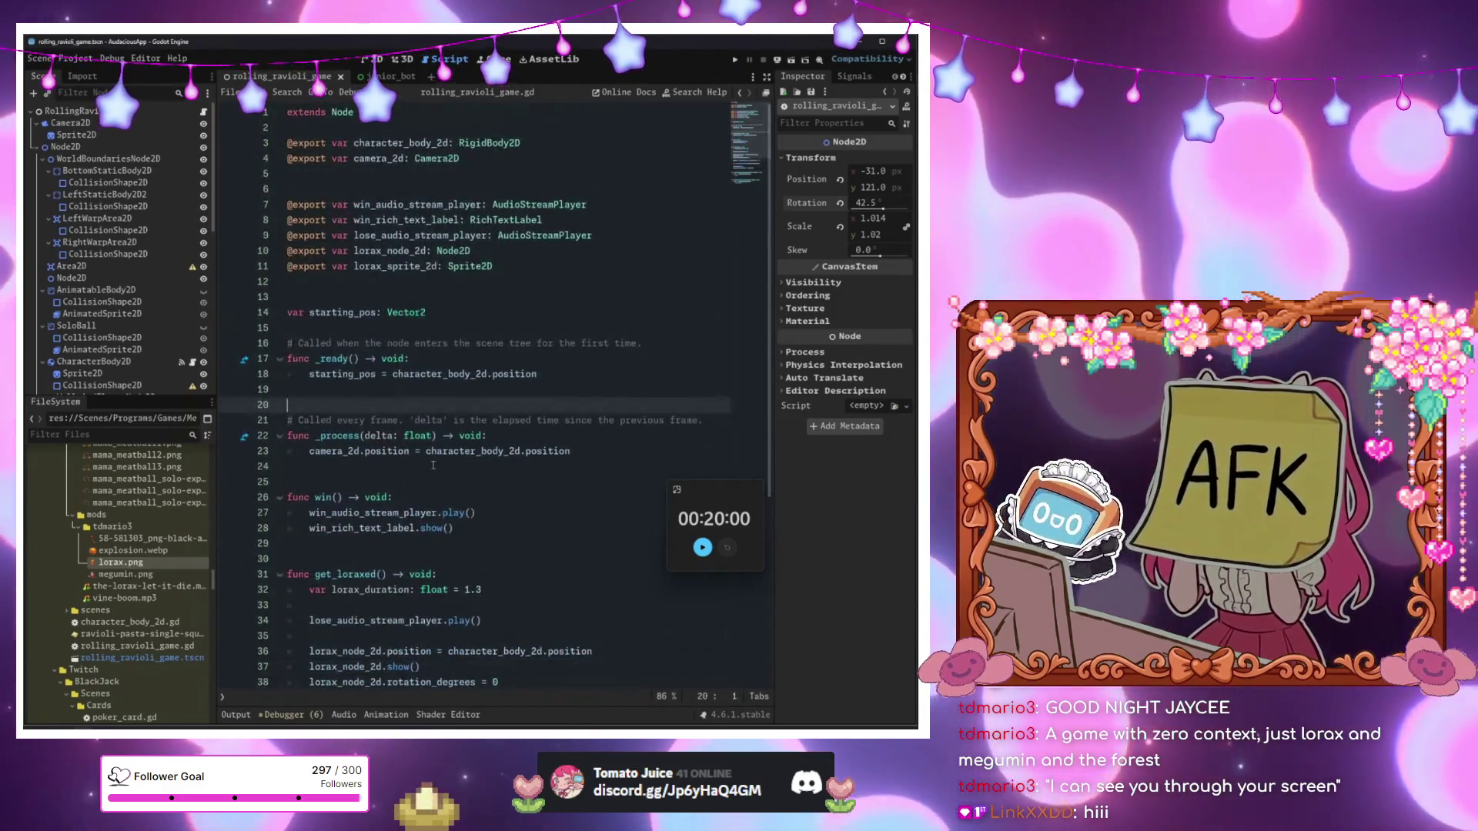
Add and then remove a blank line after line 18 of the script.
left_click(433, 465)
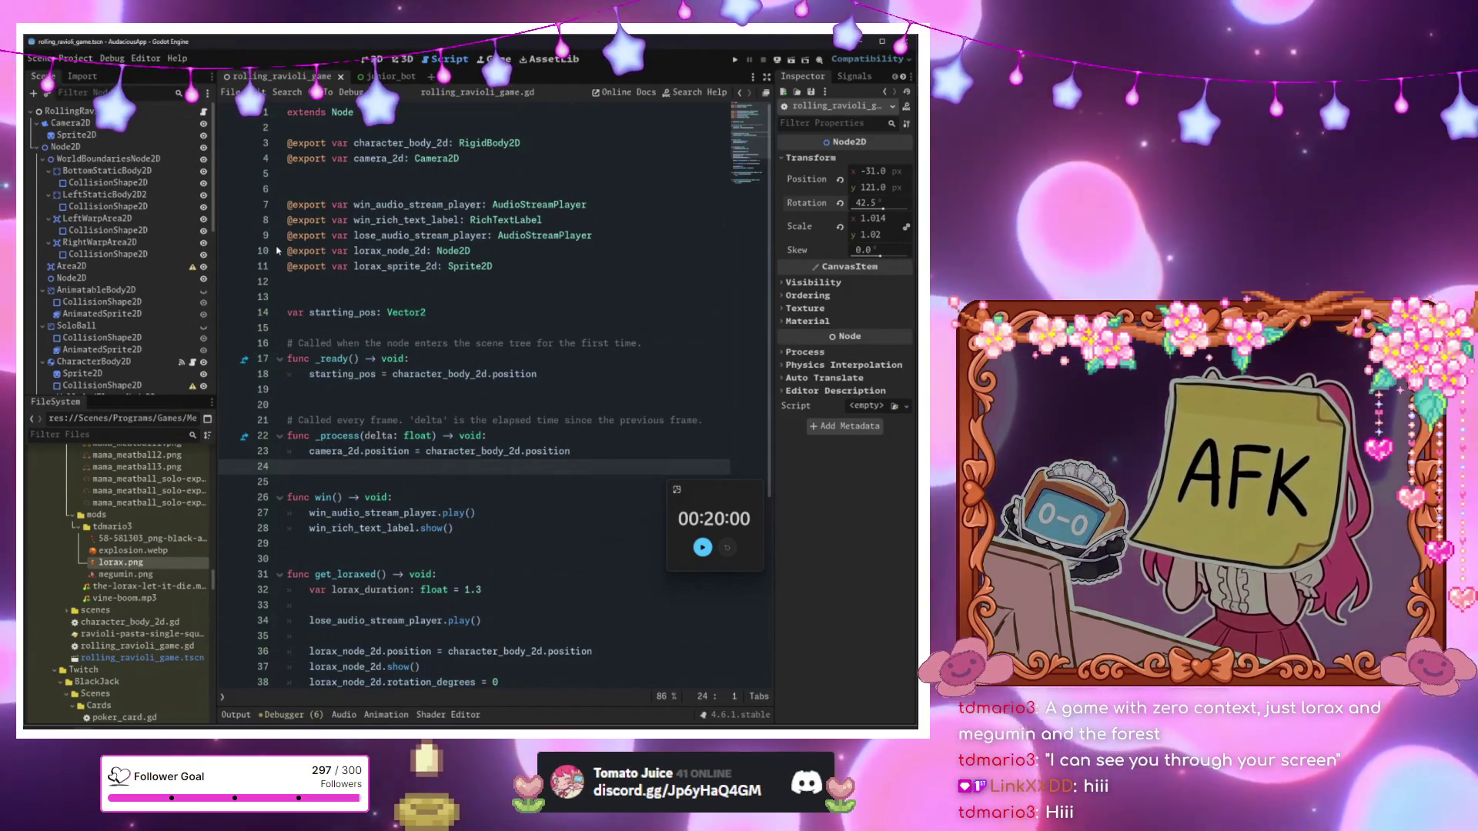
key("Down")
key("Down")
key("End")
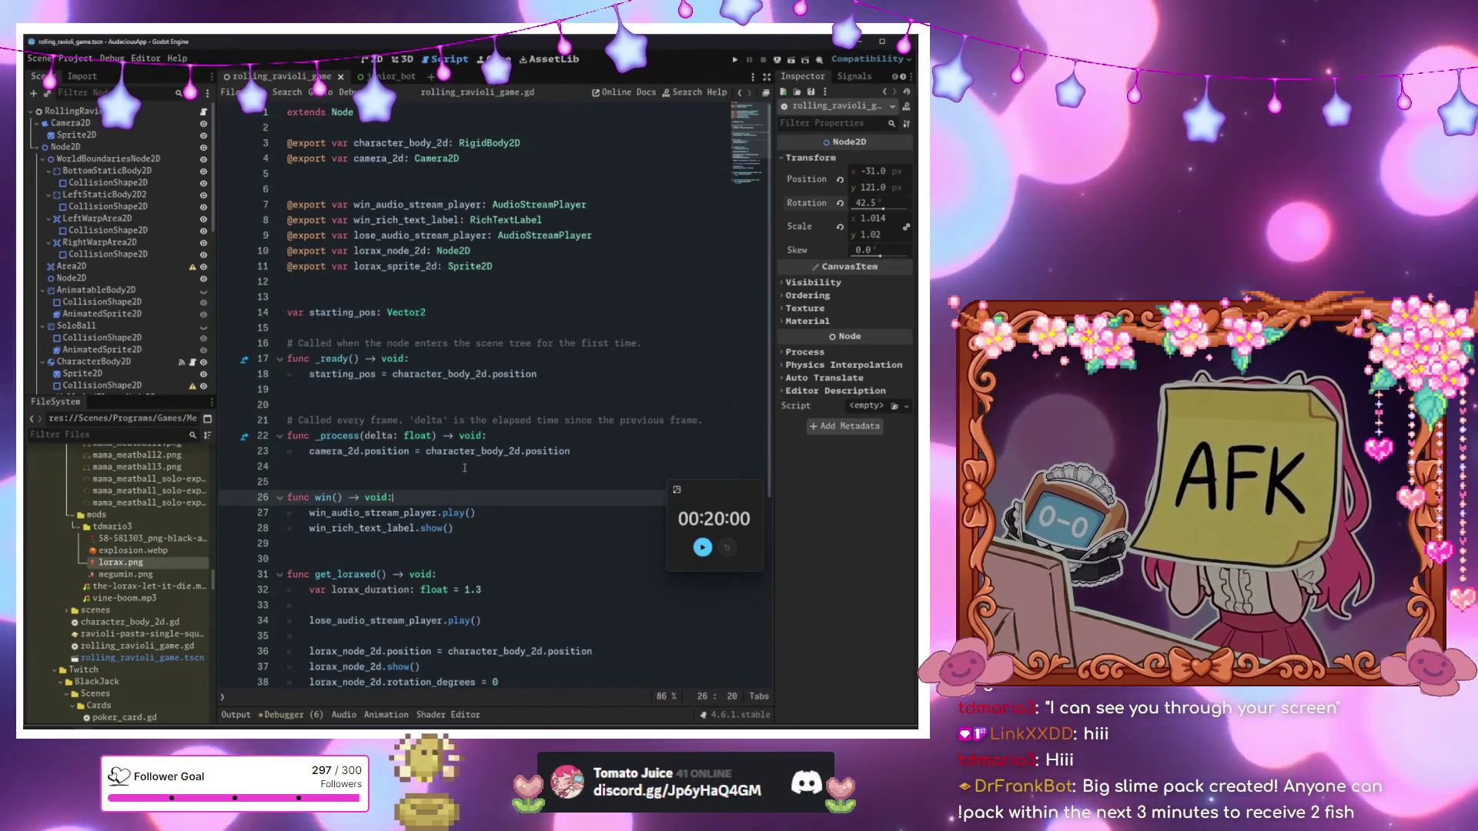
left_click(466, 465)
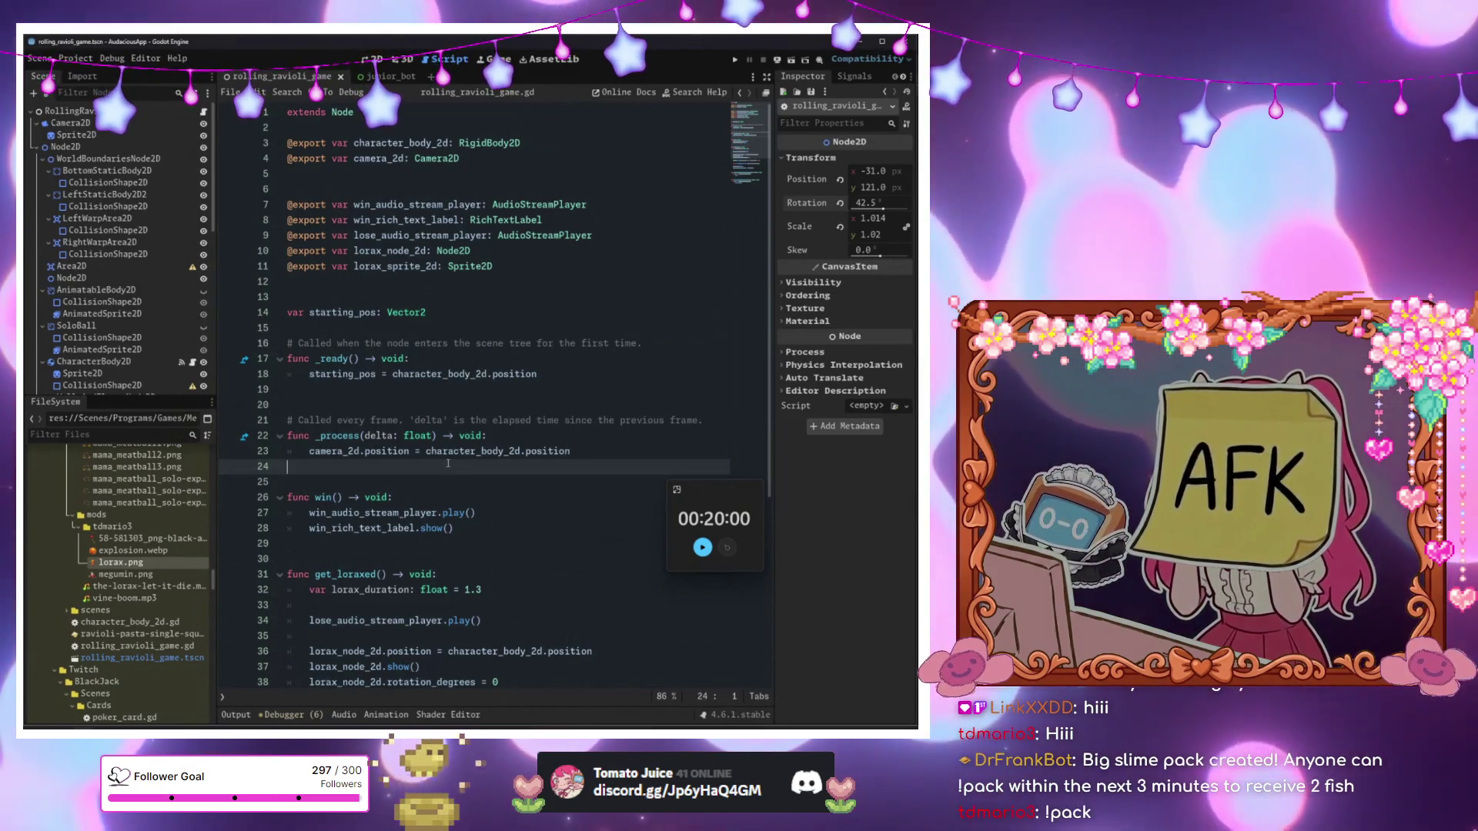
scroll(446, 464, "down", 6)
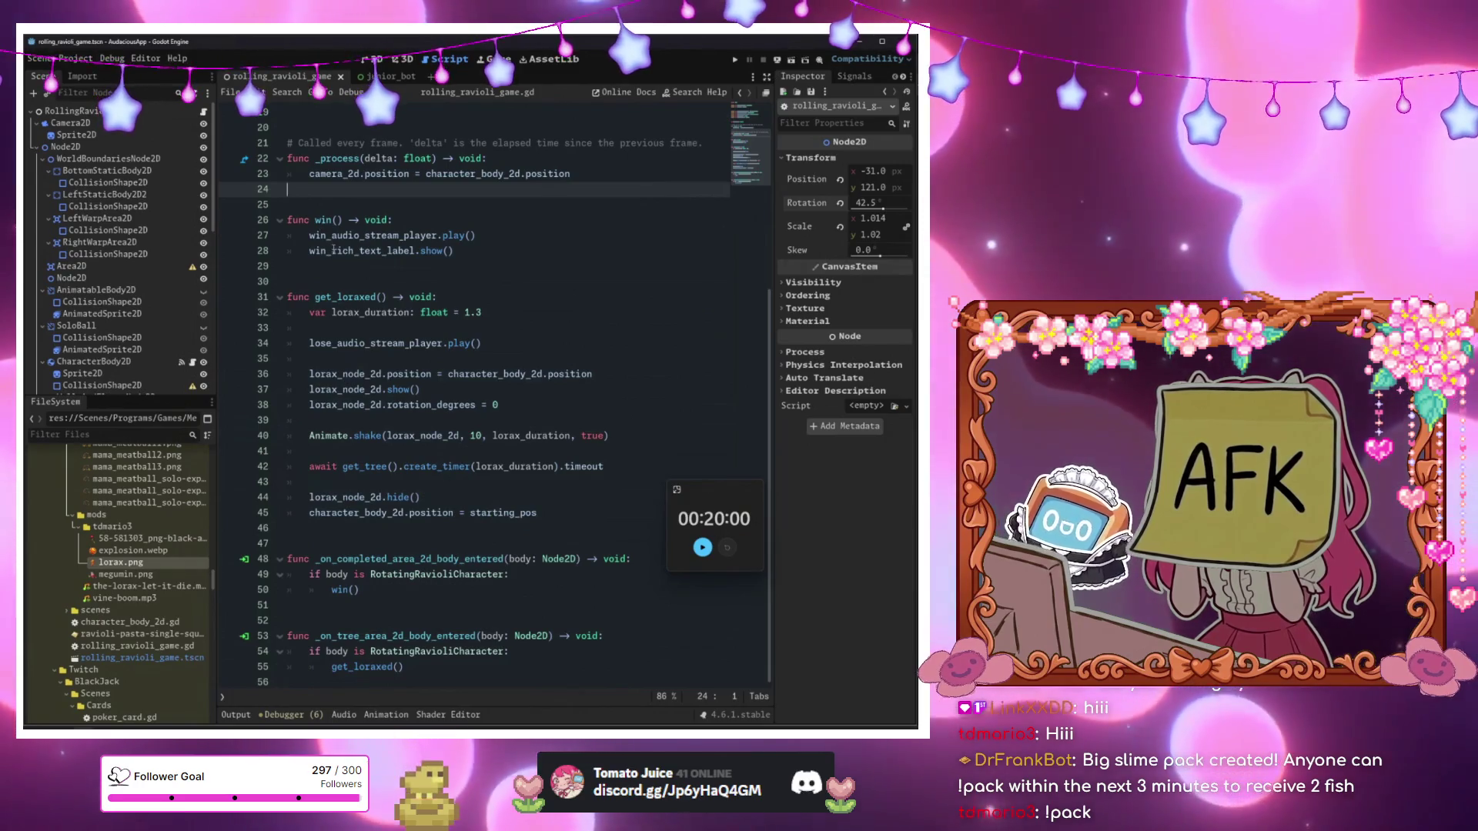
scroll(440, 331, "up", 6)
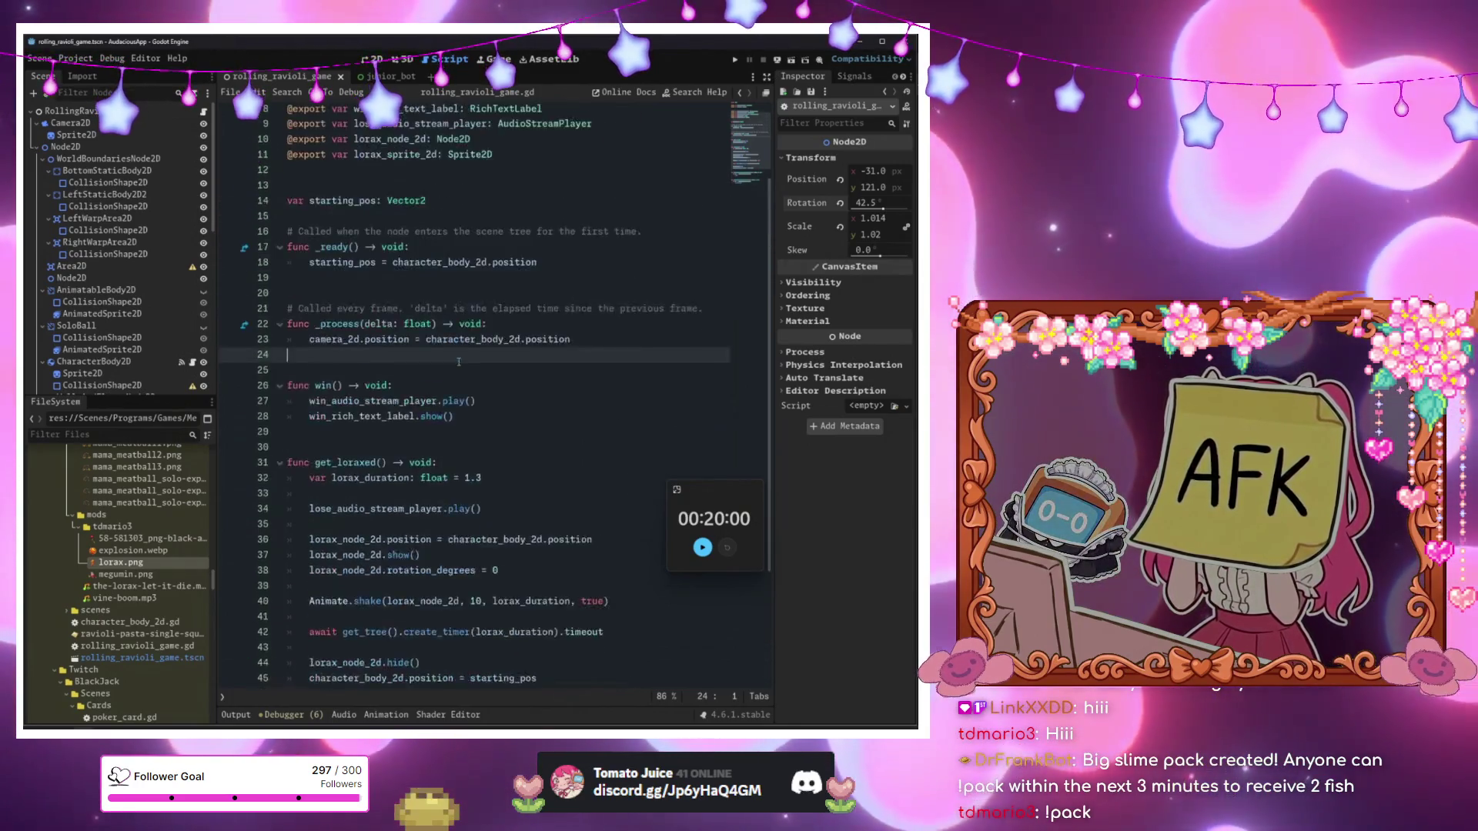
left_click(546, 374)
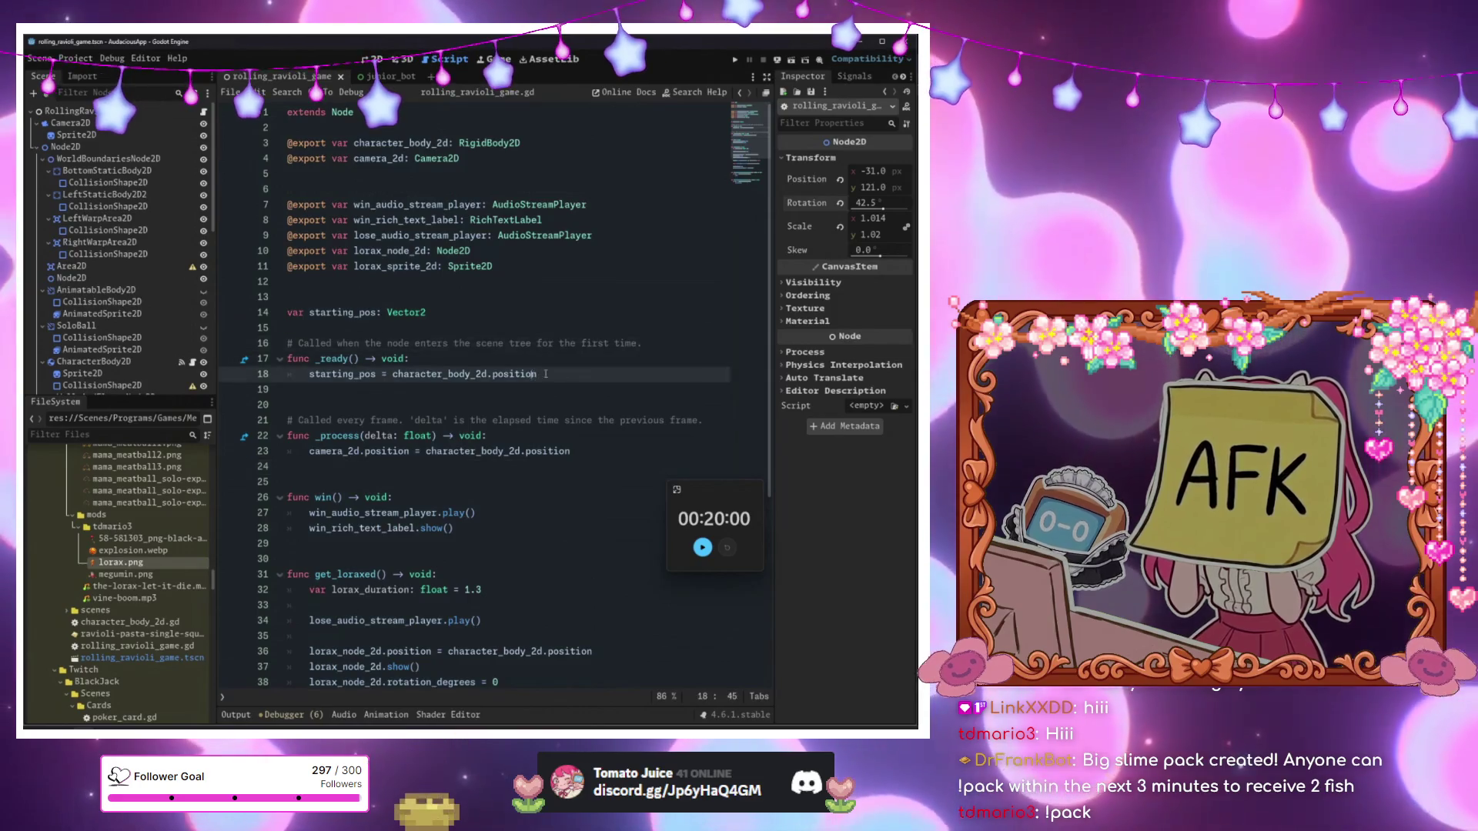
key("Return")
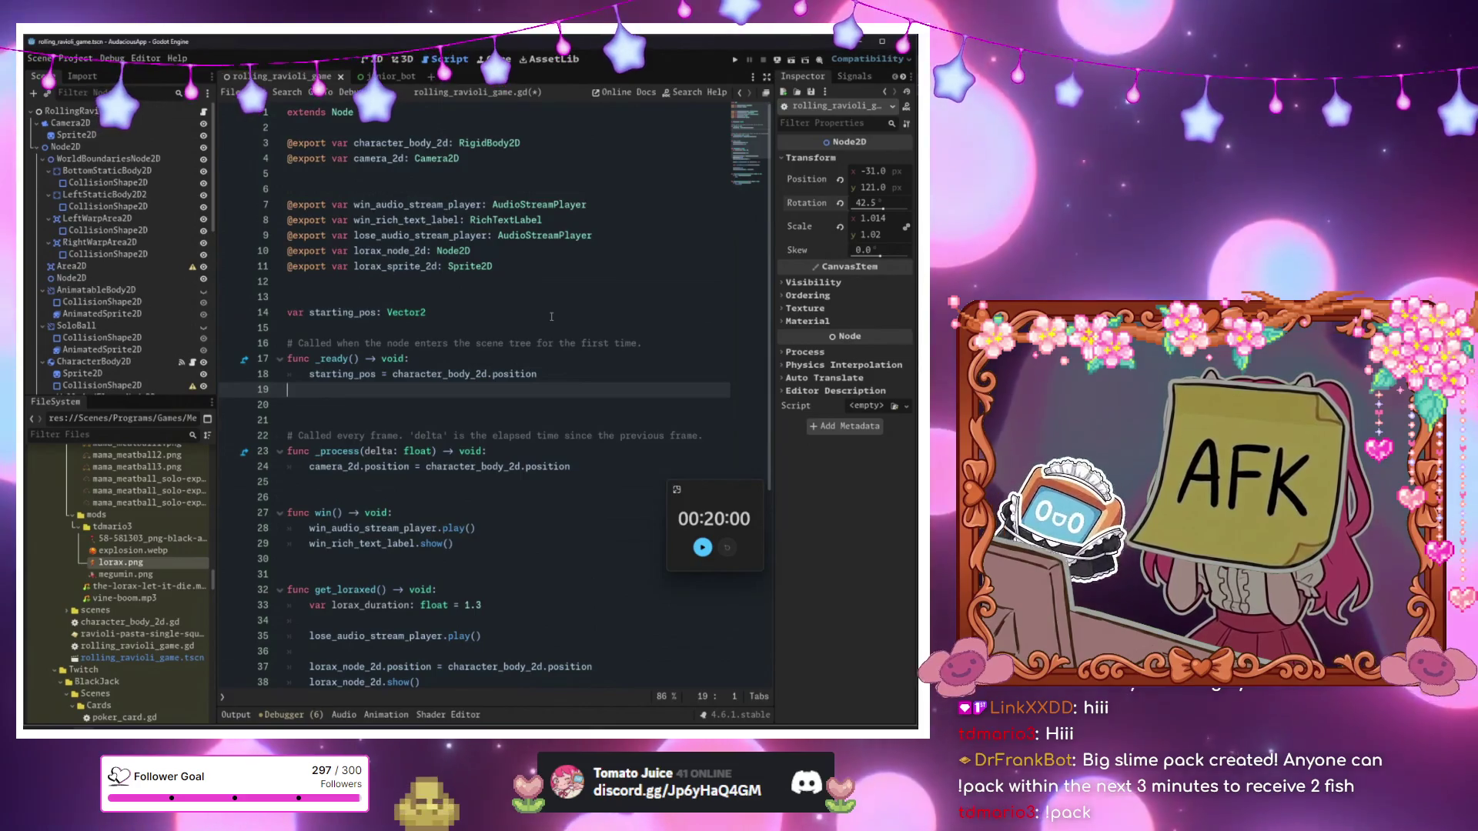
key("BackSpace")
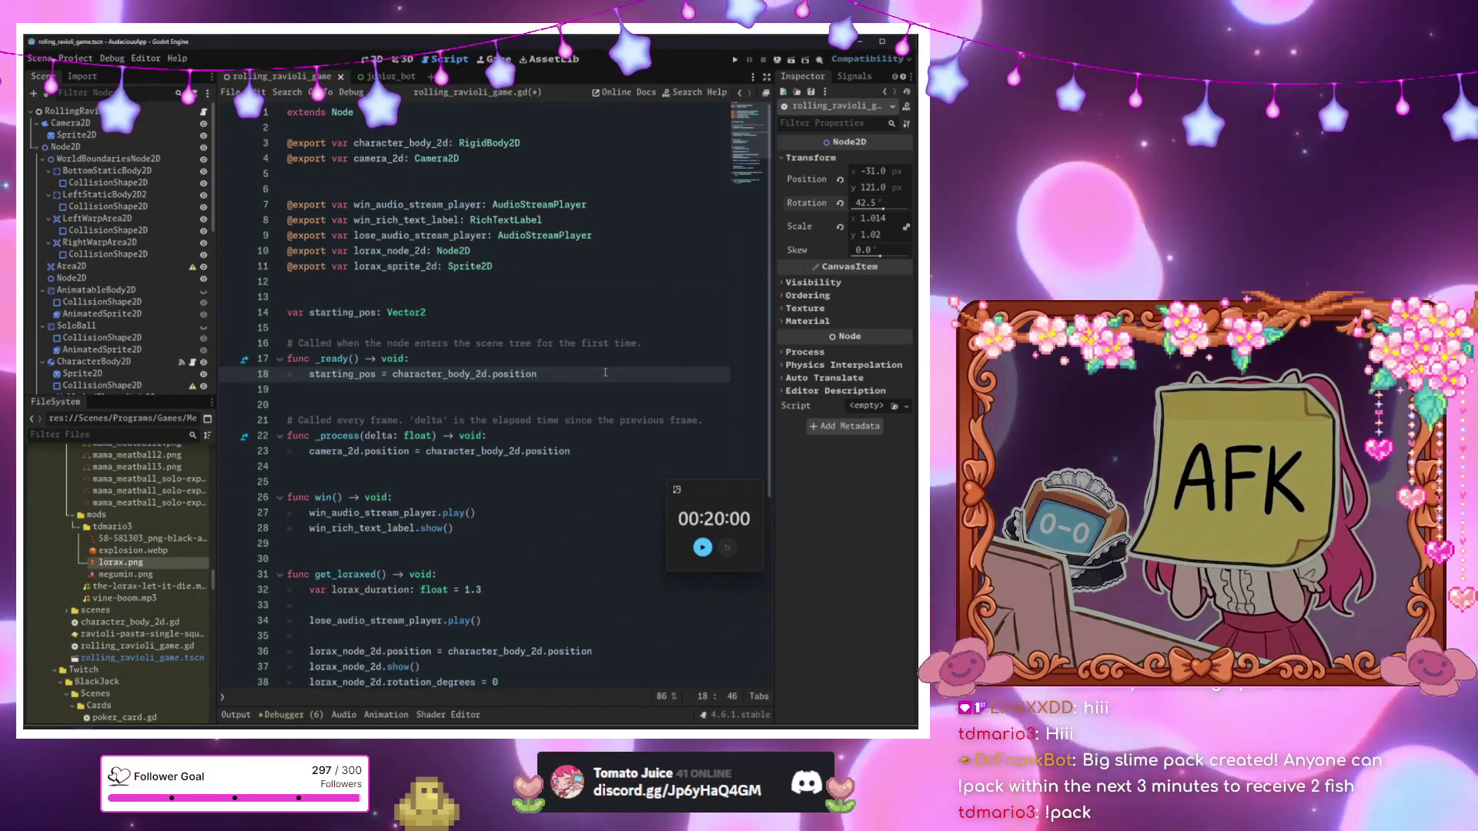
Add blank lines below the starting_pos assignment and discard the half-typed 'du'.
key("Return")
key("Return")
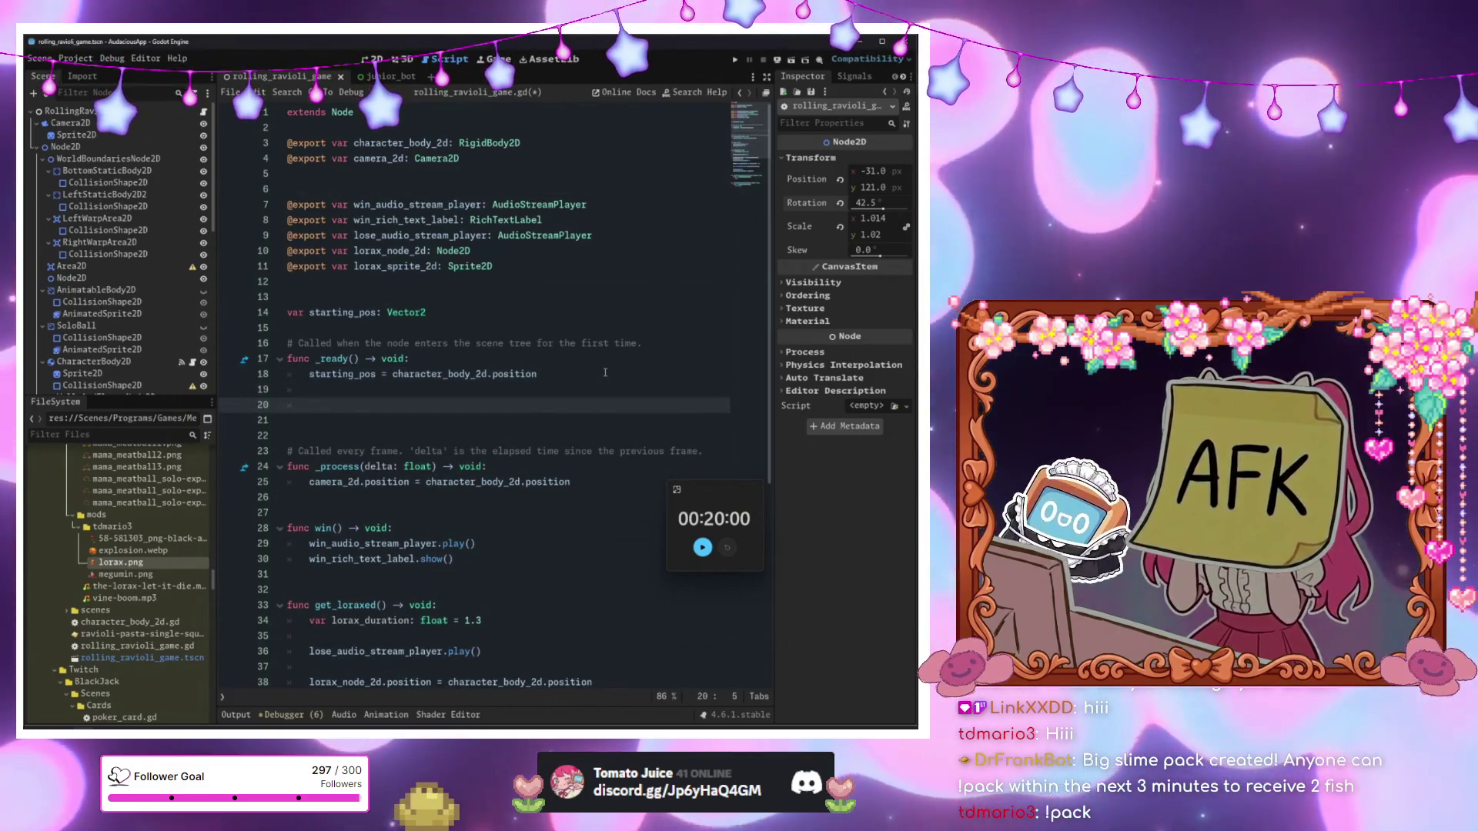
type("du")
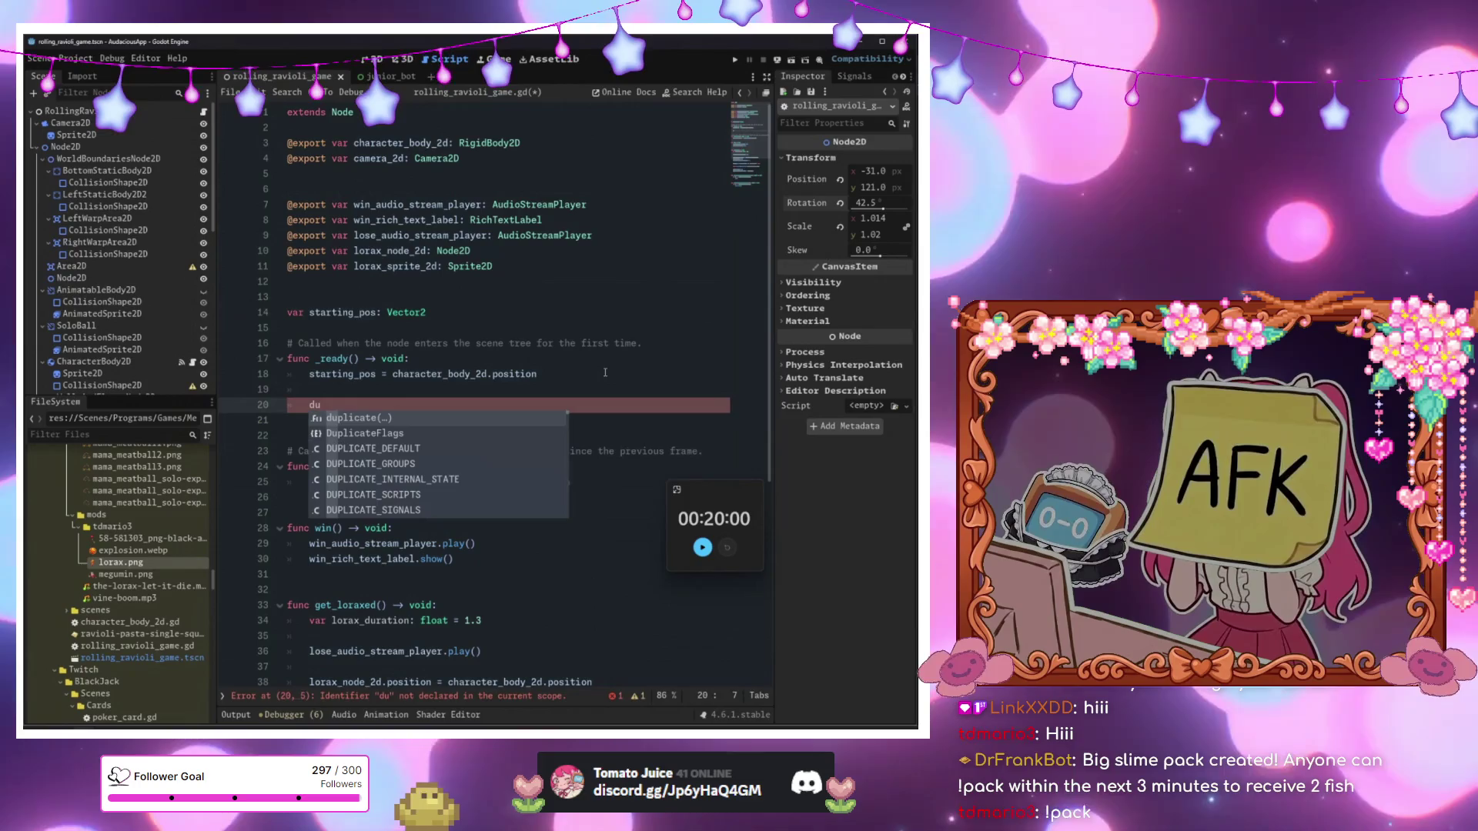
key("BackSpace")
key("BackSpace")
key("BackSpace")
key("BackSpace")
key("BackSpace")
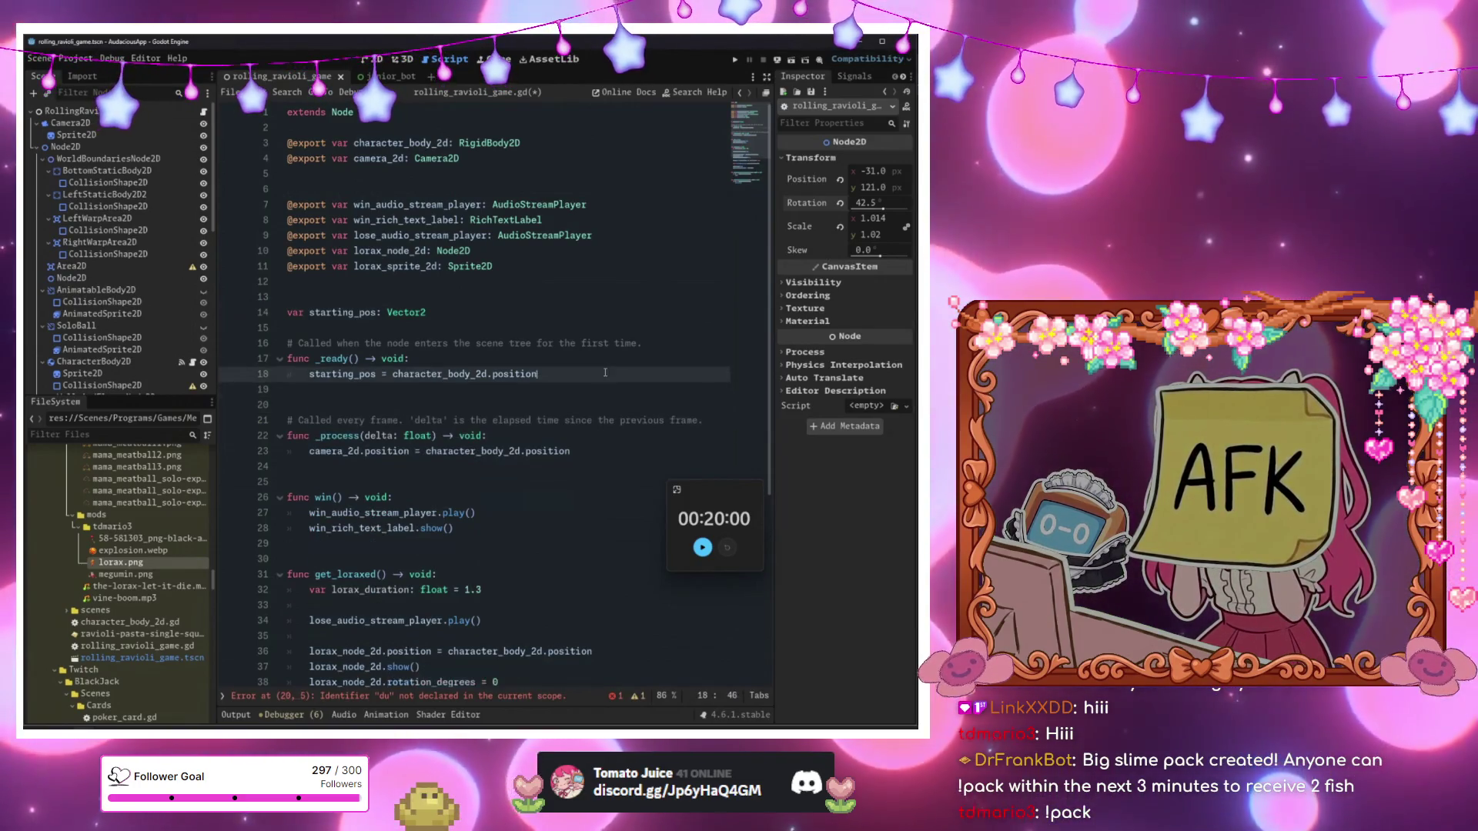
scroll(569, 355, "down", 4)
scroll(570, 355, "down", 2)
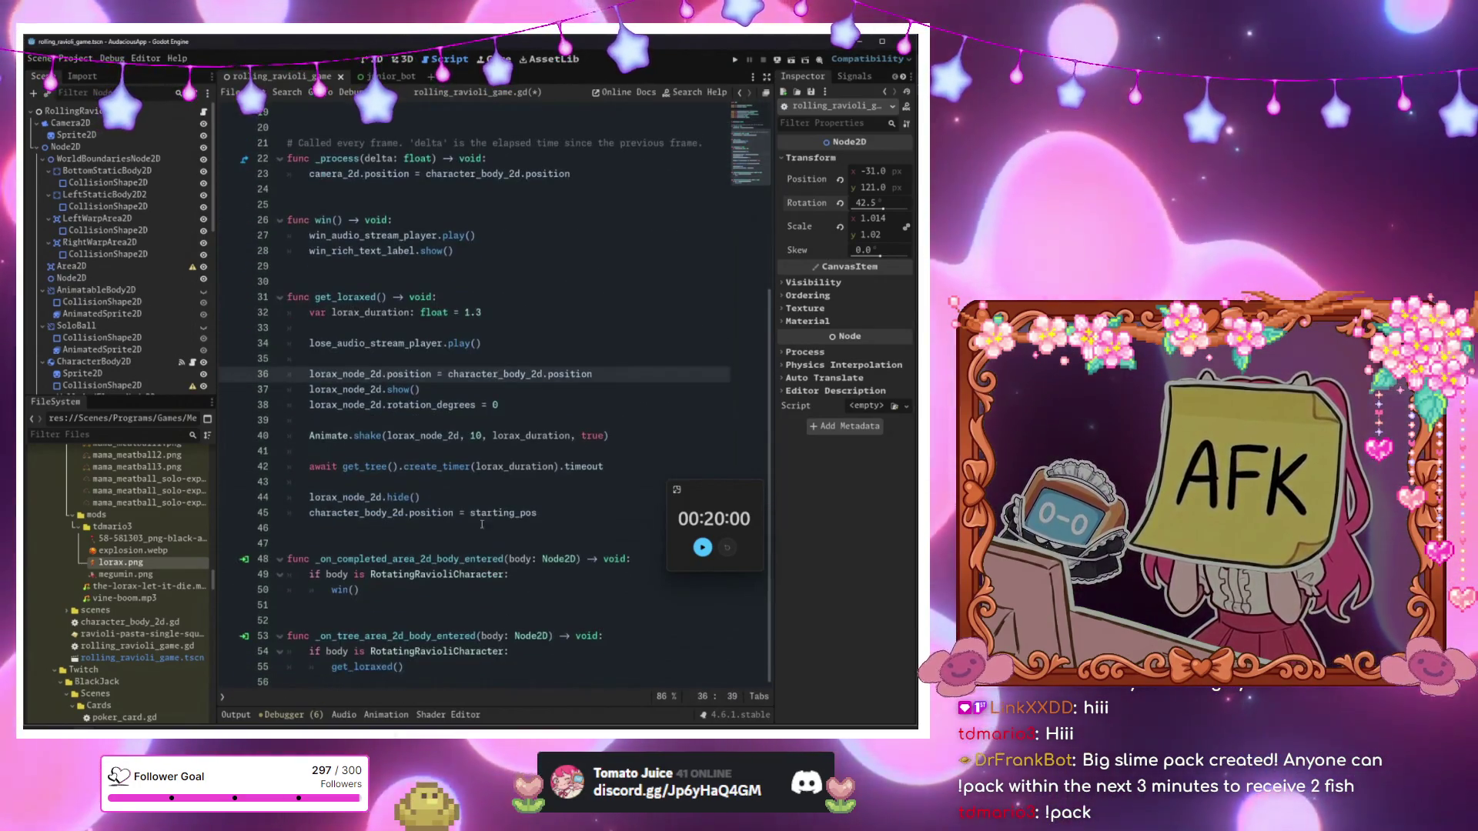
Delete the lorax_node_2d.hide() and starting_pos reset lines 44–45 and save the script.
left_click(559, 510)
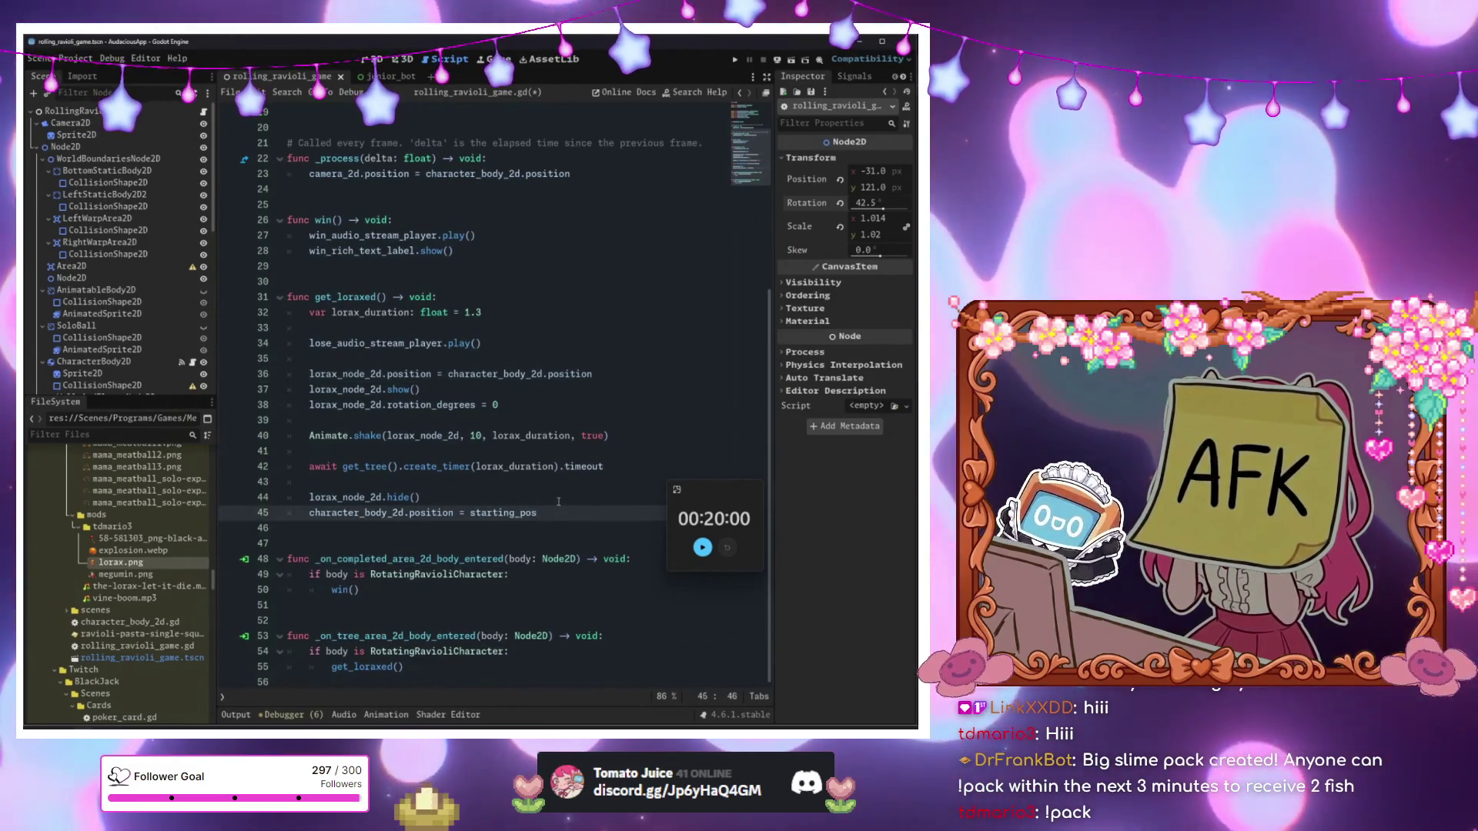
left_click_drag(557, 510, 332, 497)
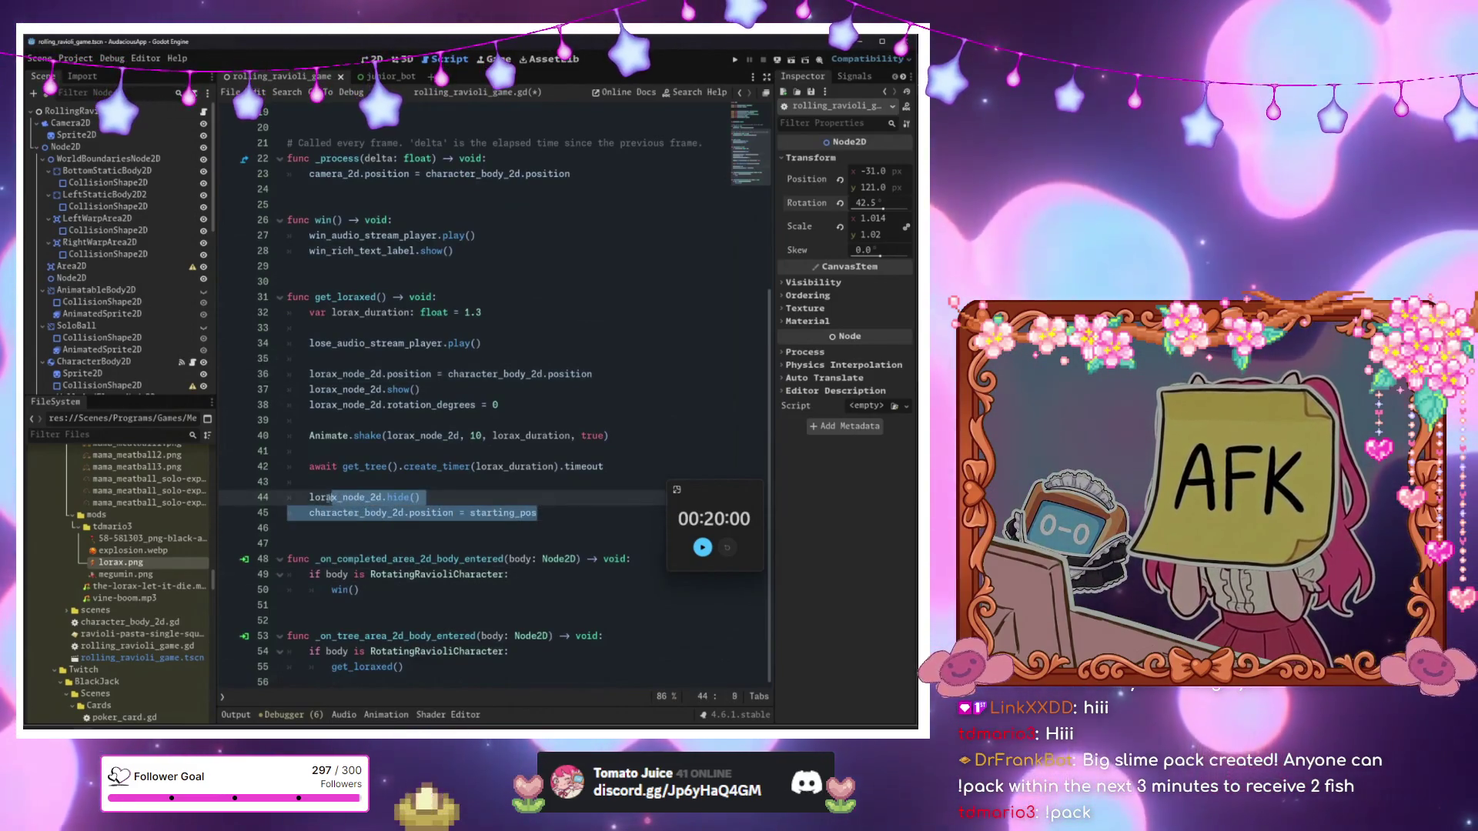
key("BackSpace")
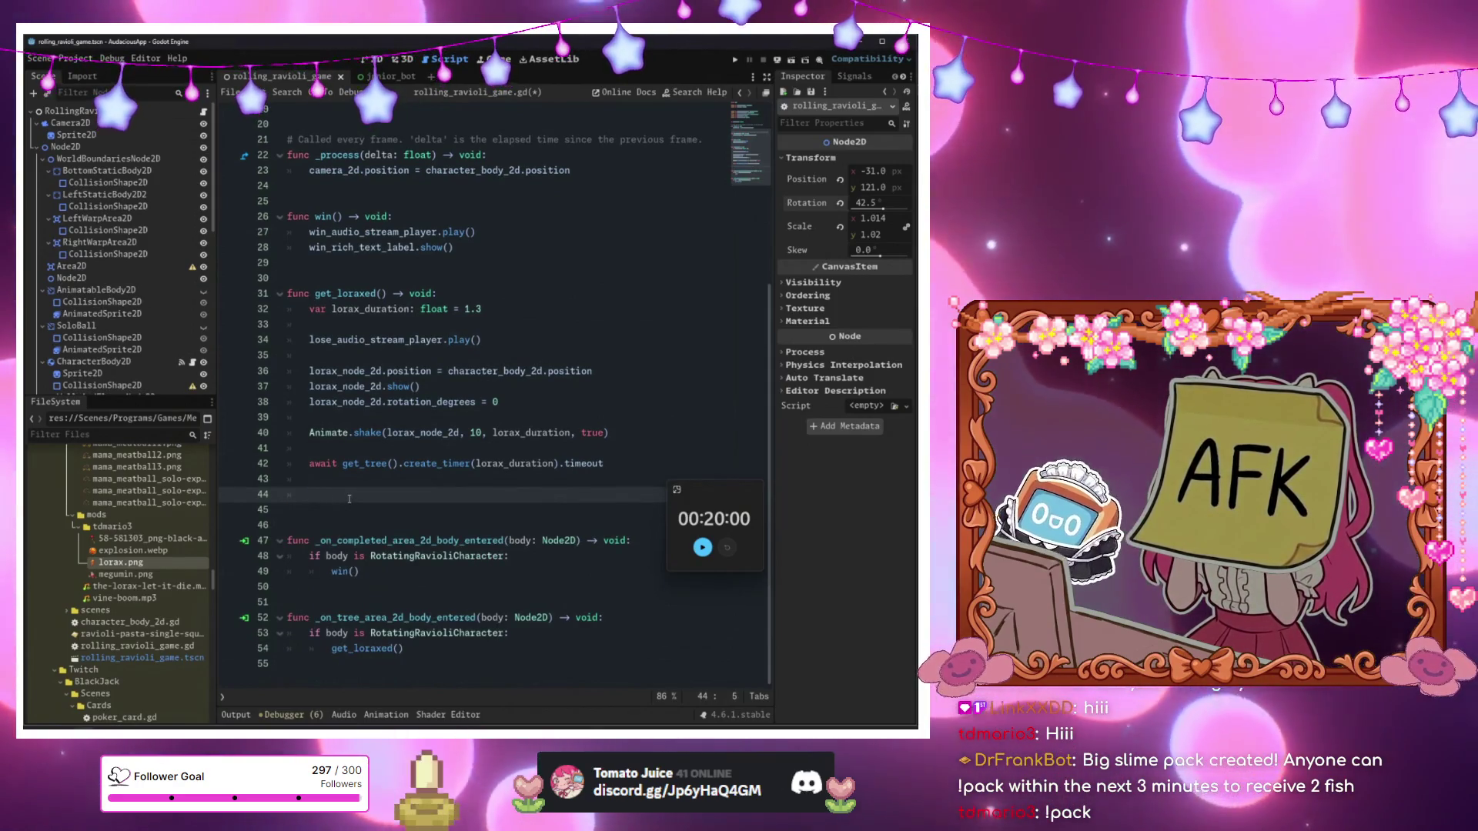
key("ctrl+o")
key("Escape")
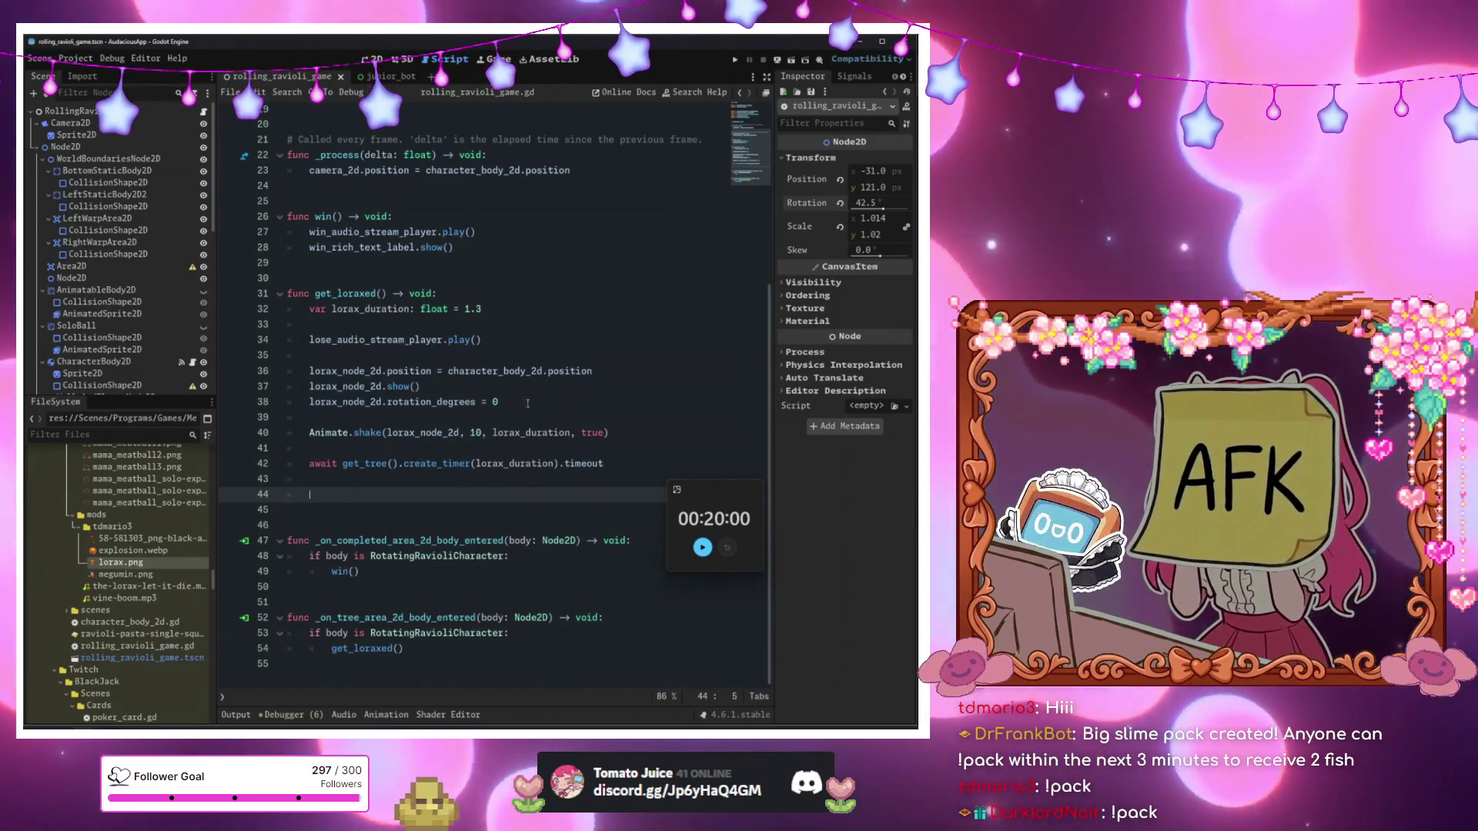
left_click(373, 59)
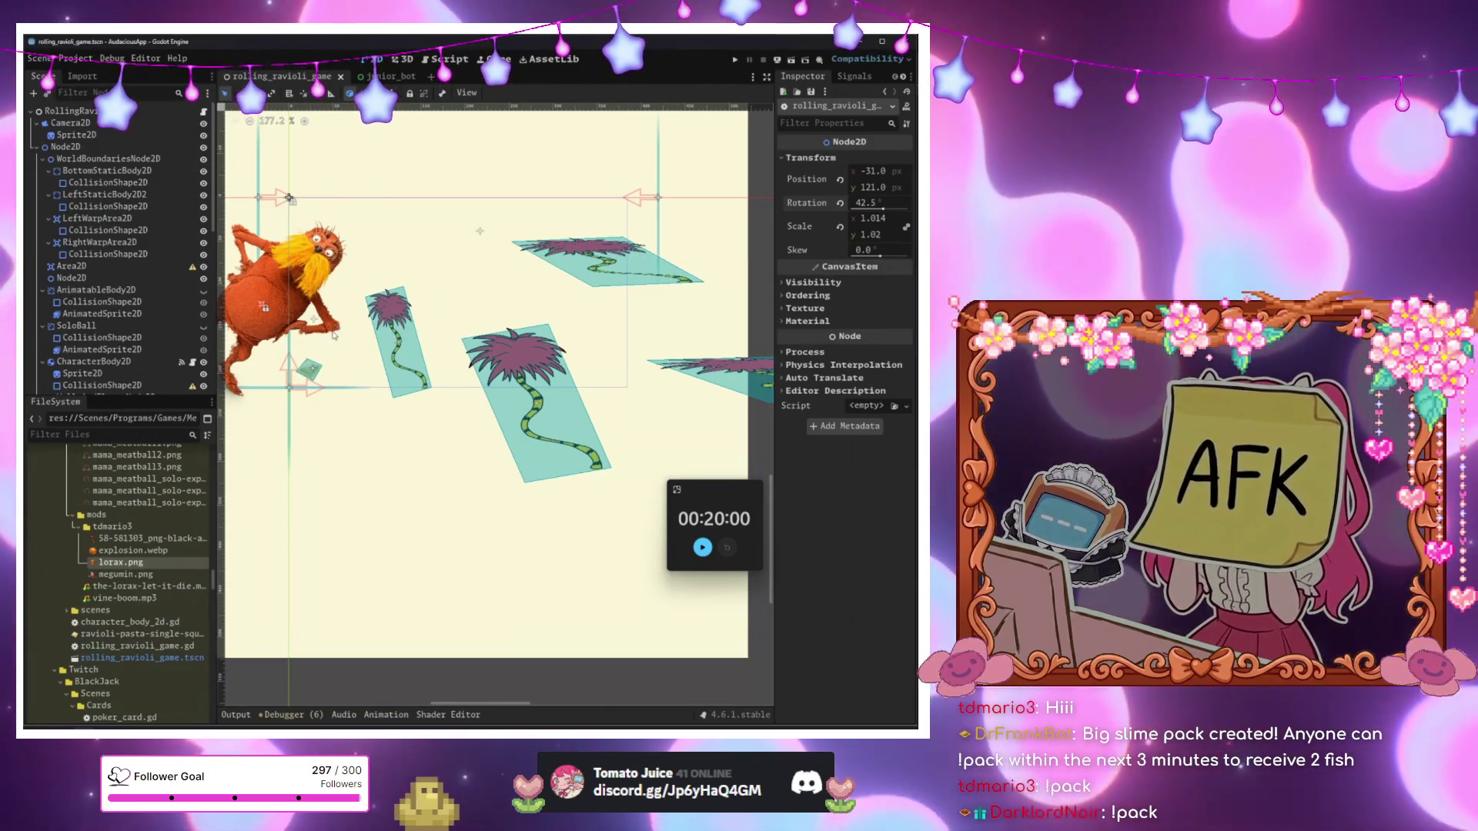
Pan and zoom over the Lorax and trees, select RollingRavioliGame, and return to the script.
mouse_move(393, 380)
left_mouse_down()
mouse_move(457, 377)
mouse_move(367, 362)
mouse_move(551, 408)
mouse_move(510, 412)
left_mouse_up()
scroll(438, 381, "down", 5)
scroll(372, 370, "up", 12)
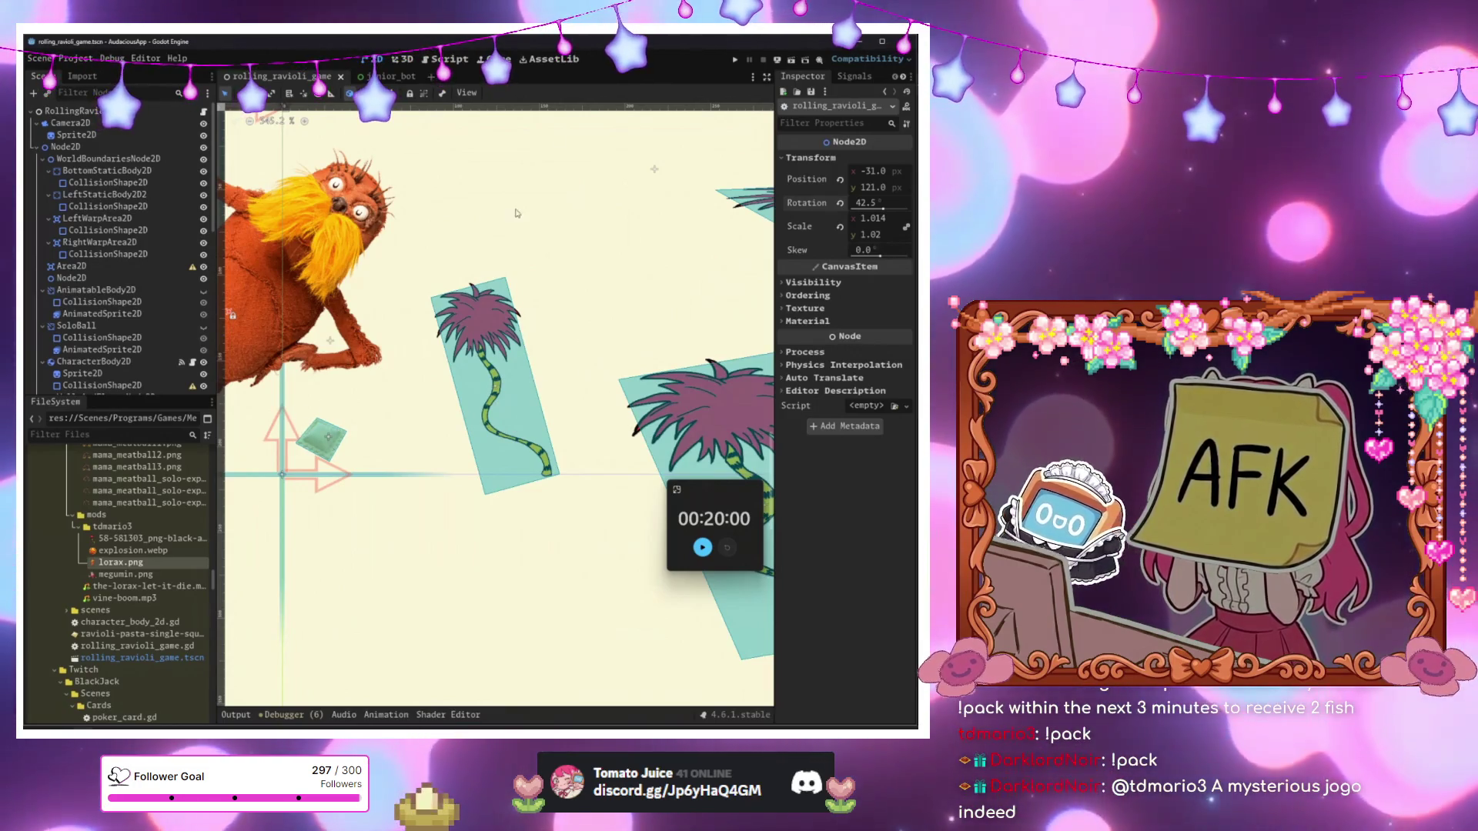
left_click(395, 225)
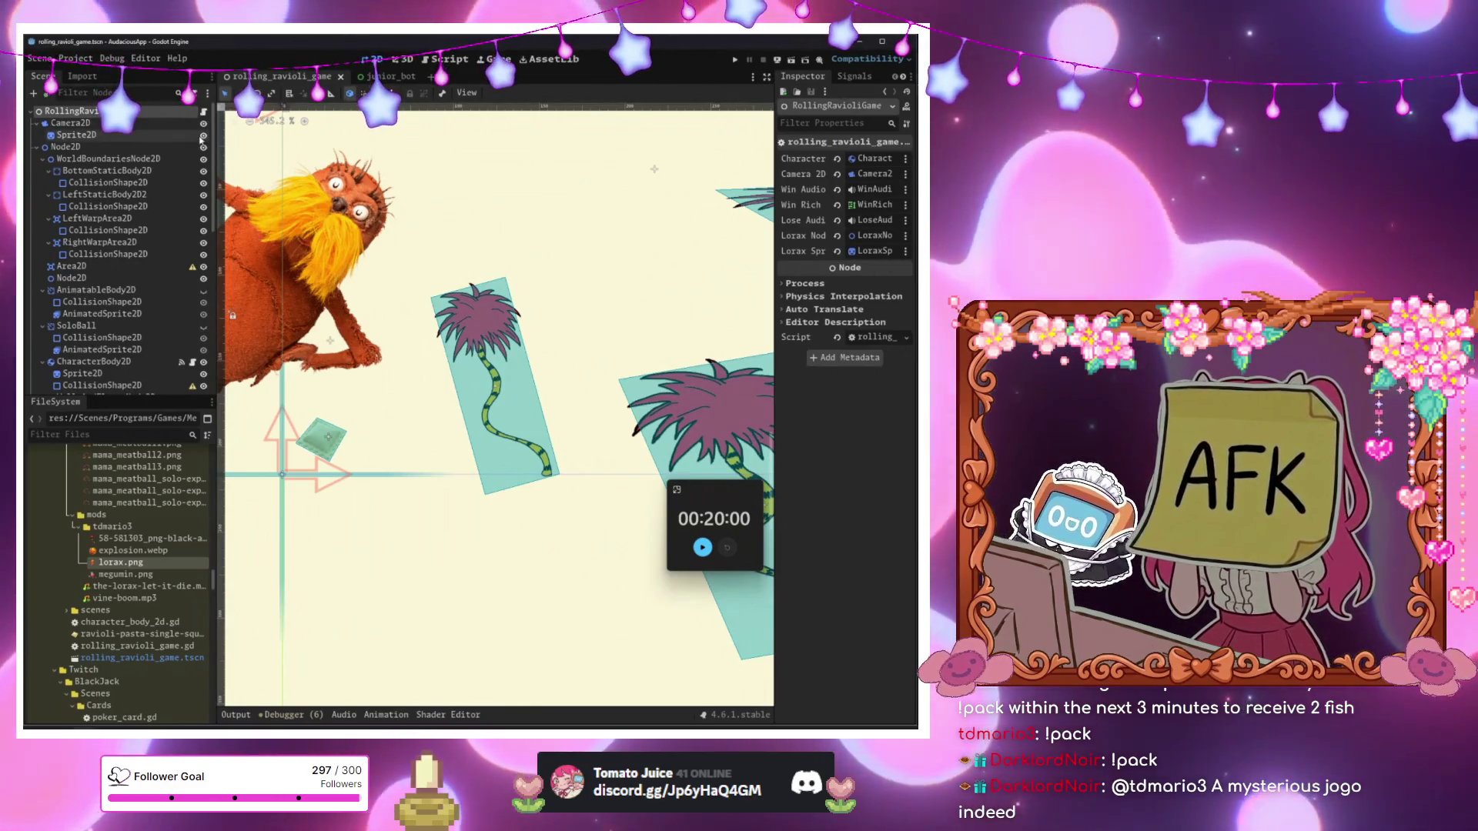
key("ctrl+F3")
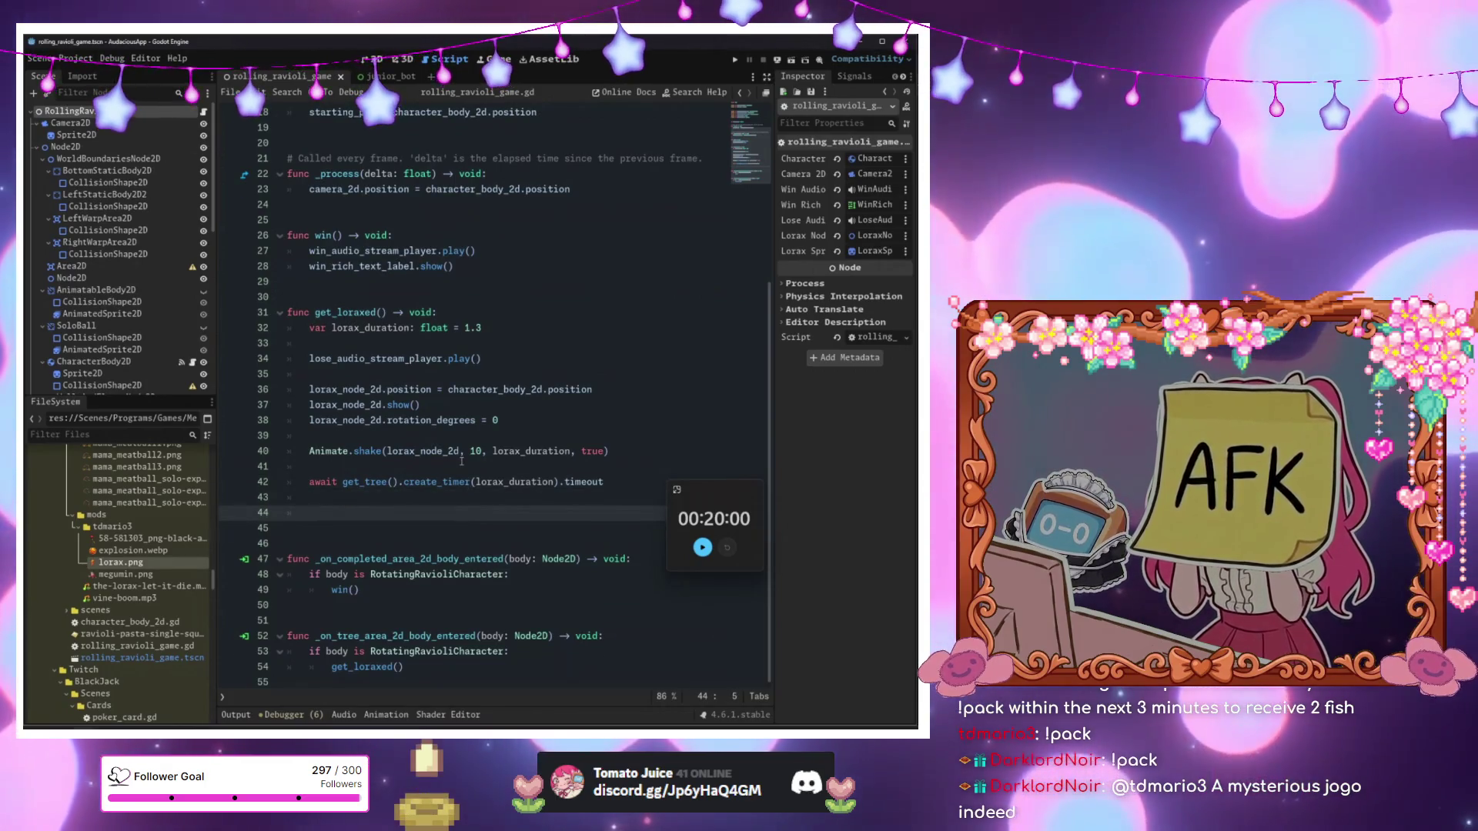
scroll(462, 461, "up", 5)
scroll(428, 521, "up", 1)
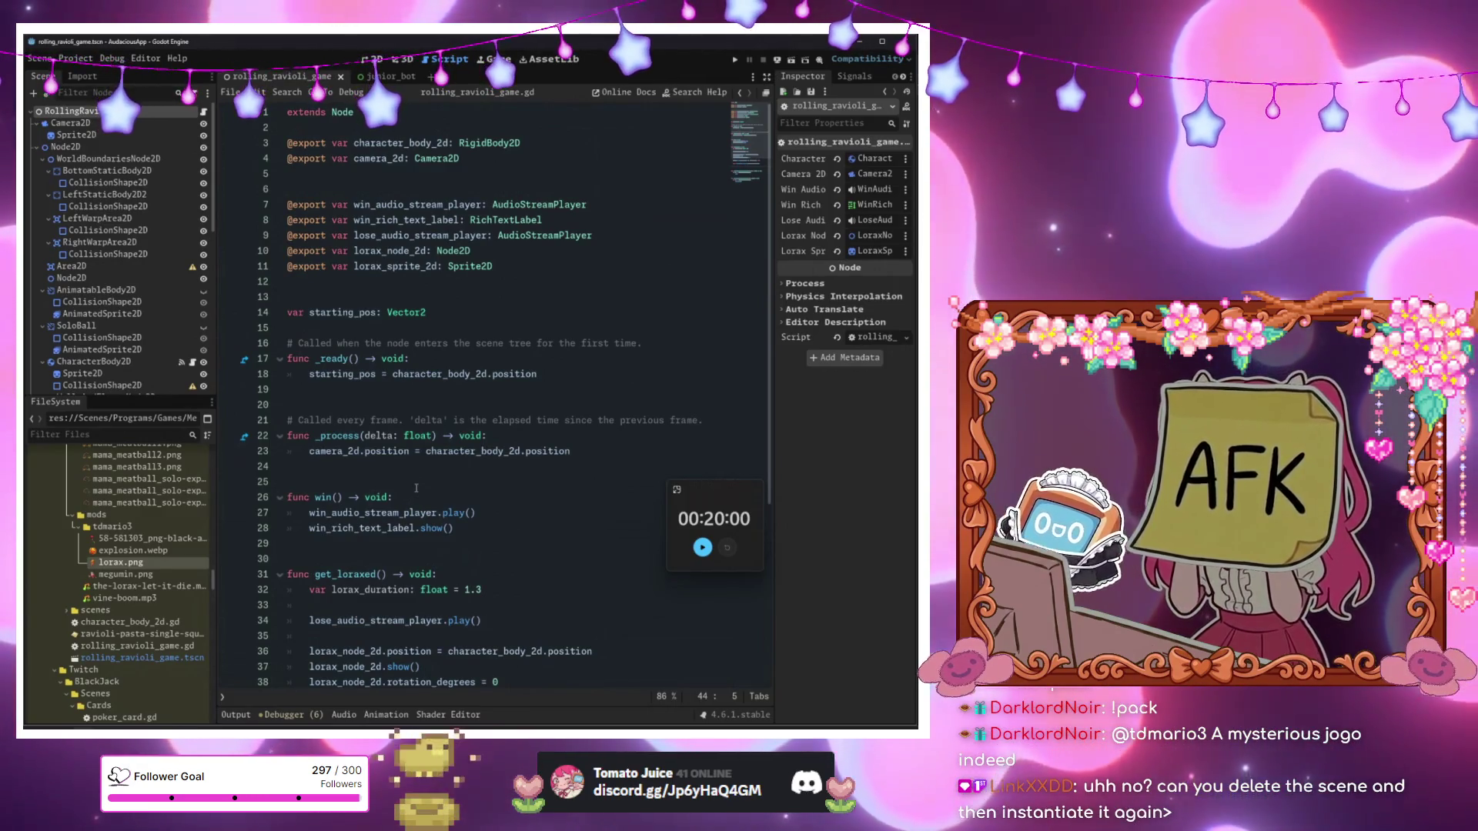
scroll(431, 497, "down", 6)
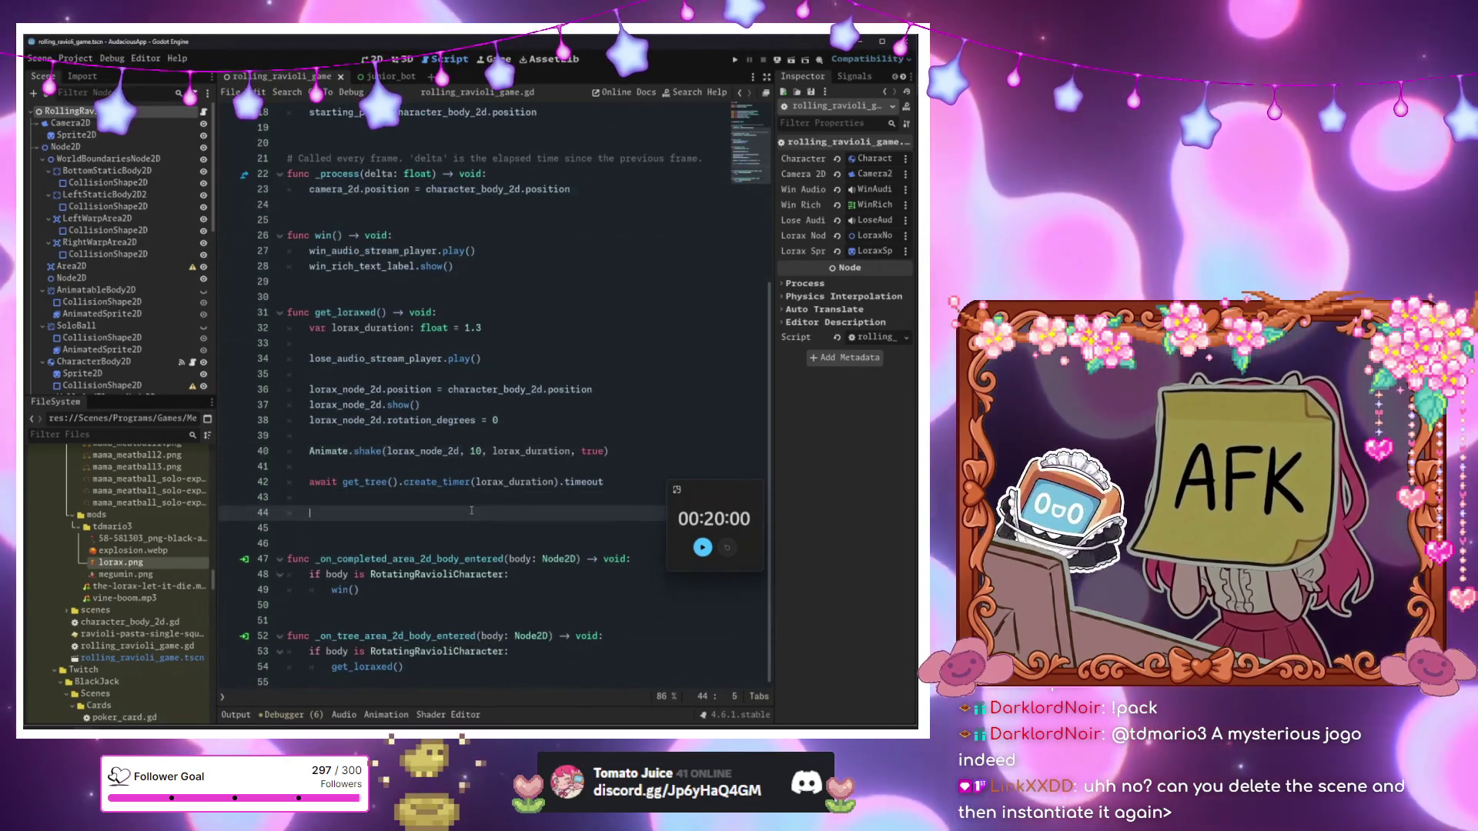
left_click(463, 465)
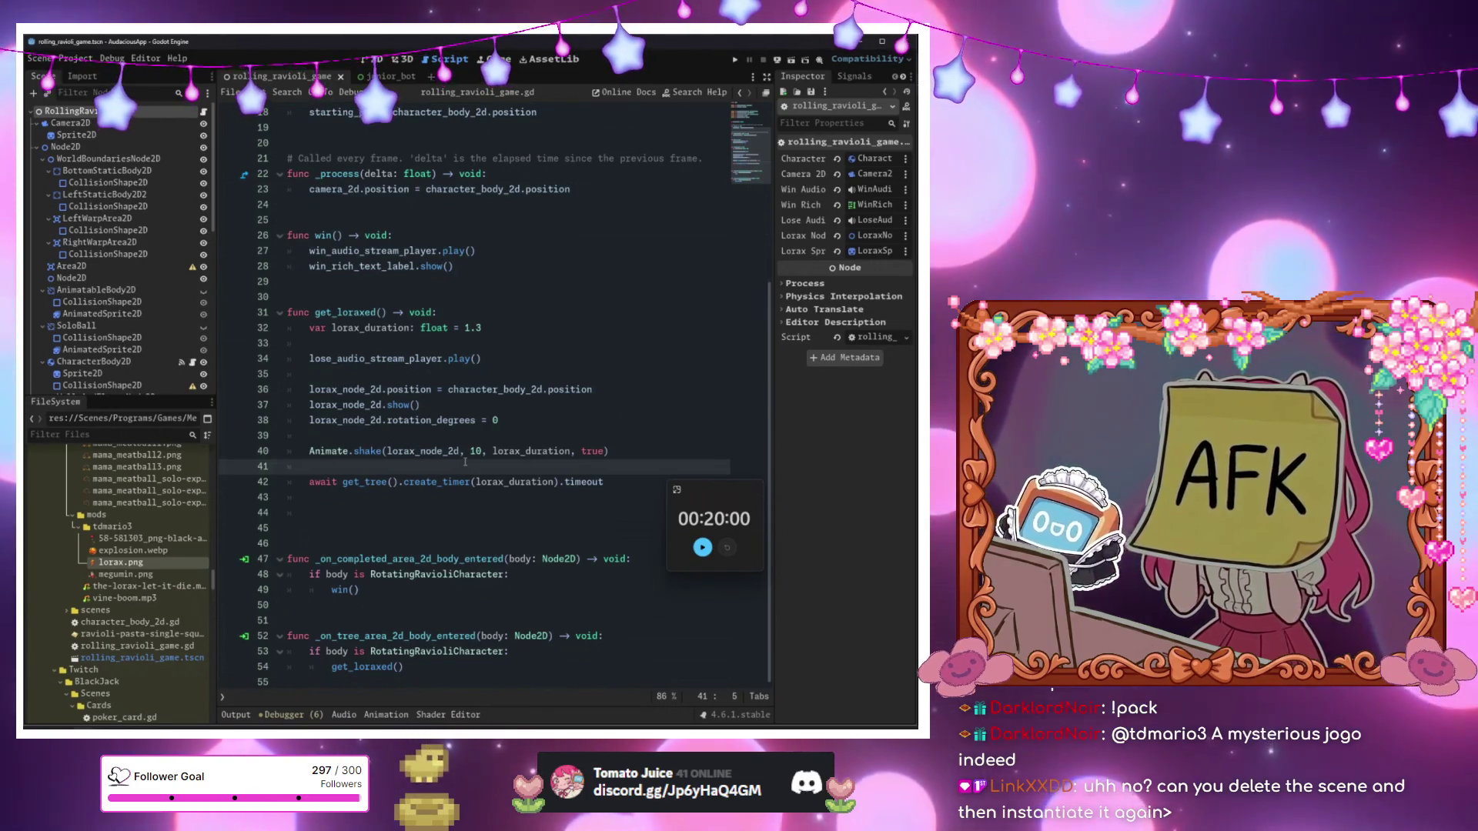
key("F1")
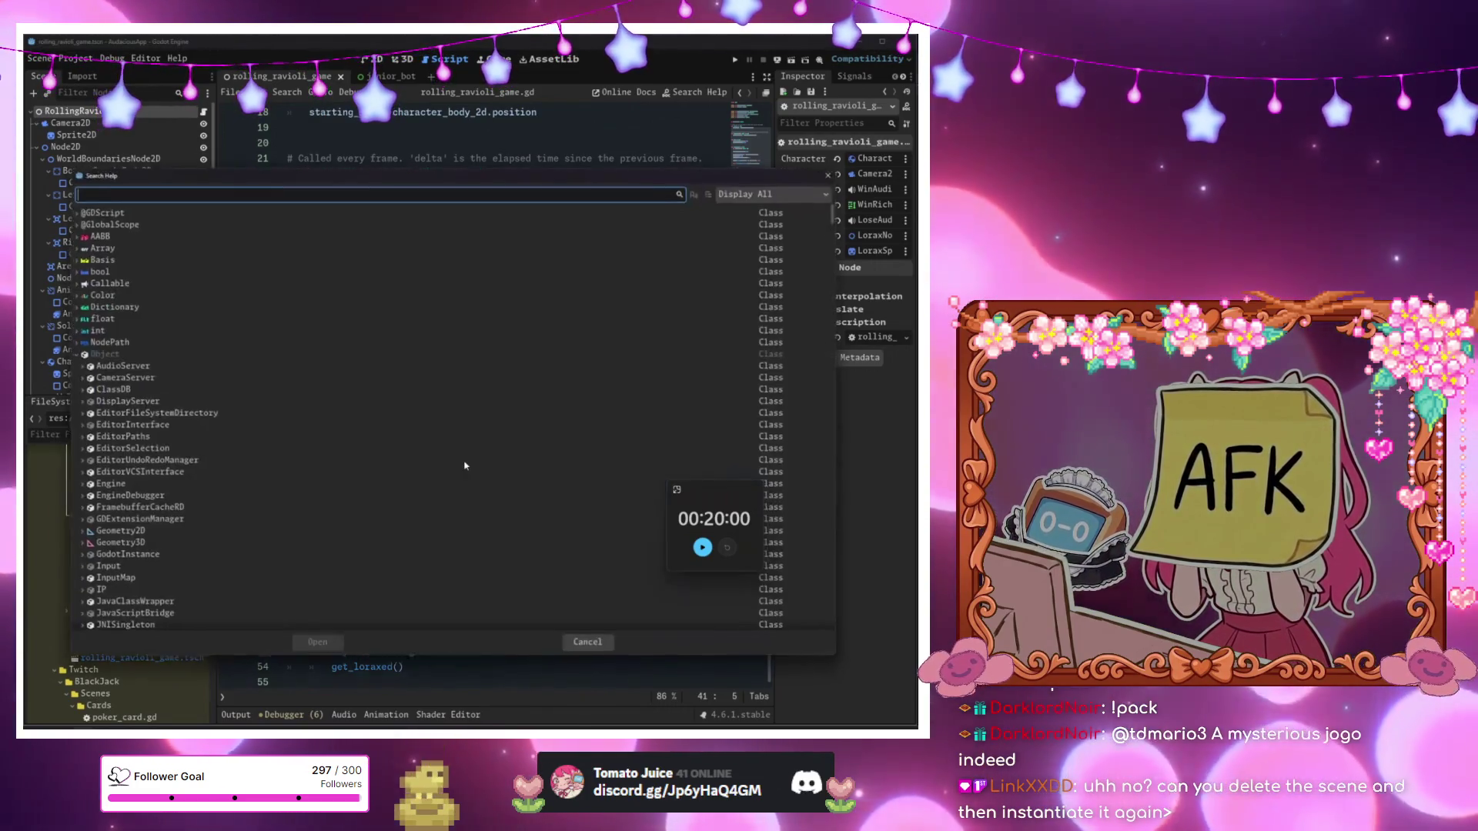
type("node")
key("Return")
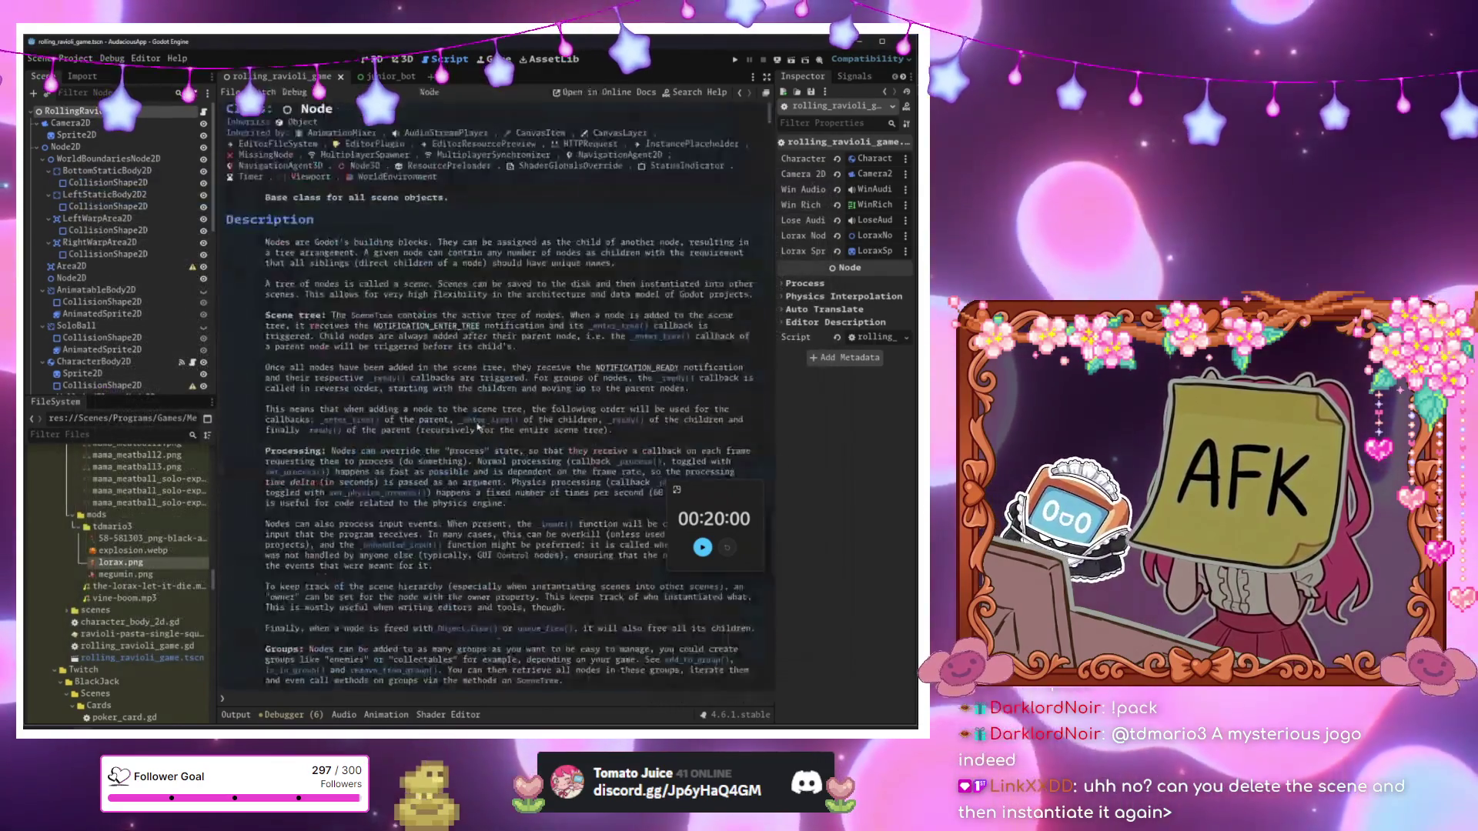
scroll(472, 357, "down", 15)
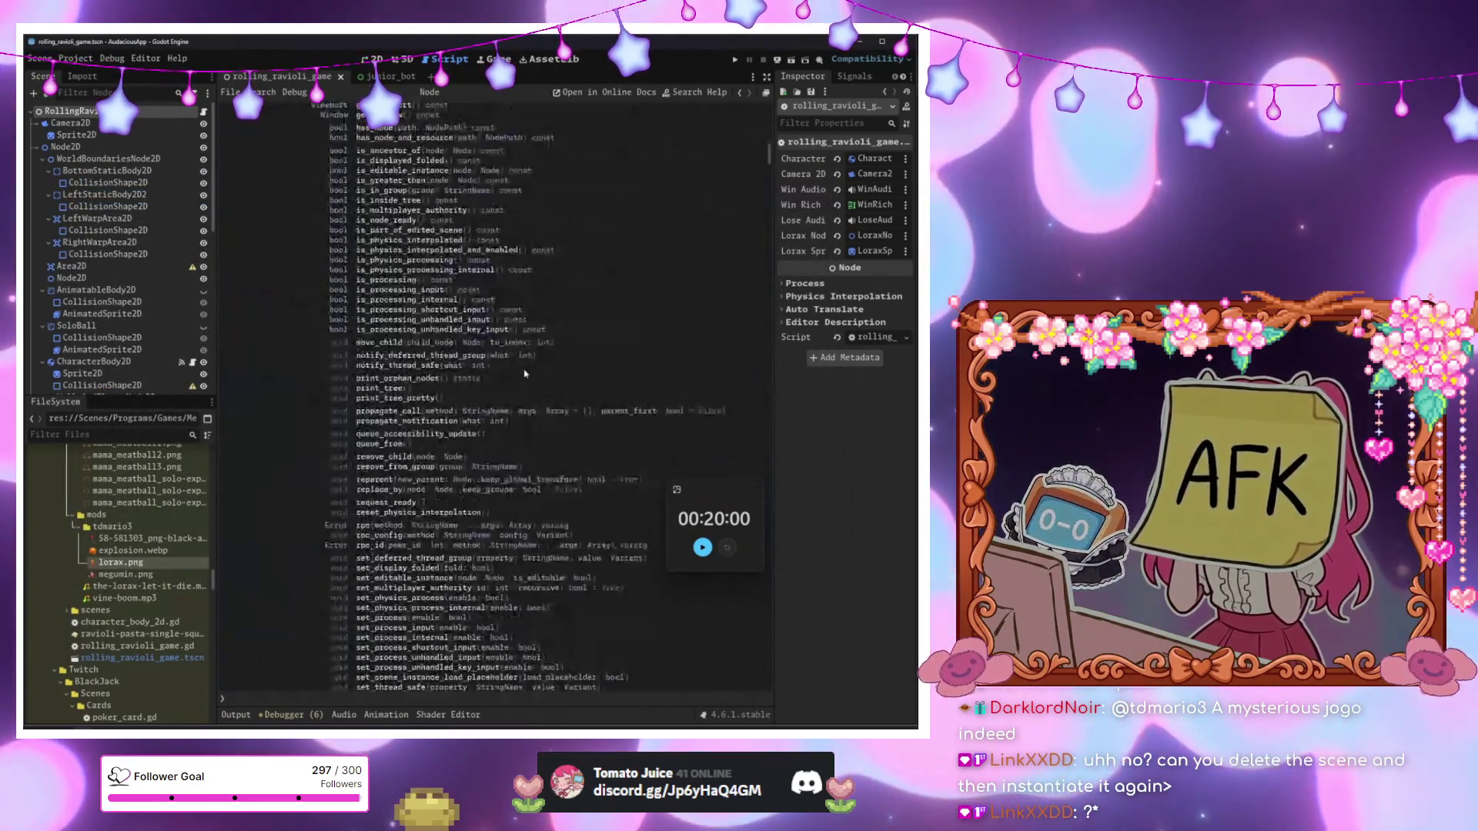
scroll(524, 373, "up", 10)
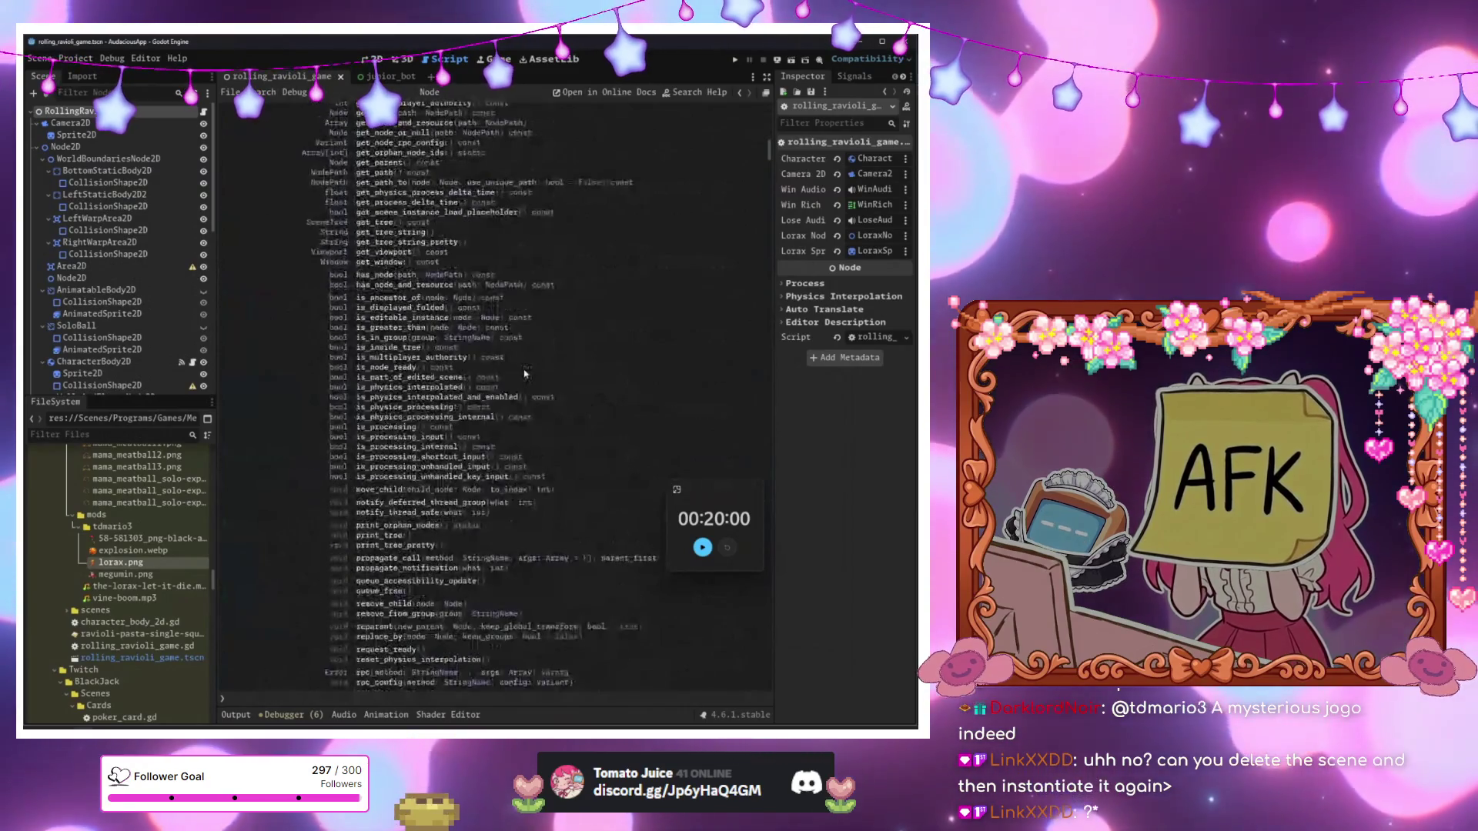
scroll(524, 374, "up", 5)
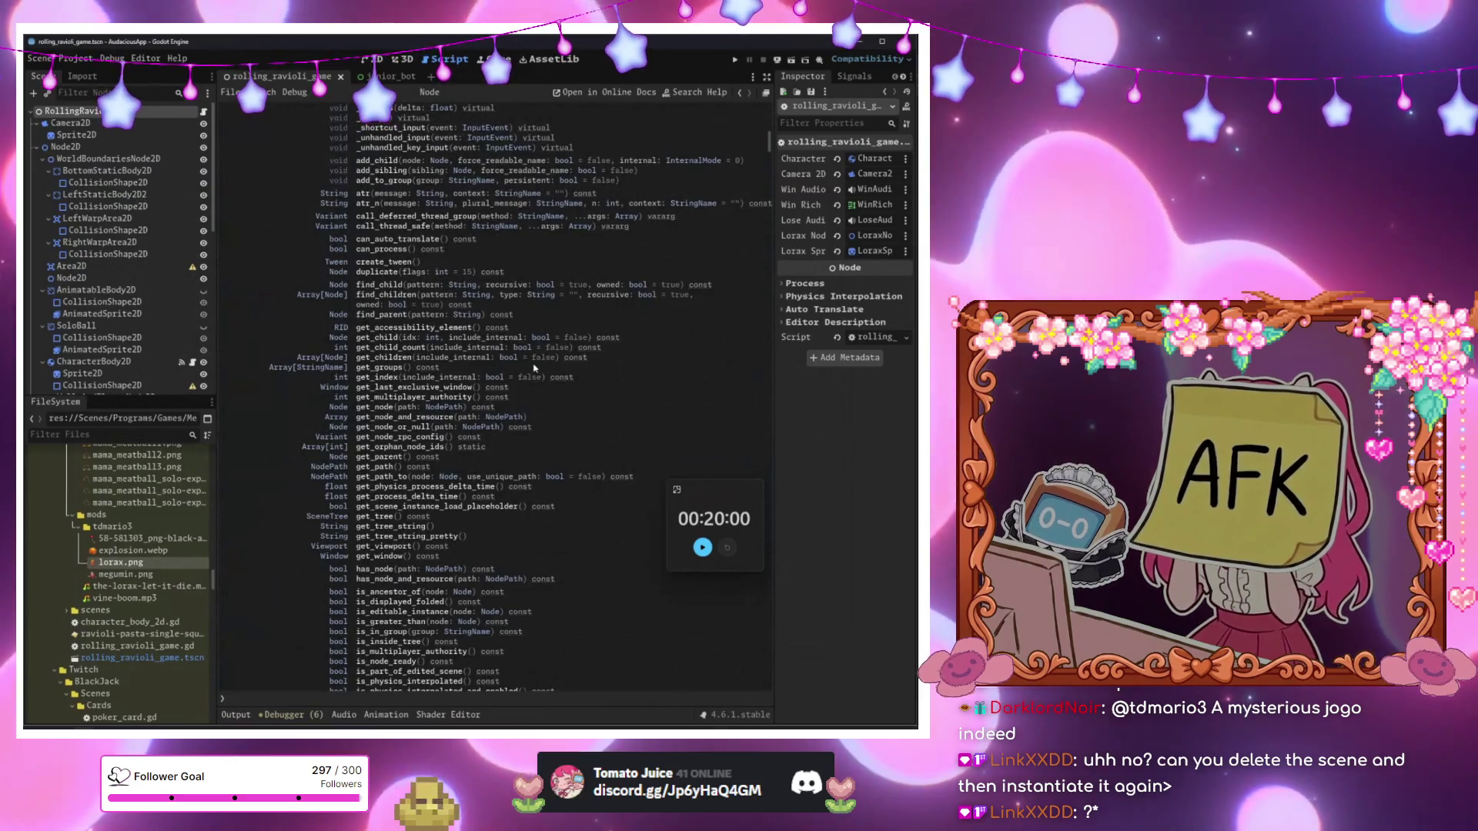
scroll(535, 368, "up", 3)
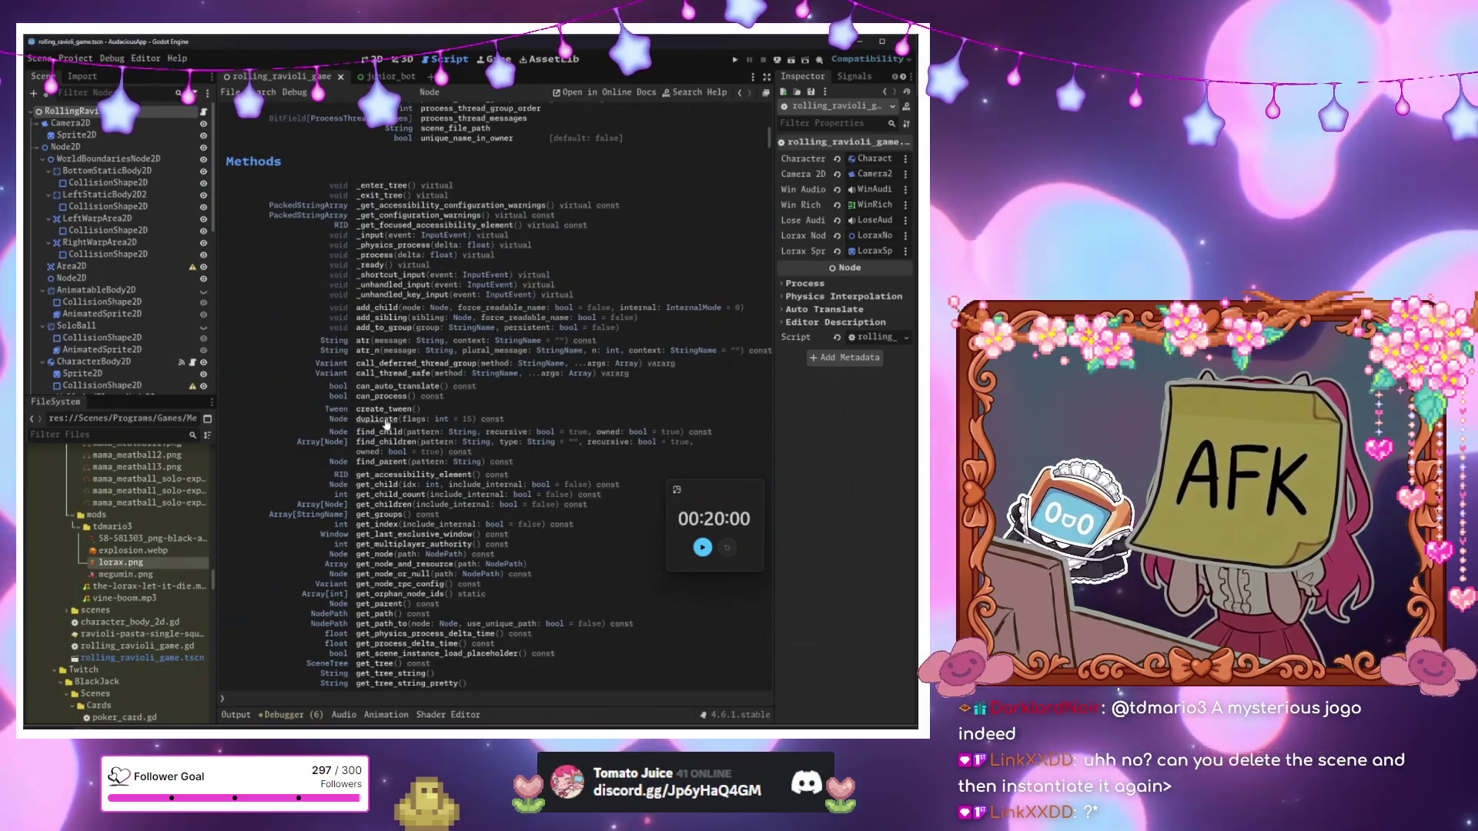
left_click(386, 422)
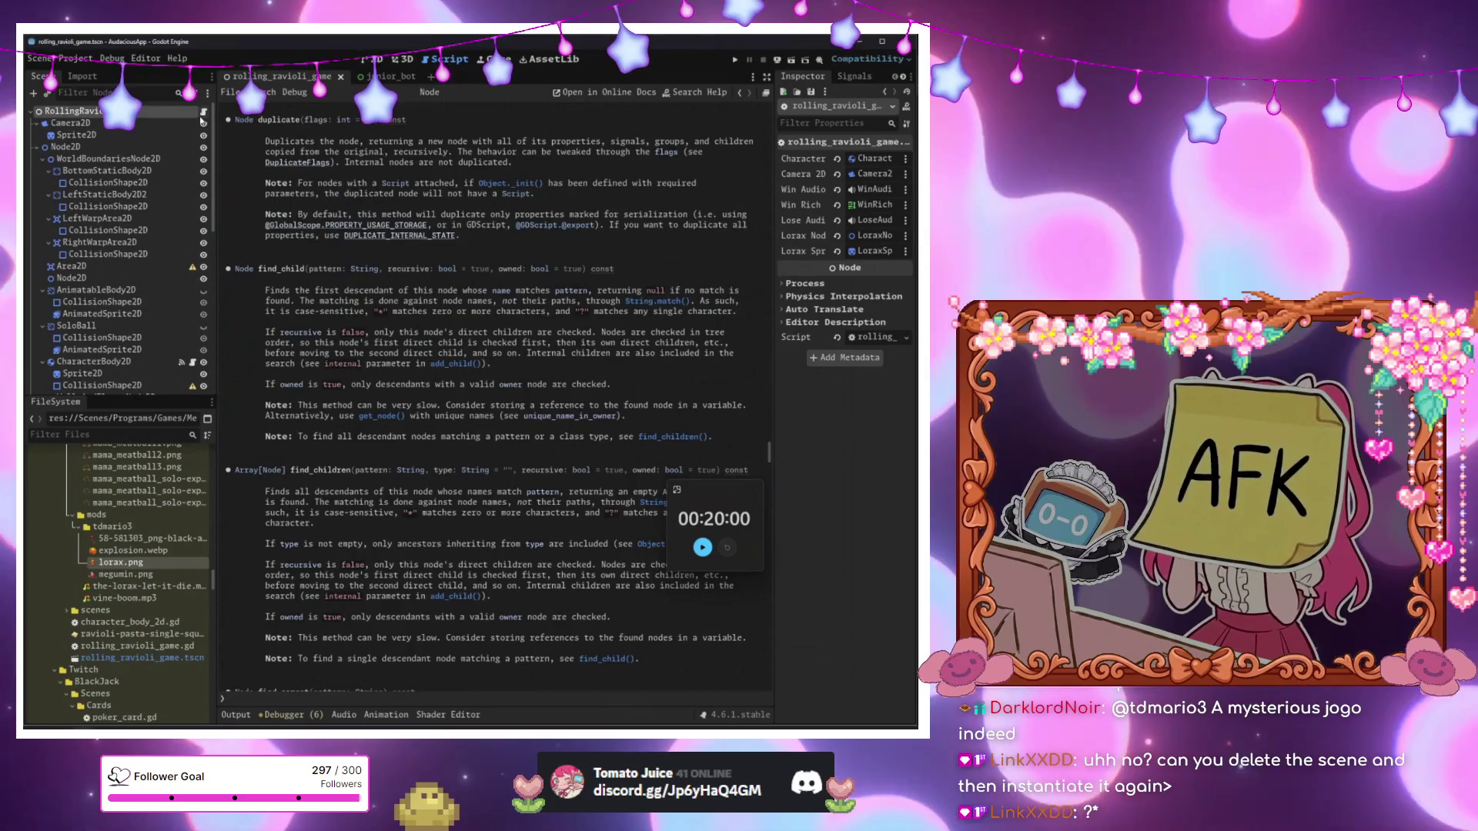
left_click(204, 113)
left_click(495, 517)
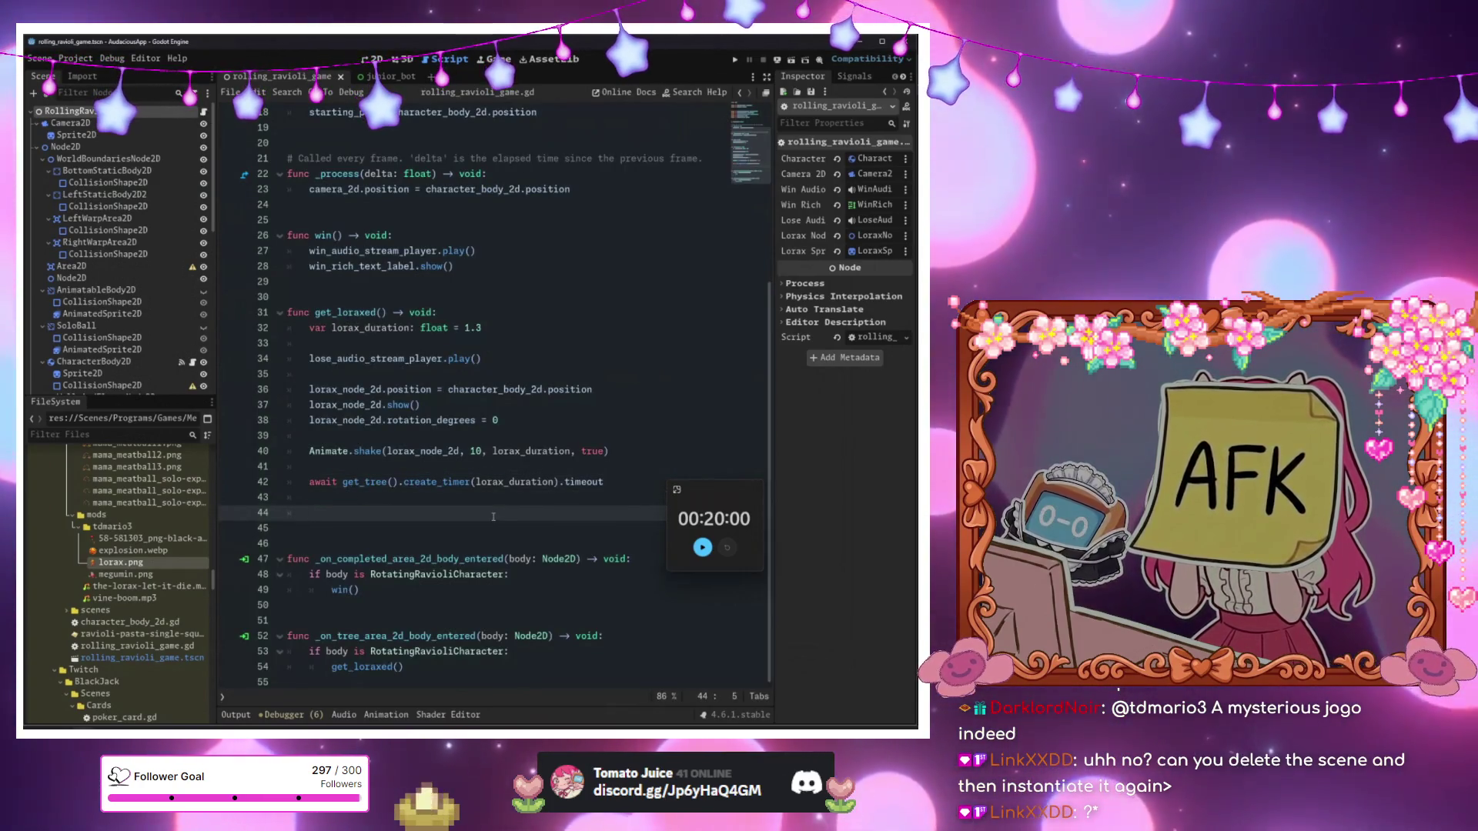
Declare func reset_scene() -> void: with a pass body below get_loraxed.
left_click(509, 679)
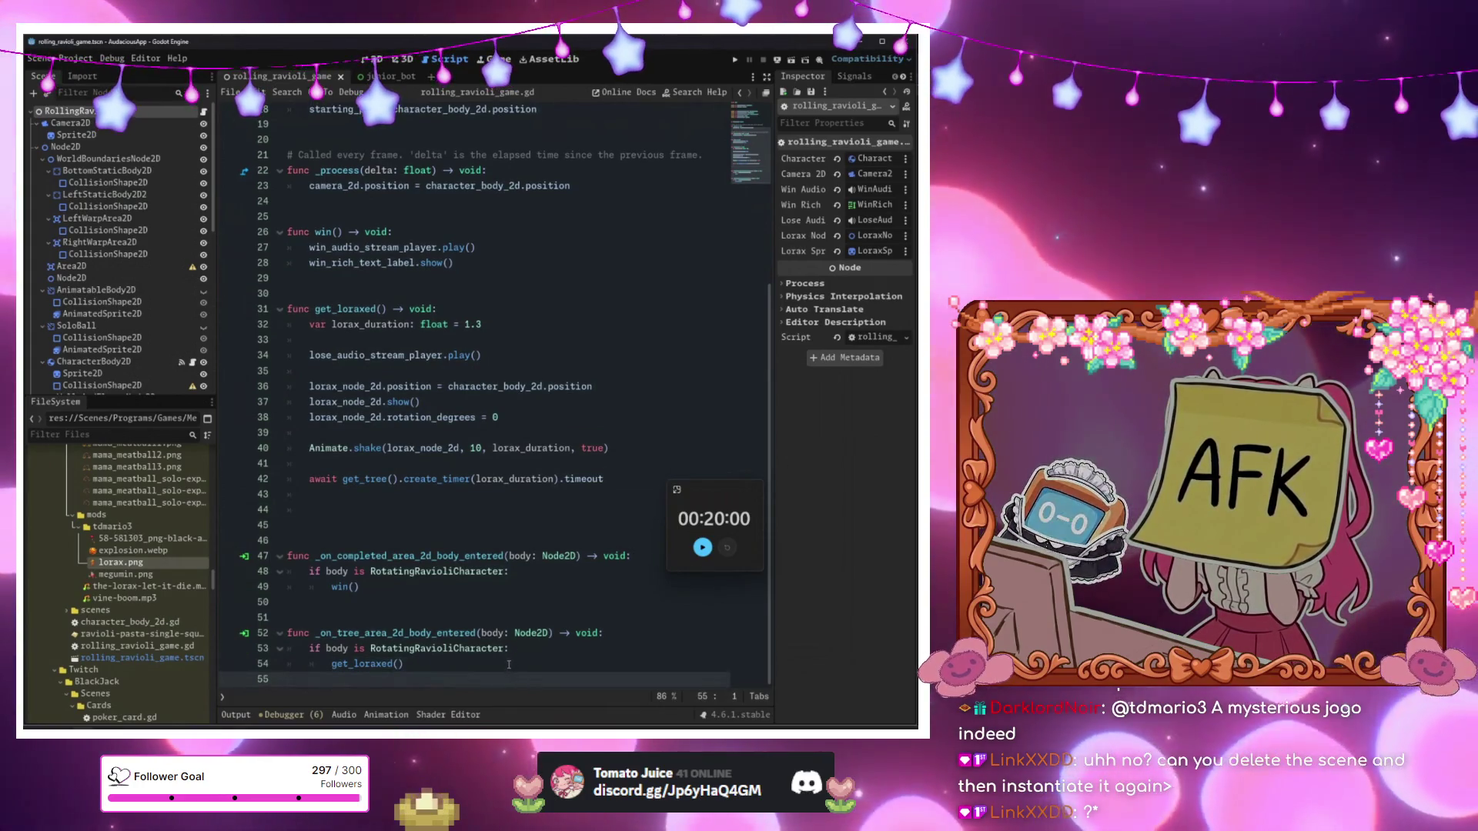
left_click(343, 517)
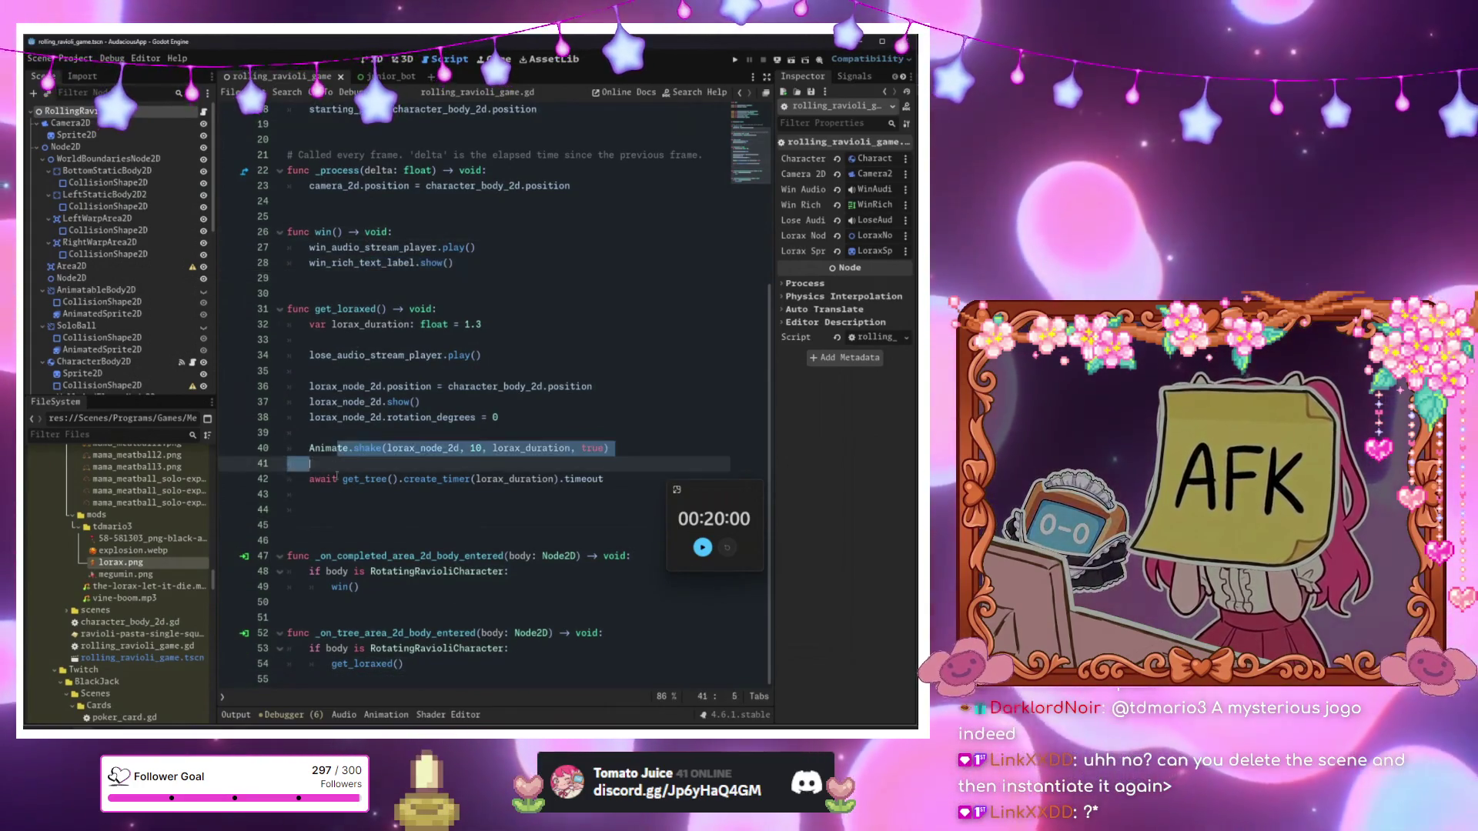
key("BackSpace")
key("BackSpace")
key("BackSpace")
key("Return")
key("Return")
type("fu")
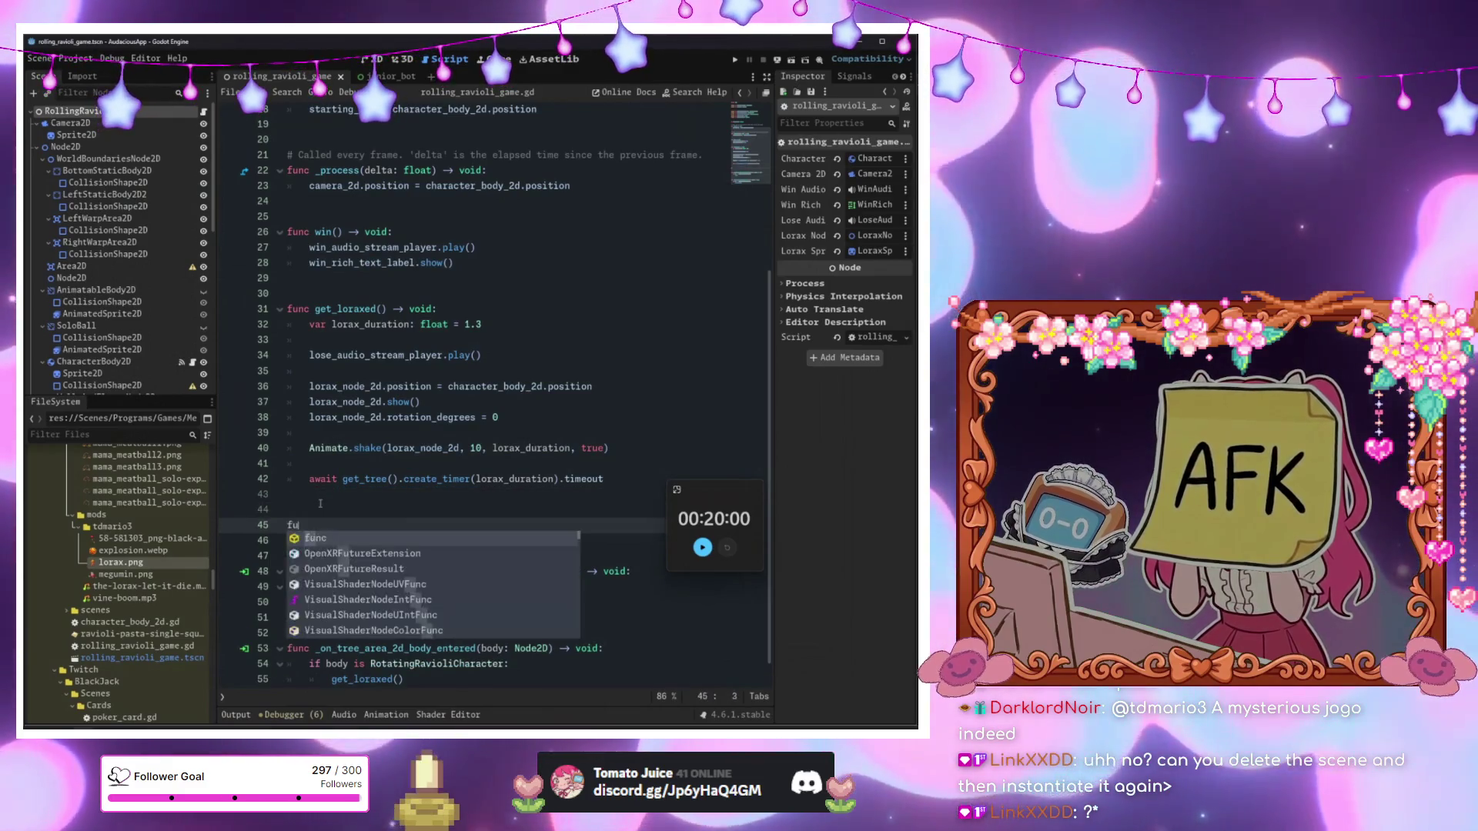
type("nc reset_e")
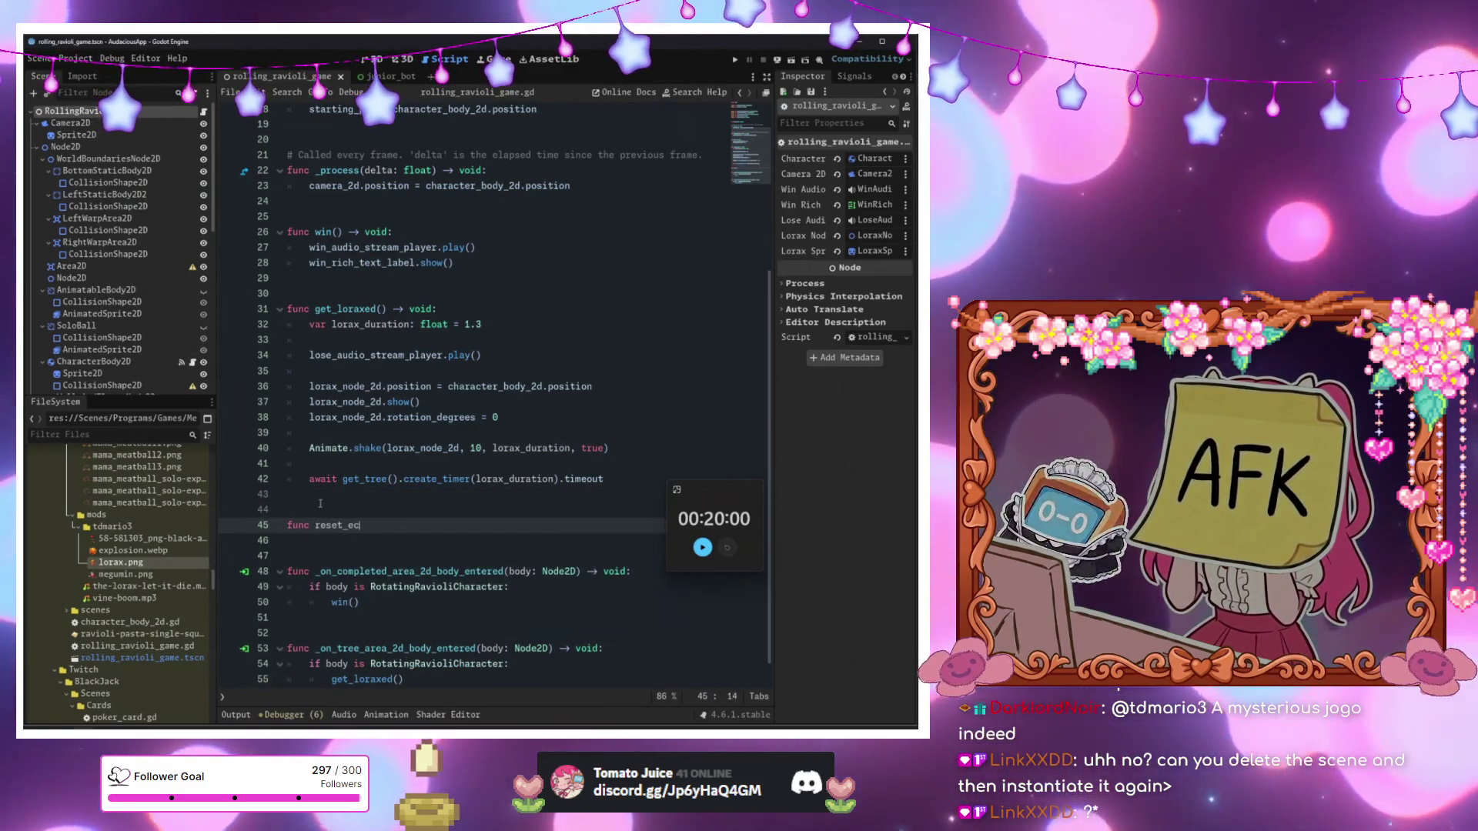
key("BackSpace")
type("sc")
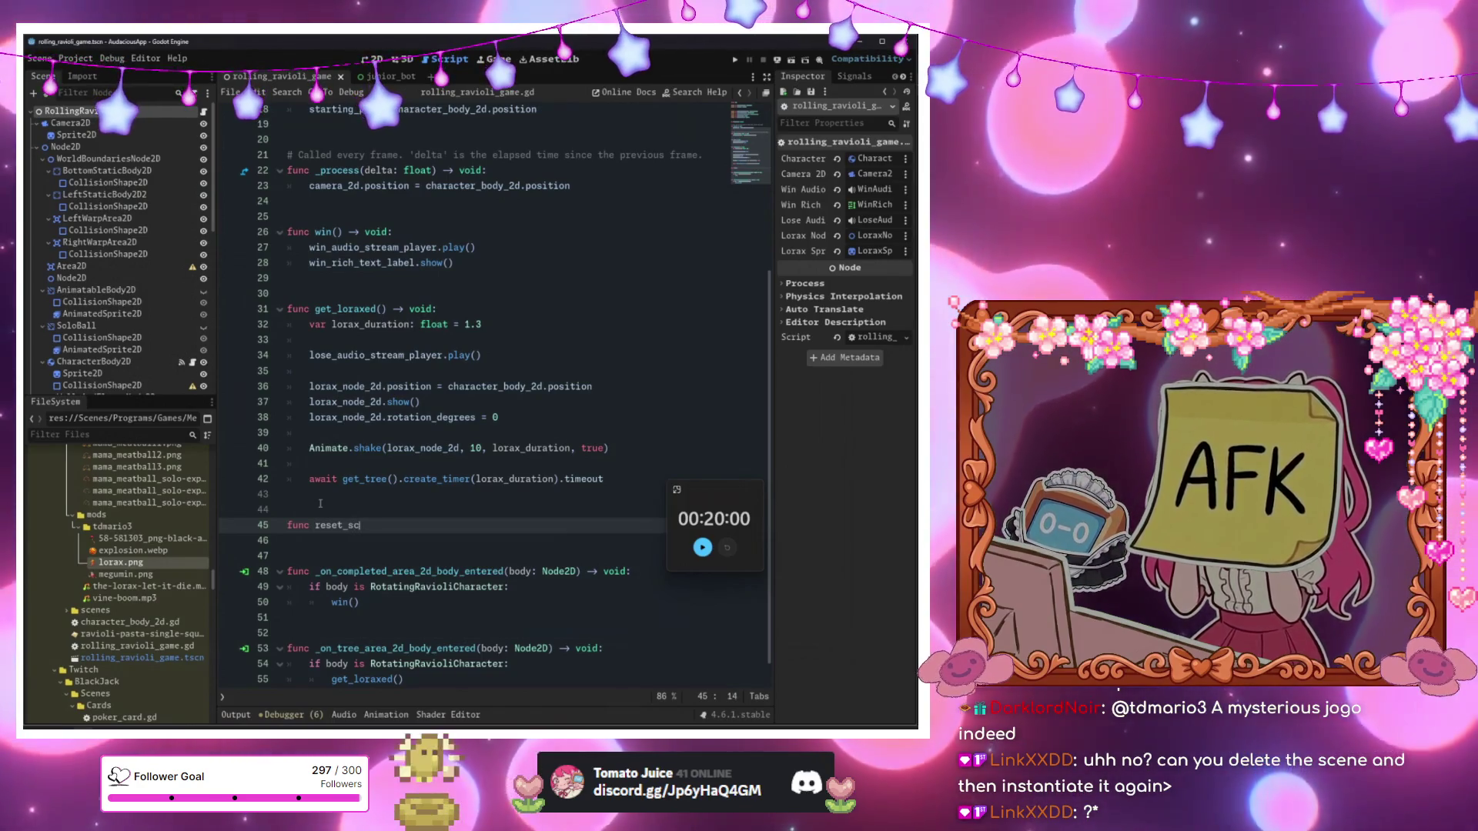
type("ene() -> void")
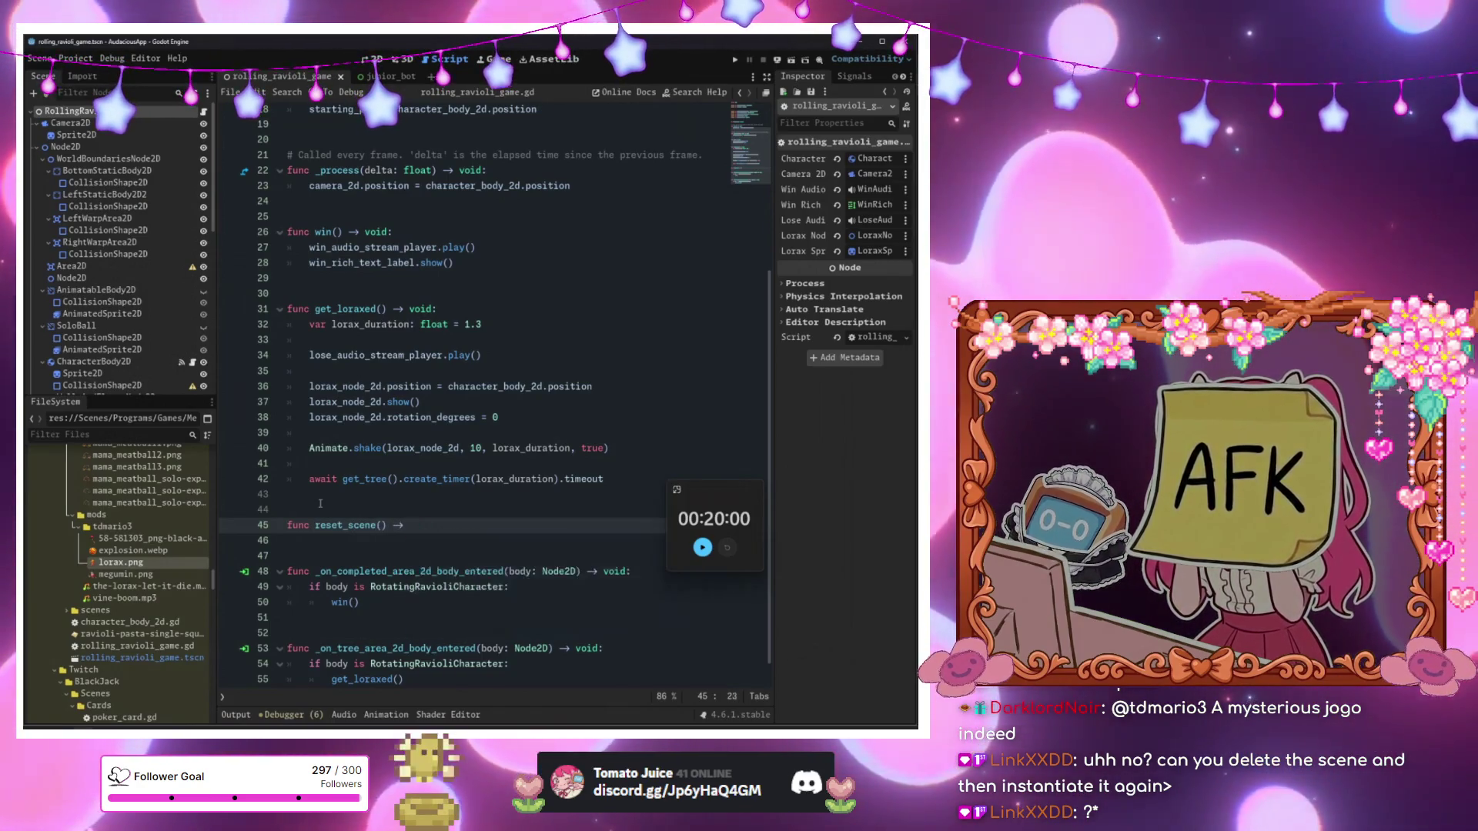
type(":")
key("Return")
type("pass")
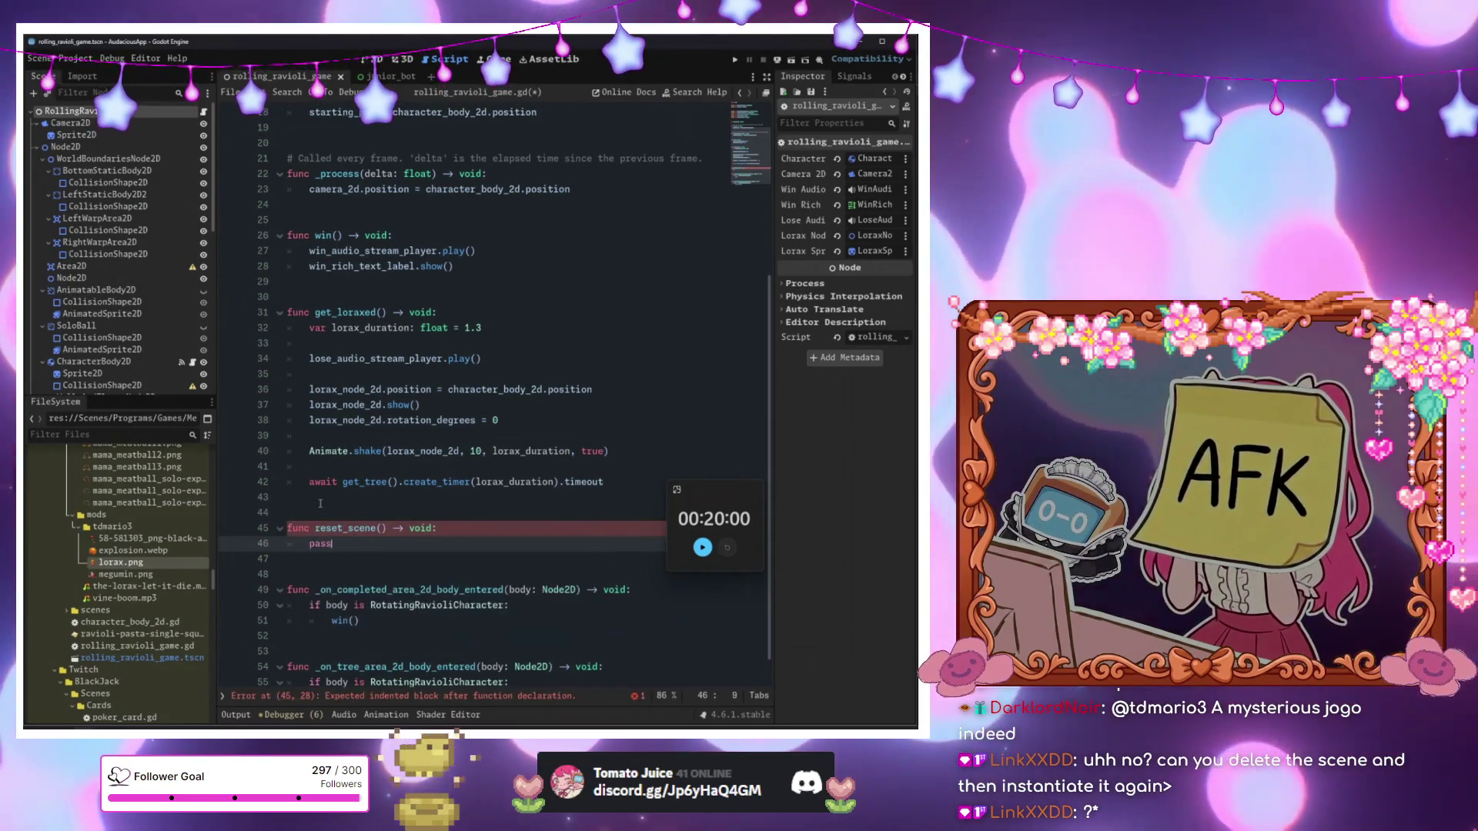
Add a reset_scene() call after the await line in get_loraxed.
double_click(334, 528)
left_click(428, 466)
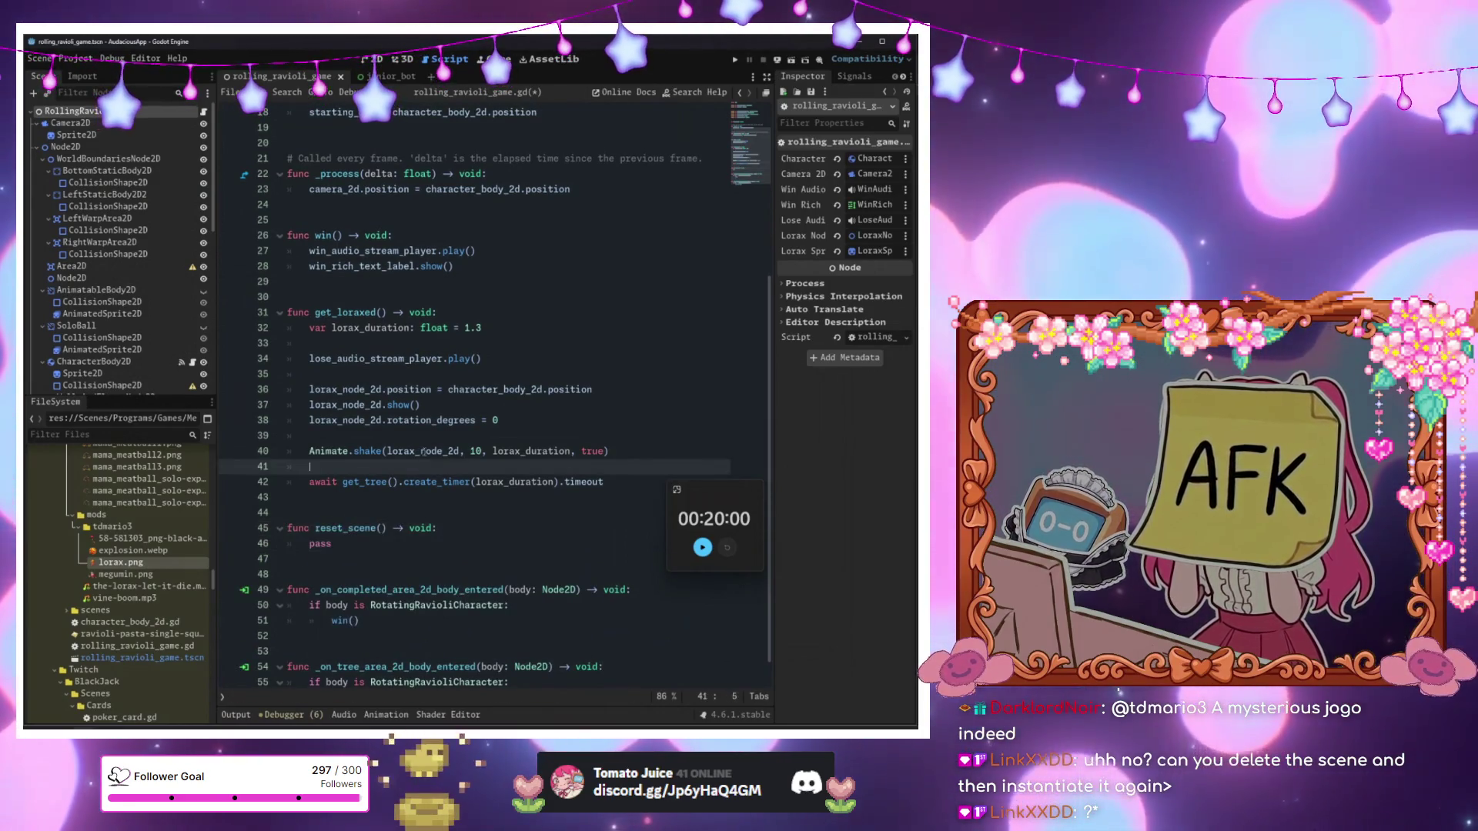
scroll(427, 439, "up", 2)
left_click(519, 362)
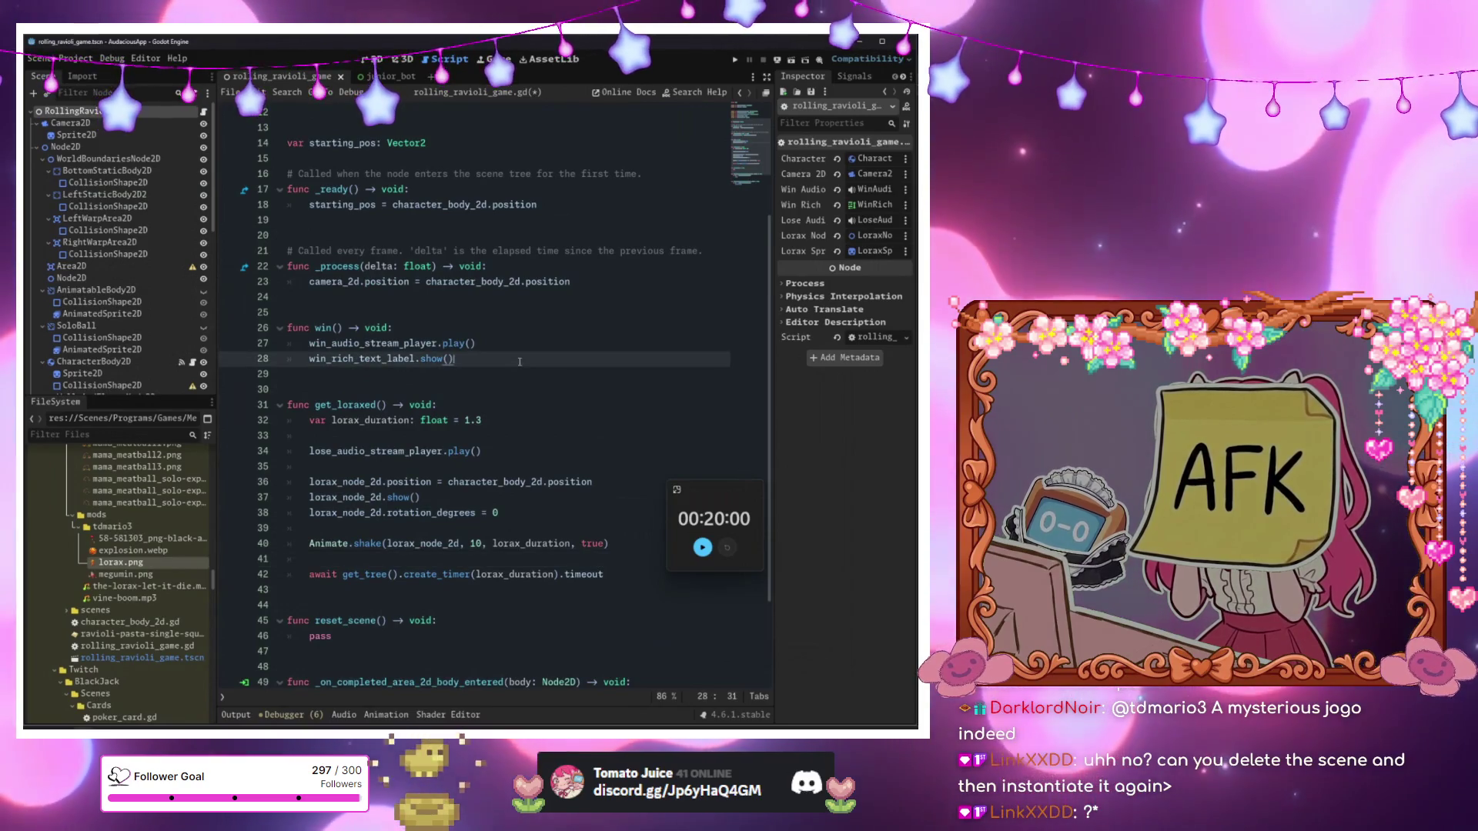
left_click(616, 543)
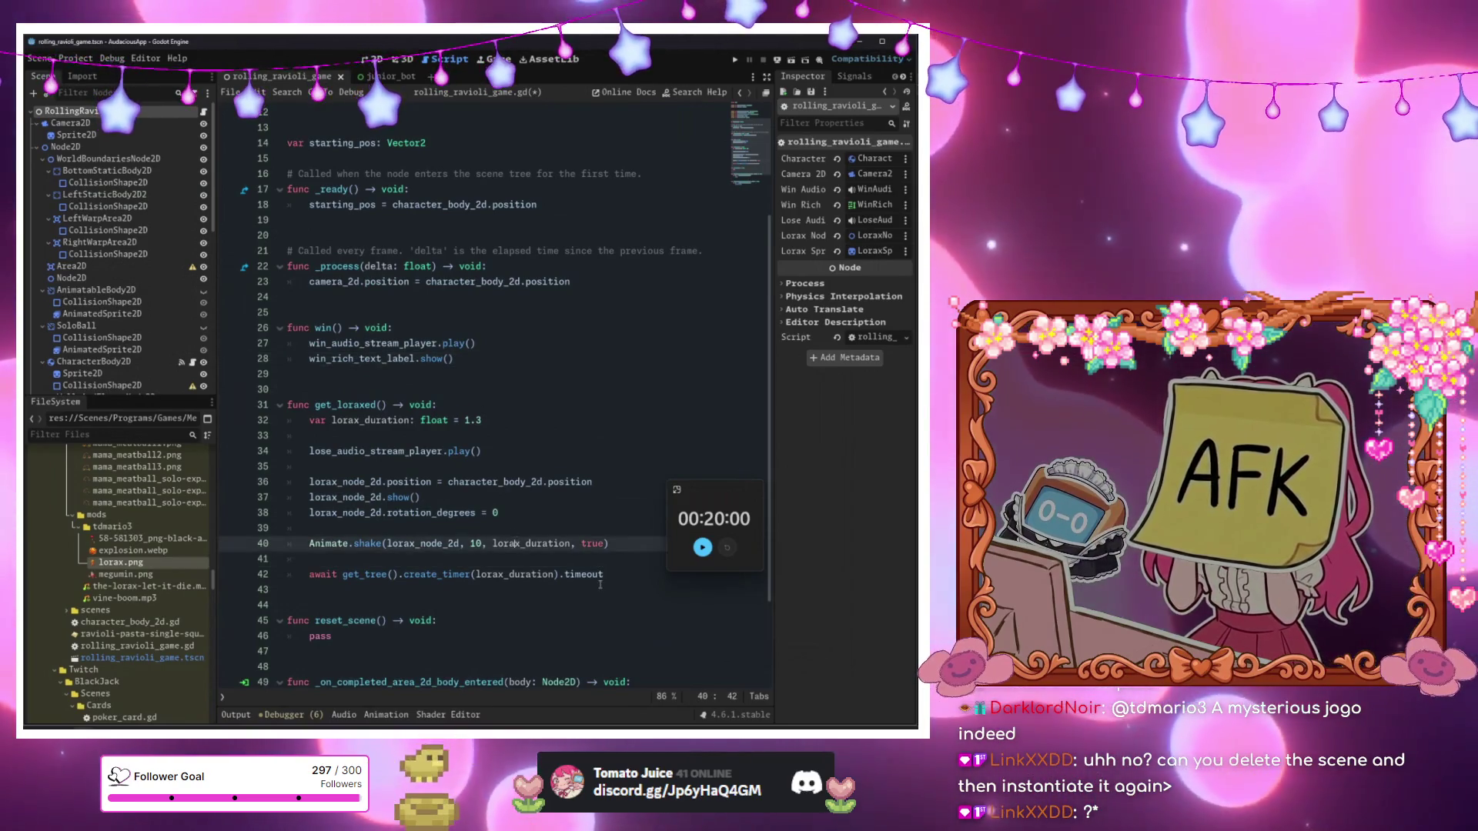
left_click(624, 573)
key("Return")
key("Return")
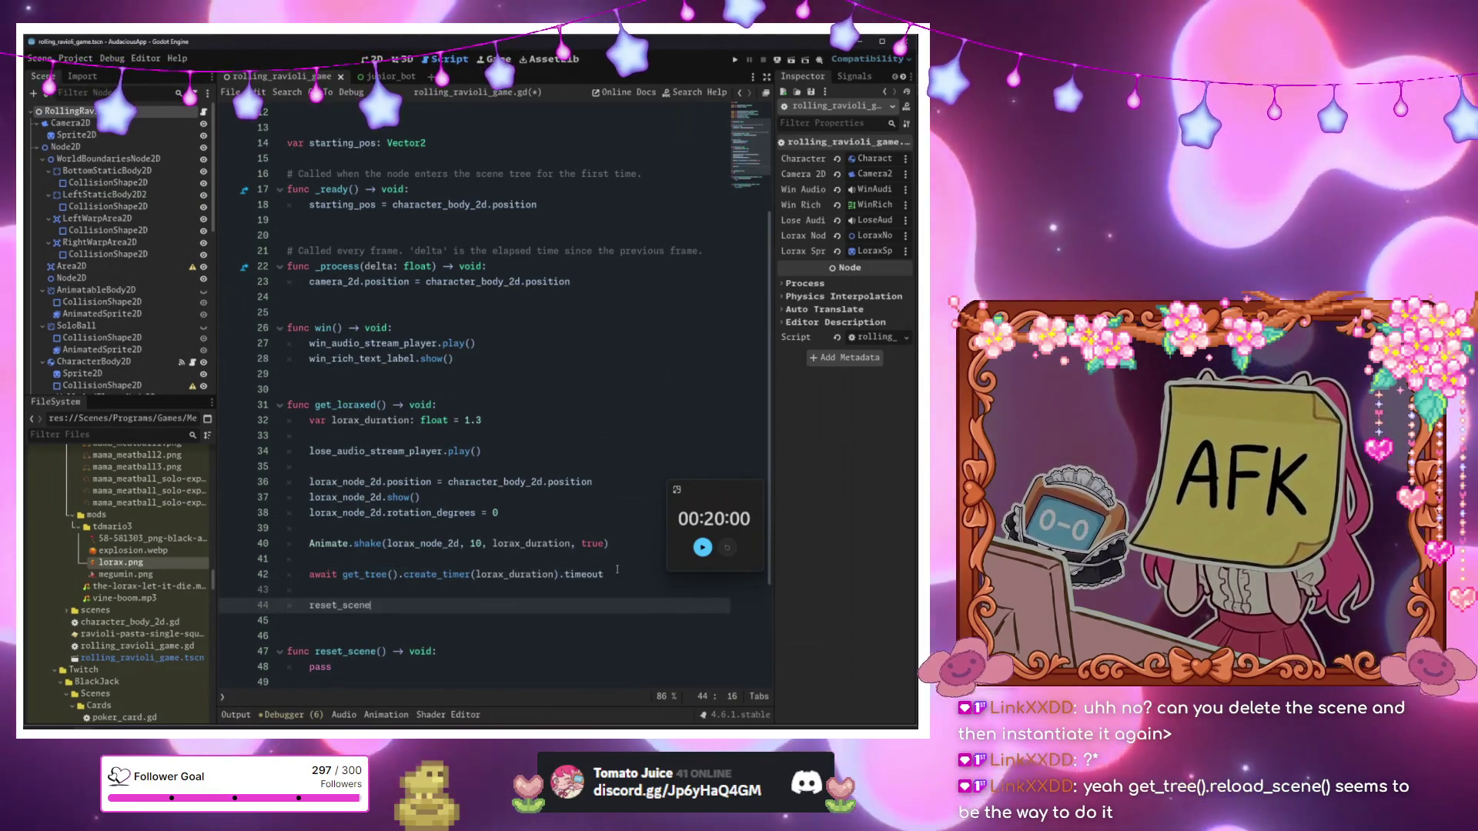
type("()")
Remove pass from reset_scene and save the script.
scroll(585, 569, "down", 3)
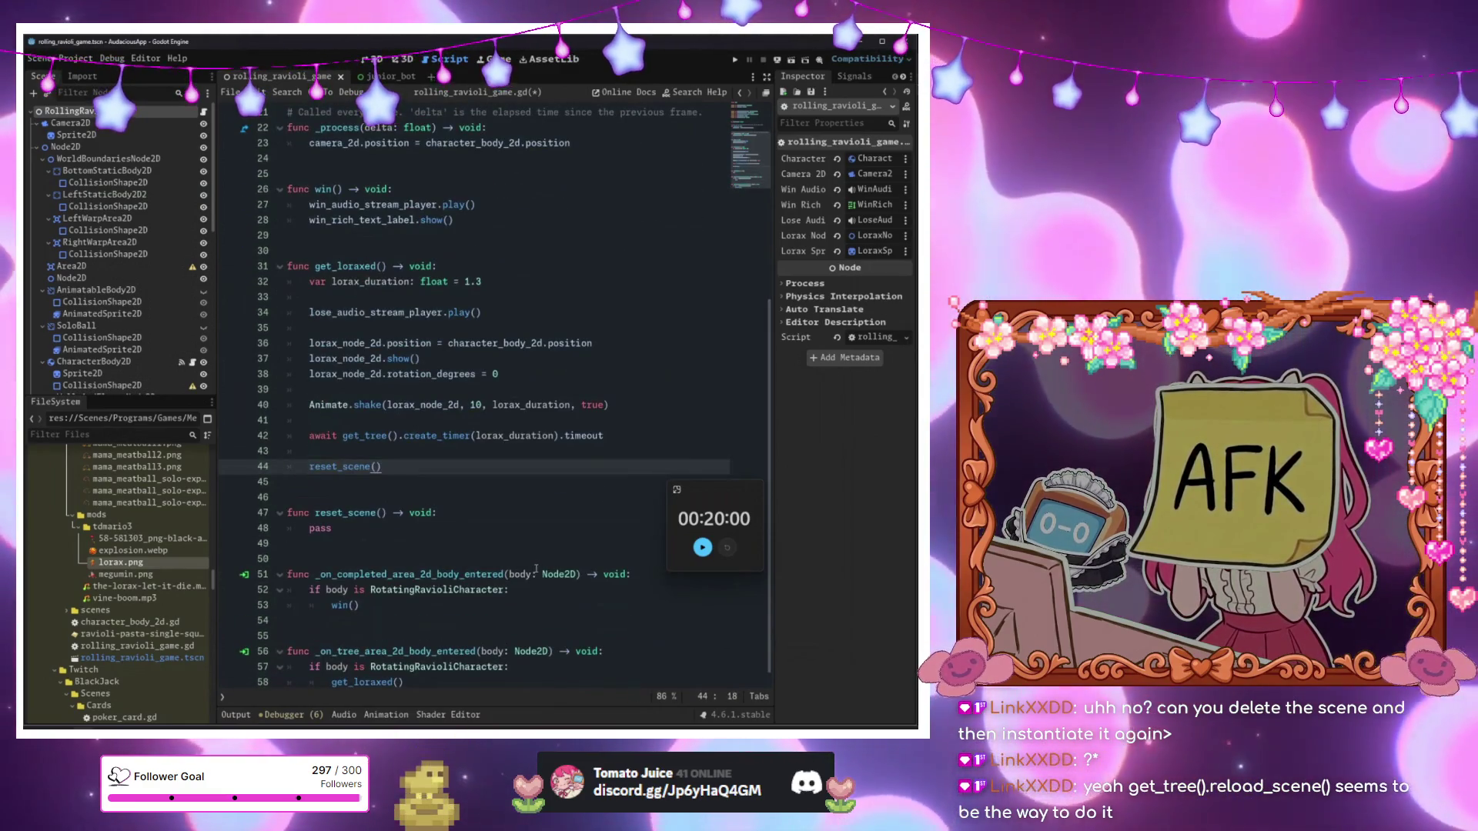
left_click(442, 527)
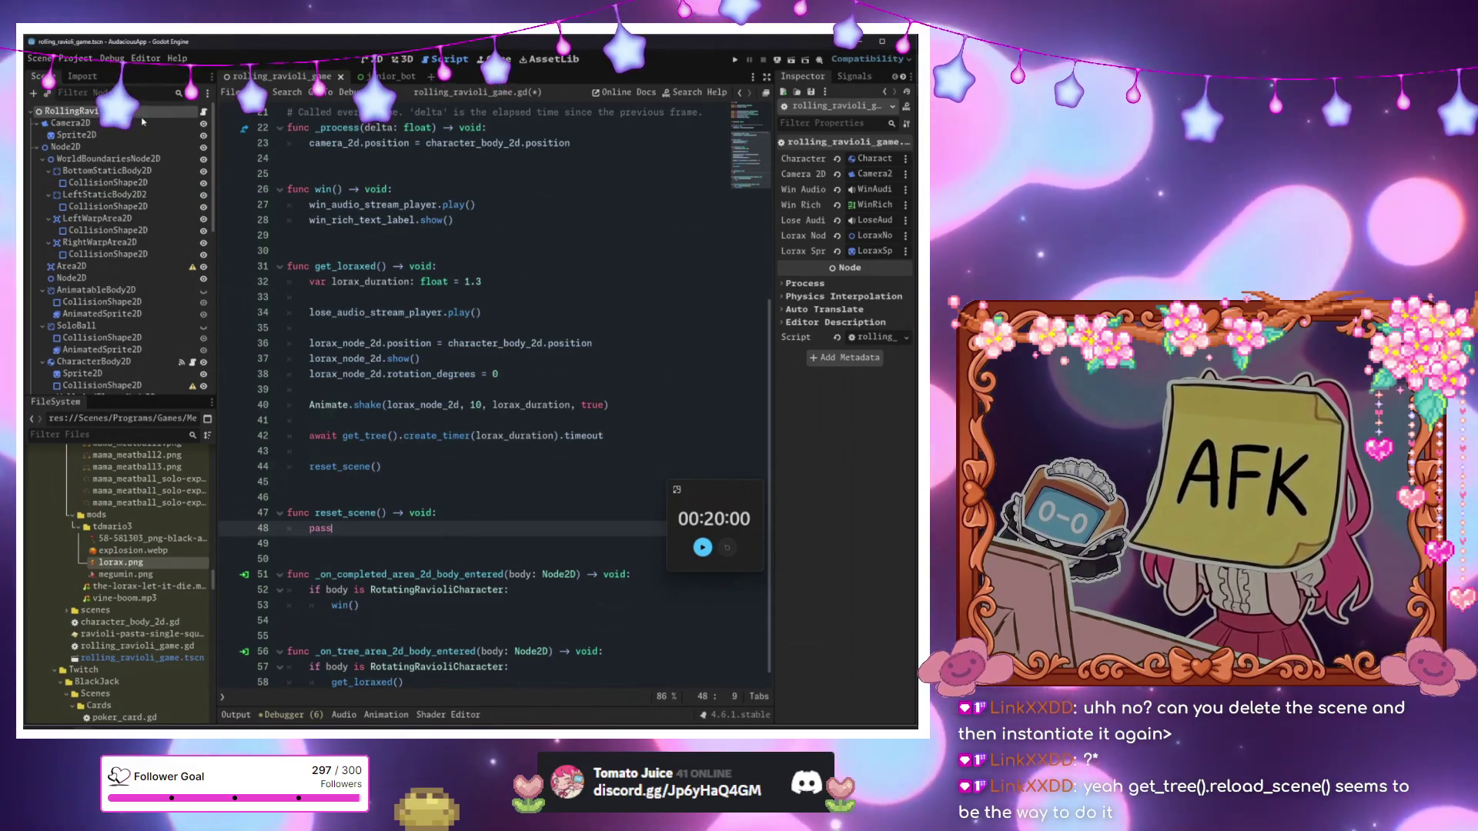
key("BackSpace")
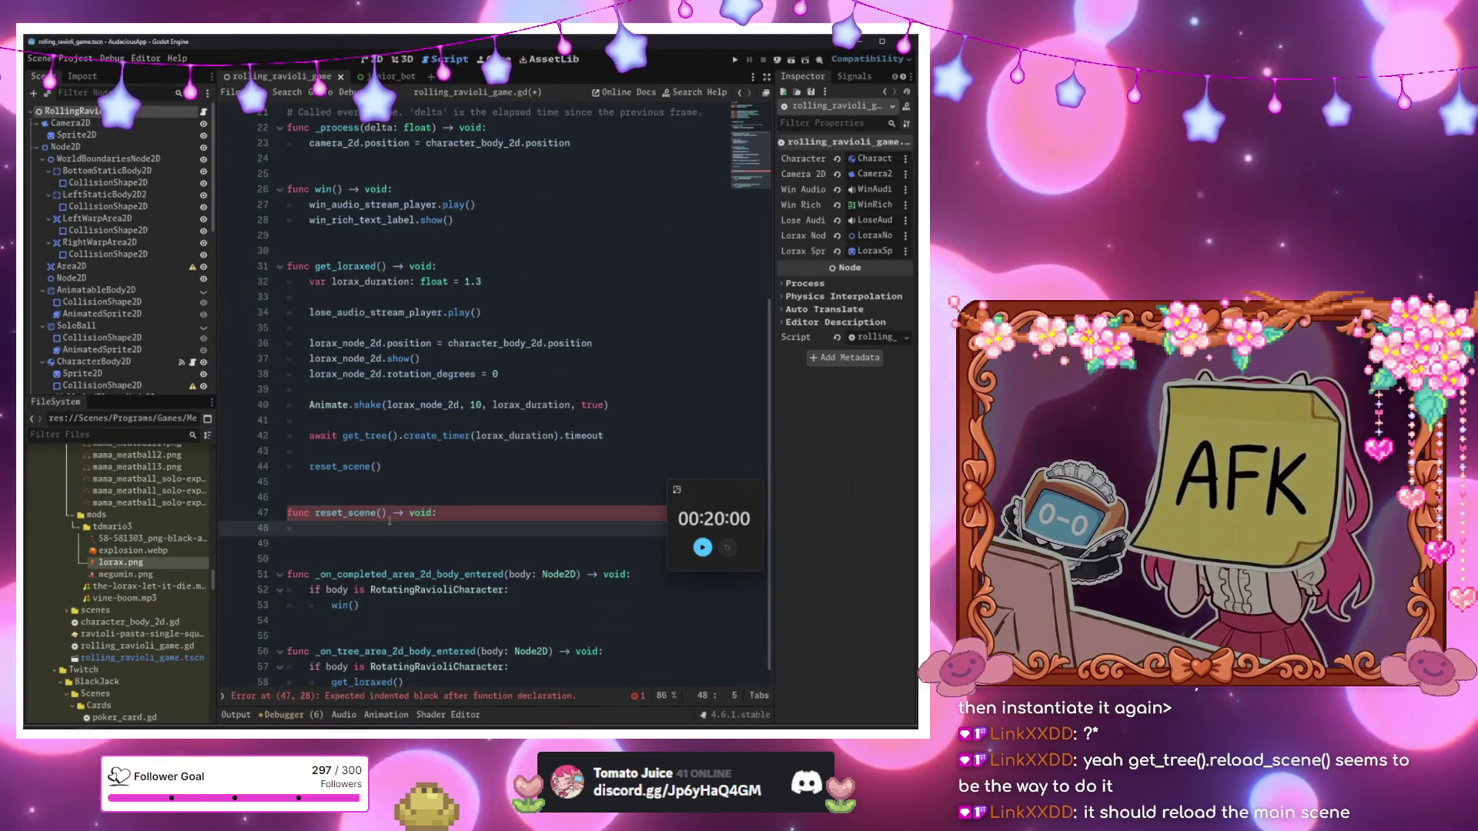
key("ctrl+s")
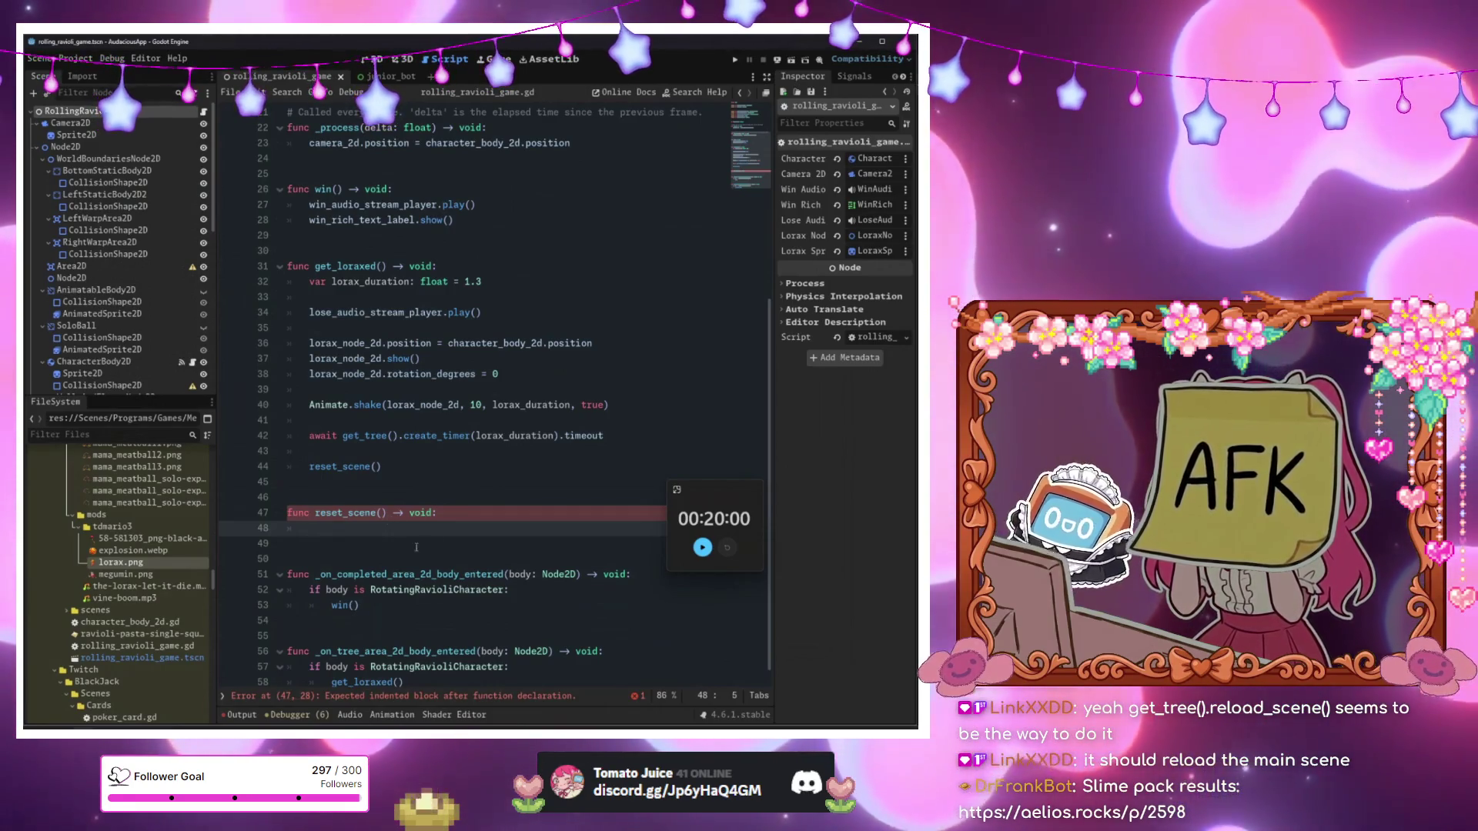
Search the help docs for 'reload' after trying 'reload_sce' and 'get_tree'.
left_click(541, 394)
key("F1")
type("reload")
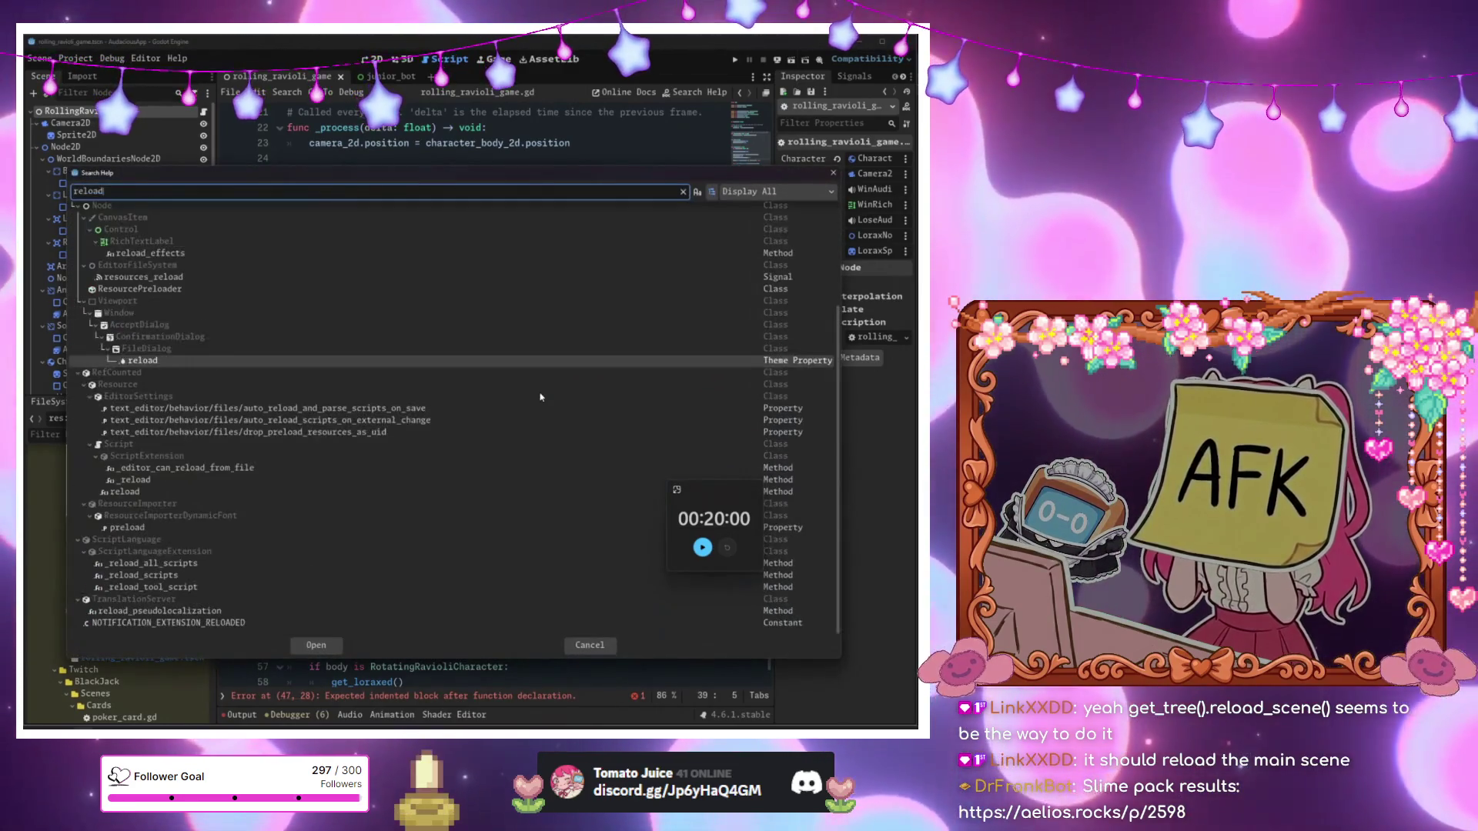
type("_scen")
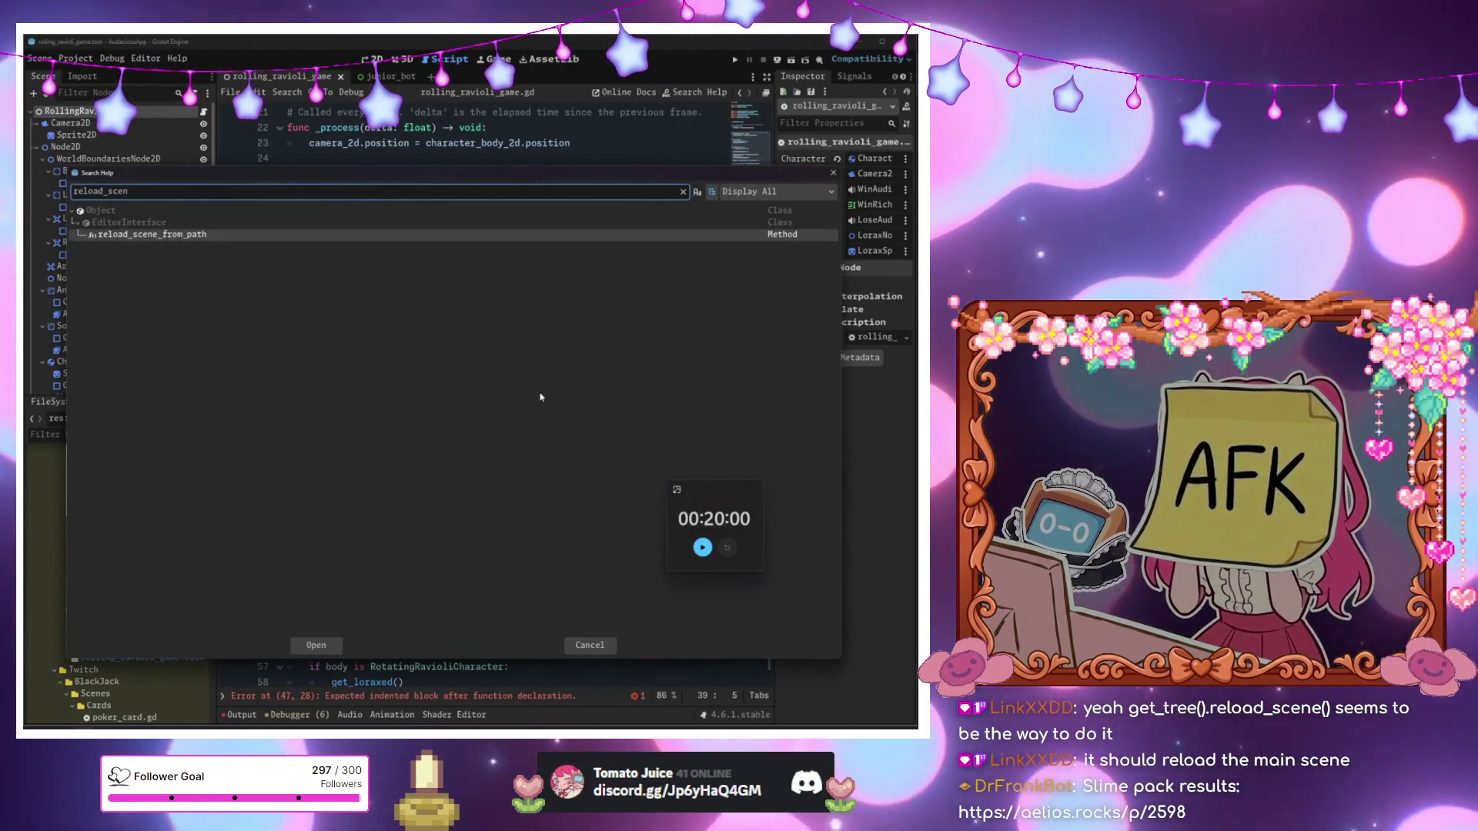
key("ctrl+a")
key("BackSpace")
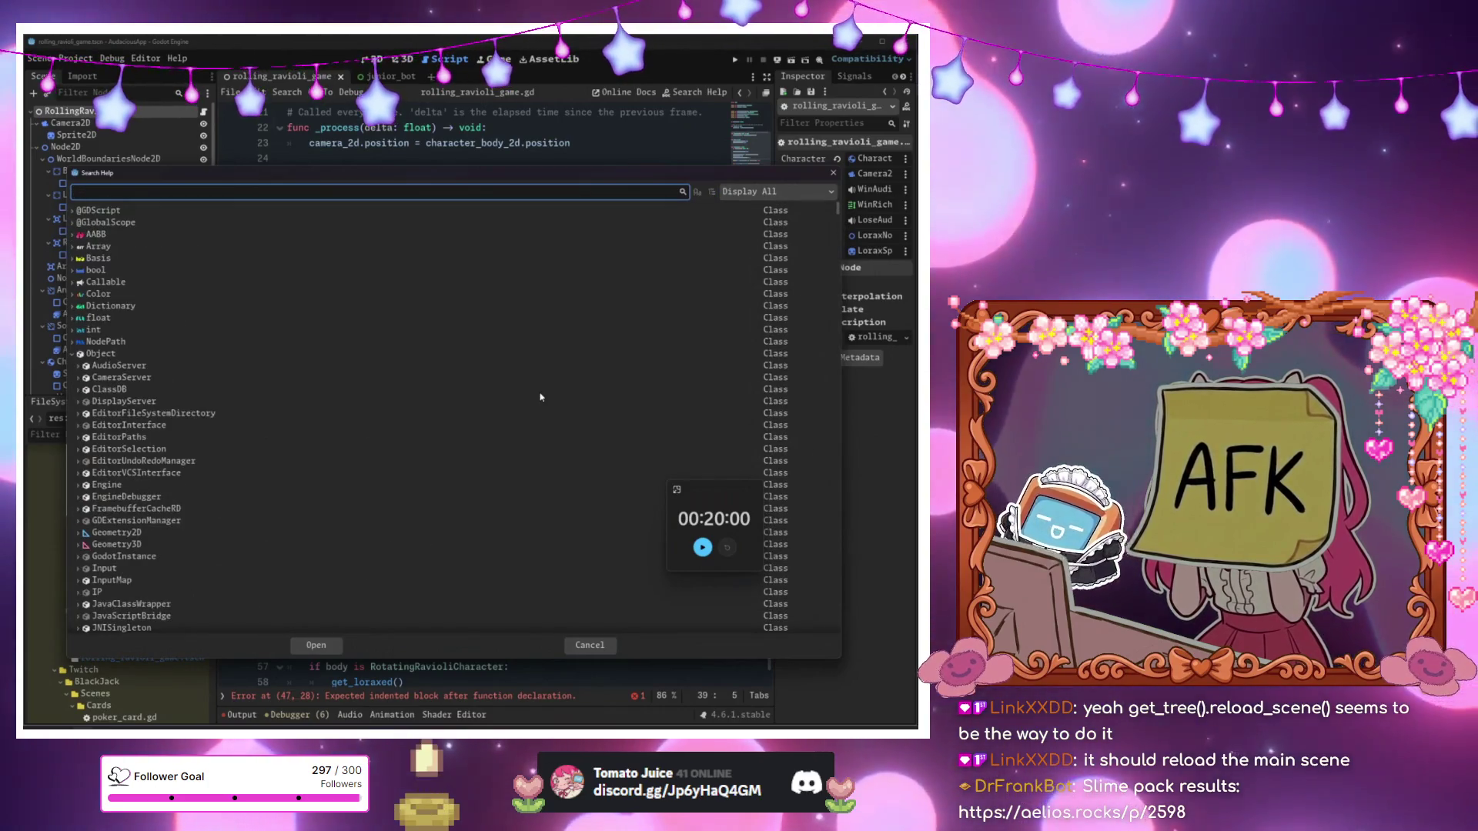
type("get_tree")
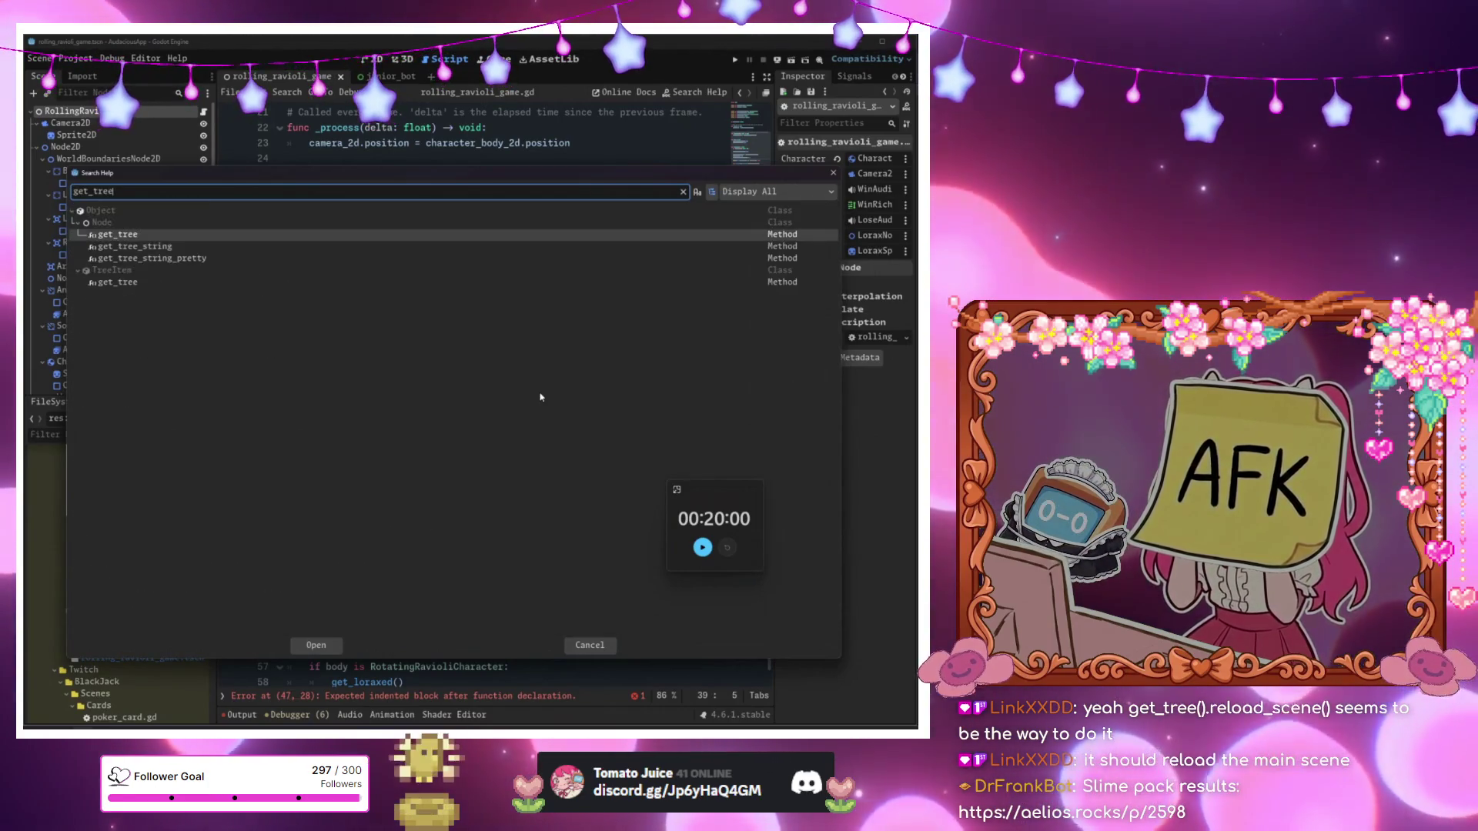
key("ctrl+a")
key("BackSpace")
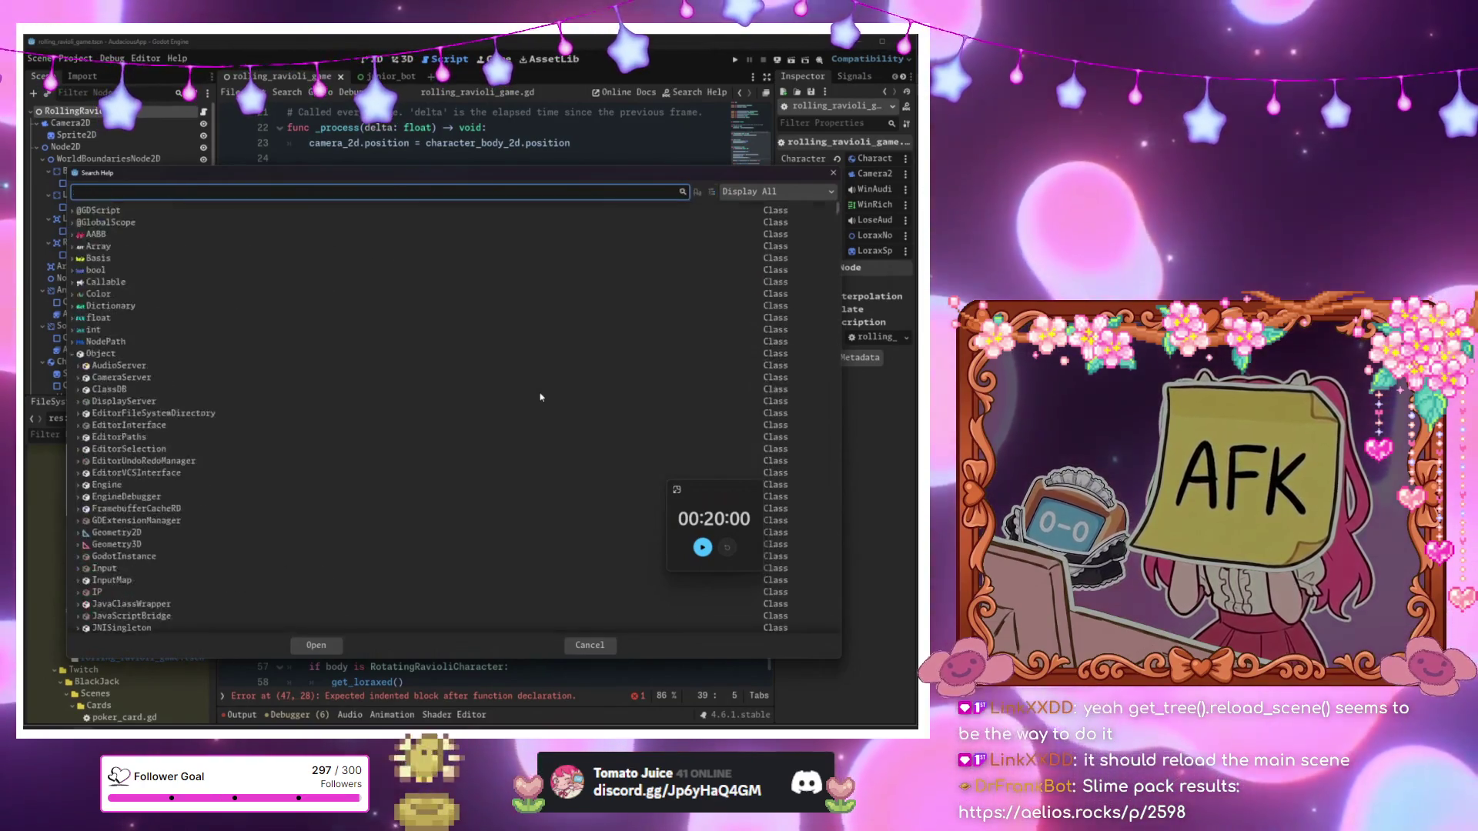
type("reload")
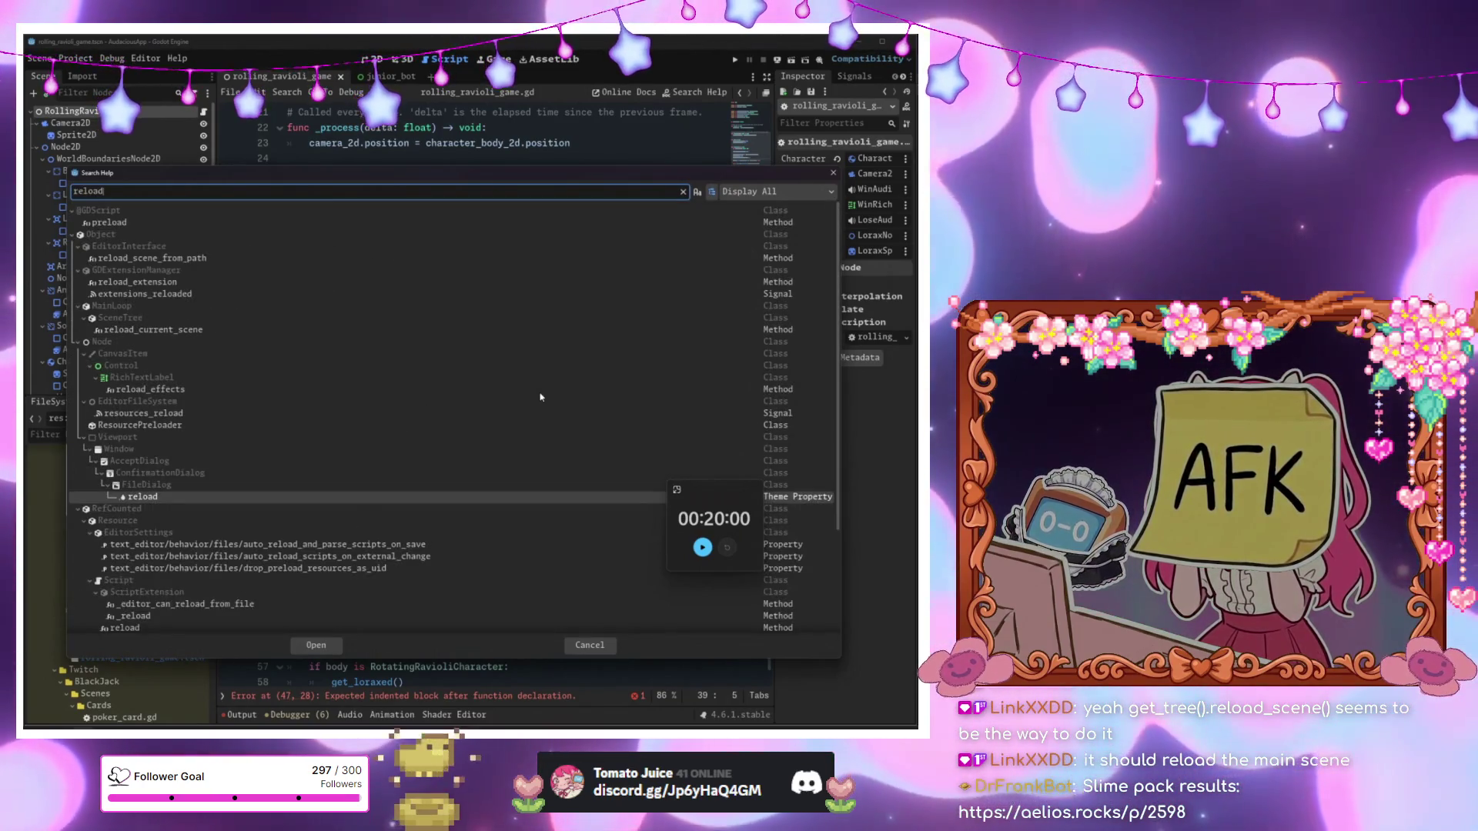
Open the SceneTree.reload_current_scene help page, then return to rolling_ravioli_game.gd.
left_click(197, 331)
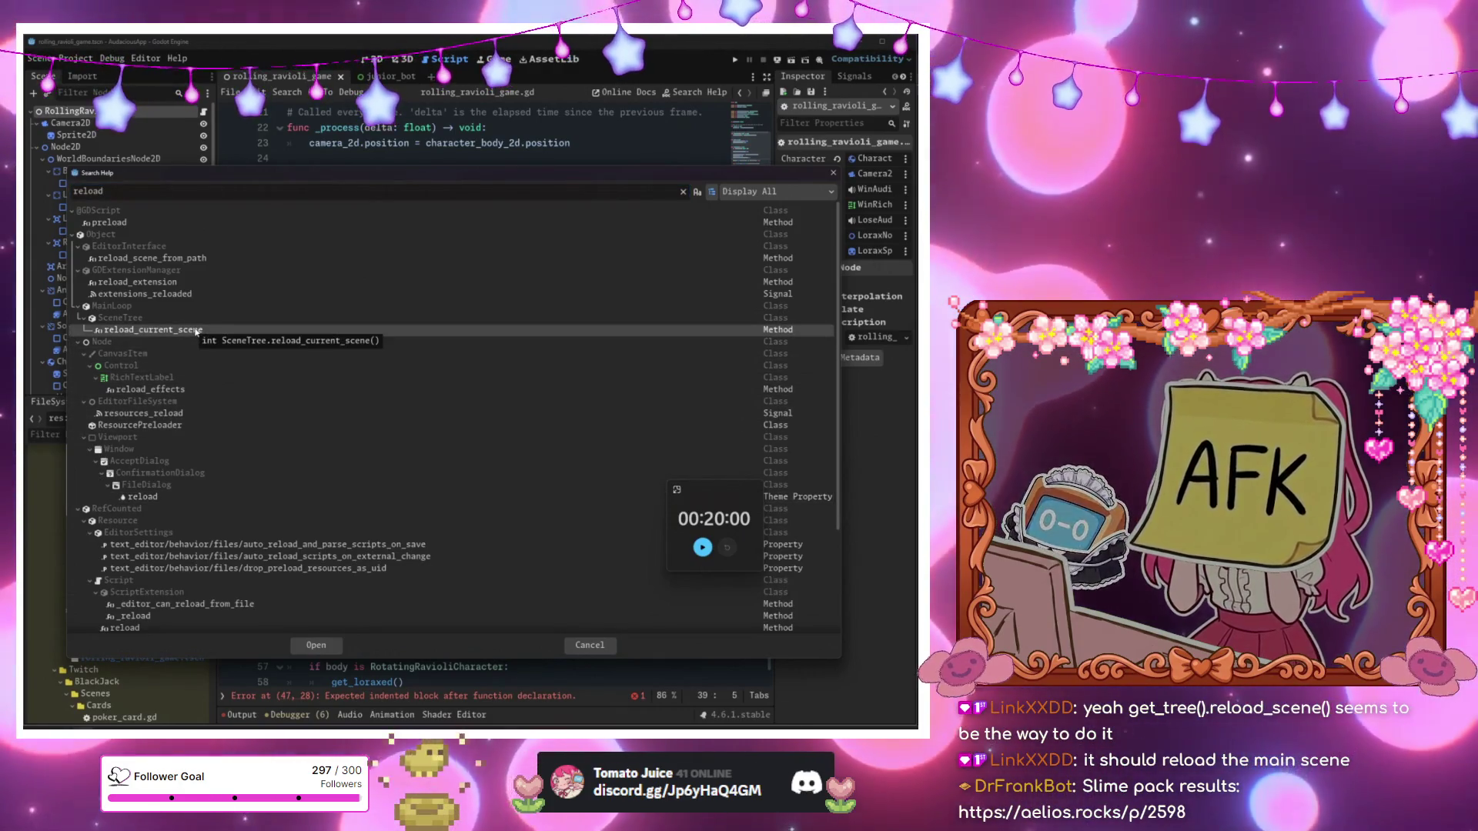
key("Escape")
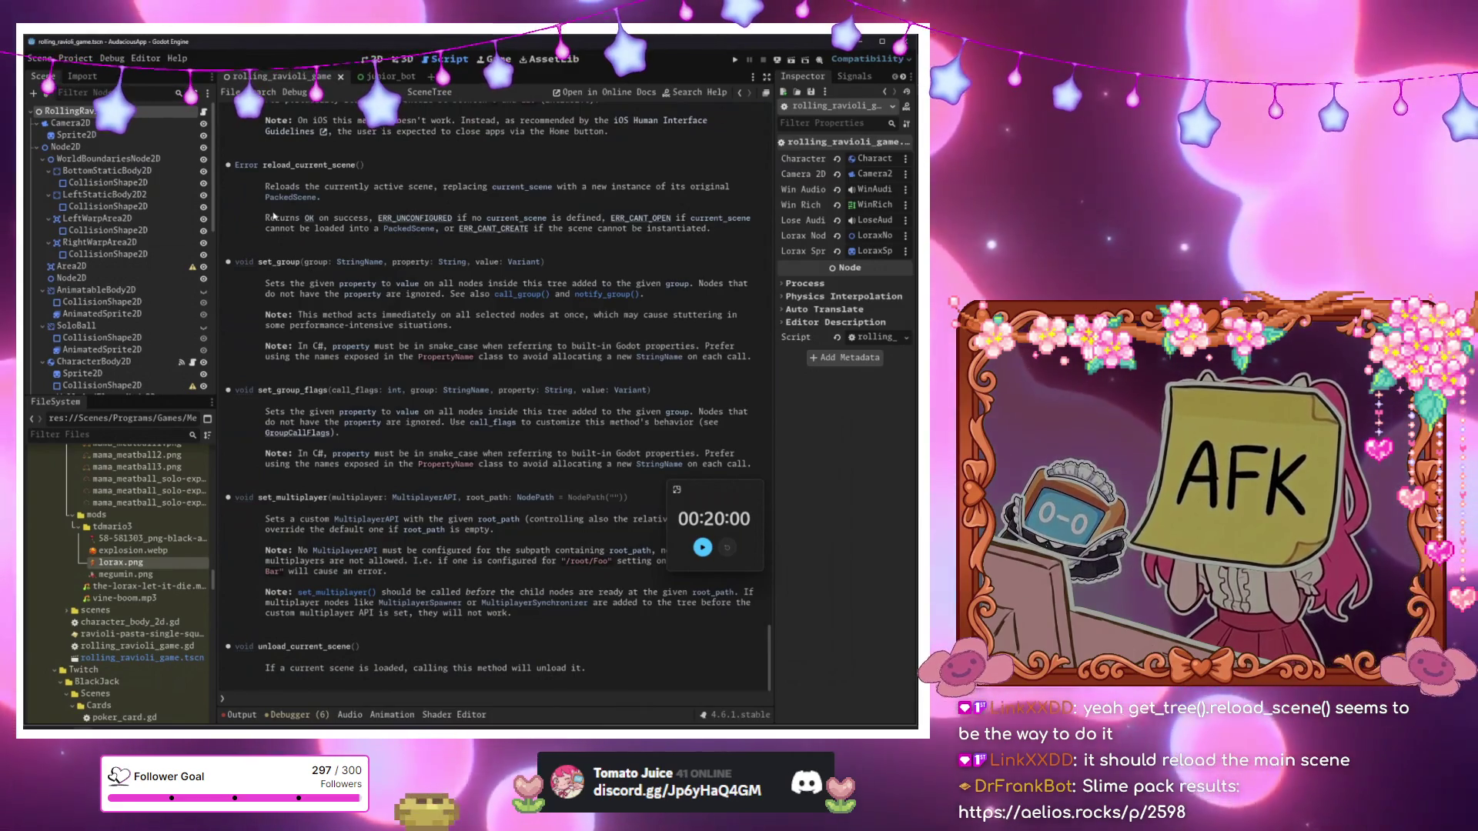
left_click(204, 112)
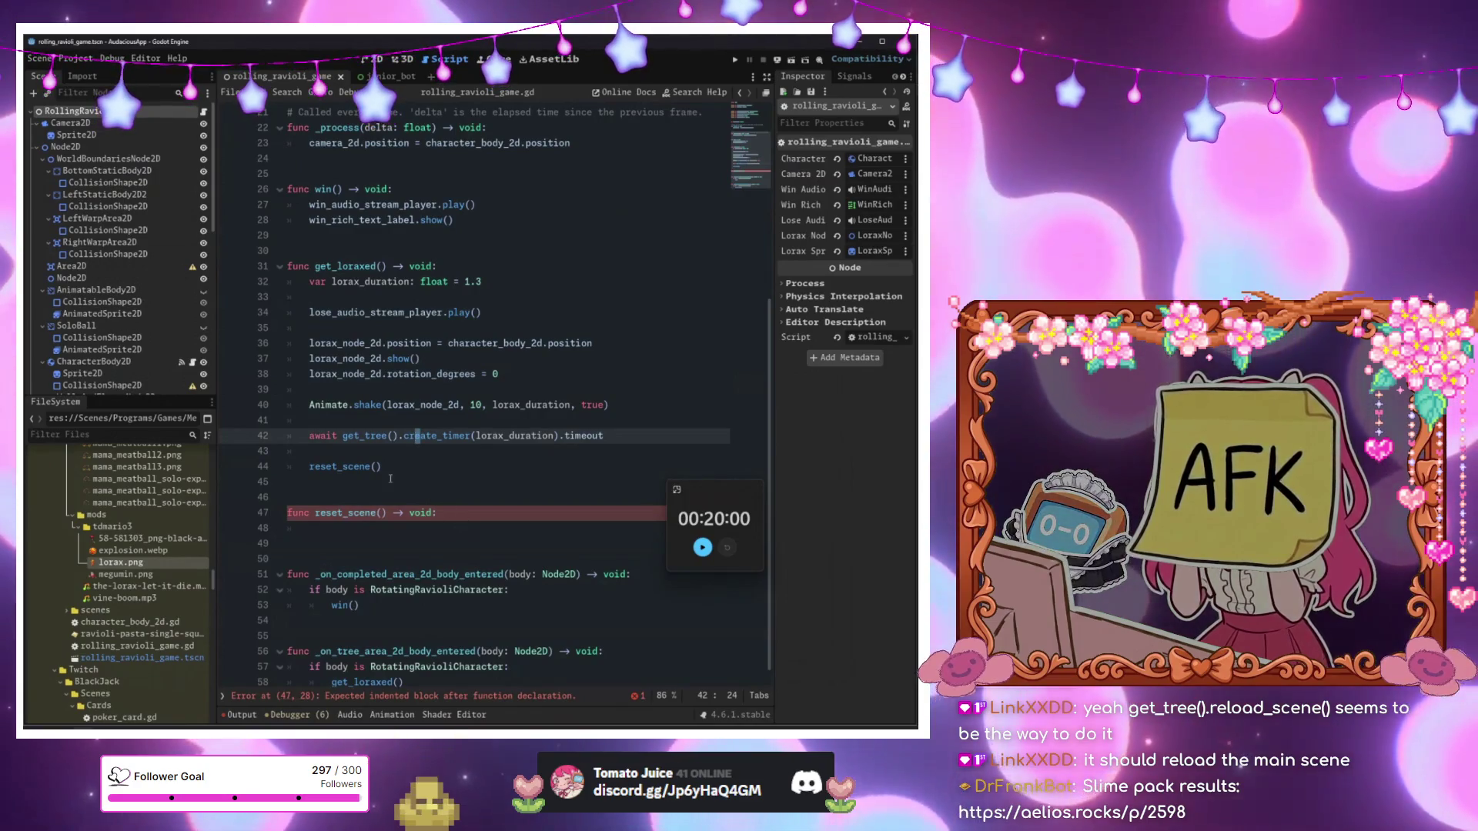
Write get_tree().reload_current_scene() inside reset_scene() and run the game with F5.
key("Down")
key("Down")
key("Down")
key("Tab")
type("get_")
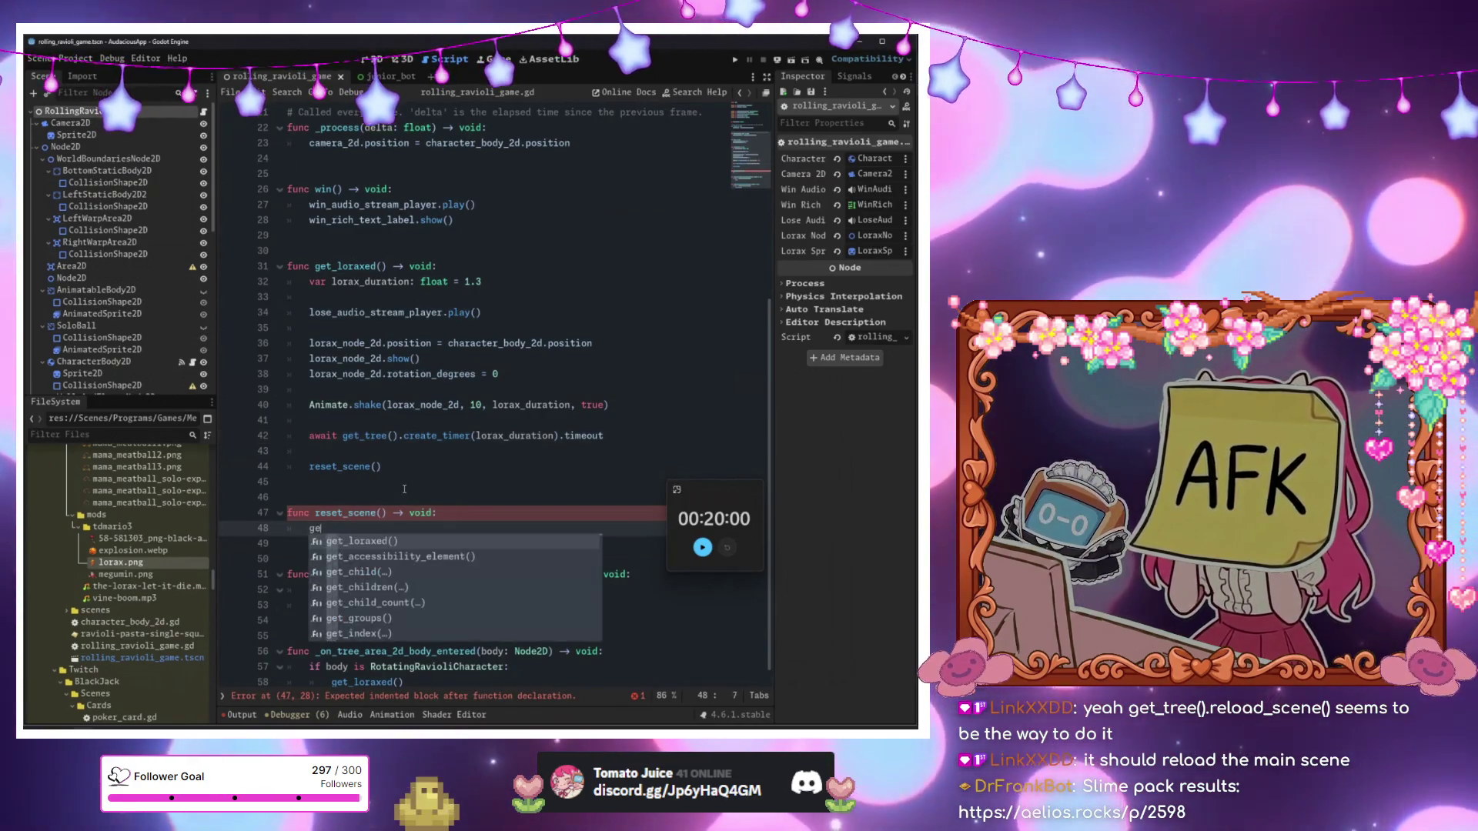
type("tre")
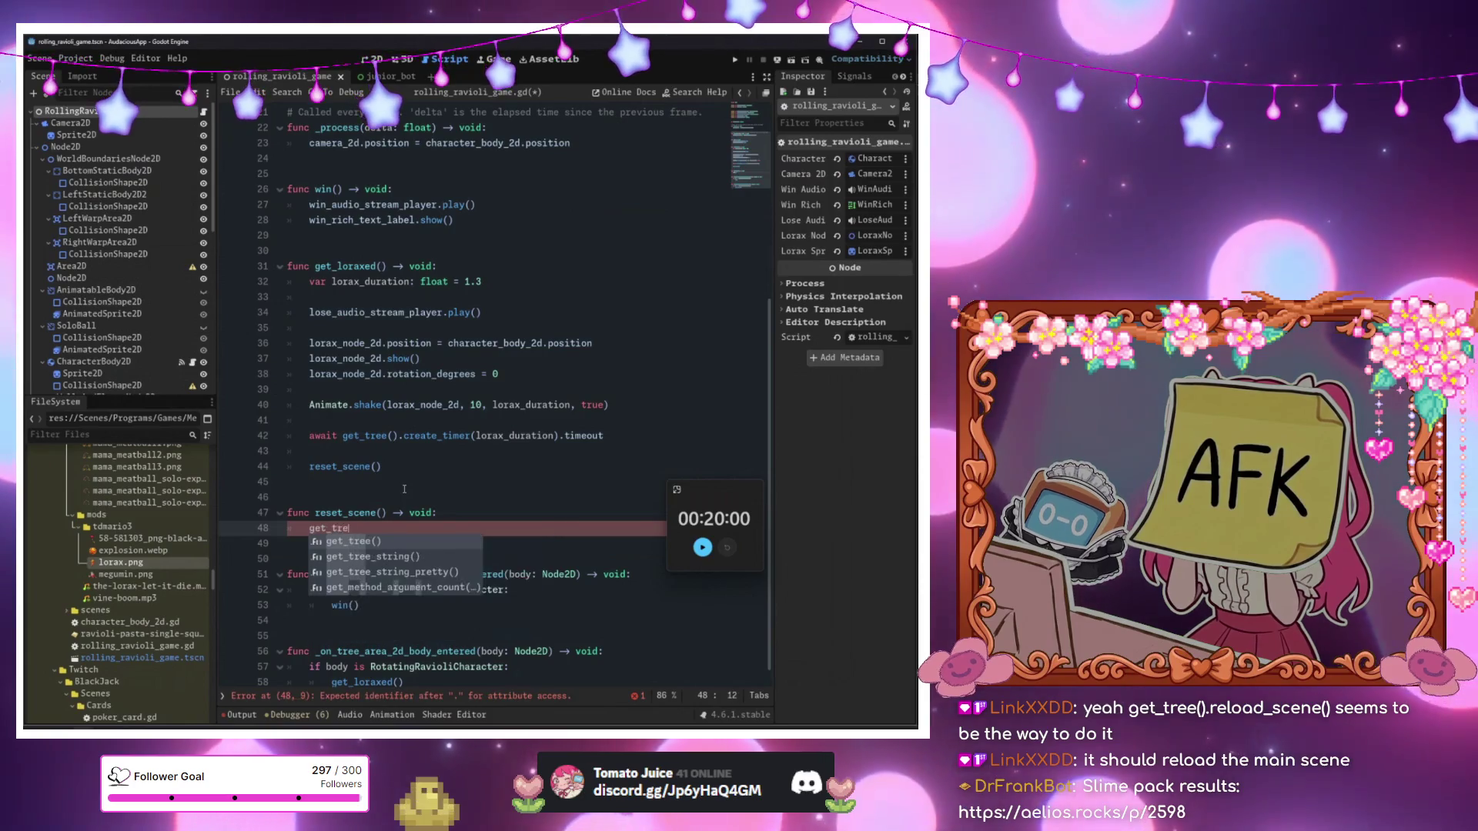
type("e().reload")
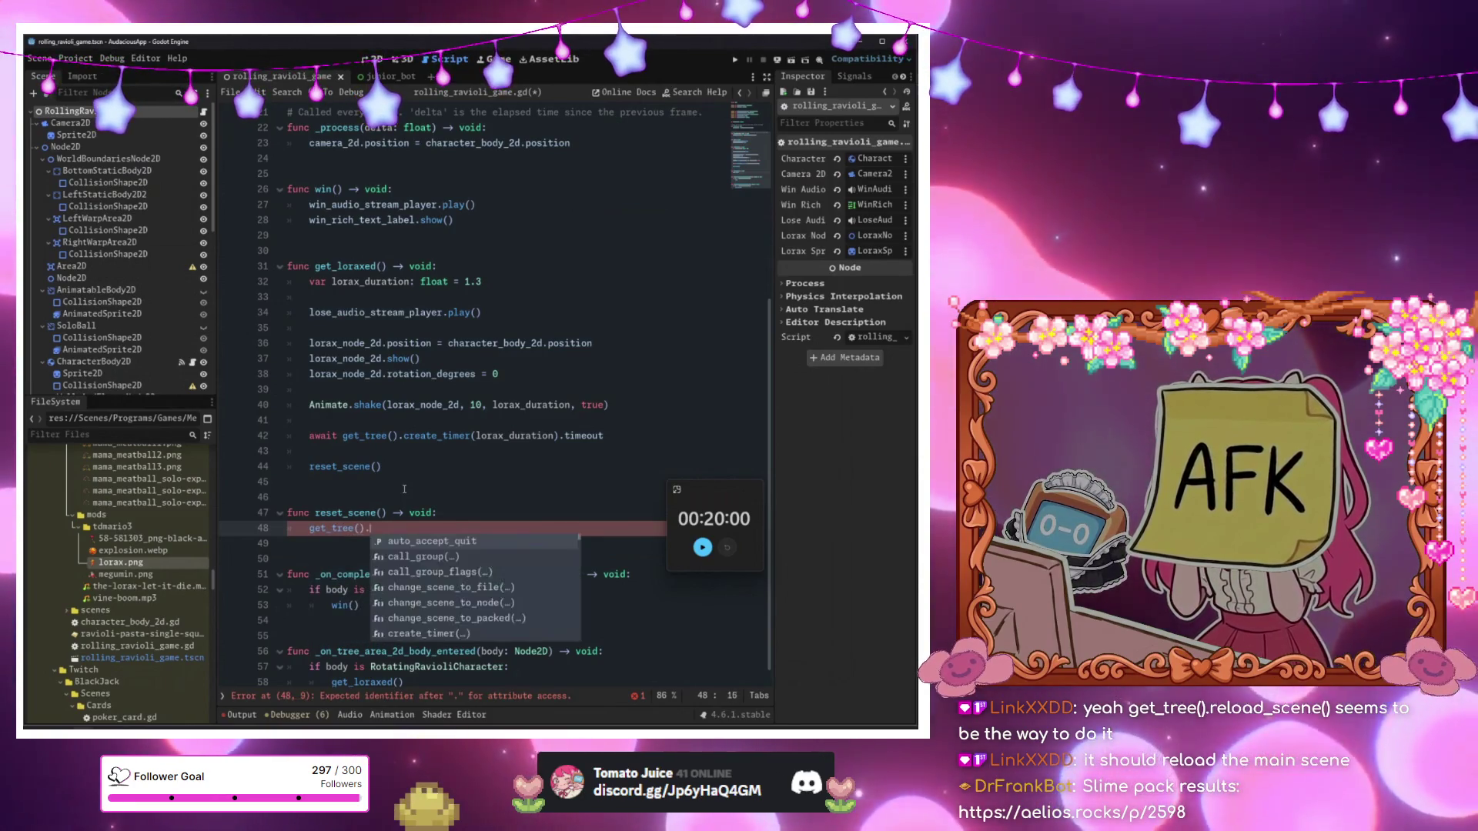
key("Return")
left_click(404, 451)
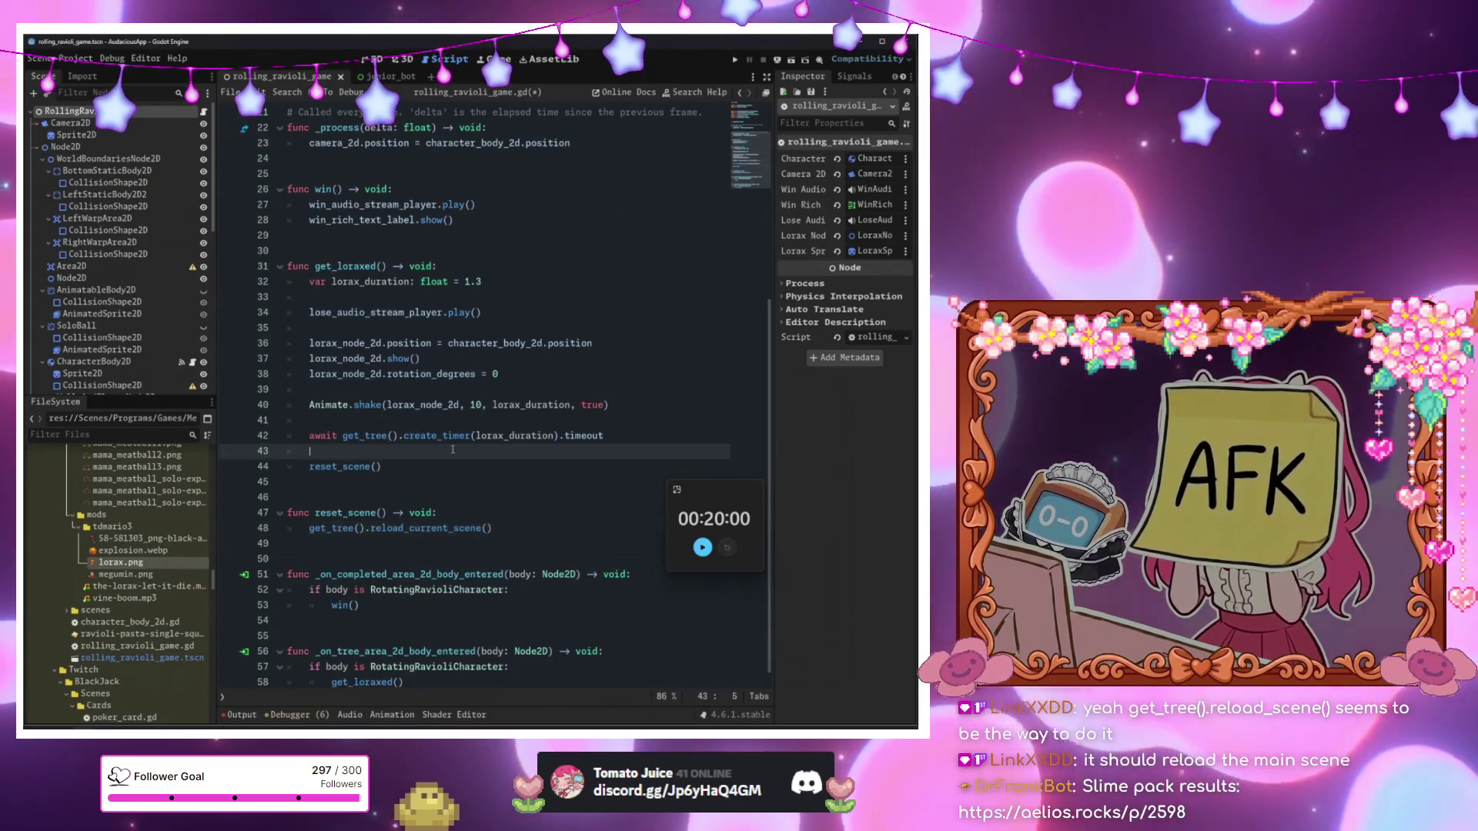
key("F5")
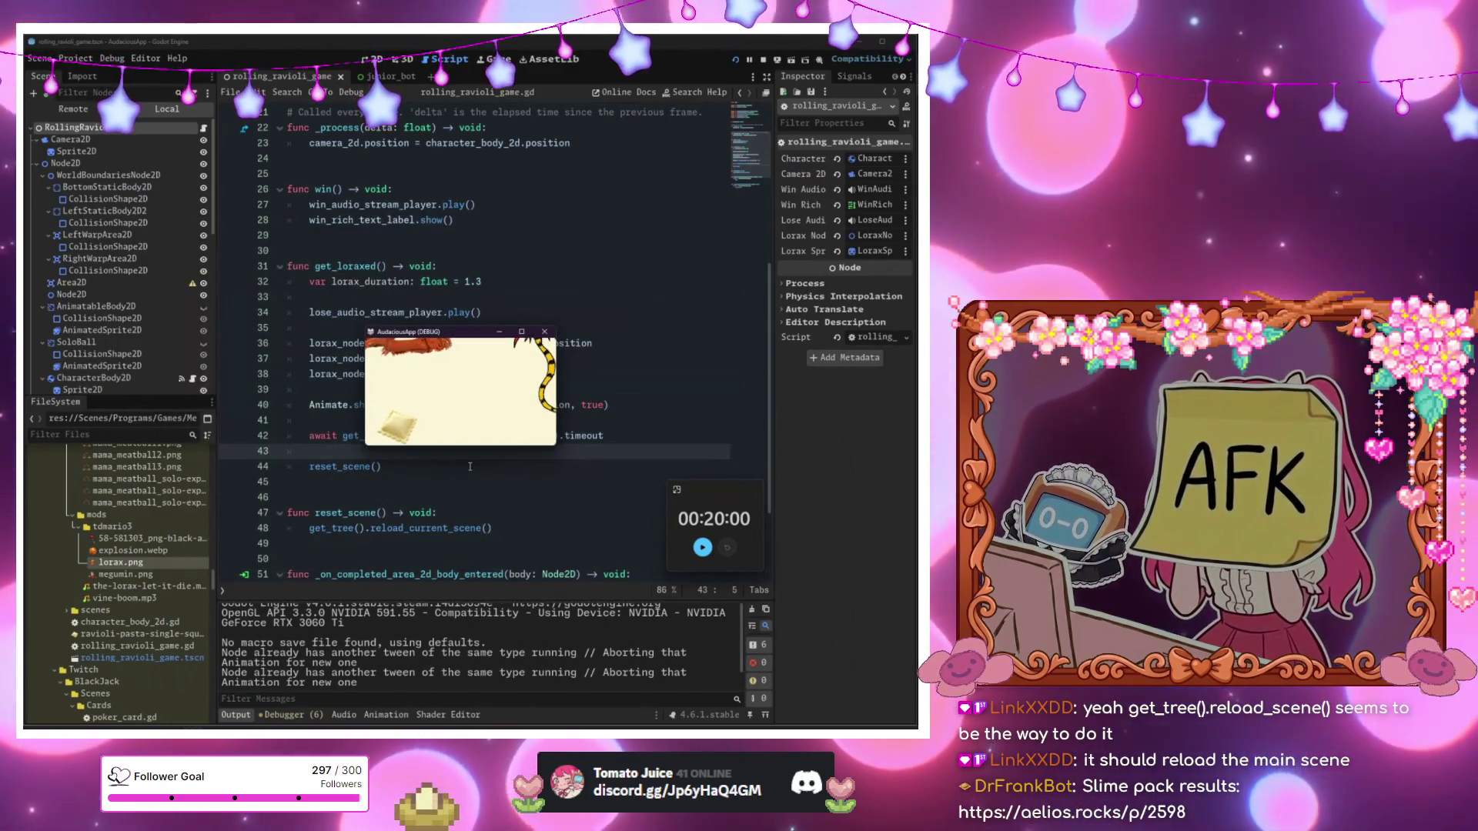
Playtest the rolling ravioli level, then bring the rolling_ravioli_game.gd script back to the front.
scroll(141, 378, "down", 10)
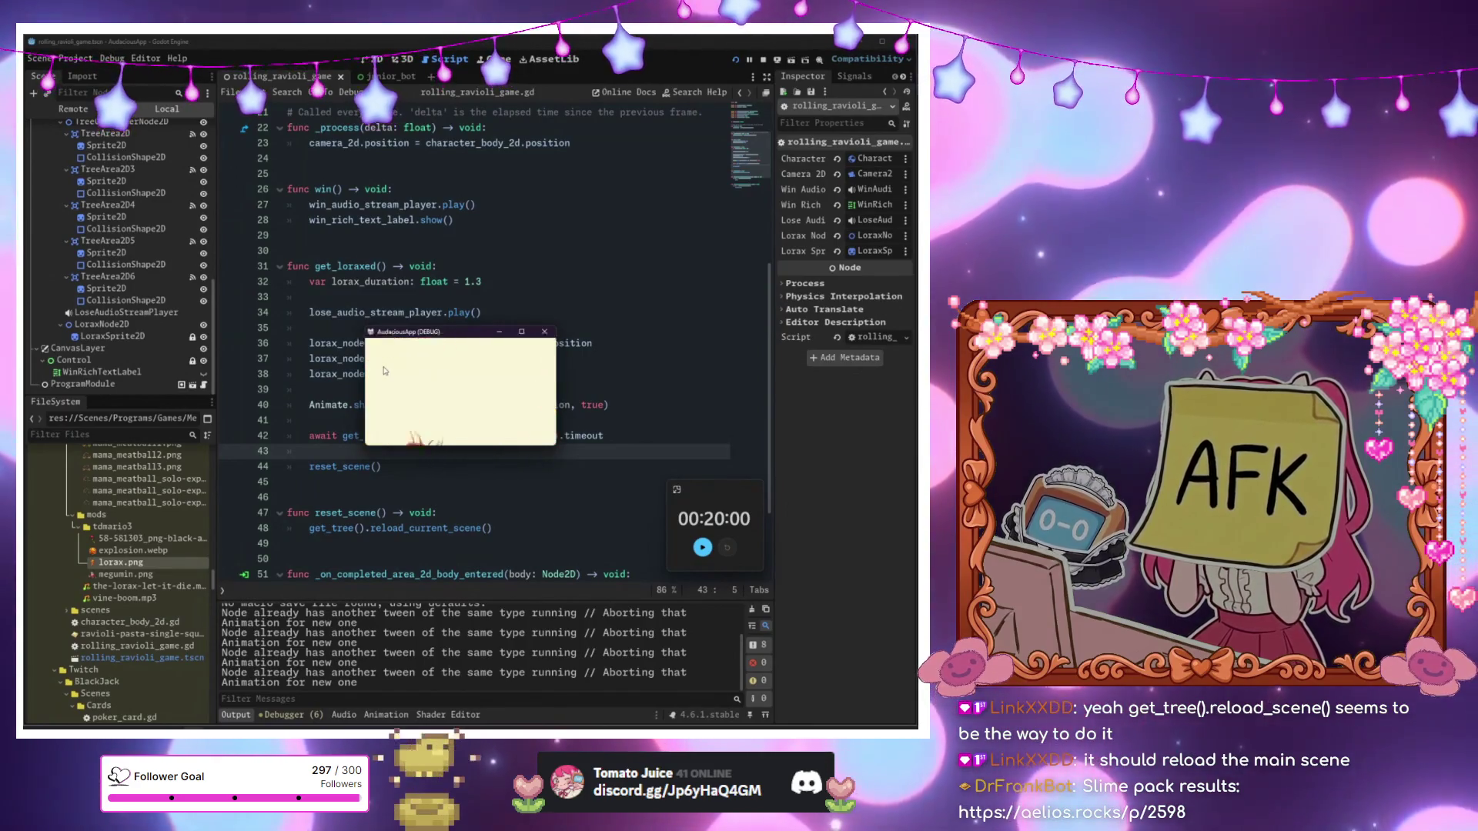
left_click(407, 265)
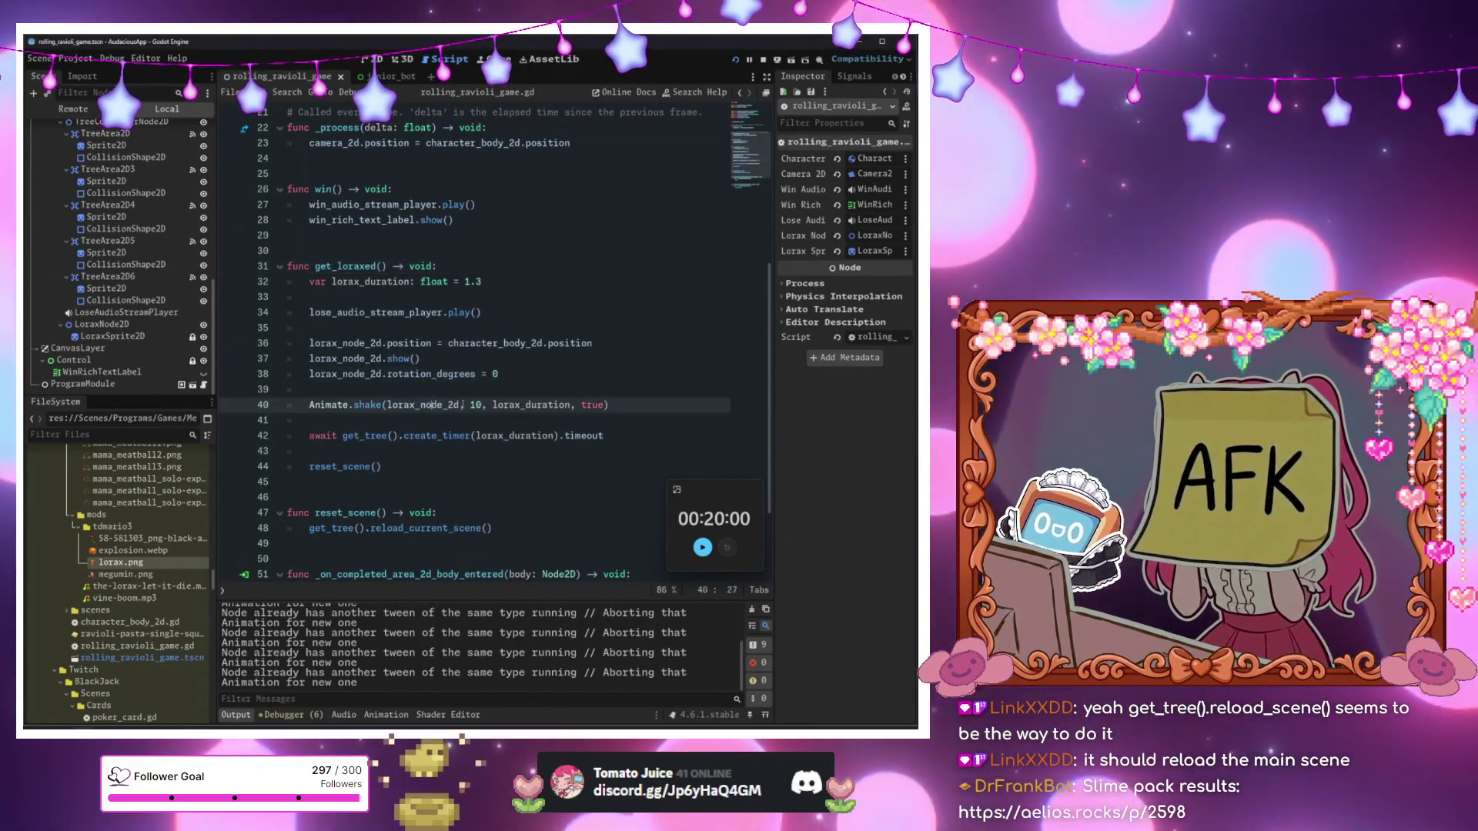
scroll(431, 254, "up", 2)
left_click(435, 282)
Add an 'if loraxed:' check on a new line below the camera-follow line in _process.
scroll(435, 244, "up", 2)
left_click(627, 327)
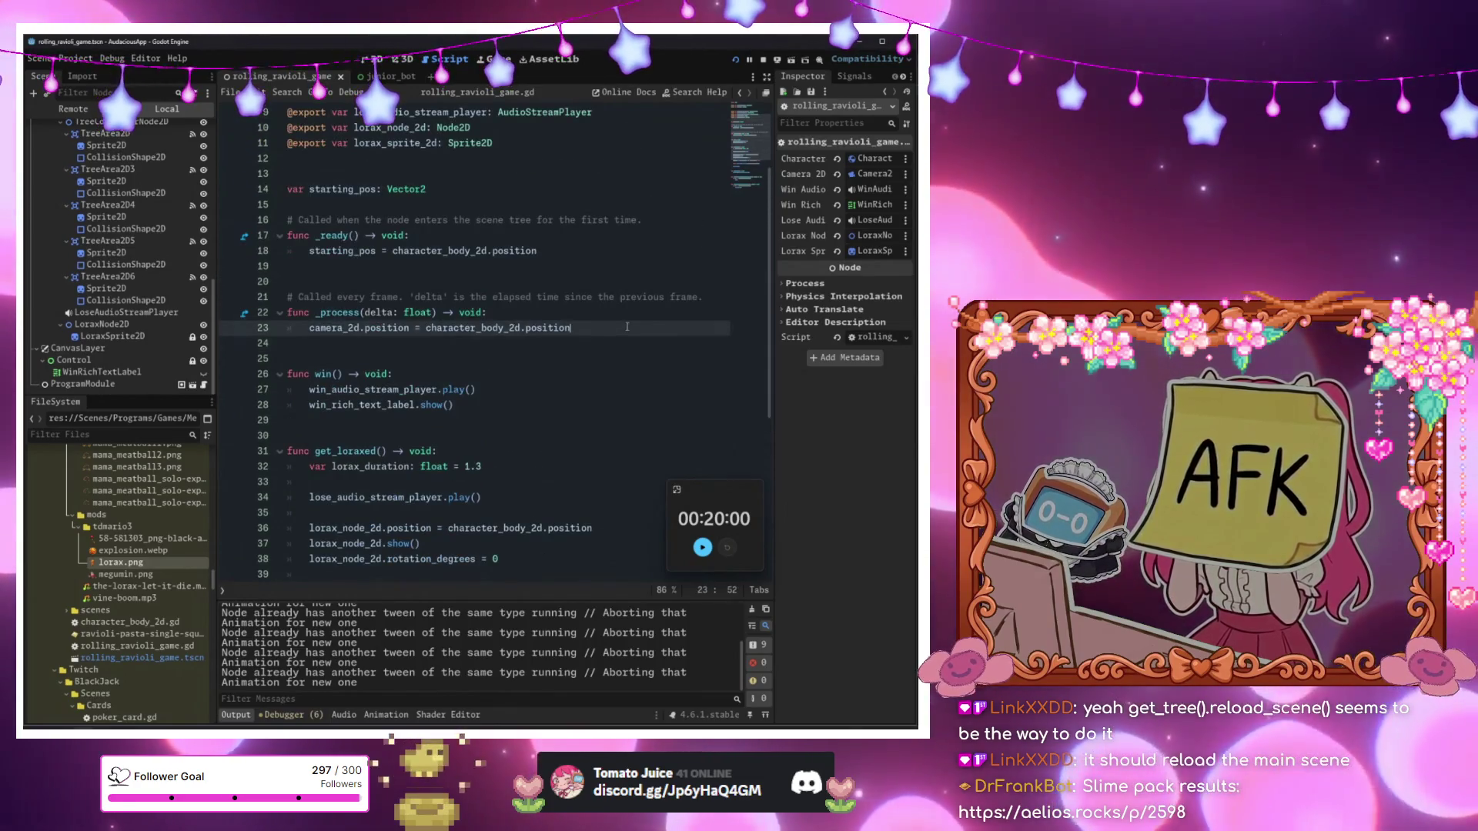
key("Return")
key("Return")
type("var lo")
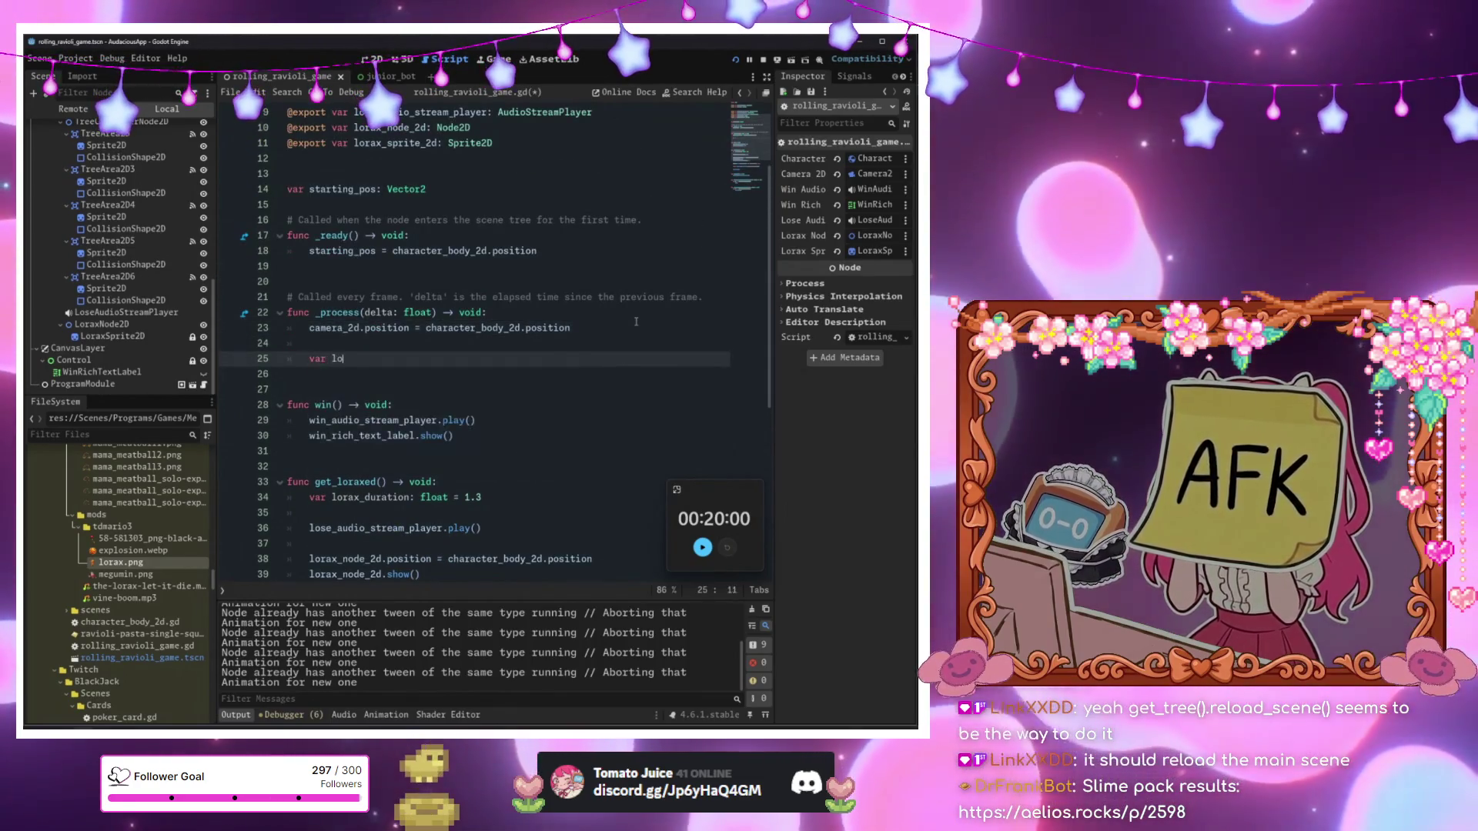
type("raxed")
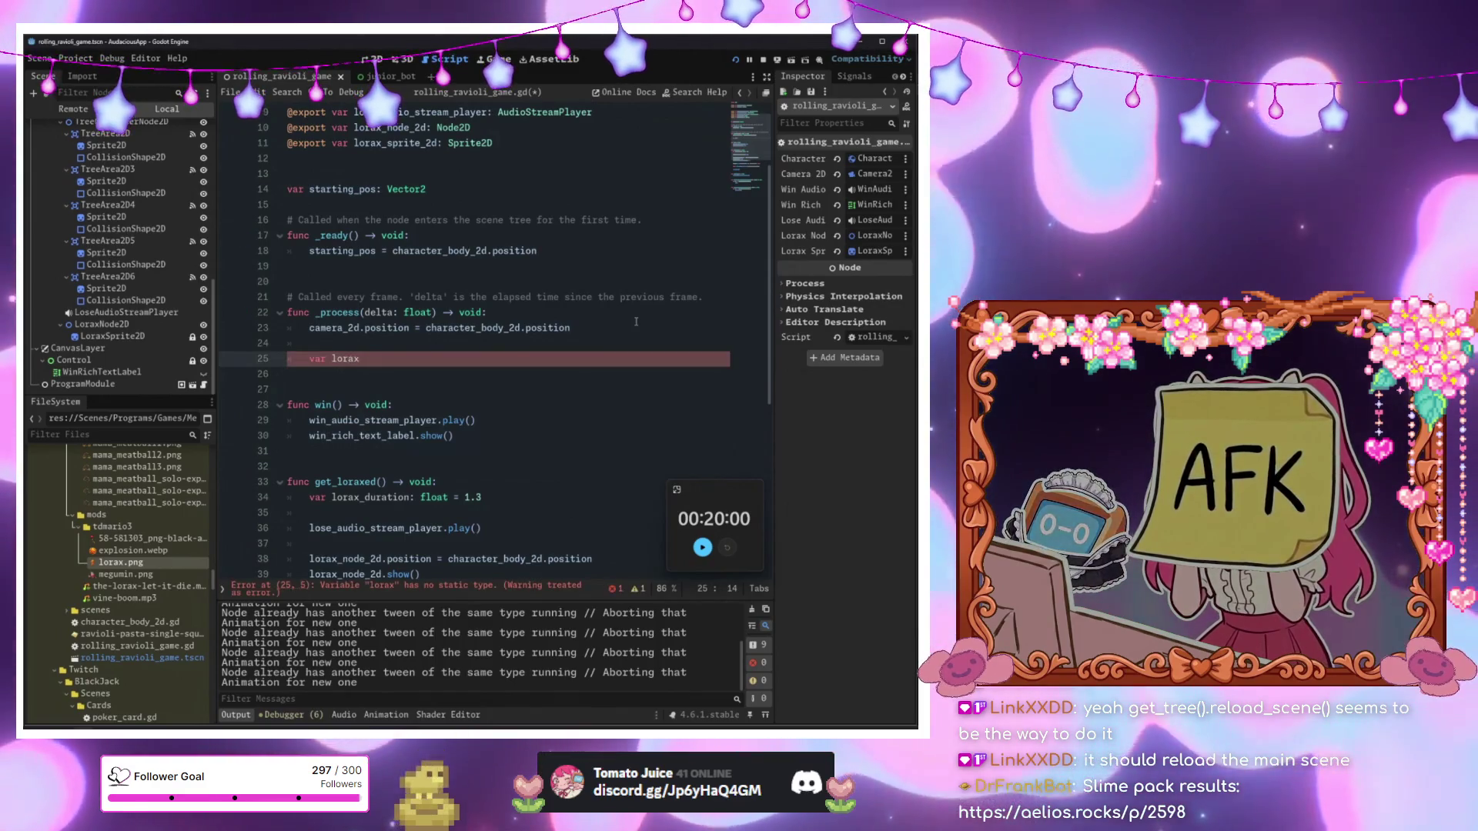
key("BackSpace")
key("BackSpace")
key("BackSpace")
key("BackSpace")
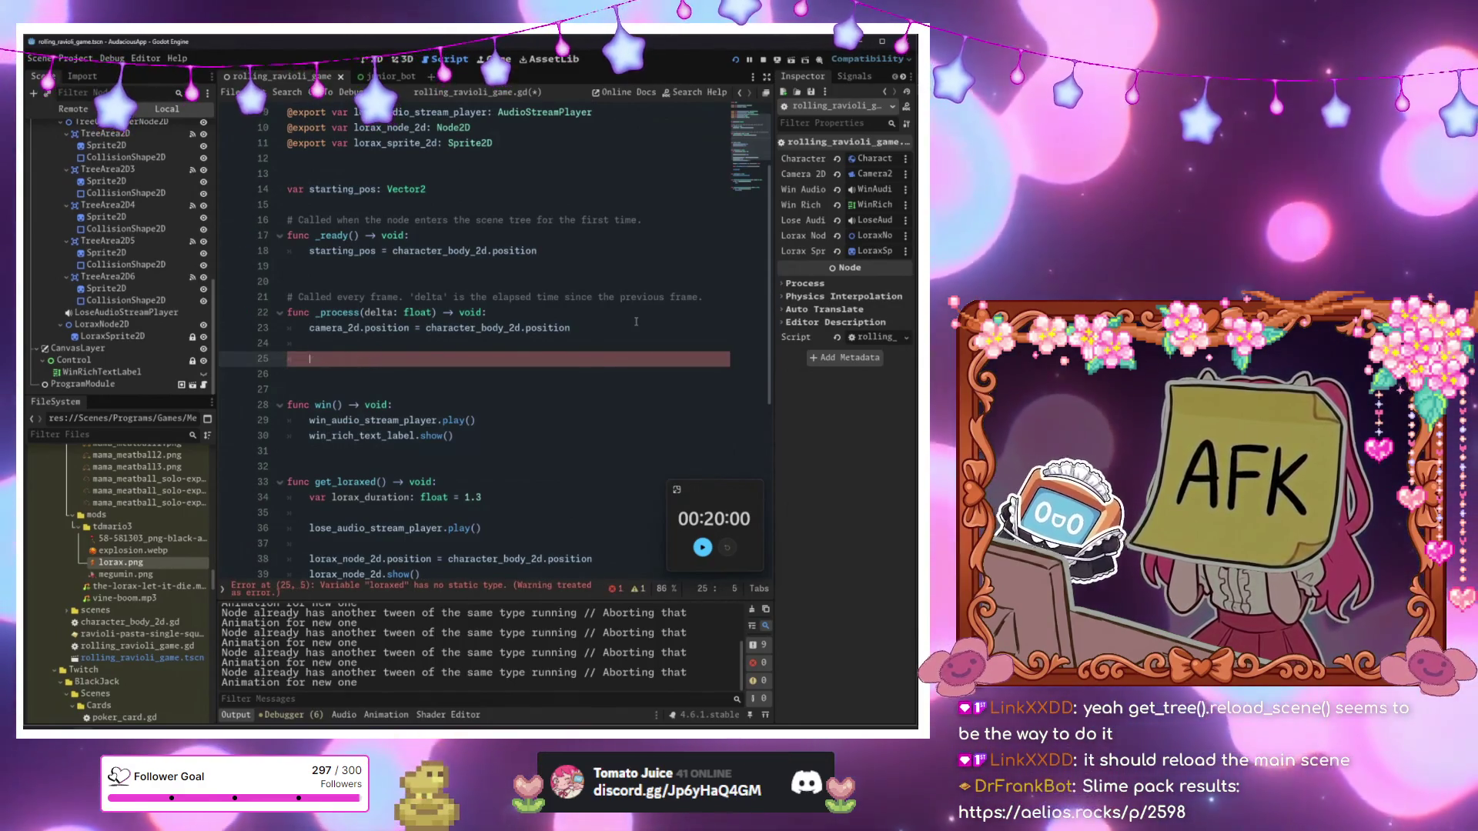
type("if loraxed")
type(":")
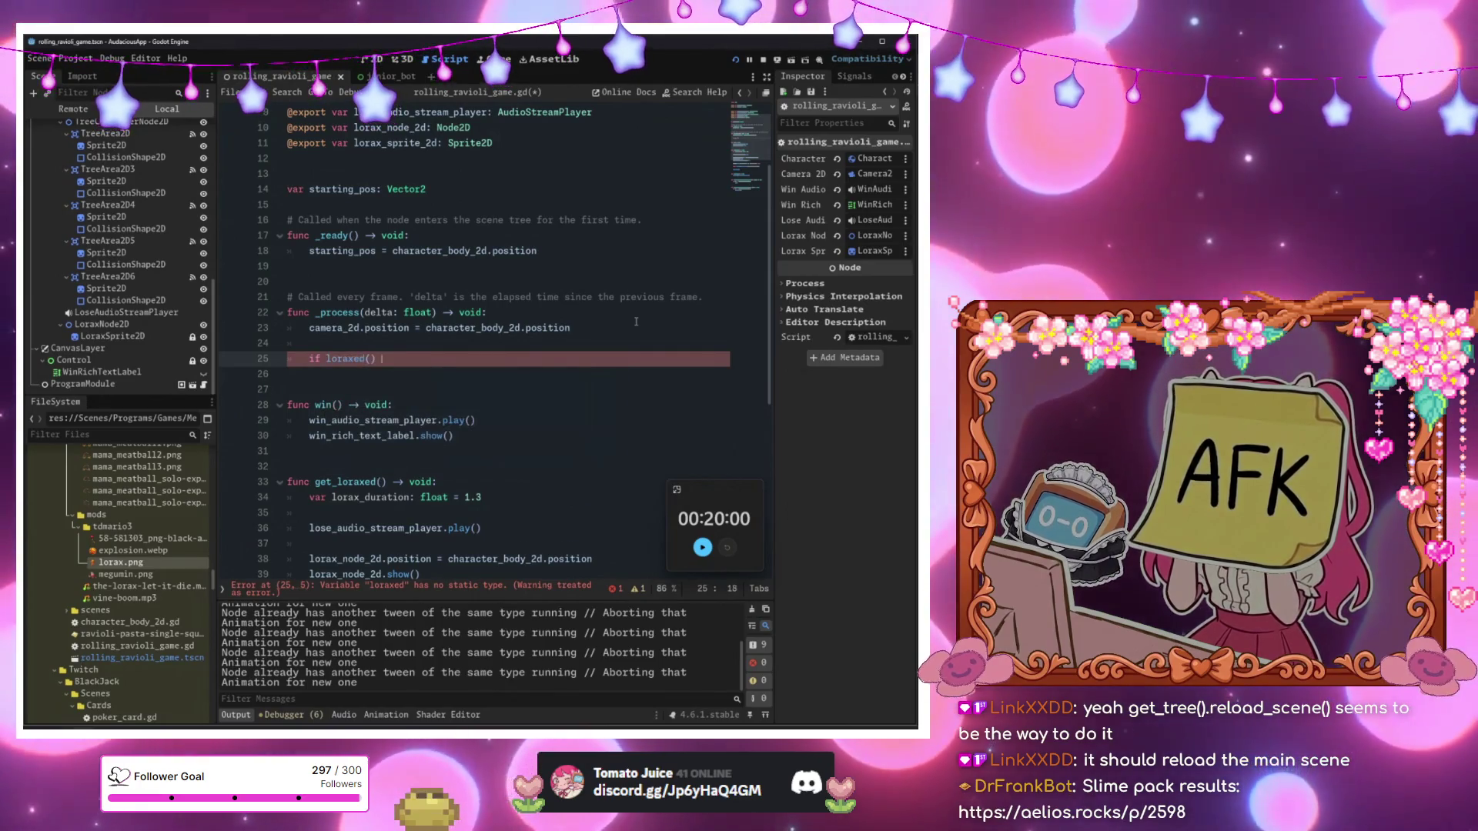
key("Return")
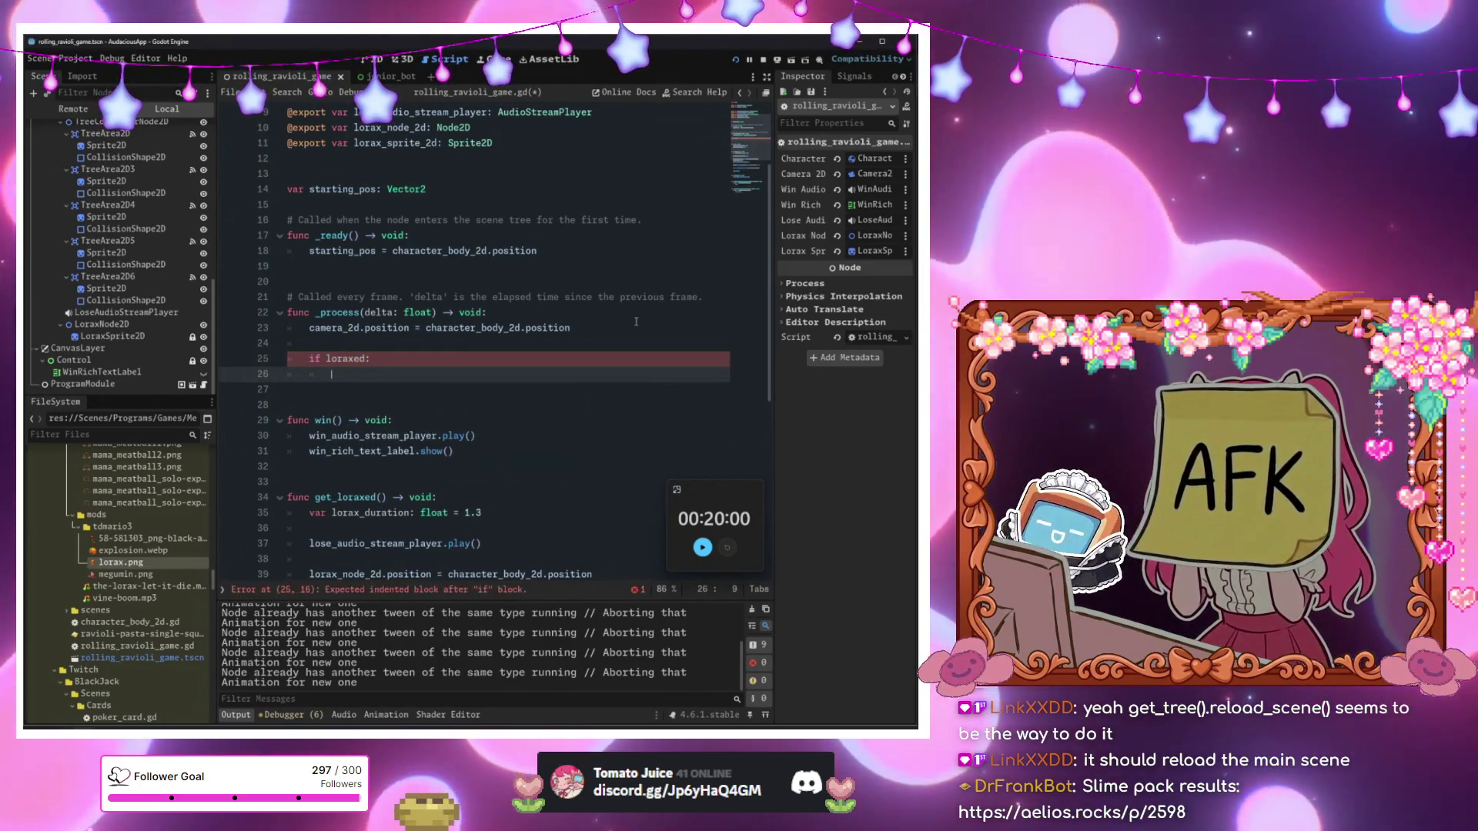
Move the lorax_node_2d.position line from get_loraxed() into the 'if loraxed:' block.
scroll(636, 322, "down", 4)
left_click(505, 422)
left_click_drag(631, 390, 344, 390)
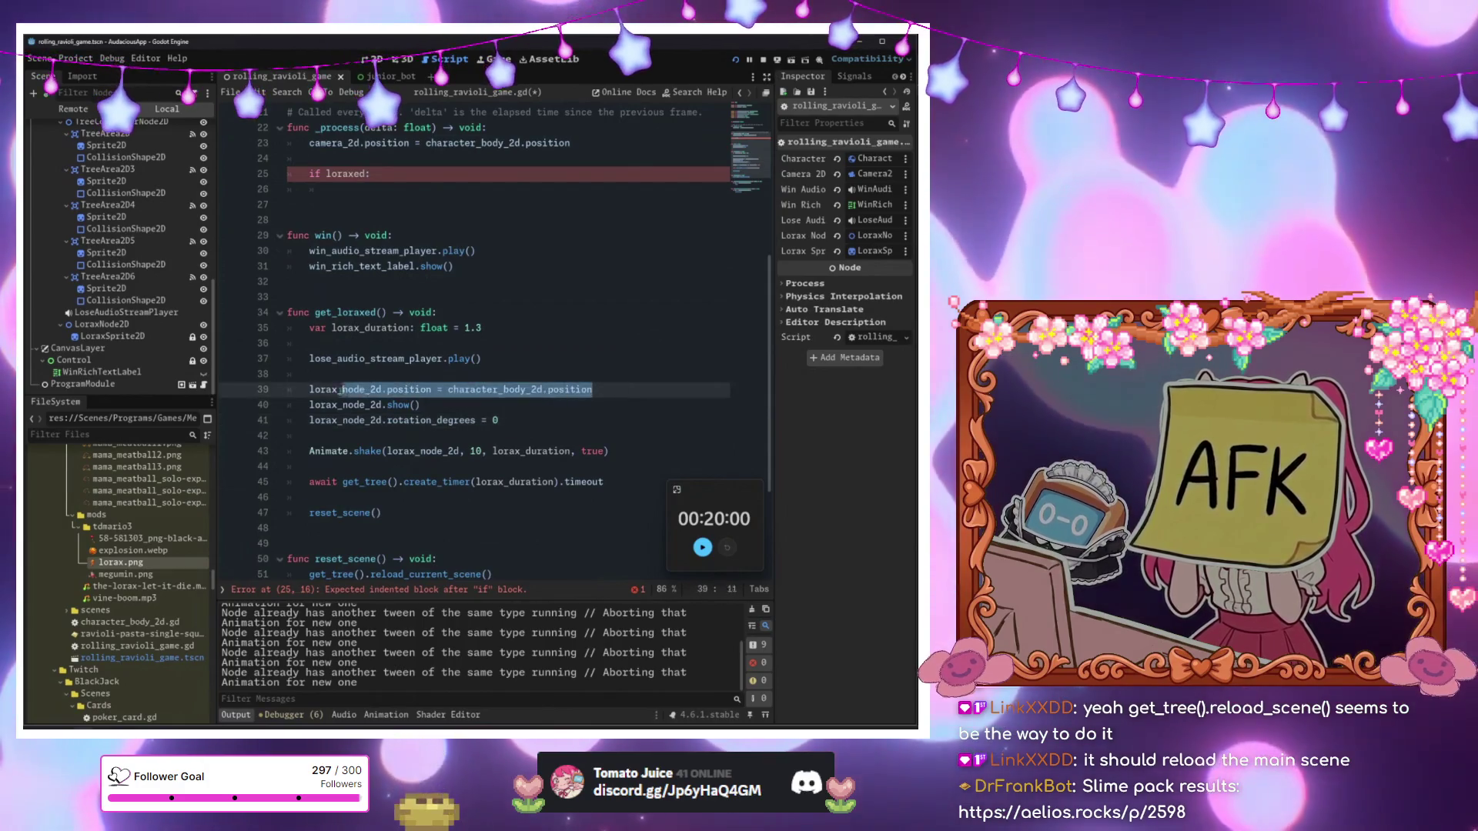
scroll(331, 393, "up", 4)
left_click(380, 389)
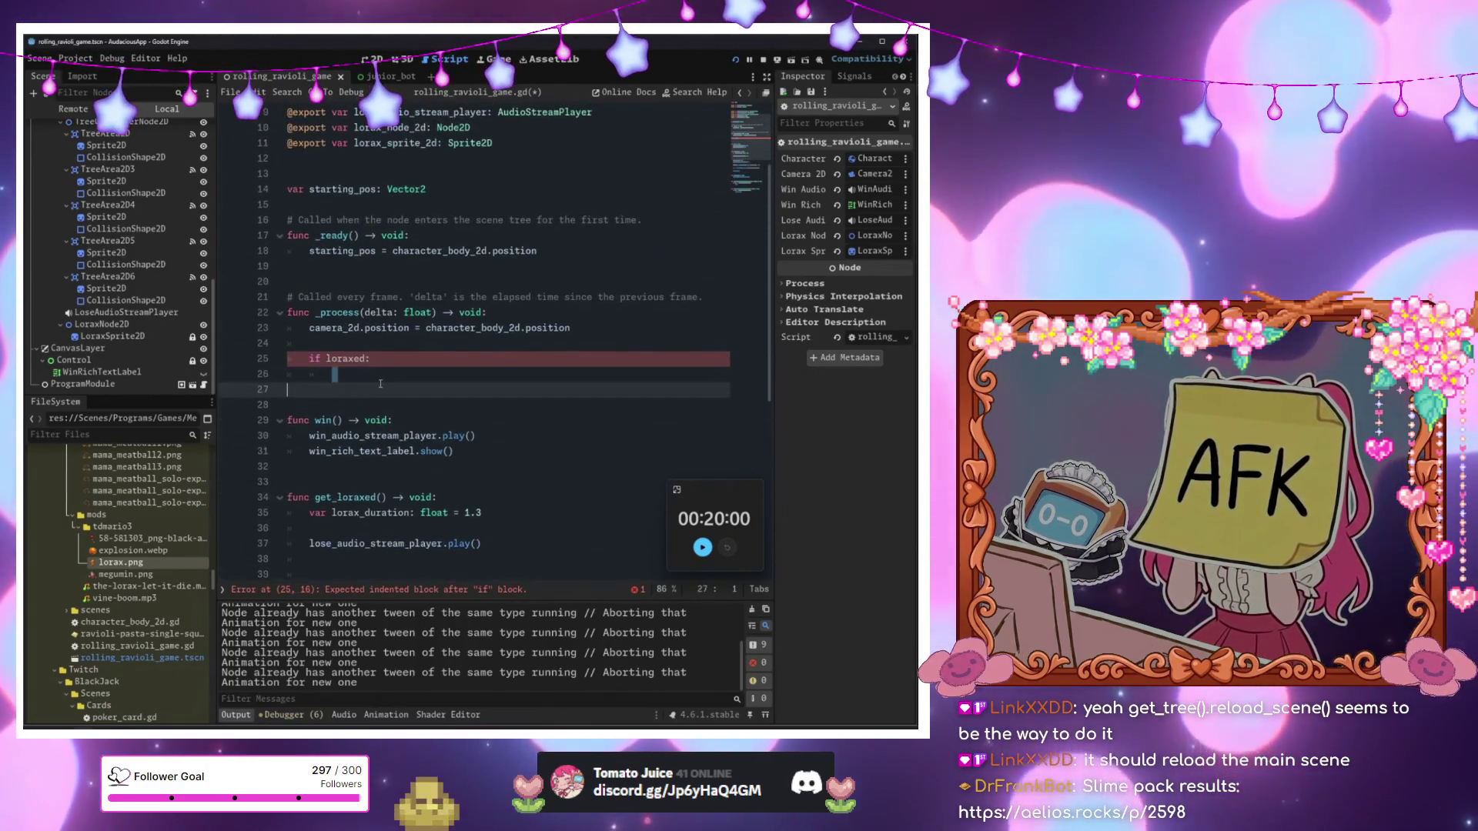
left_click(383, 373)
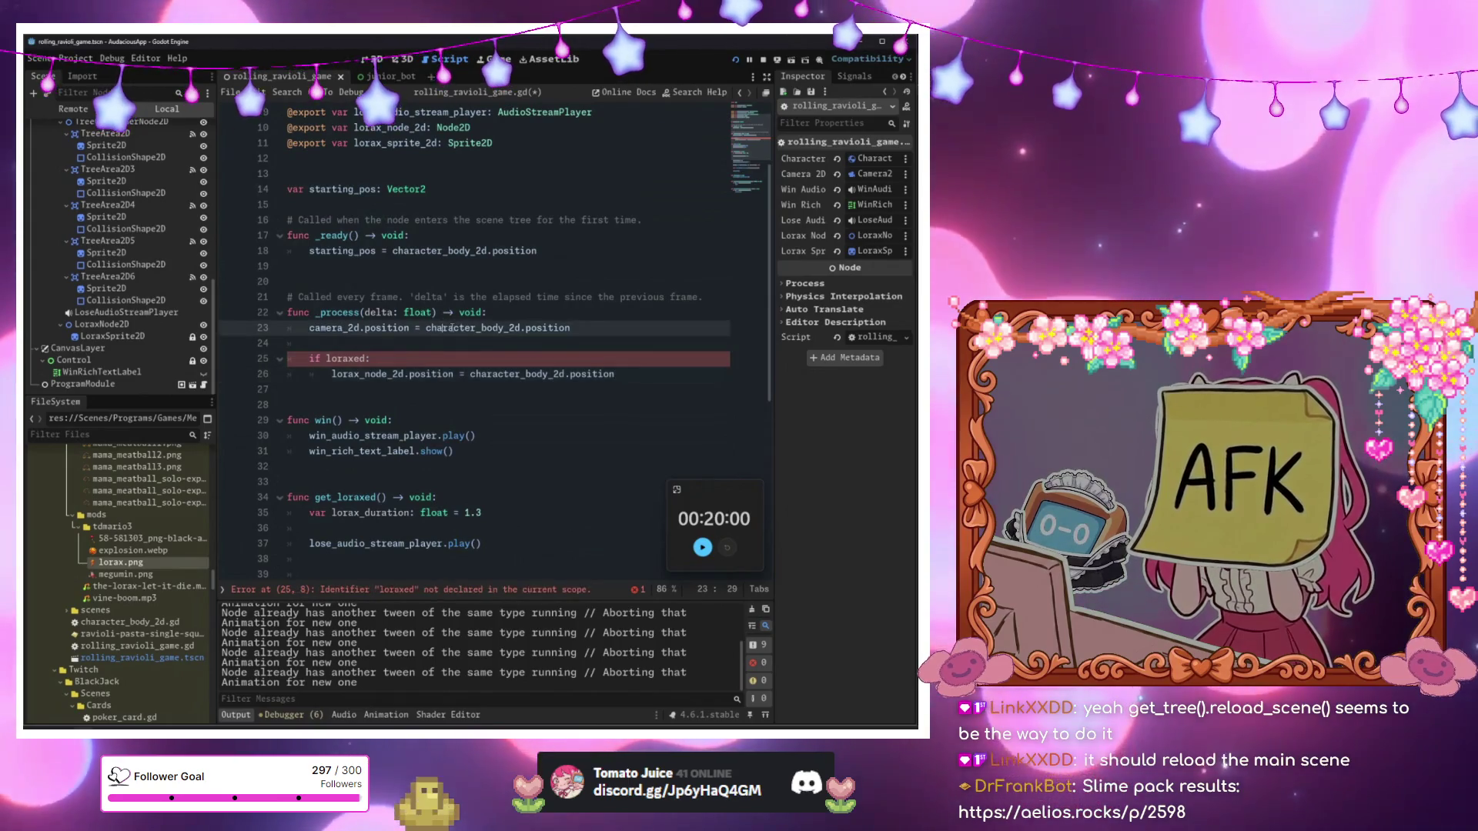
scroll(397, 413, "down", 3)
left_click(428, 439)
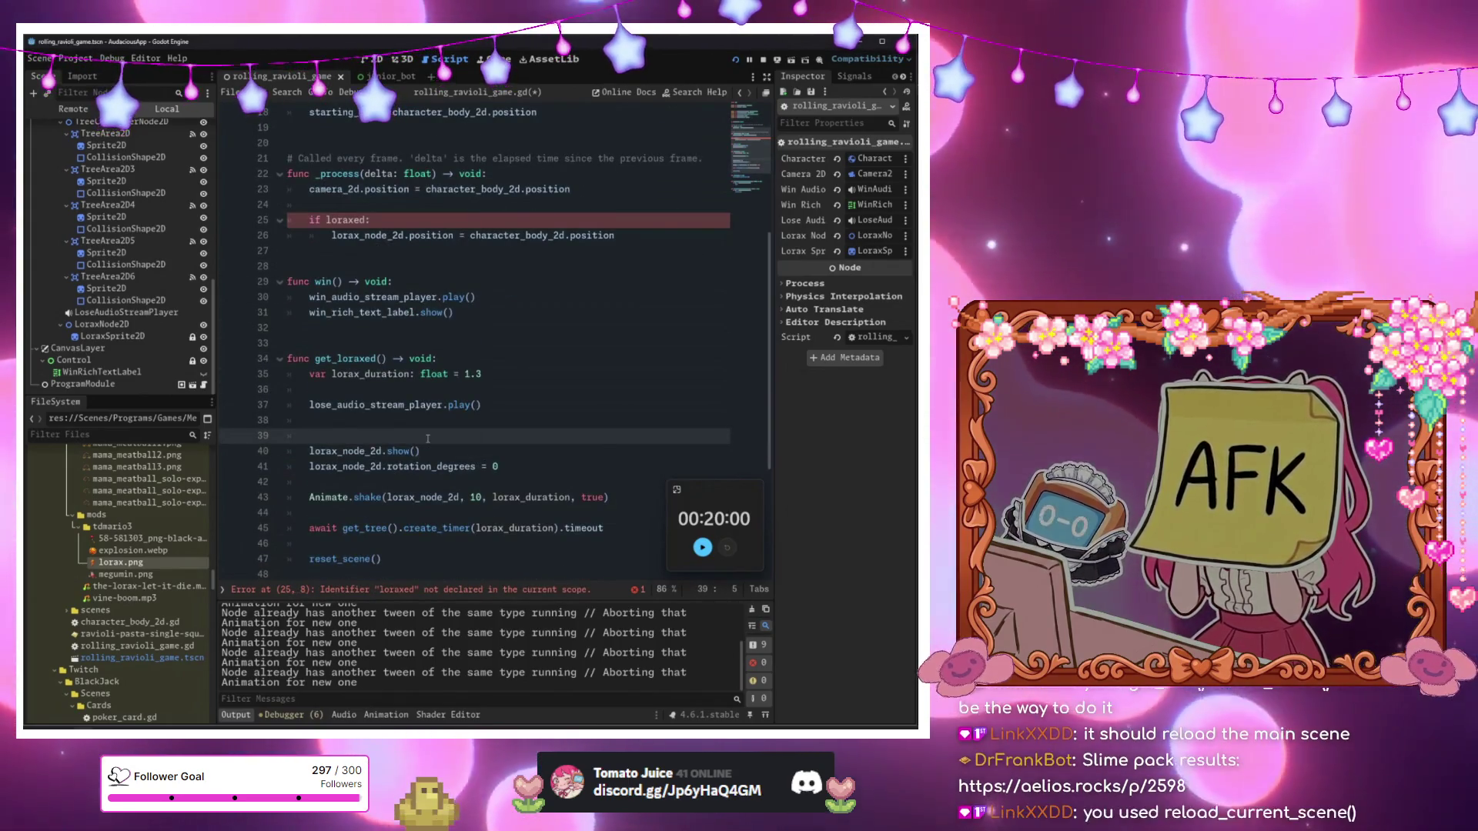
type("lo")
Declare 'var loraxed' among the top variable declarations below starting_pos.
scroll(563, 329, "up", 6)
left_click(564, 329)
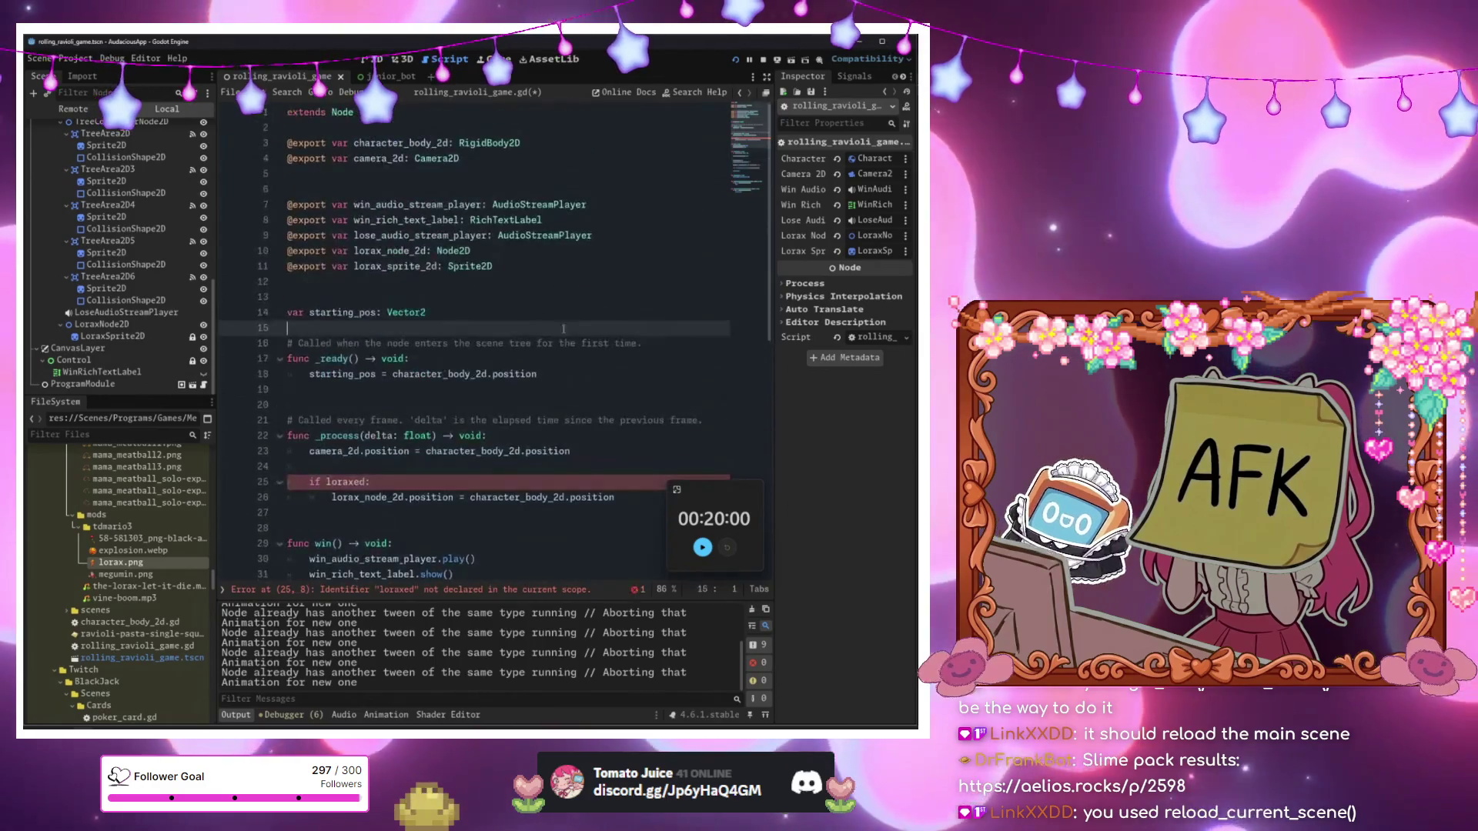
key("Return")
type("var loraxed")
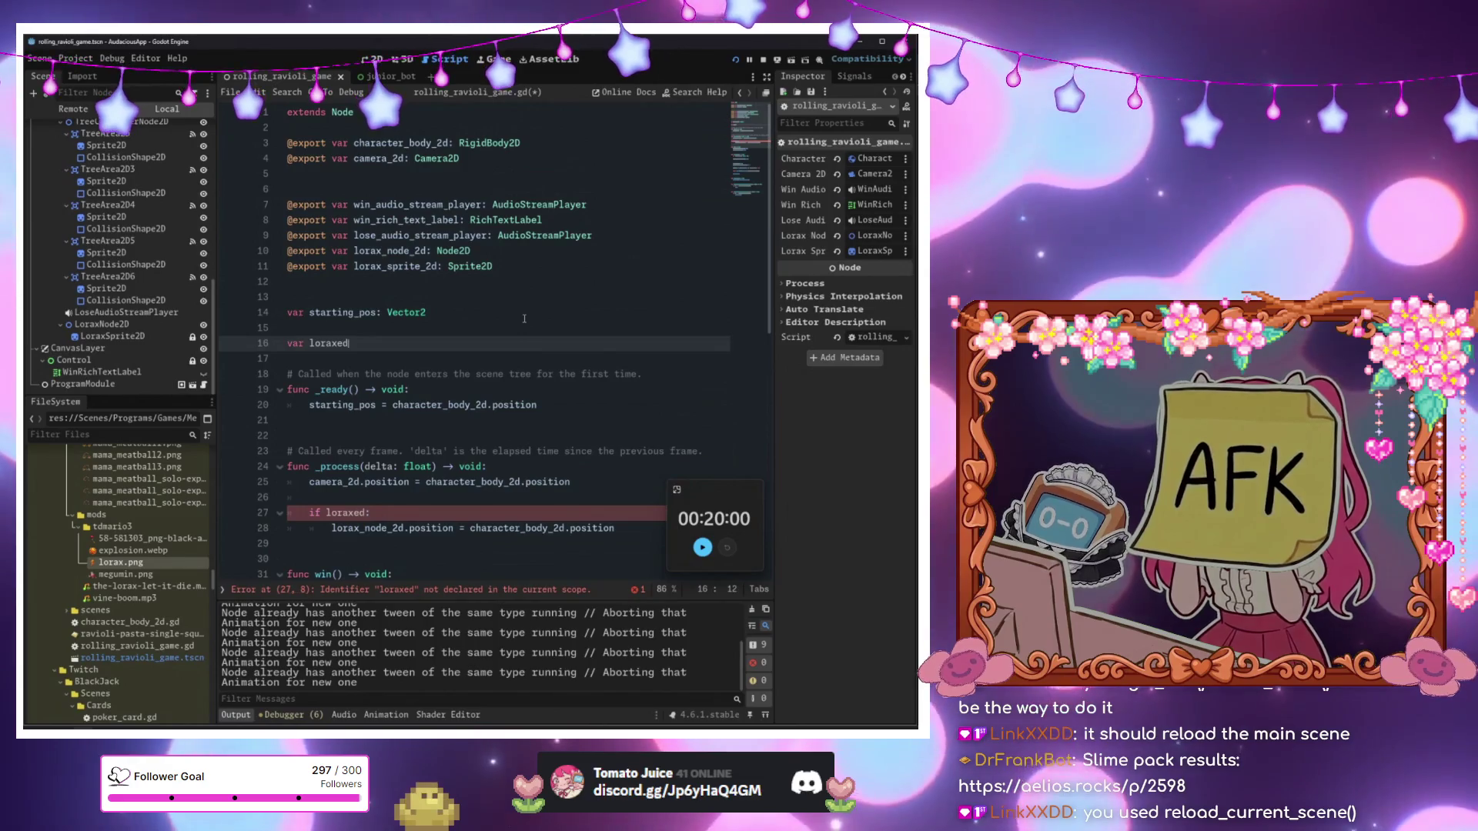
type("_")
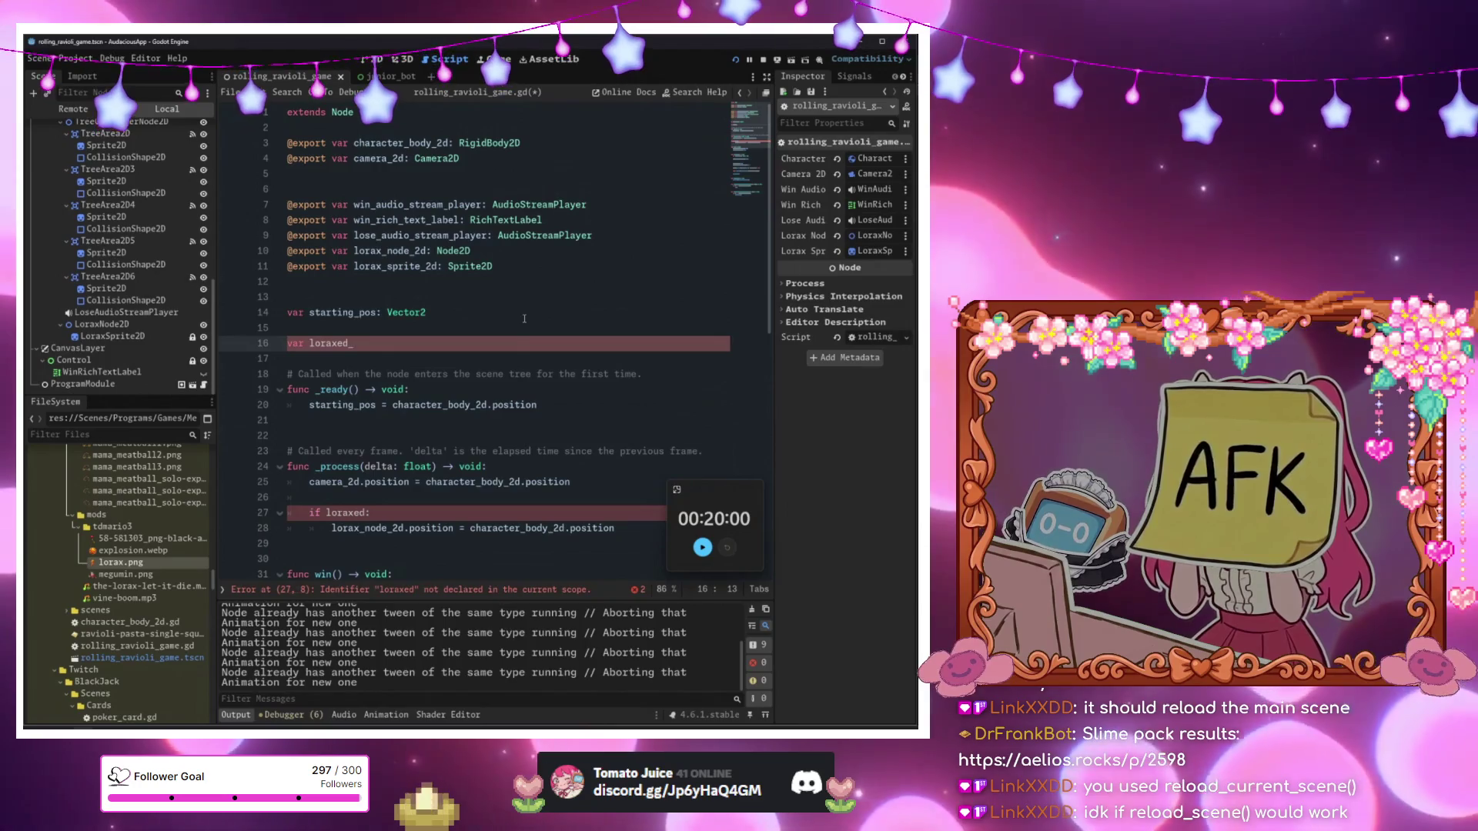
scroll(602, 368, "down", 10)
left_click(428, 405)
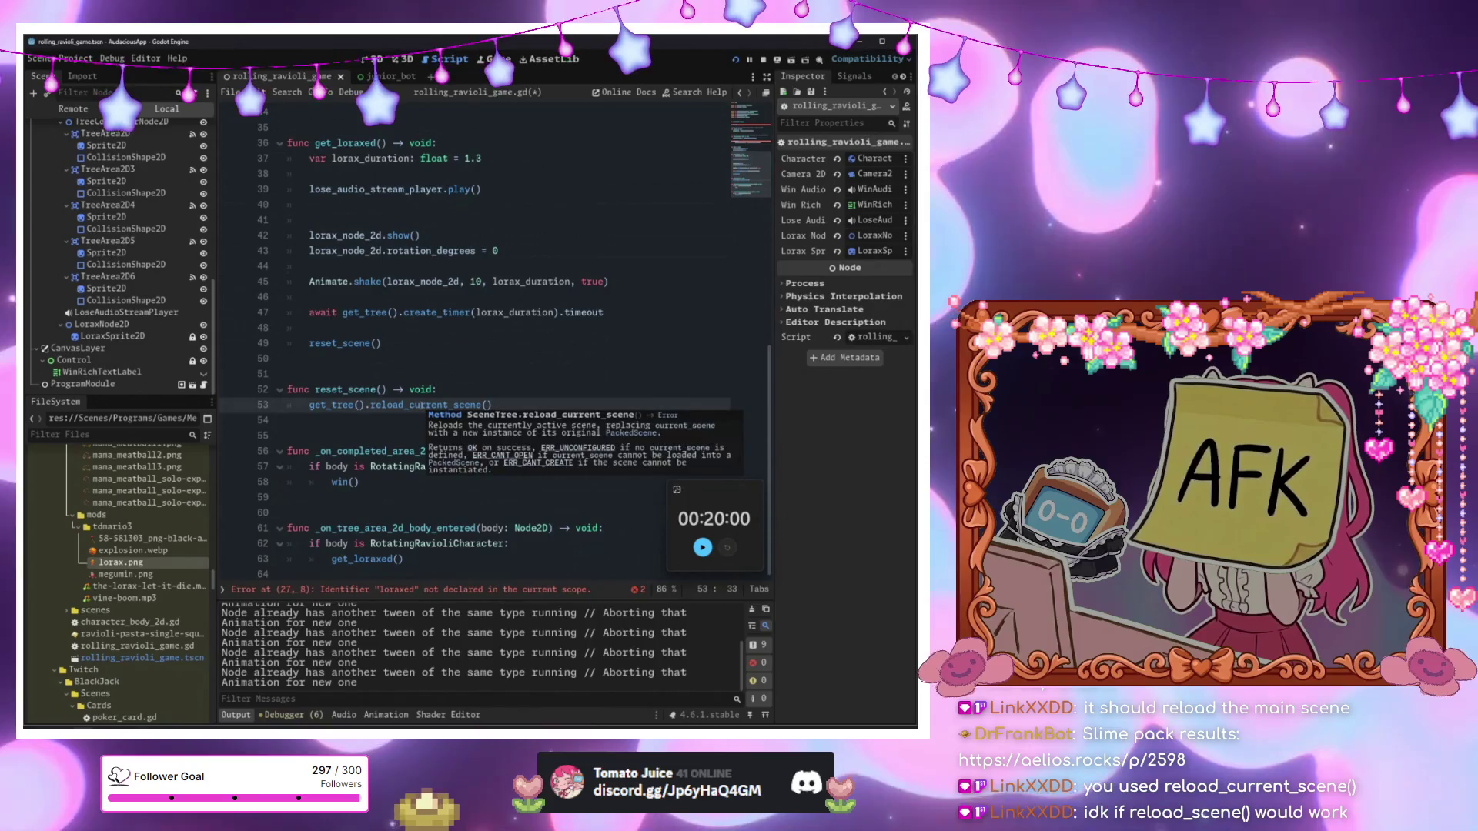
Open the SceneTree docs from reload_current_scene and read the change_scene_to_node entry.
left_click(412, 411, "ctrl")
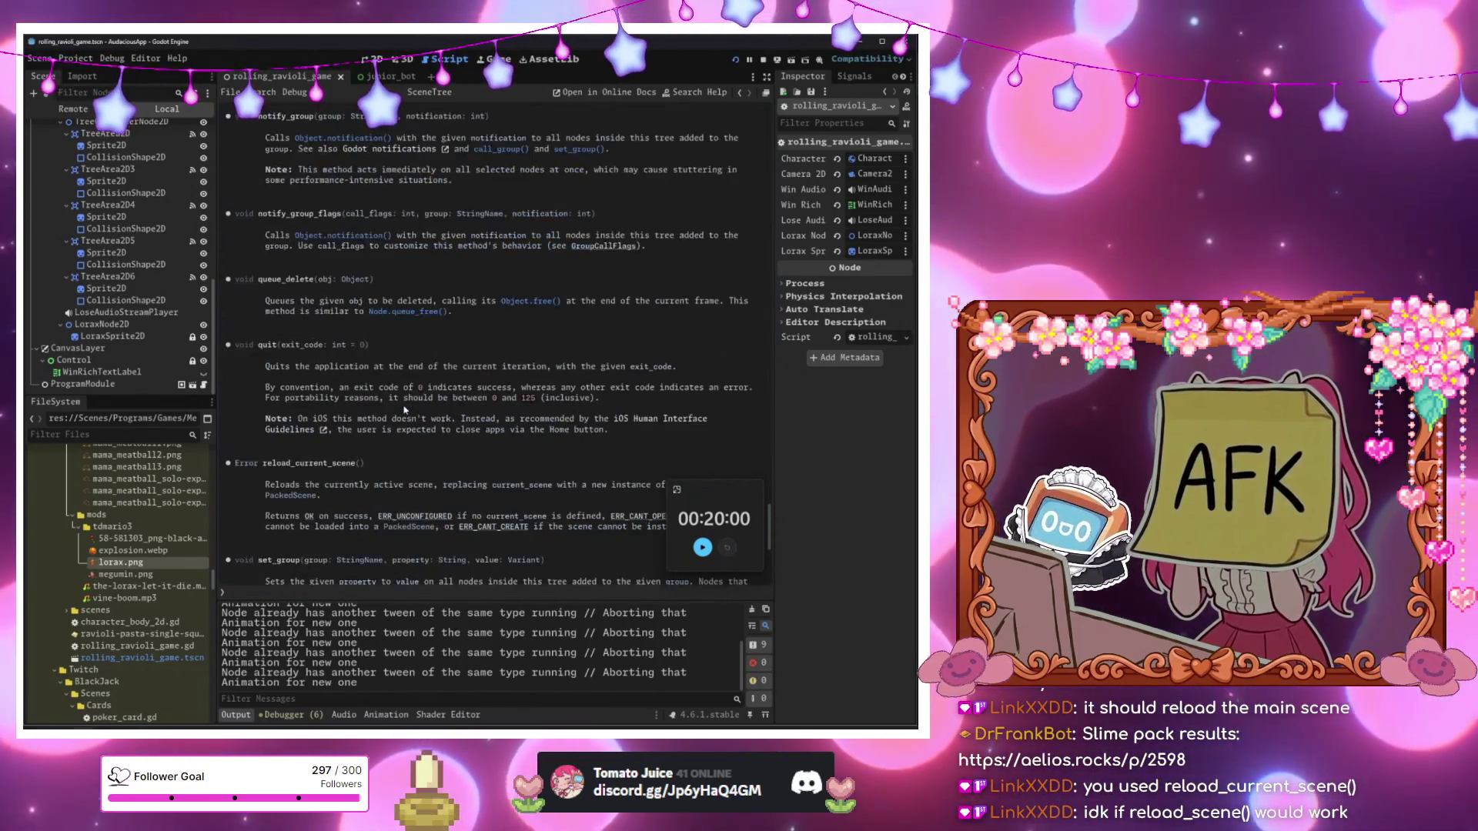
scroll(404, 409, "down", 5)
scroll(402, 410, "up", 20)
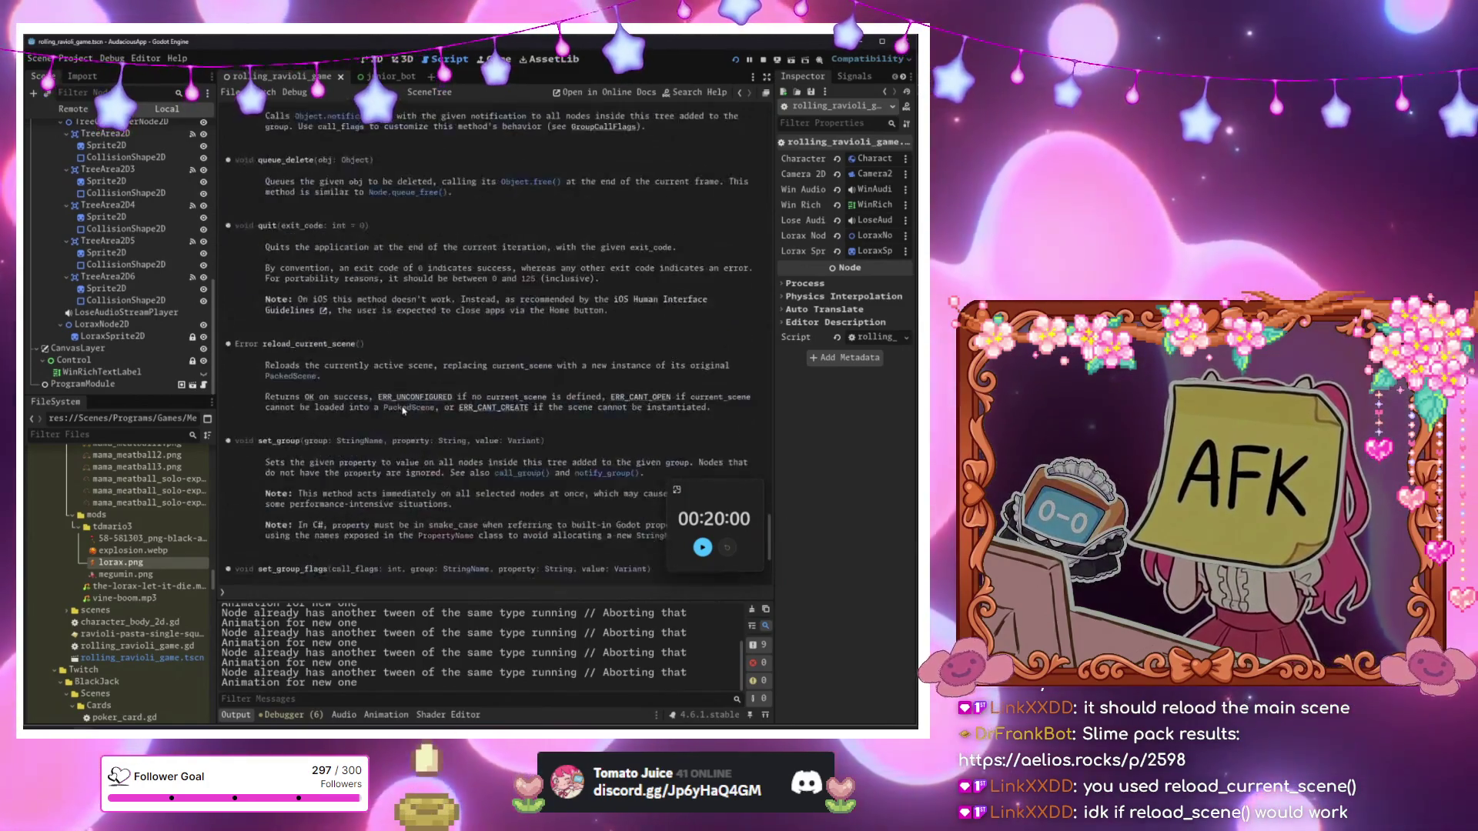
scroll(402, 411, "up", 20)
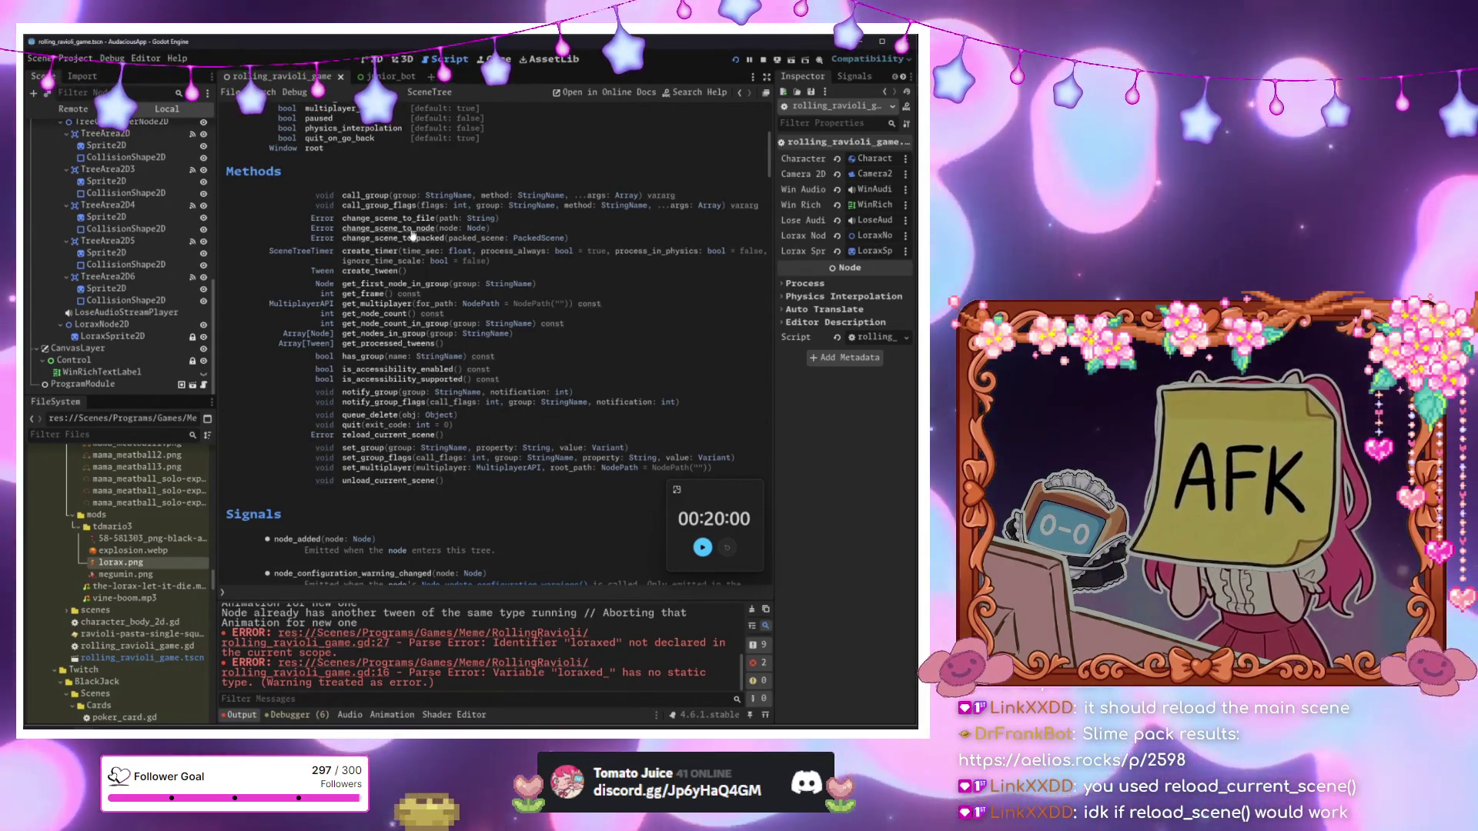
left_click(411, 229)
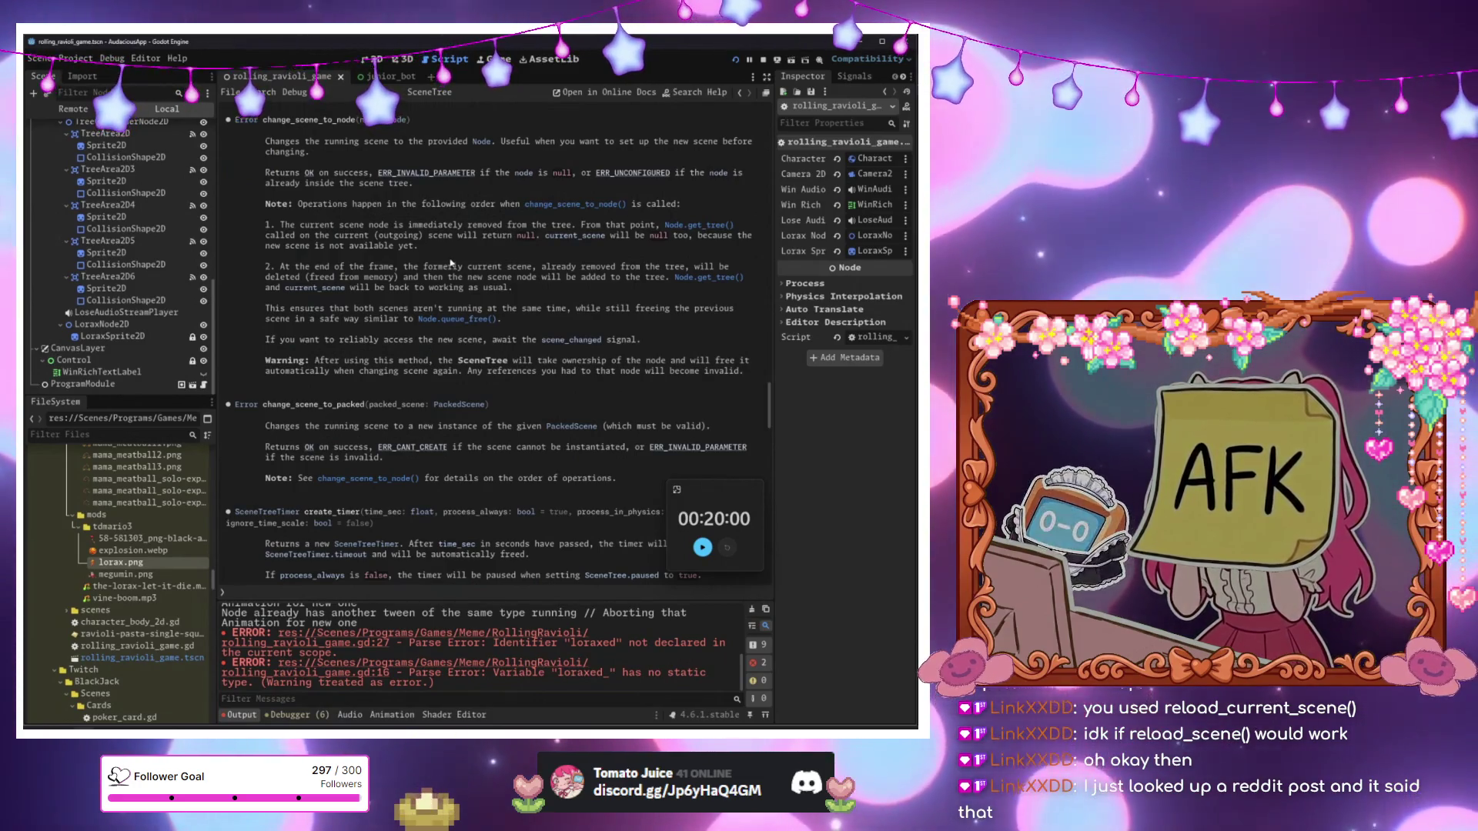
Scroll the Scene dock to the root node and open rolling_ravioli_game.gd from its script icon.
scroll(451, 252, "up", 10)
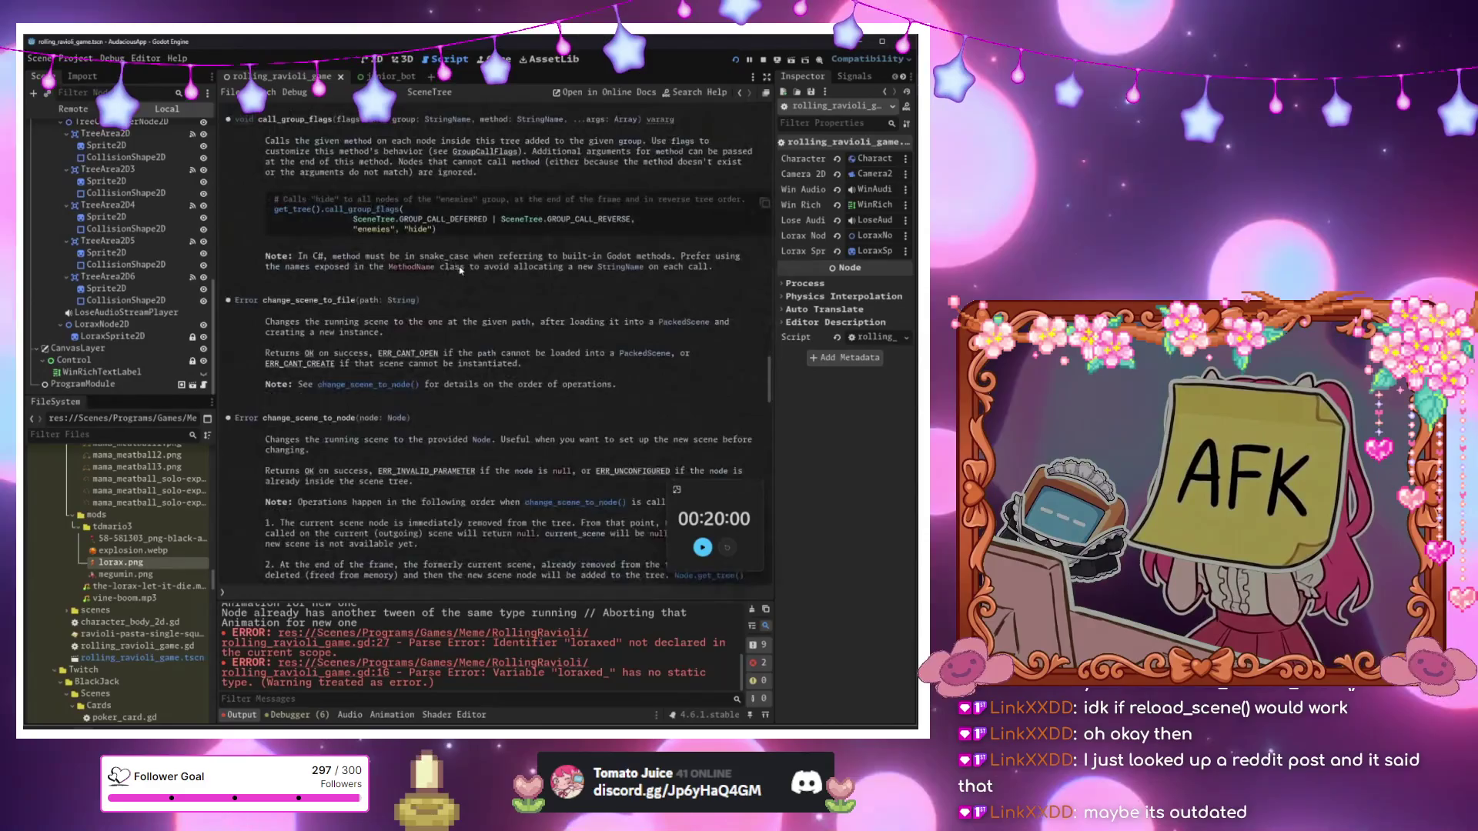
scroll(452, 339, "up", 10)
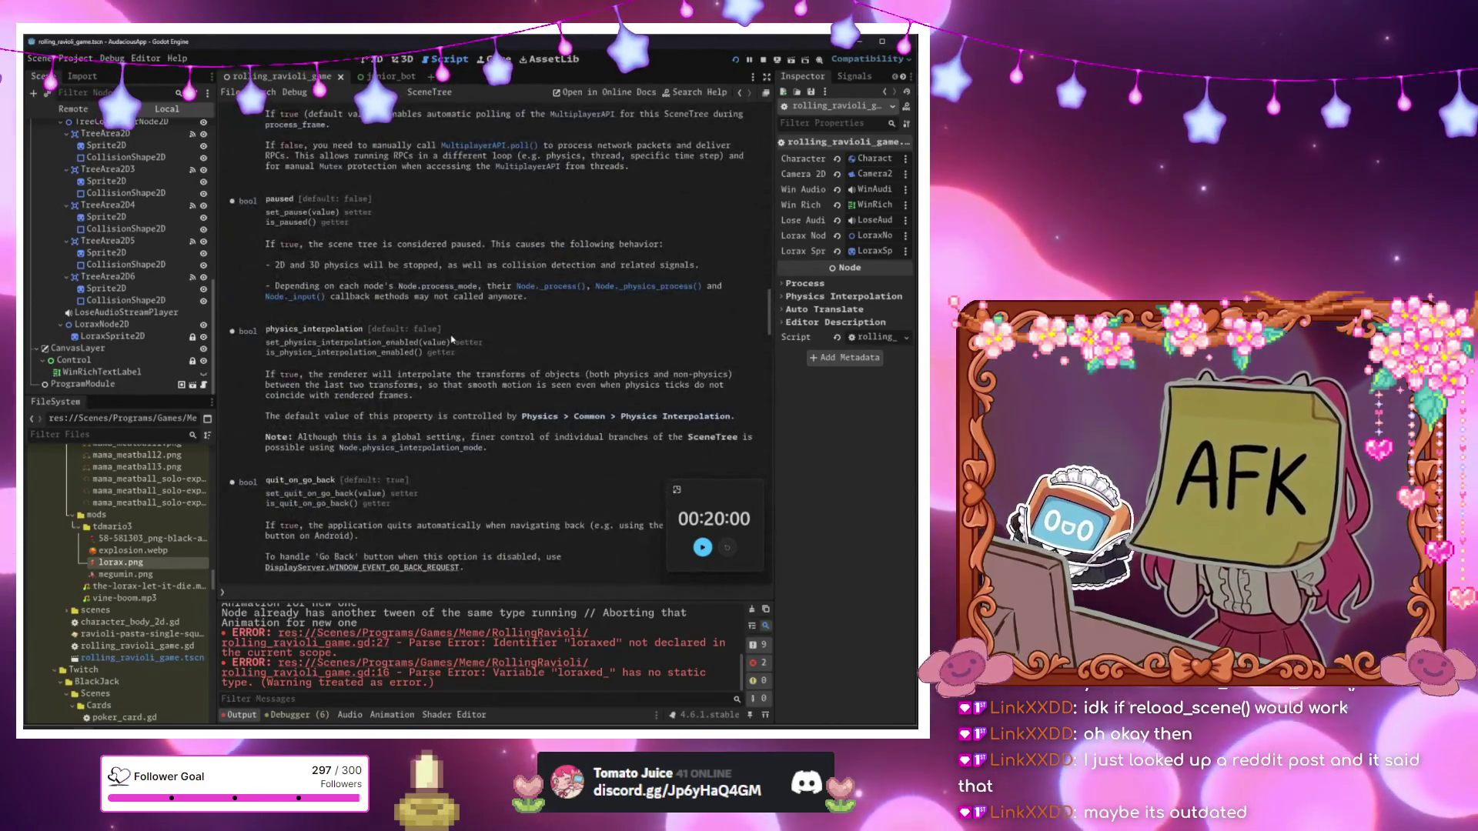
scroll(452, 339, "up", 20)
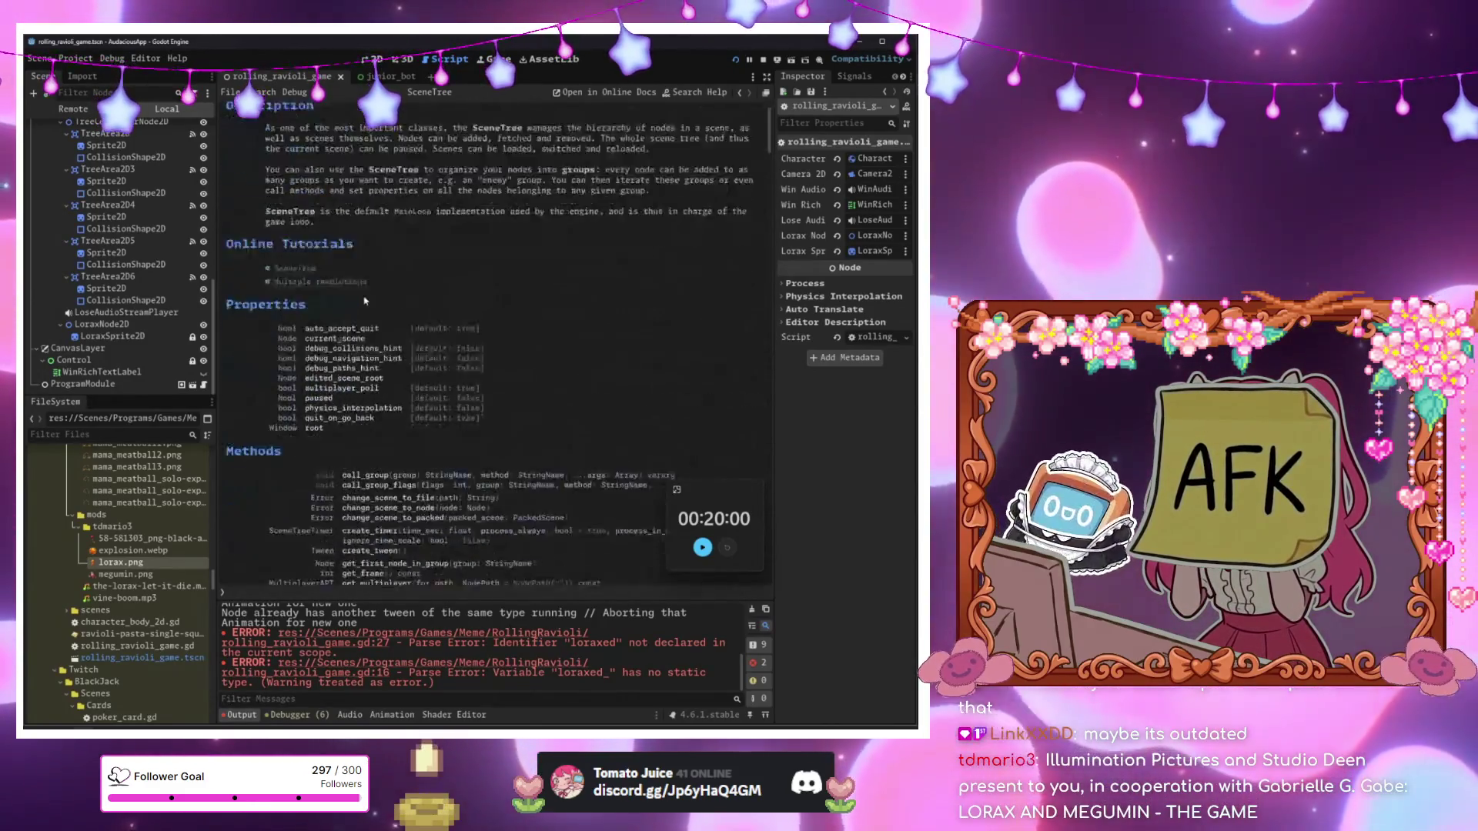
scroll(365, 301, "down", 5)
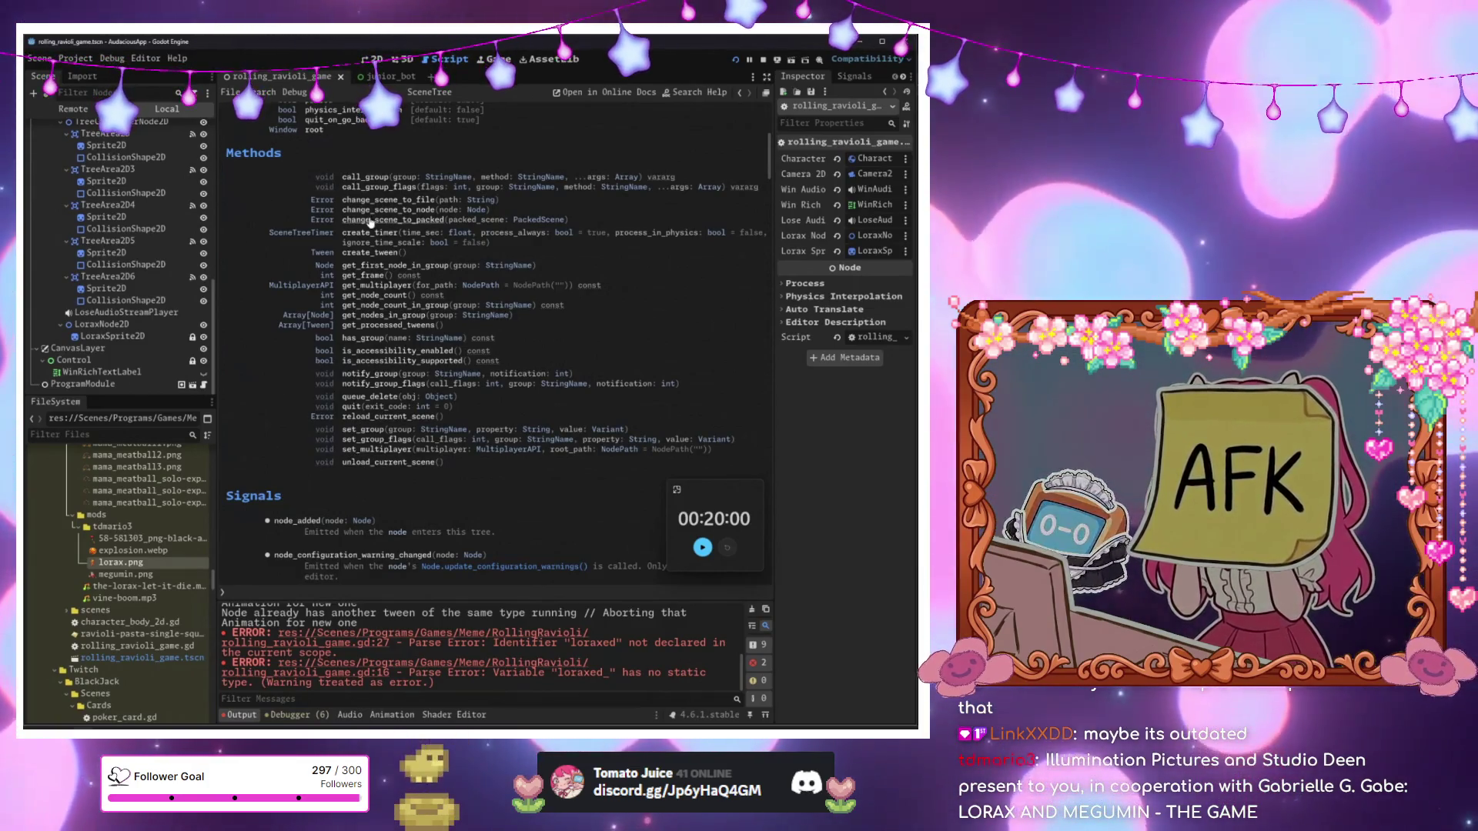
scroll(243, 223, "up", 5)
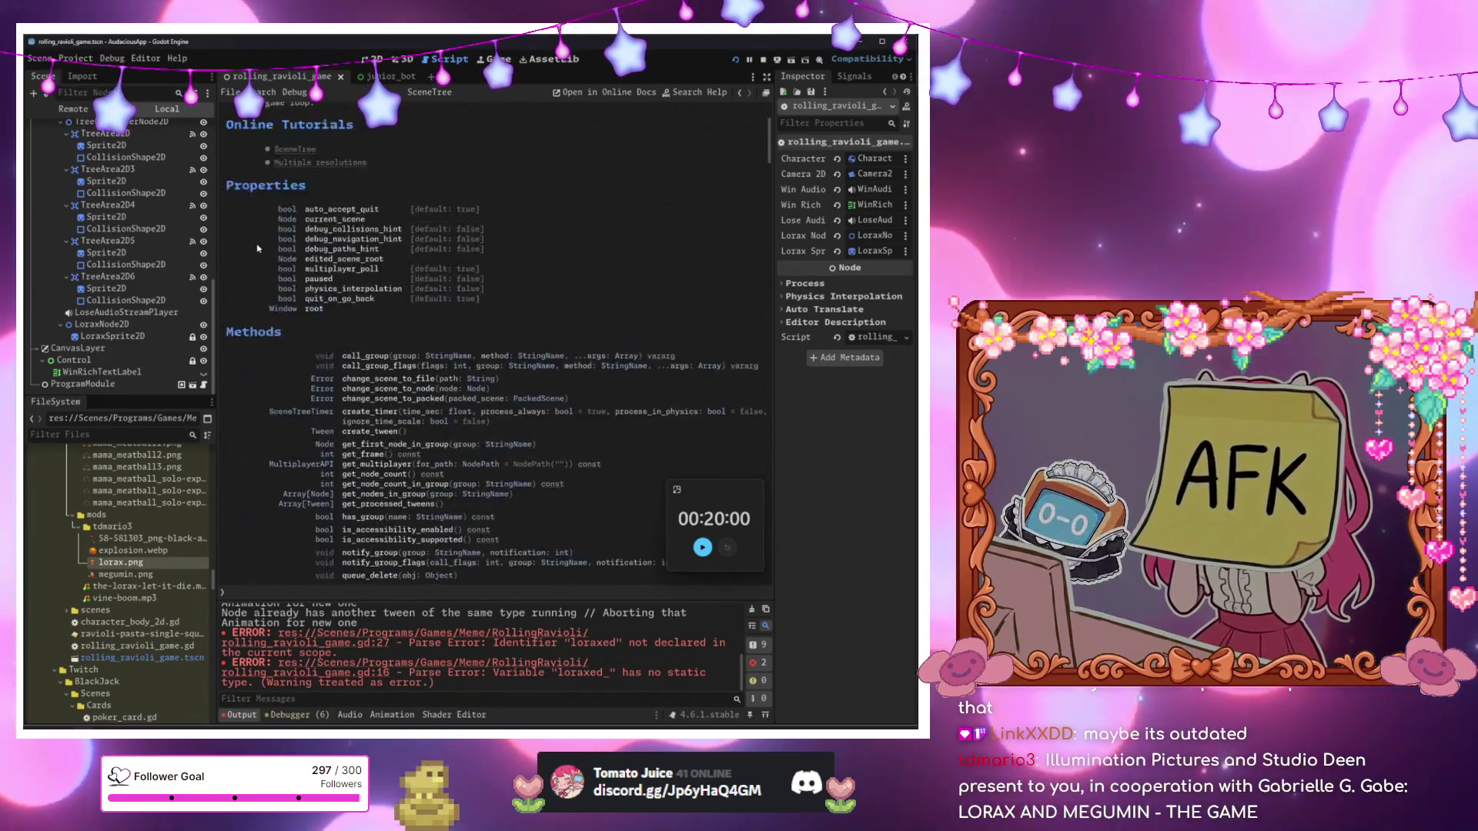
scroll(254, 373, "down", 4)
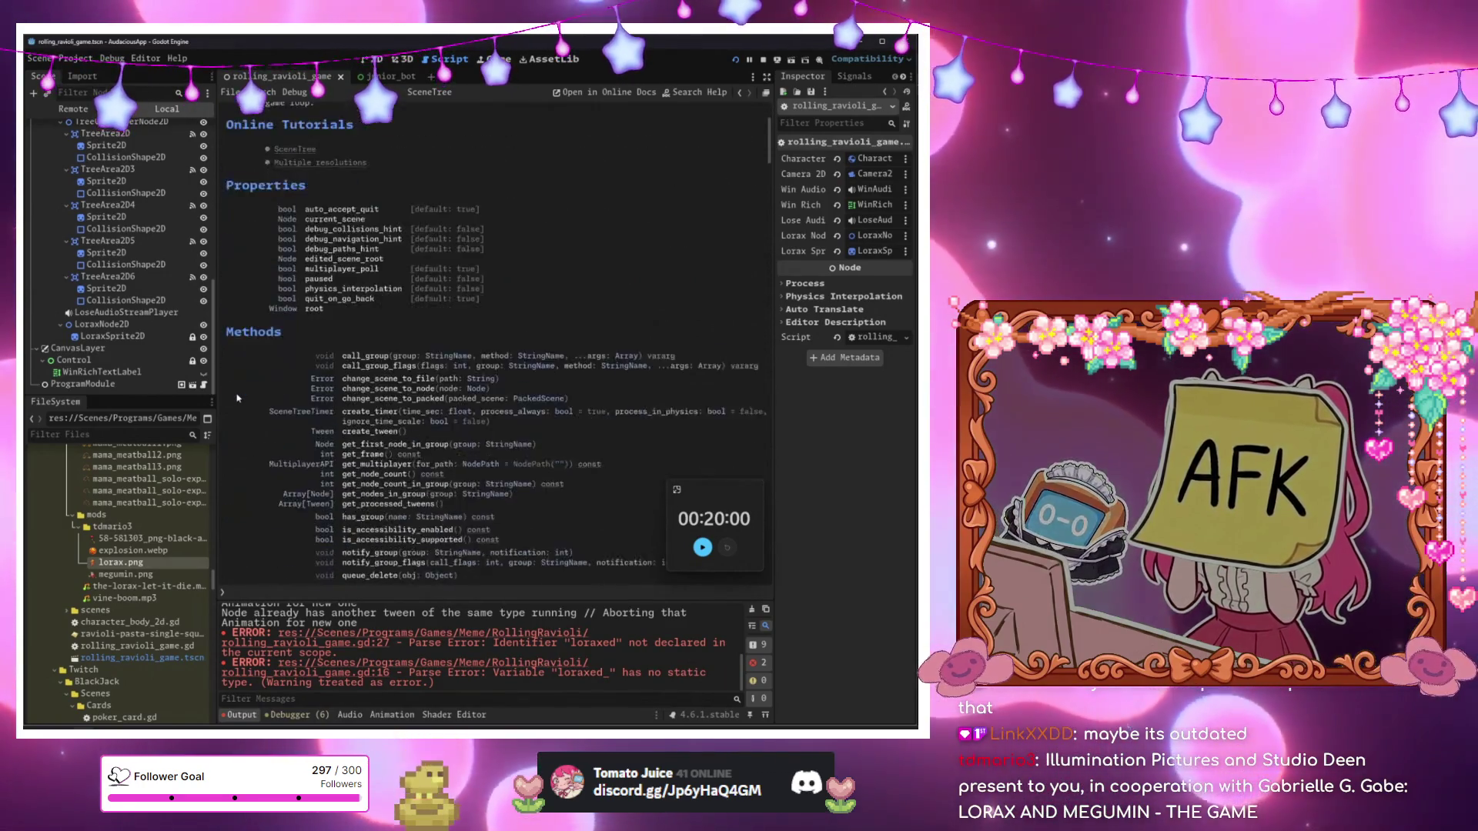
scroll(257, 374, "up", 4)
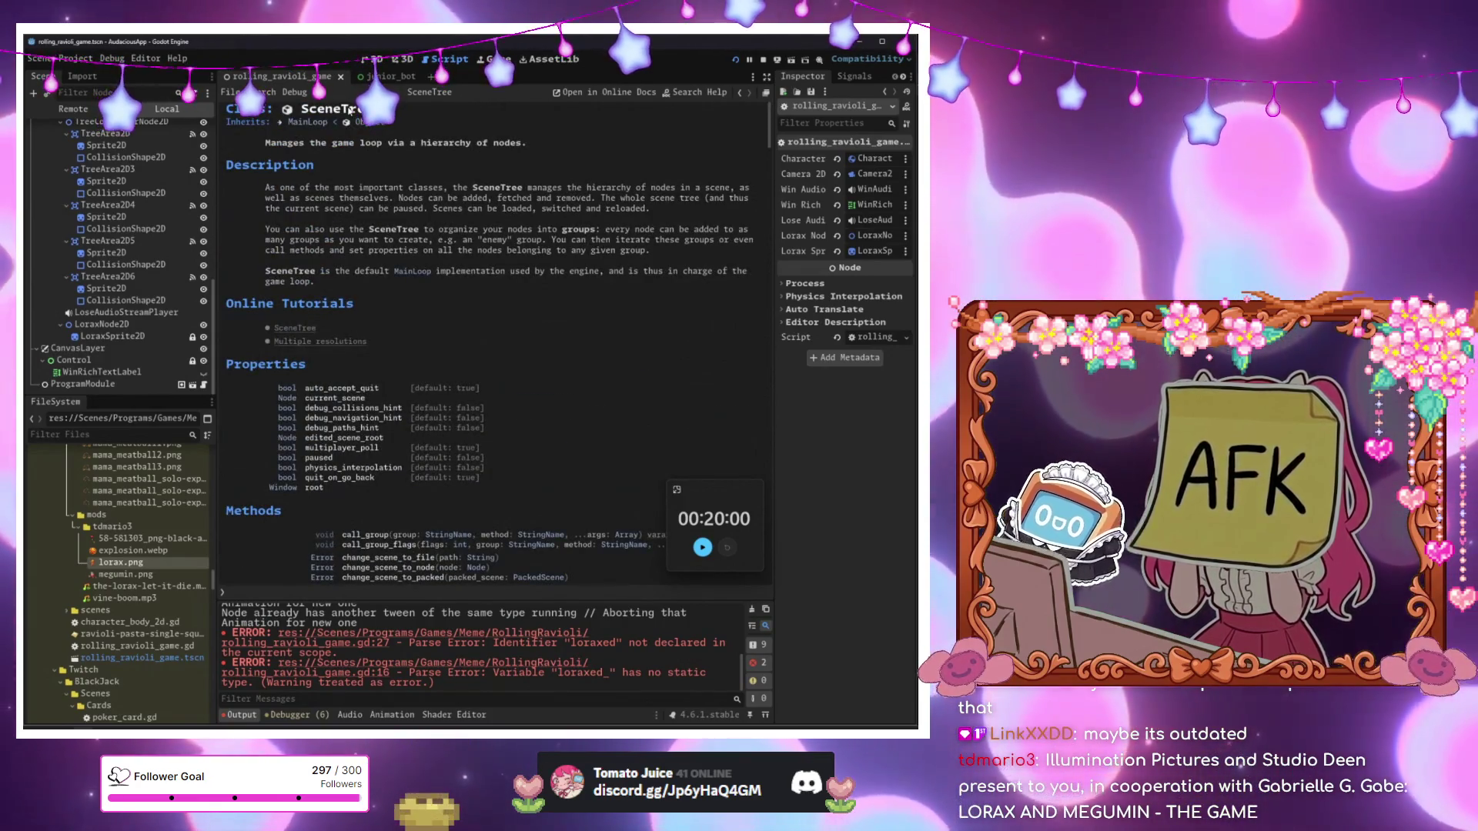
scroll(522, 254, "down", 4)
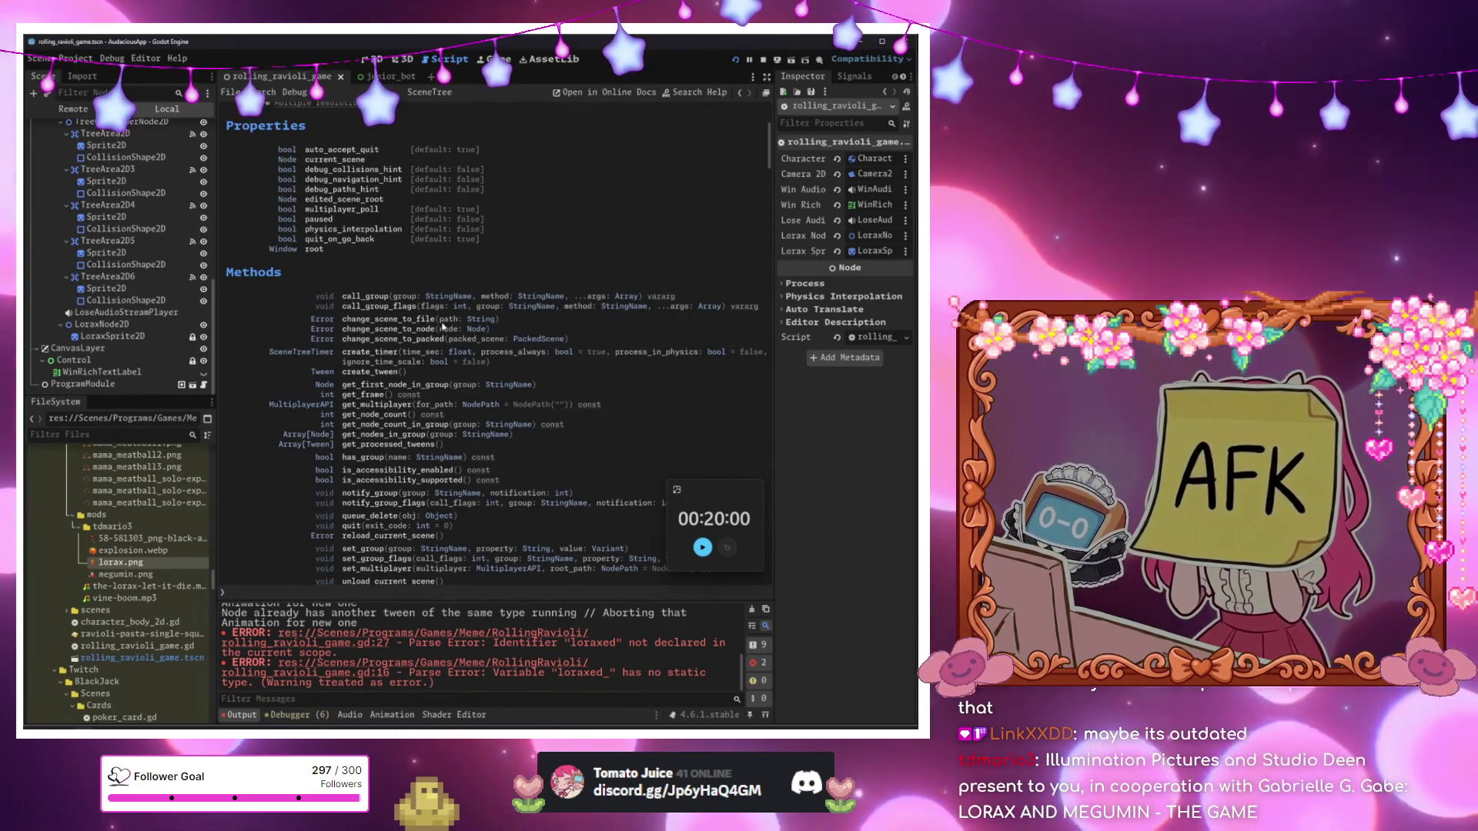
scroll(257, 339, "down", 2)
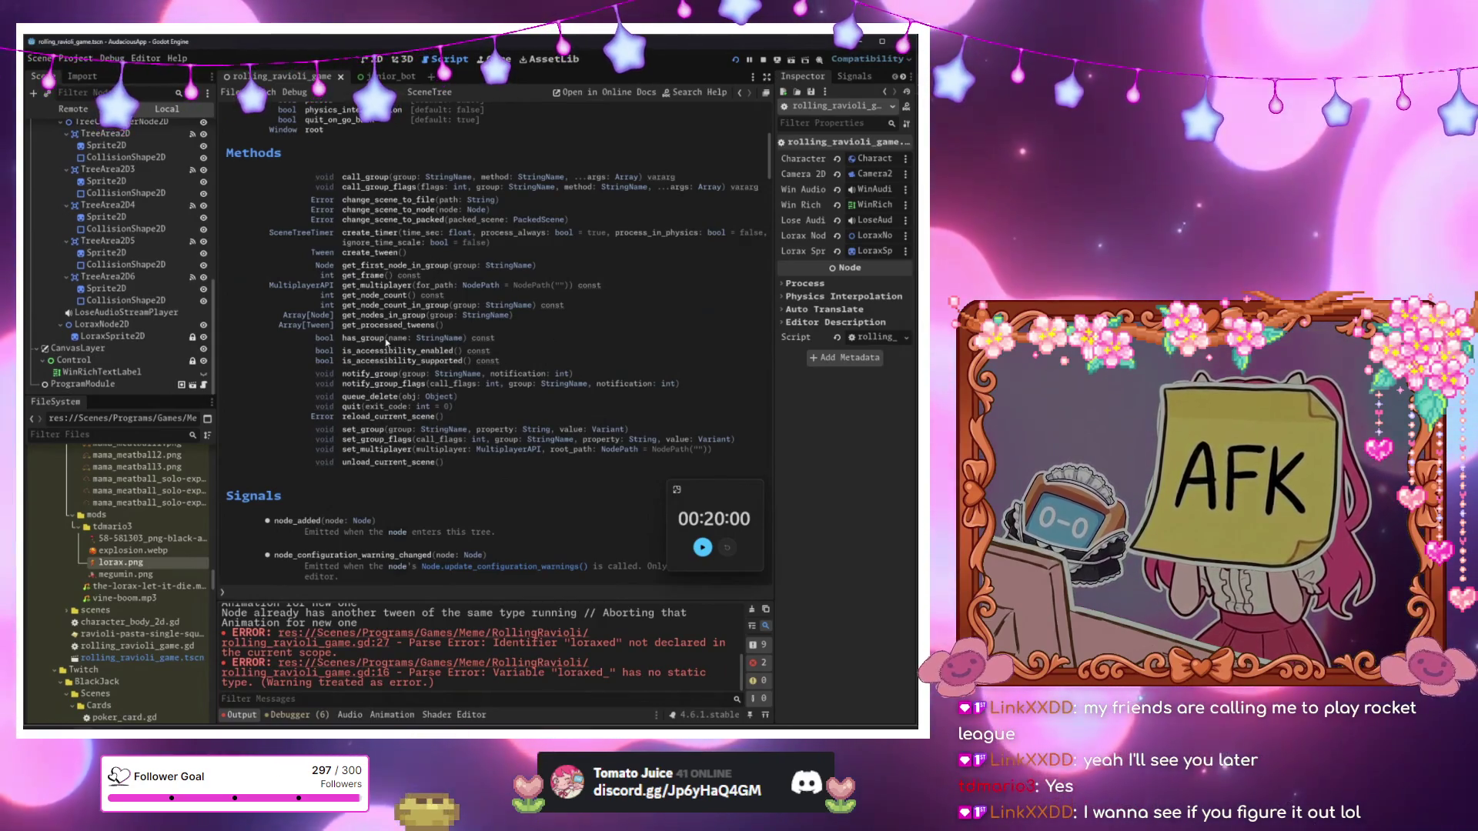
scroll(405, 255, "up", 3)
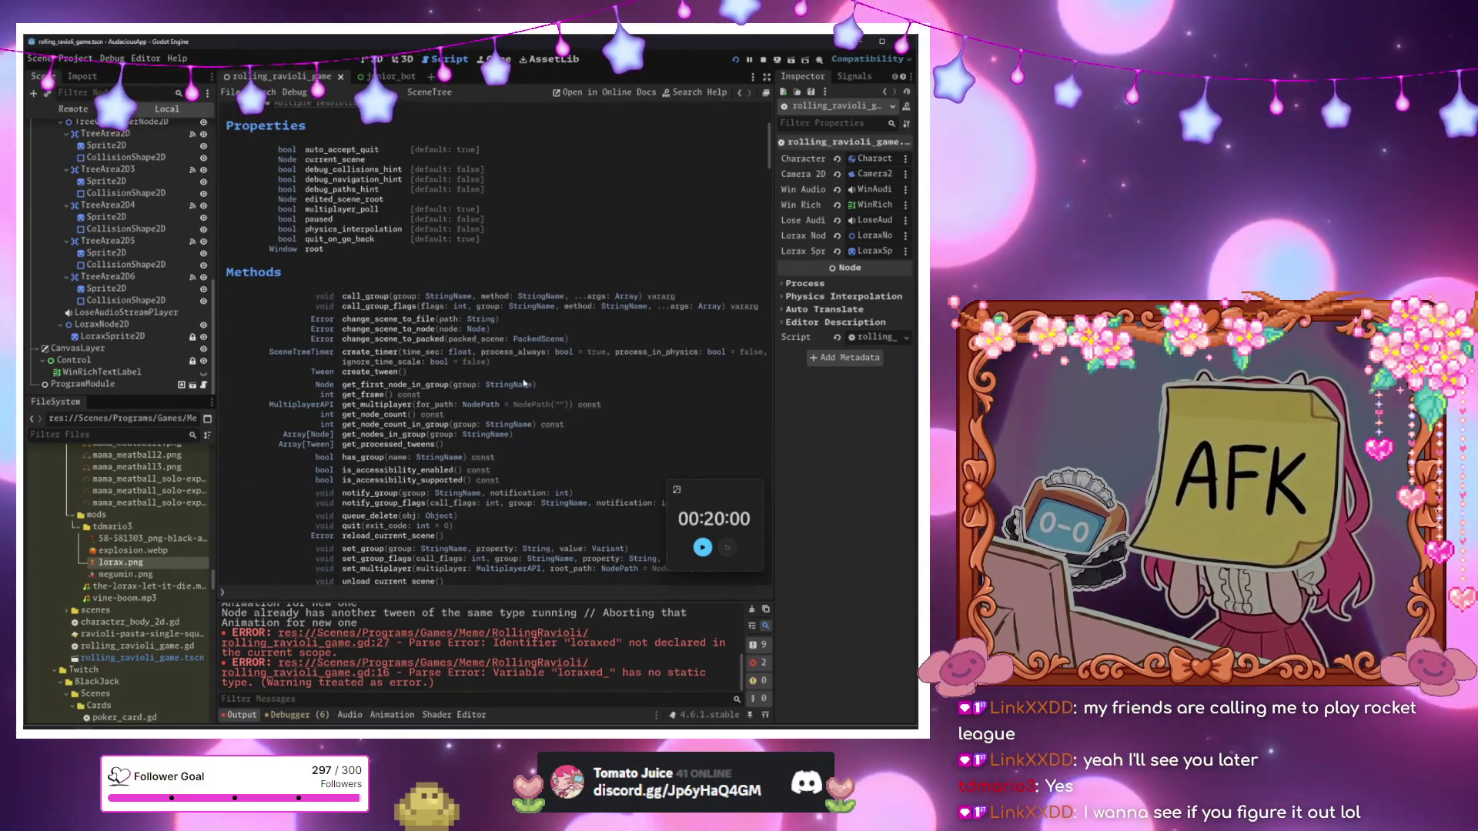
scroll(530, 383, "up", 3)
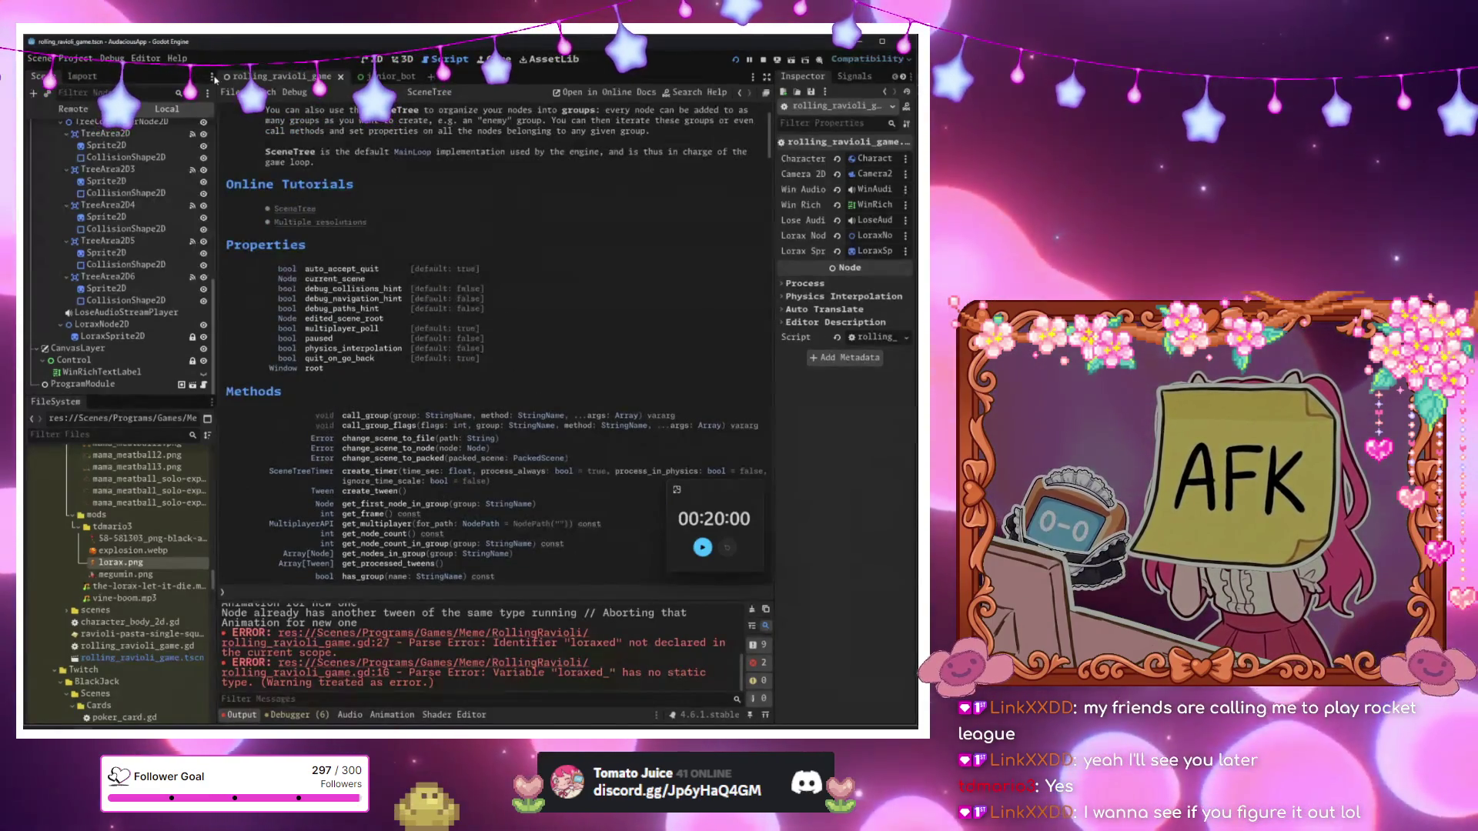
scroll(123, 231, "up", 10)
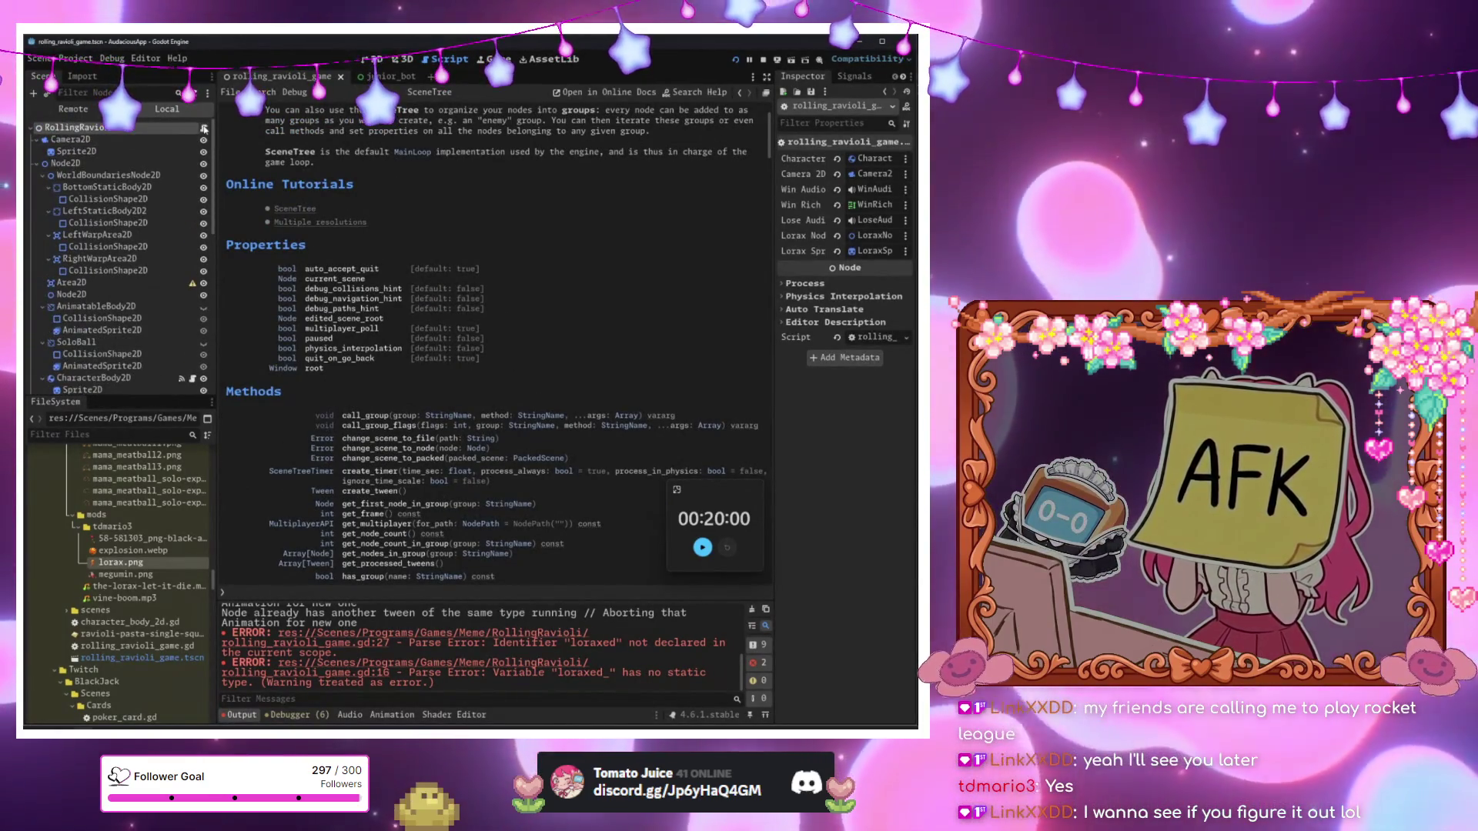
left_click(204, 128)
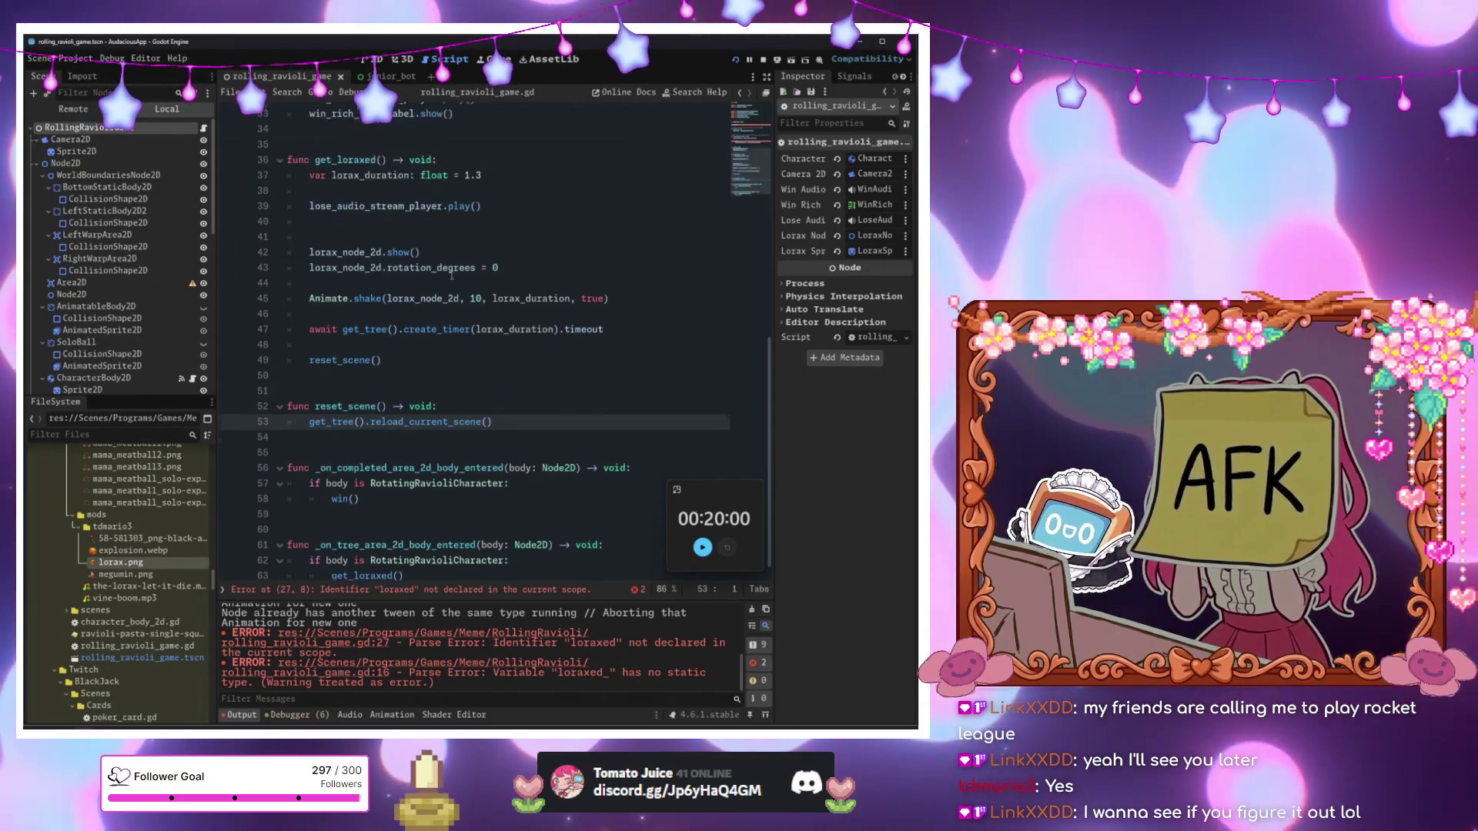
Change the line 16 declaration to 'var loraxed: bool = false'.
scroll(471, 273, "up", 10)
scroll(471, 273, "down", 10)
left_click(497, 405)
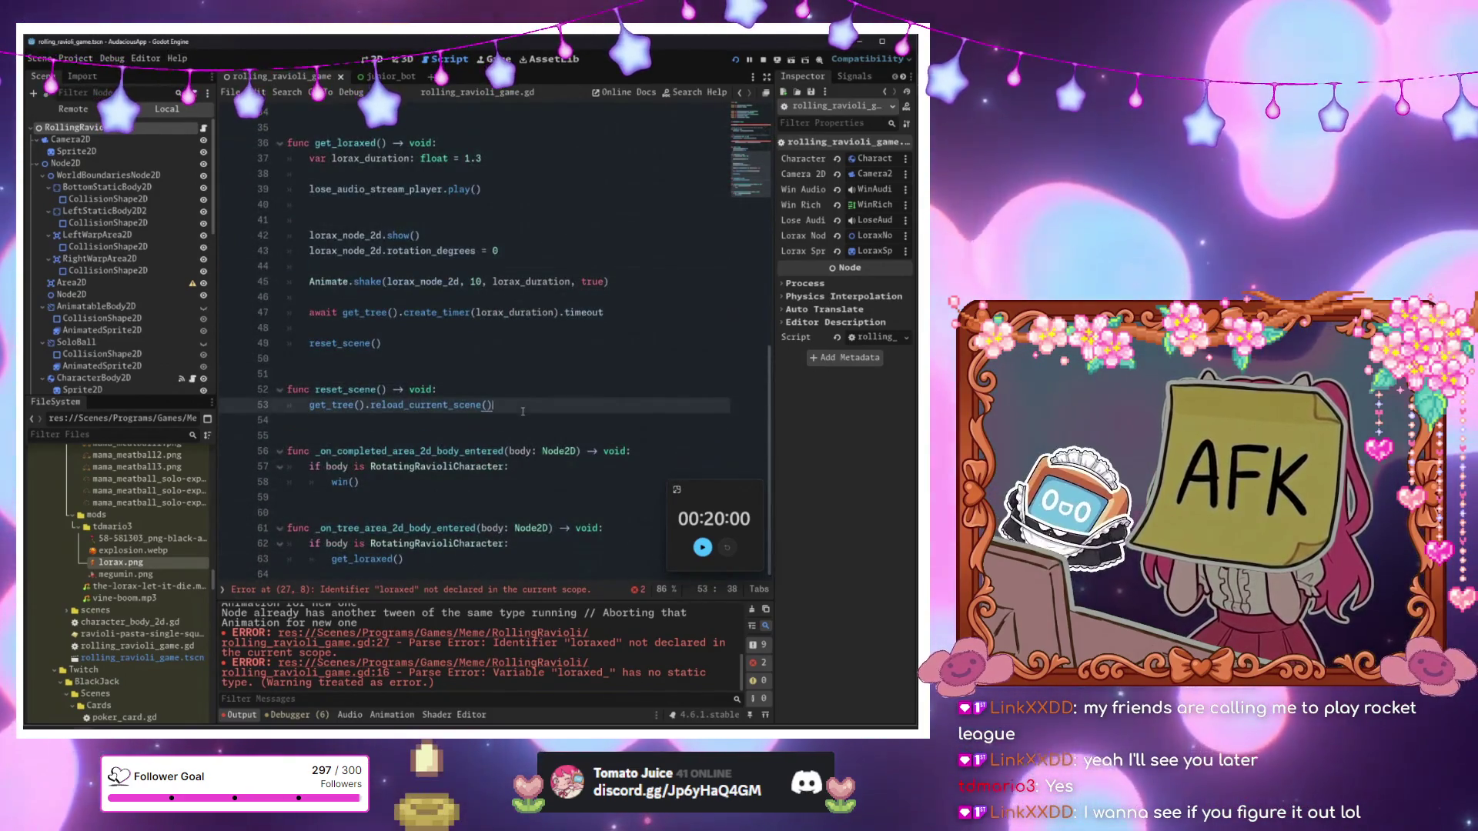
scroll(435, 424, "up", 5)
scroll(435, 424, "up", 5)
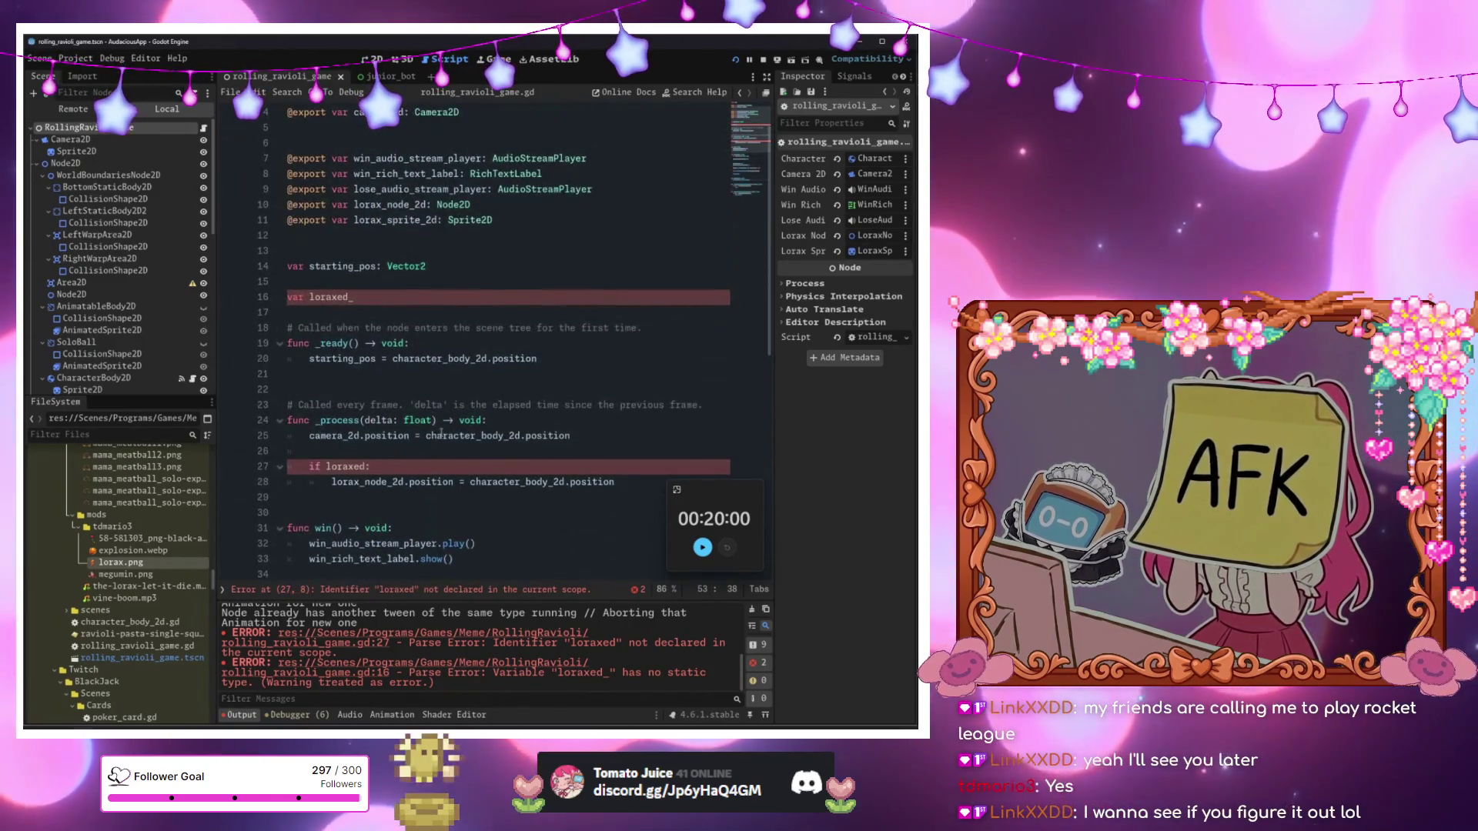
left_click(398, 297)
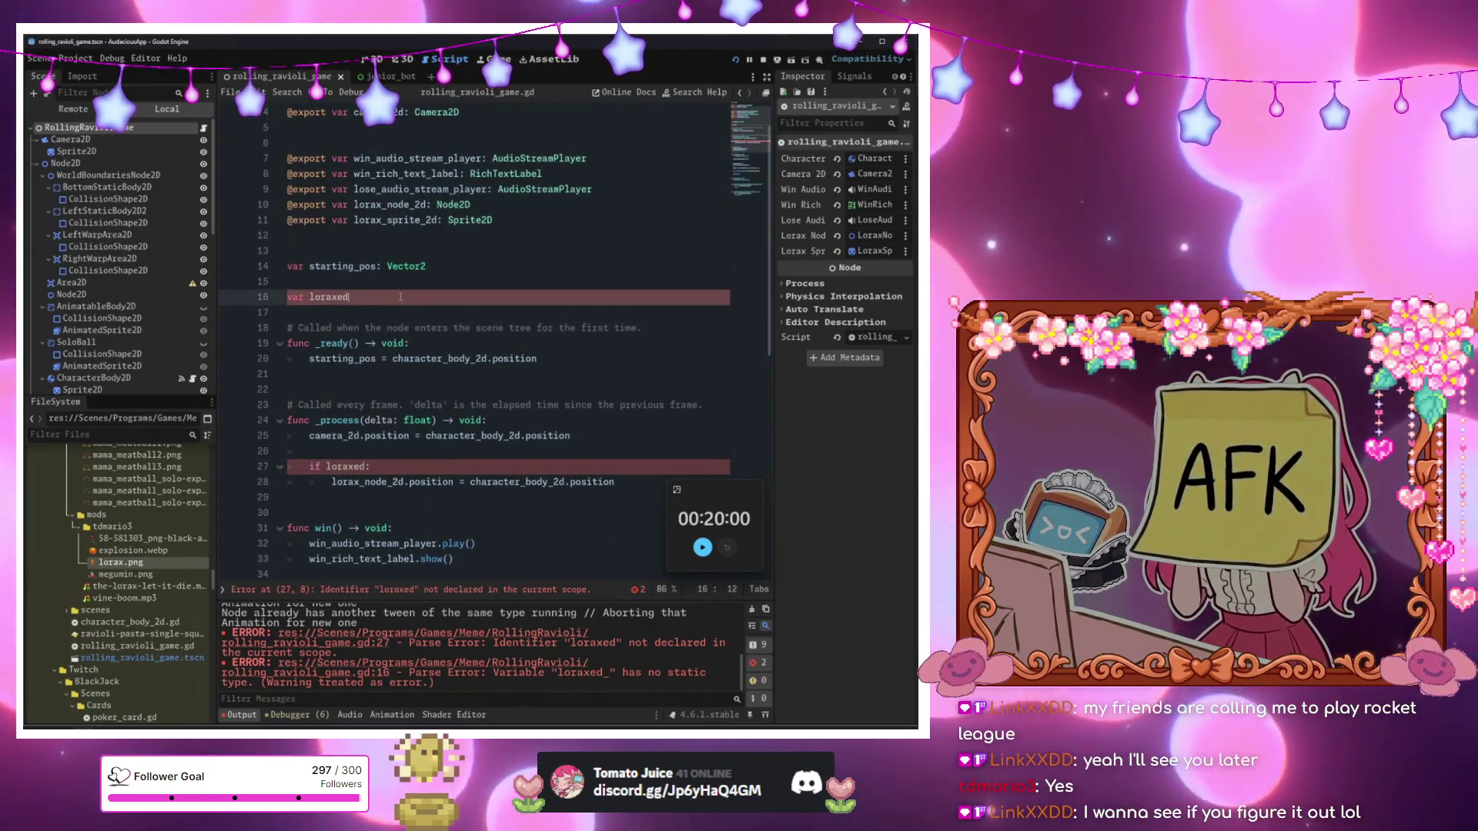
type(":bool = ")
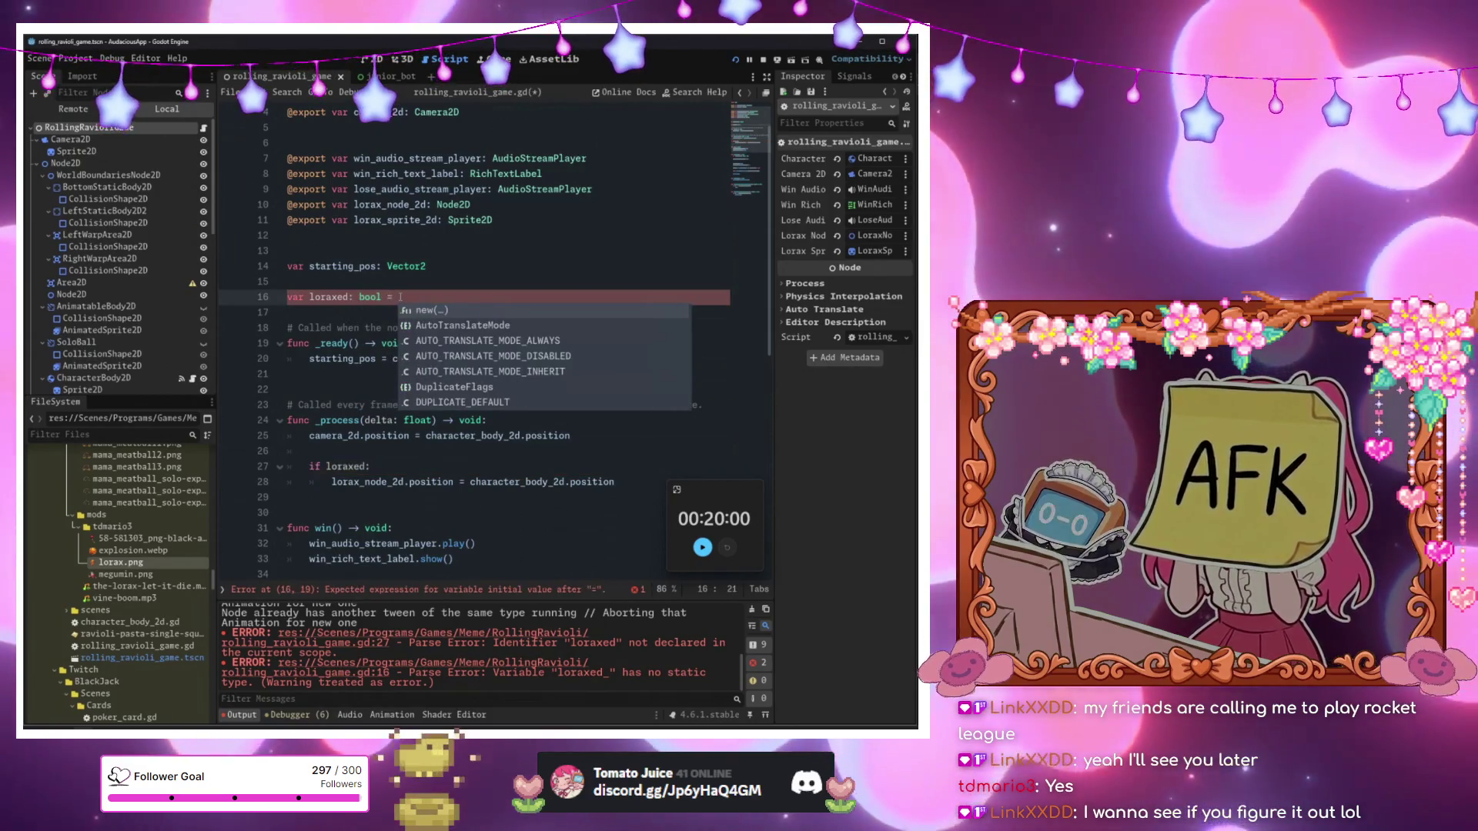
type("false")
Set 'loraxed = true' in get_loraxed and 'loraxed = false' after the timer wait.
scroll(418, 330, "down", 3)
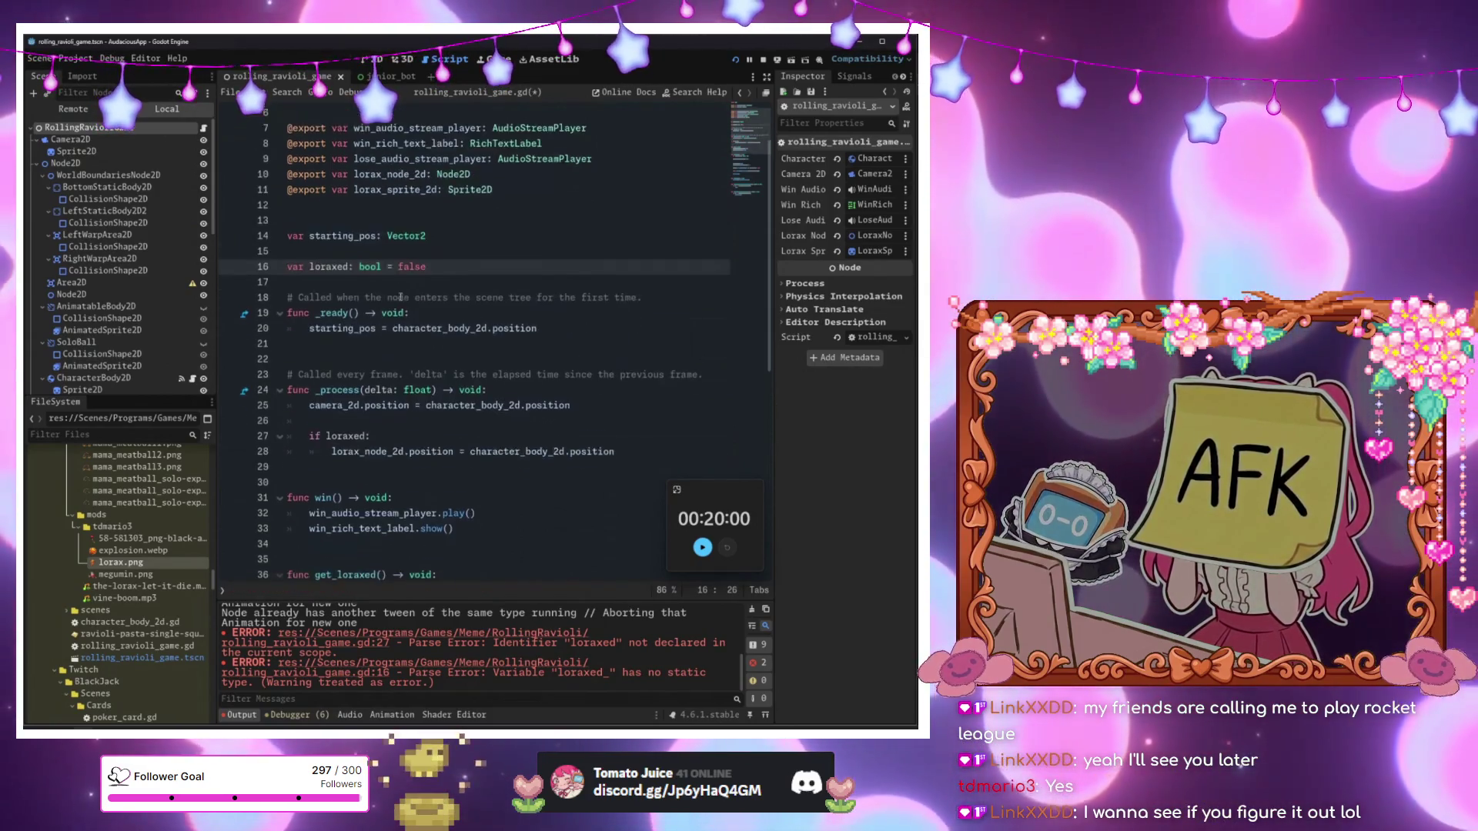
scroll(418, 329, "down", 3)
left_click(460, 405)
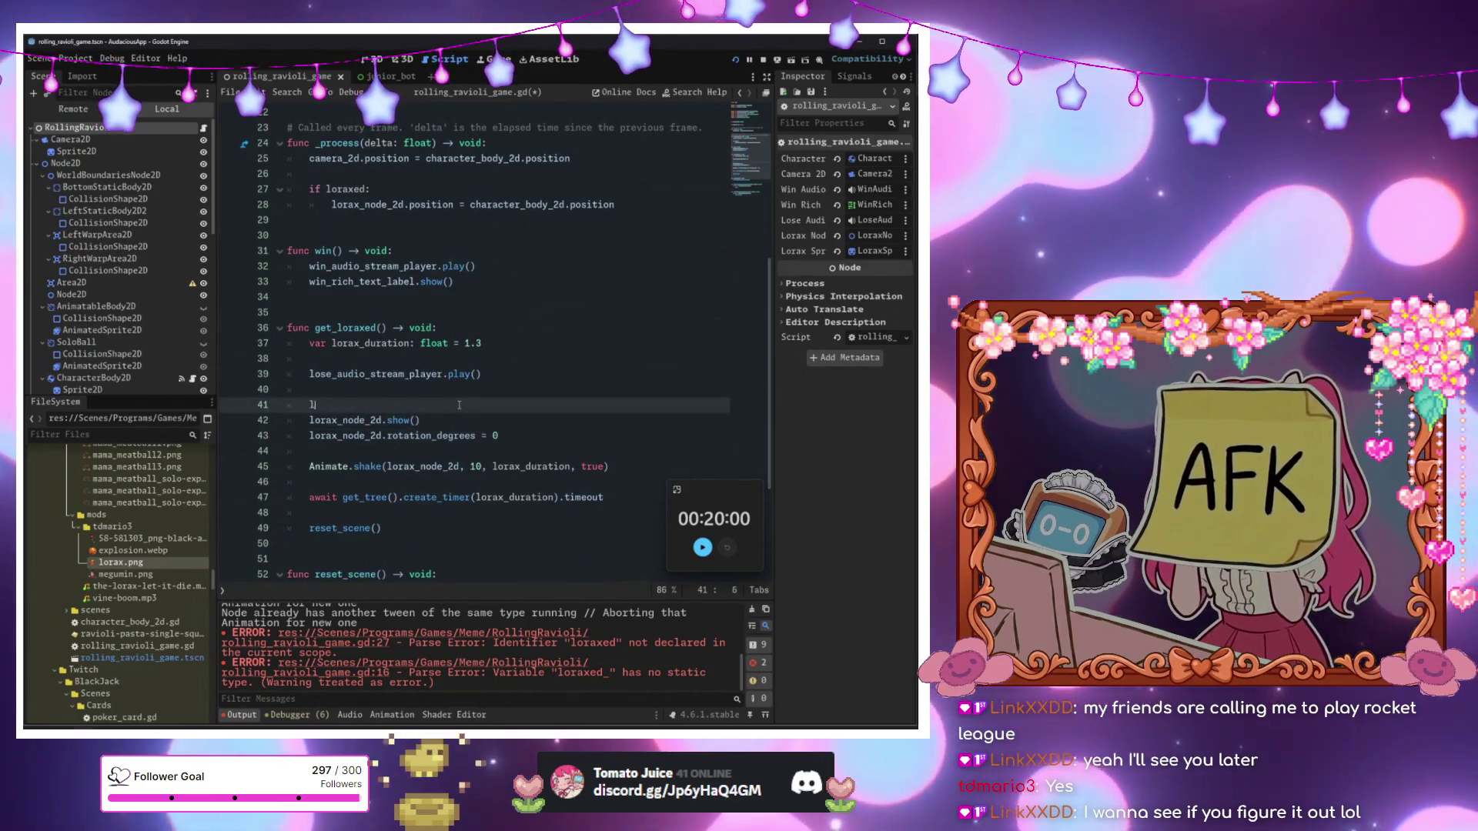
type("oraxed = true")
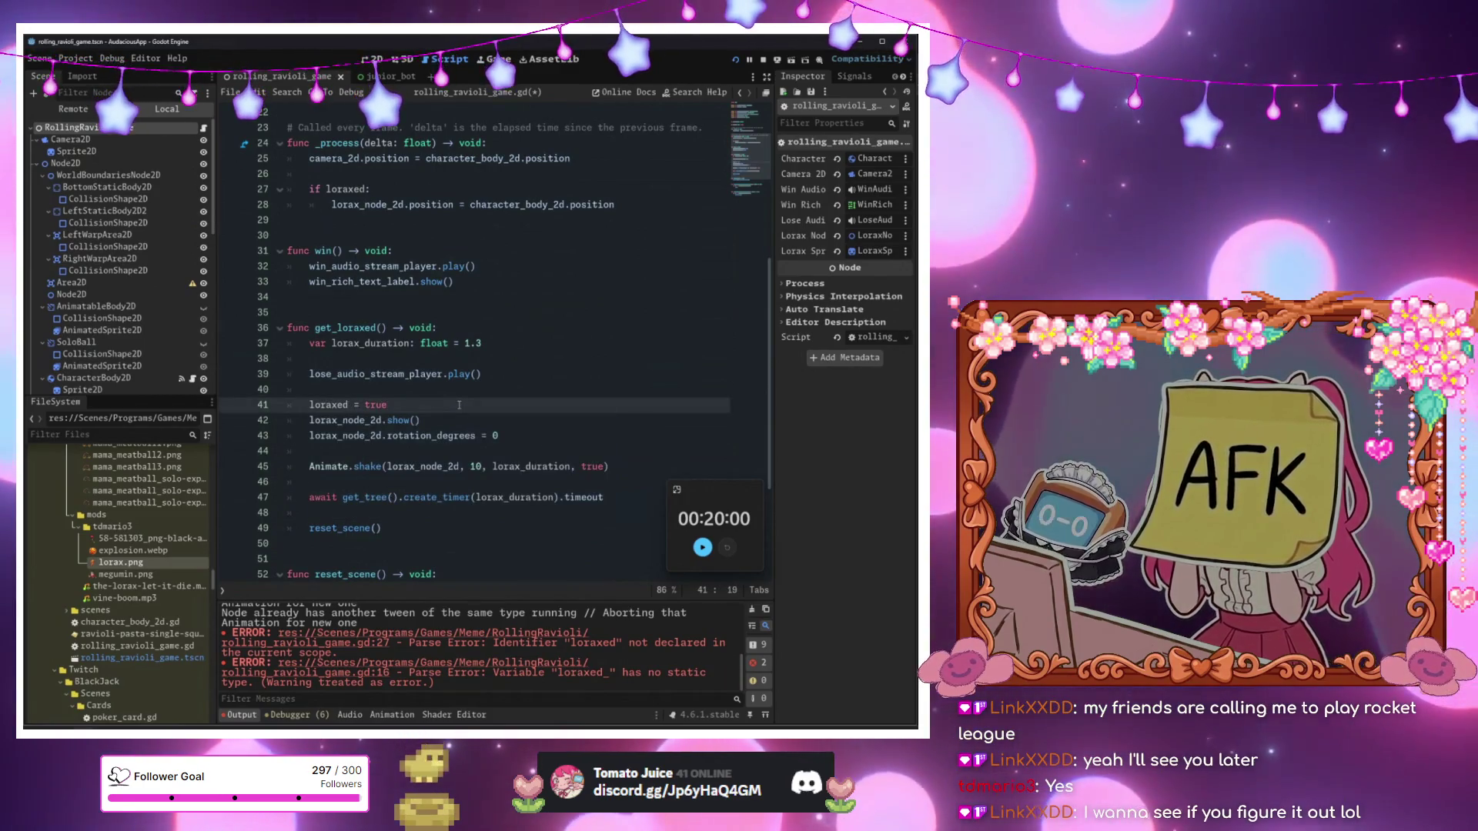
left_click(423, 527)
left_click(423, 518)
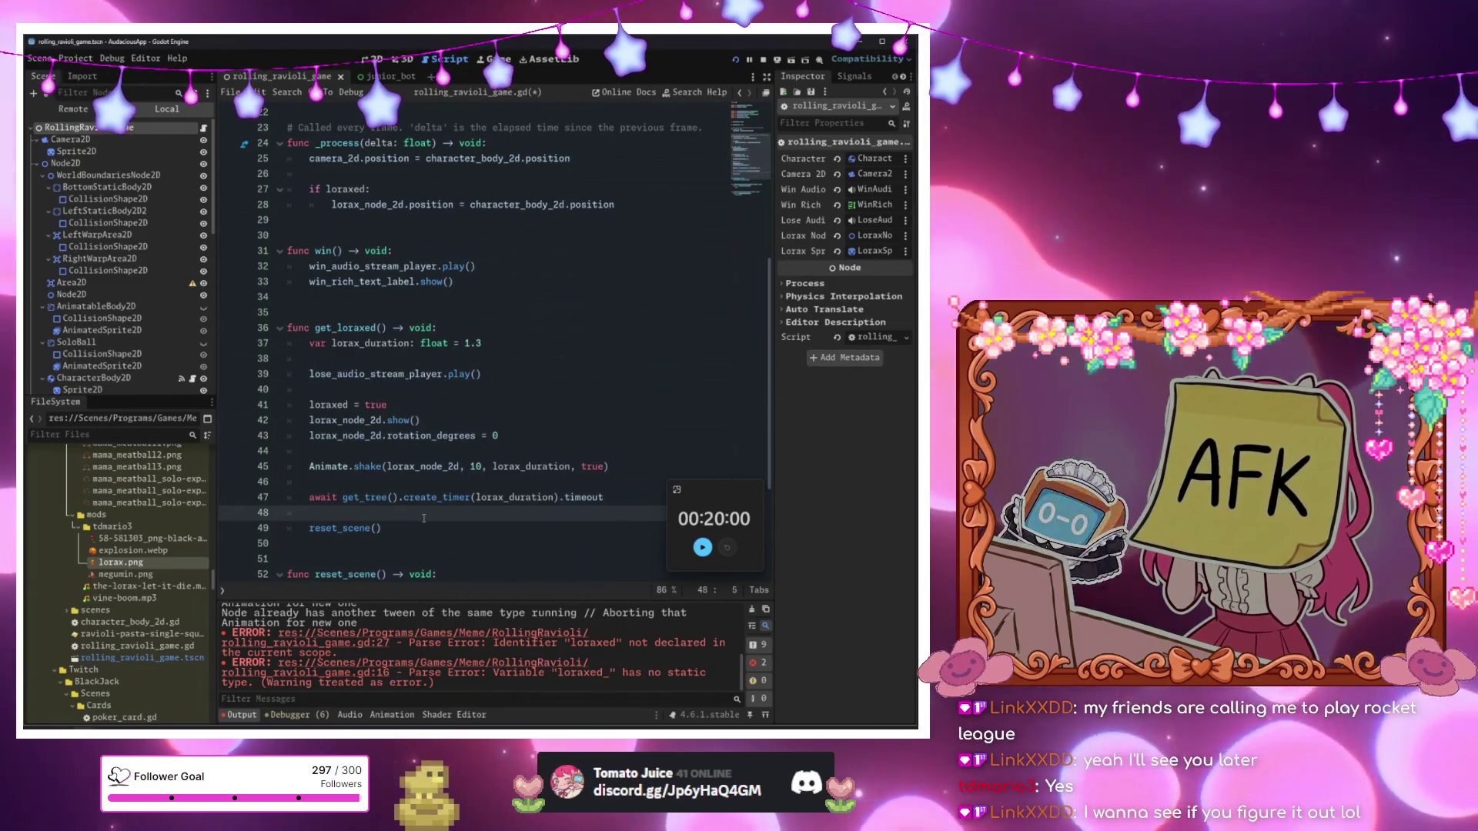
type("loraxed = true")
key("BackSpace")
key("BackSpace")
key("BackSpace")
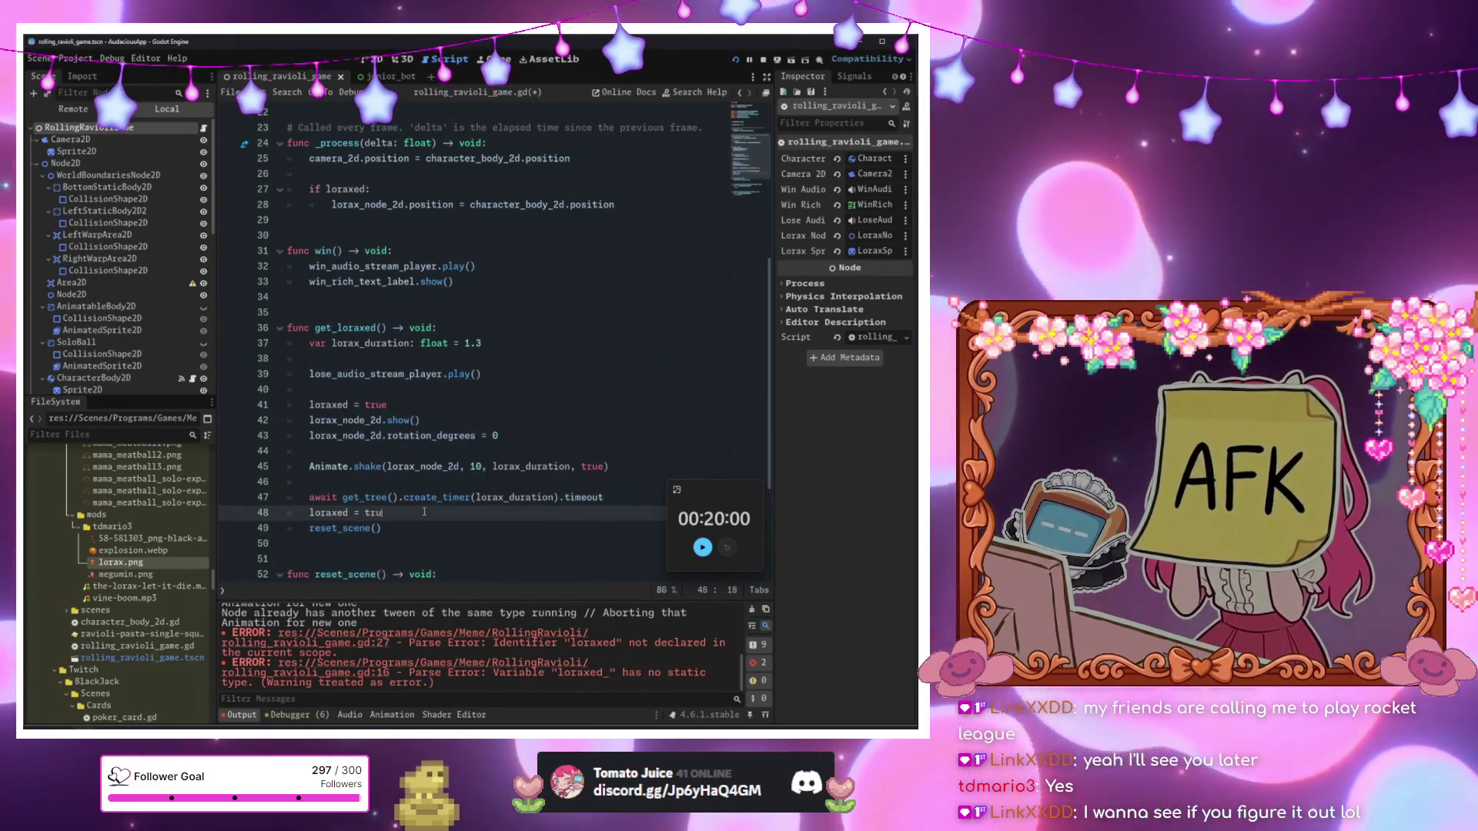
type("false")
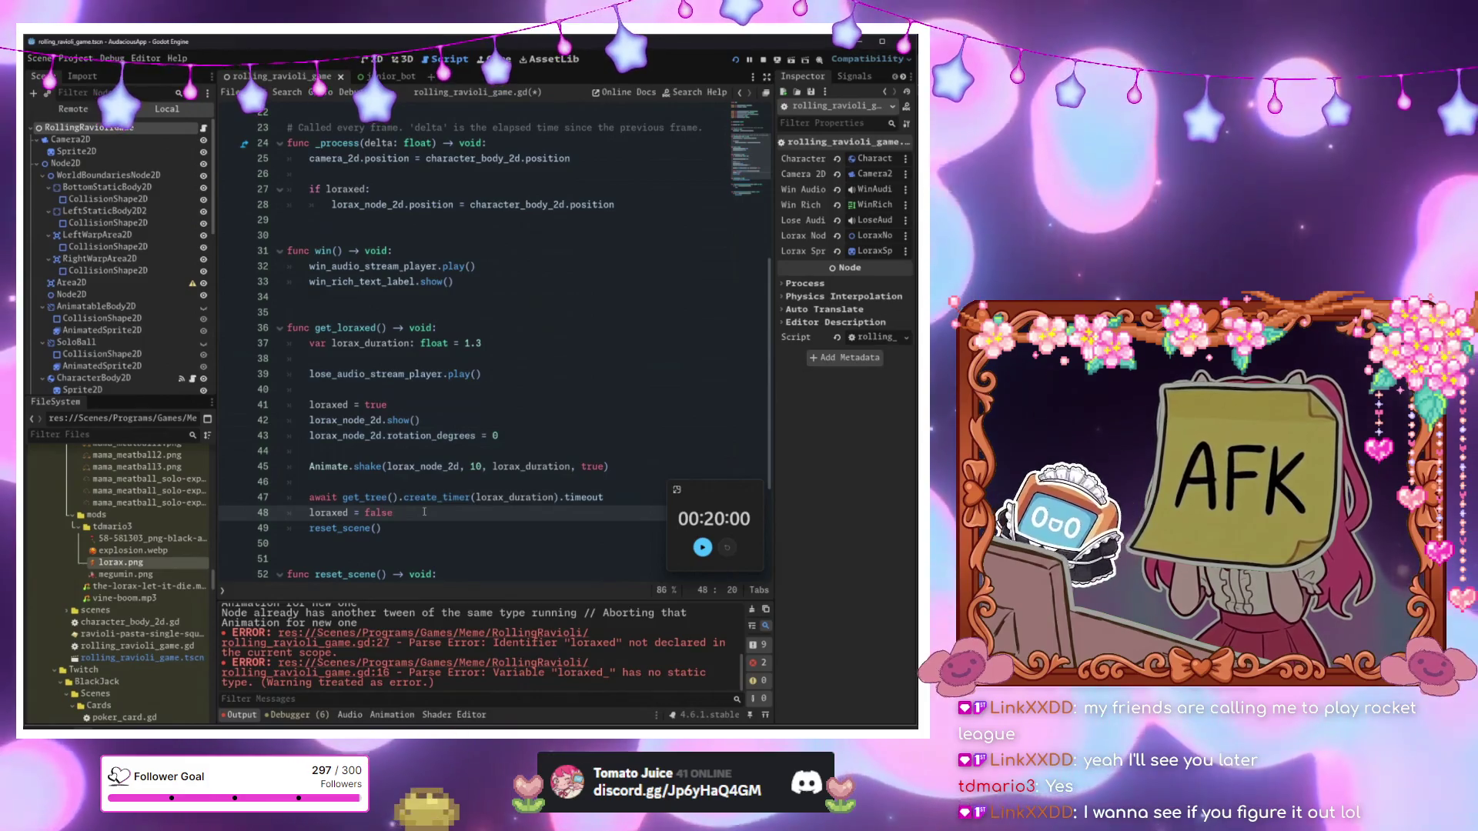
Add a blank line before reset_scene(), save the script, and run the game.
key("Return")
left_click_drag(442, 497, 455, 497)
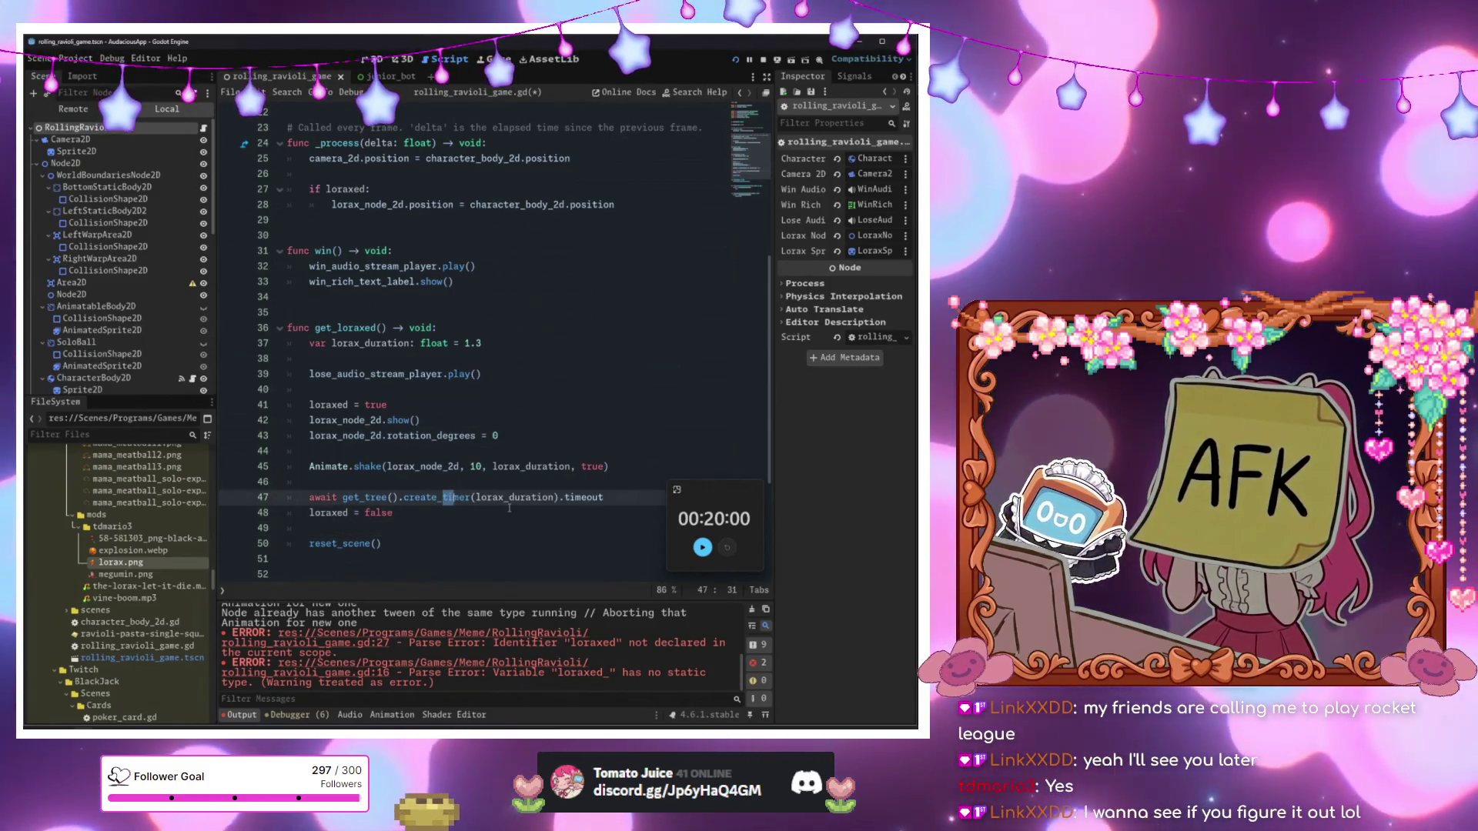
key("F6")
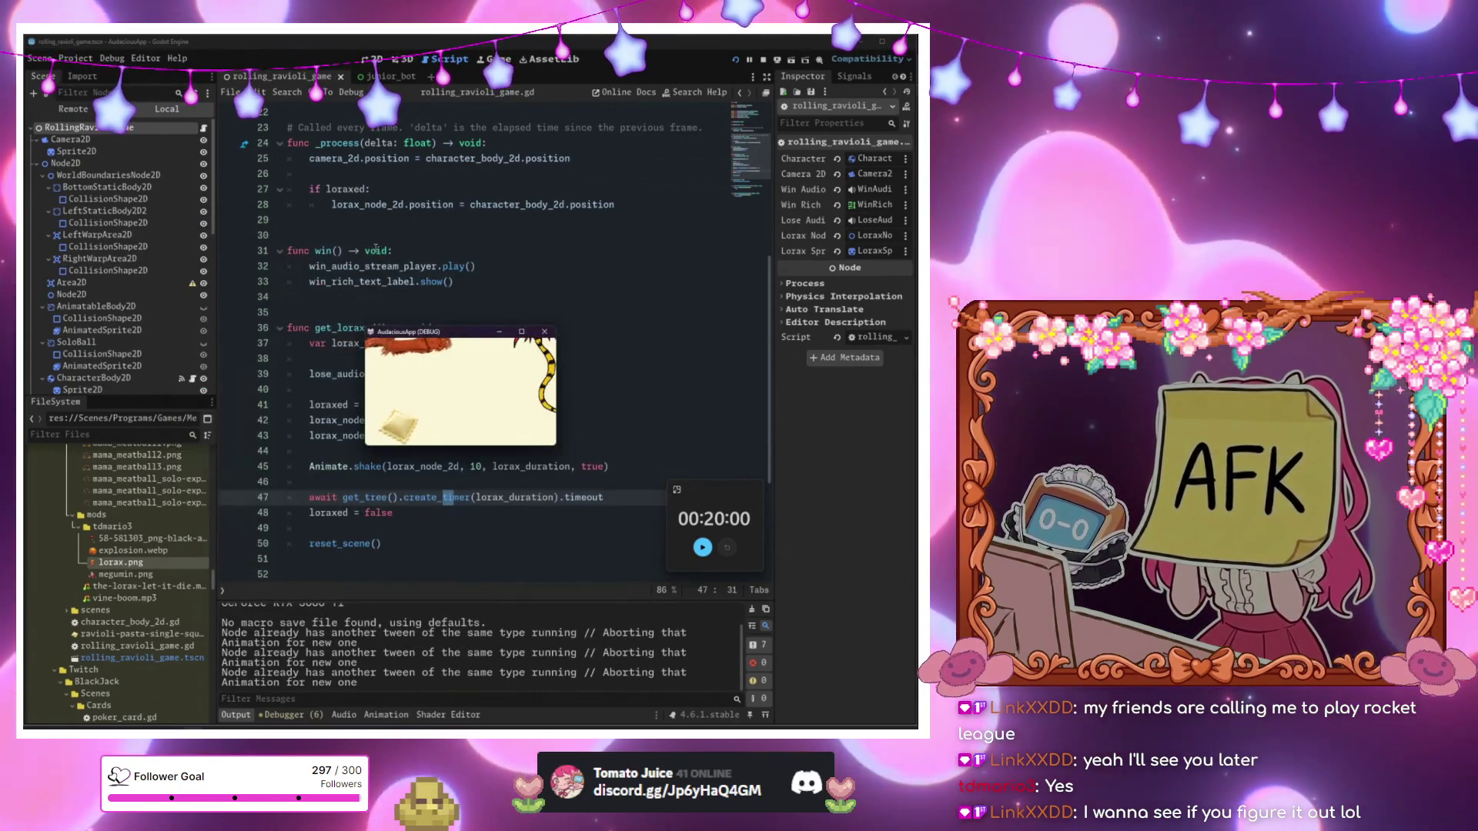
Bring the script editor forward and go to the Lorax position line 28 in _process.
left_click(385, 251)
scroll(428, 437, "up", 4)
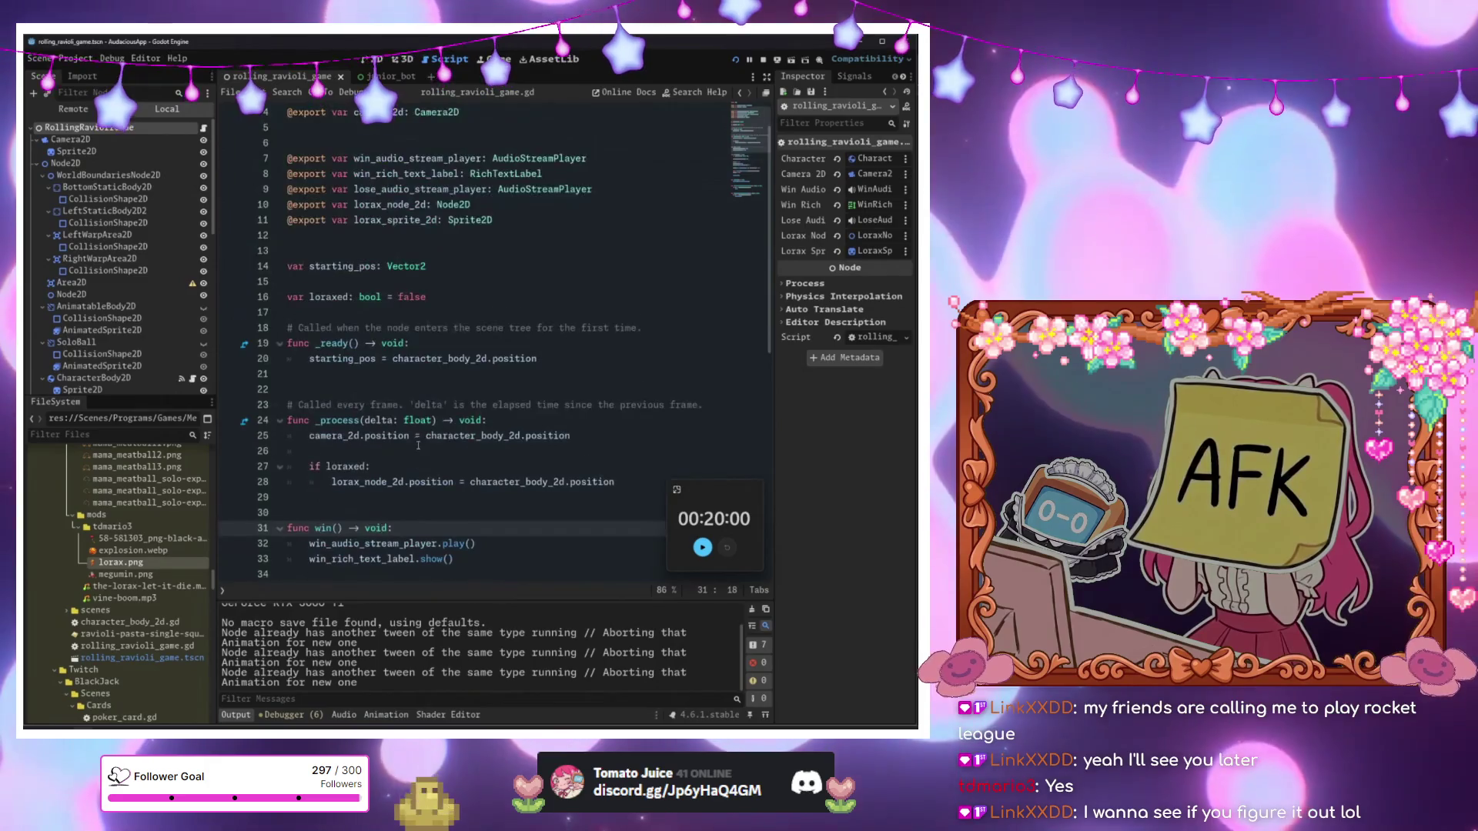
left_click(369, 374)
left_click(490, 391)
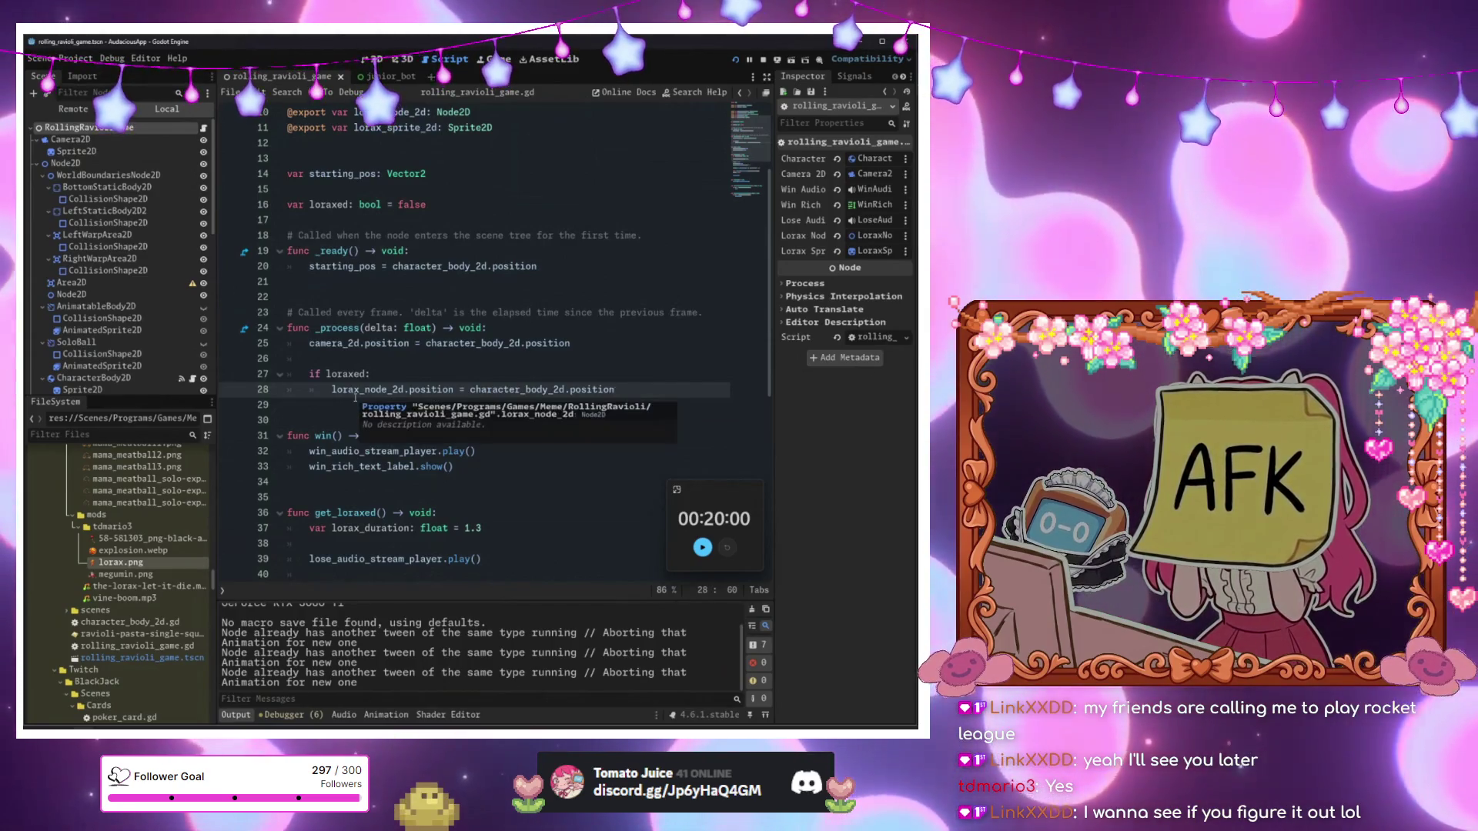
Set a breakpoint on line 28's Lorax position line and run the game under the debugger.
scroll(355, 398, "down", 3)
left_click_drag(375, 420, 356, 435)
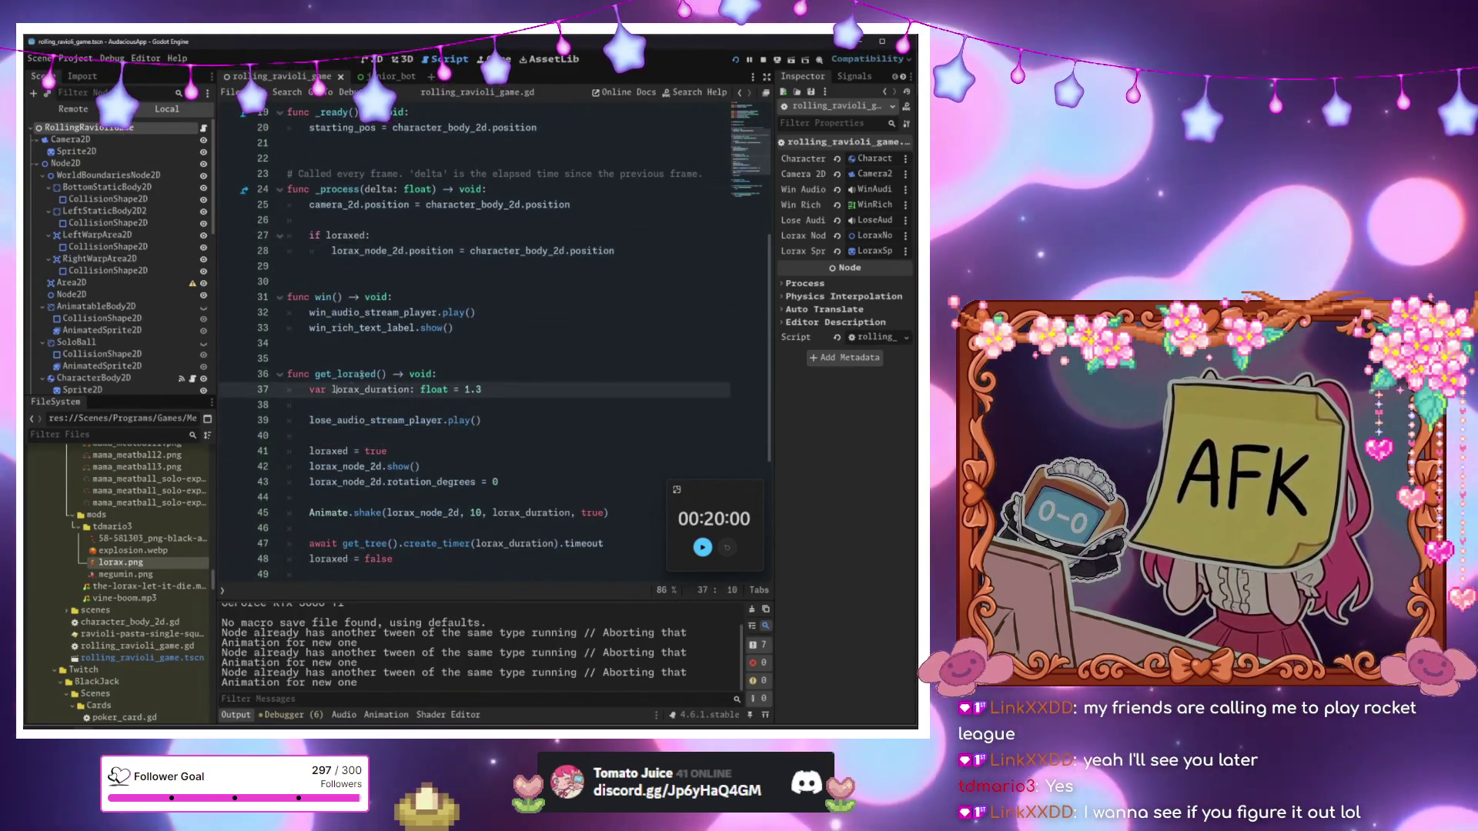
left_click(395, 449)
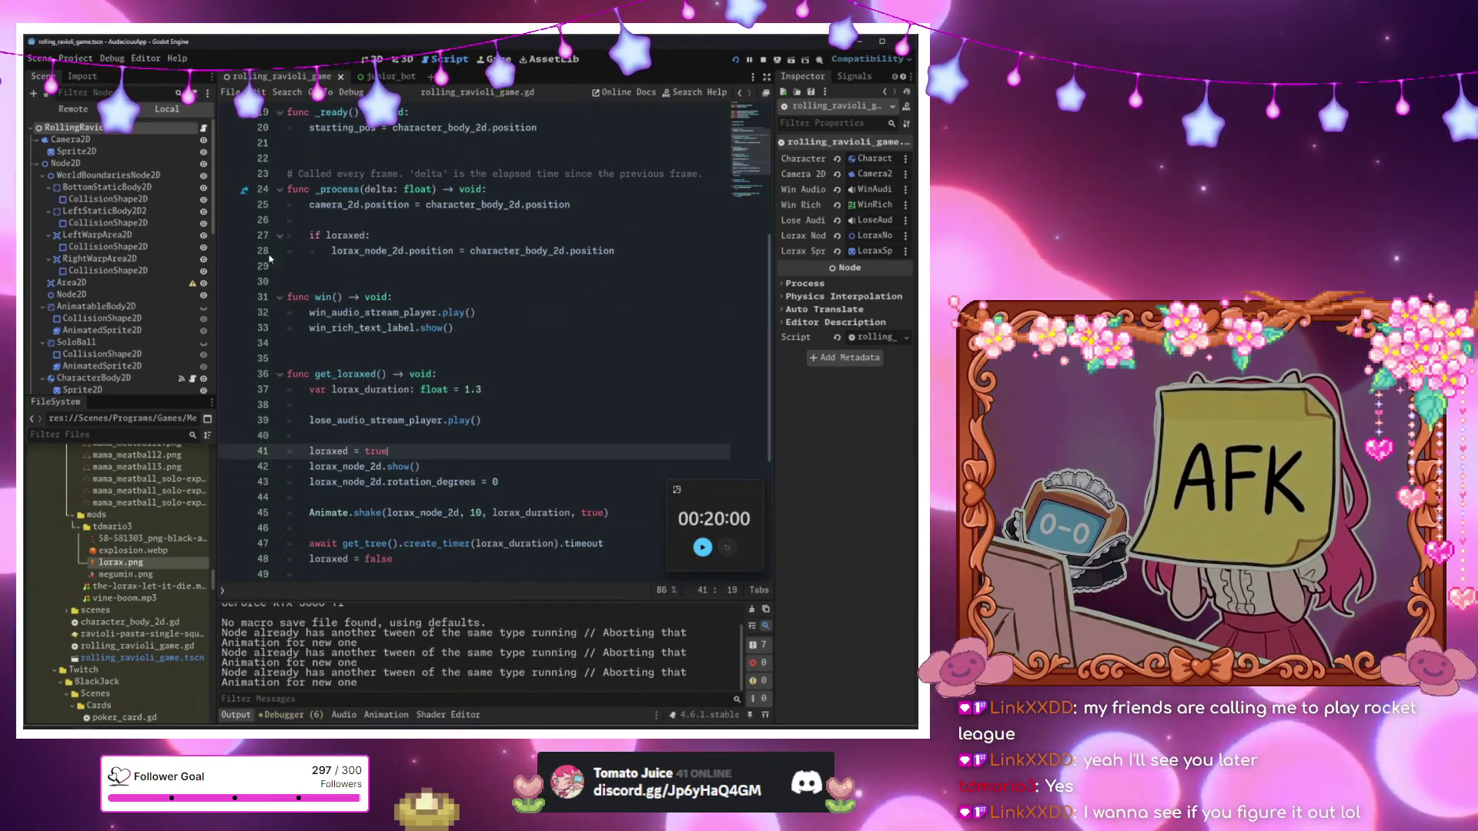
left_click(229, 252)
left_click(369, 282)
key("F5")
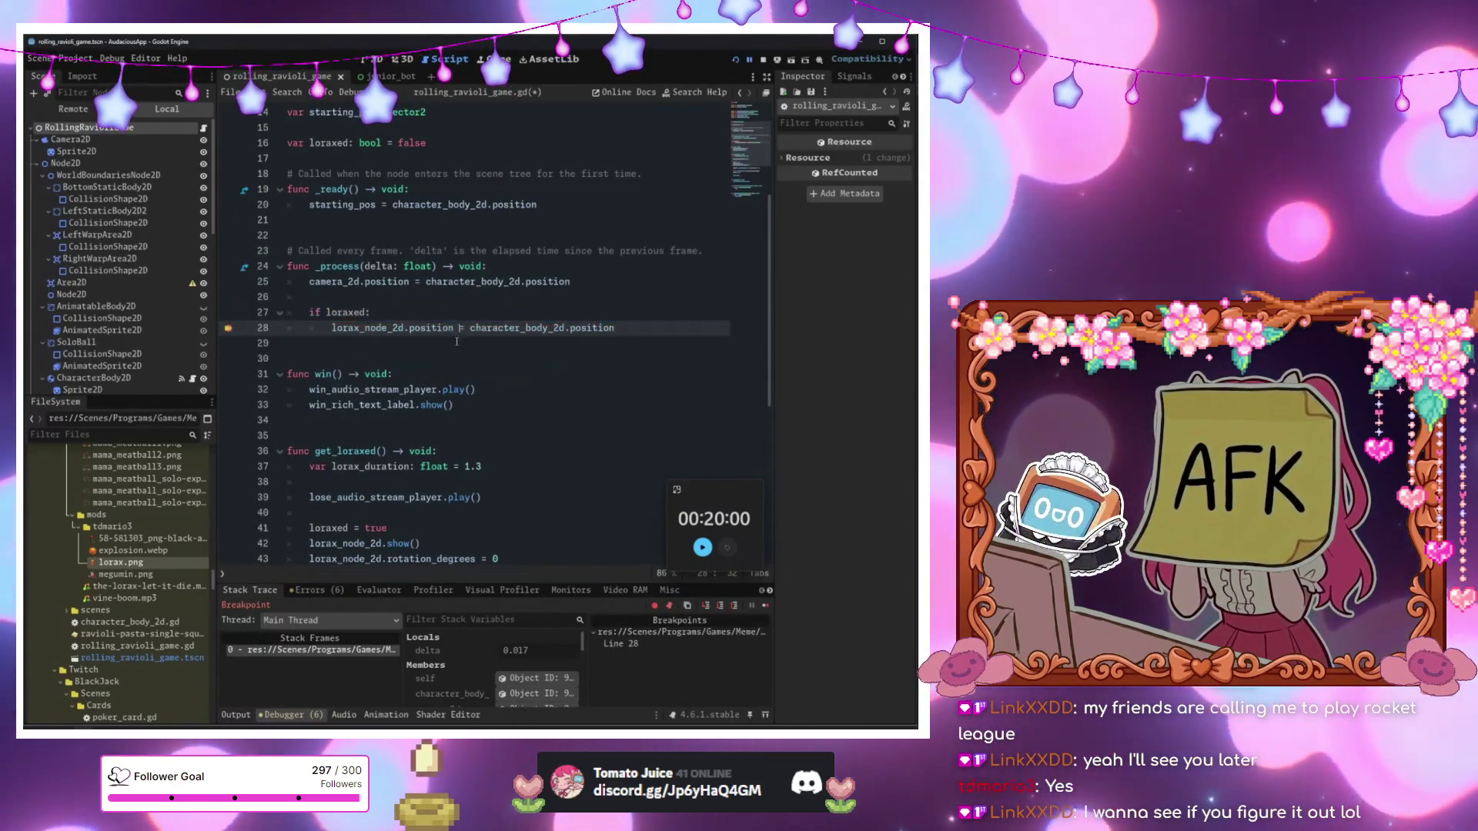
Change line 45's Animate.shake target from lorax_node_2d to lorax_sprite_2d and relaunch with F5.
scroll(462, 346, "down", 4)
left_click(434, 405)
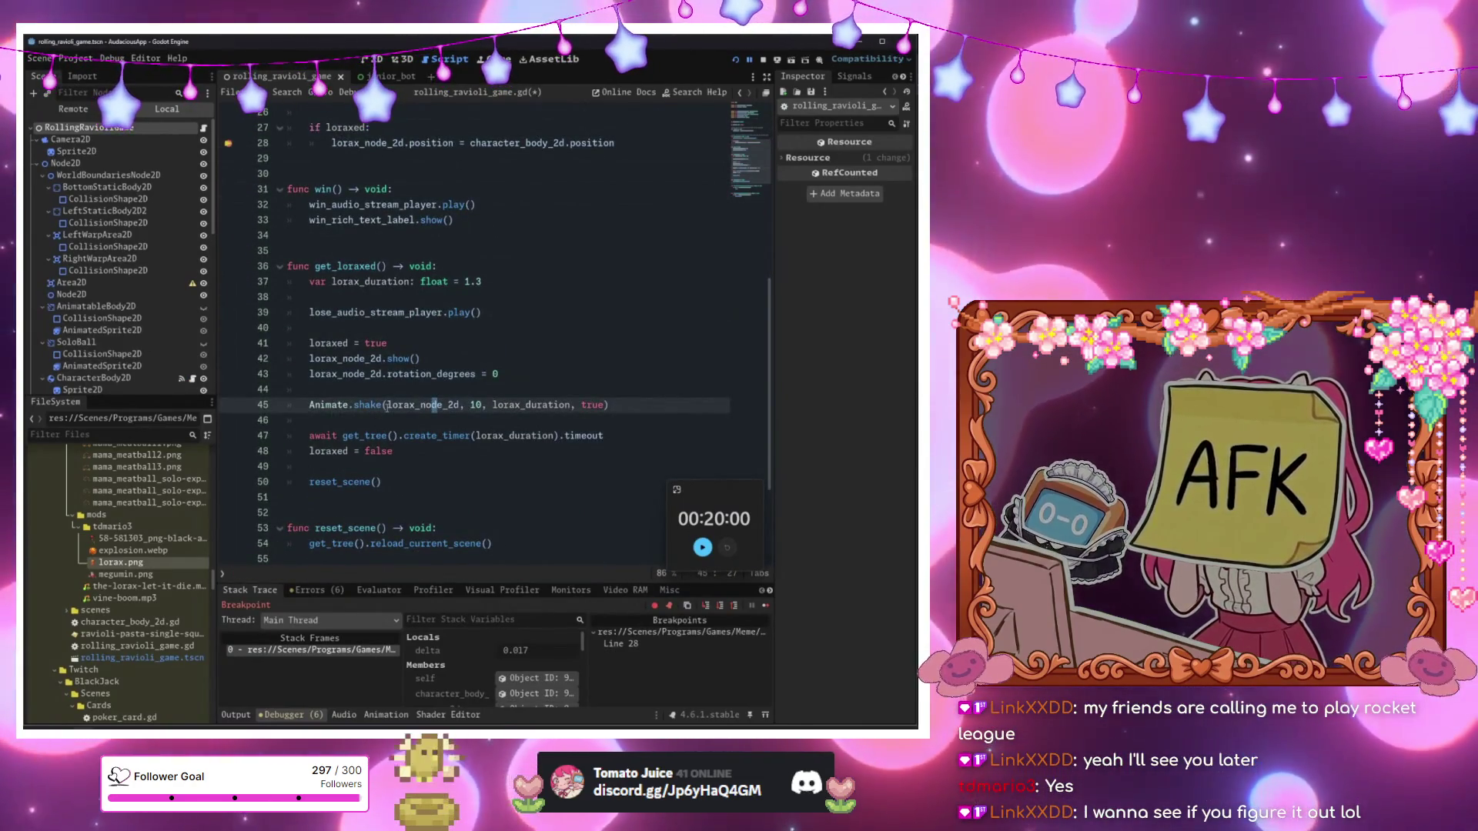
left_click(388, 404)
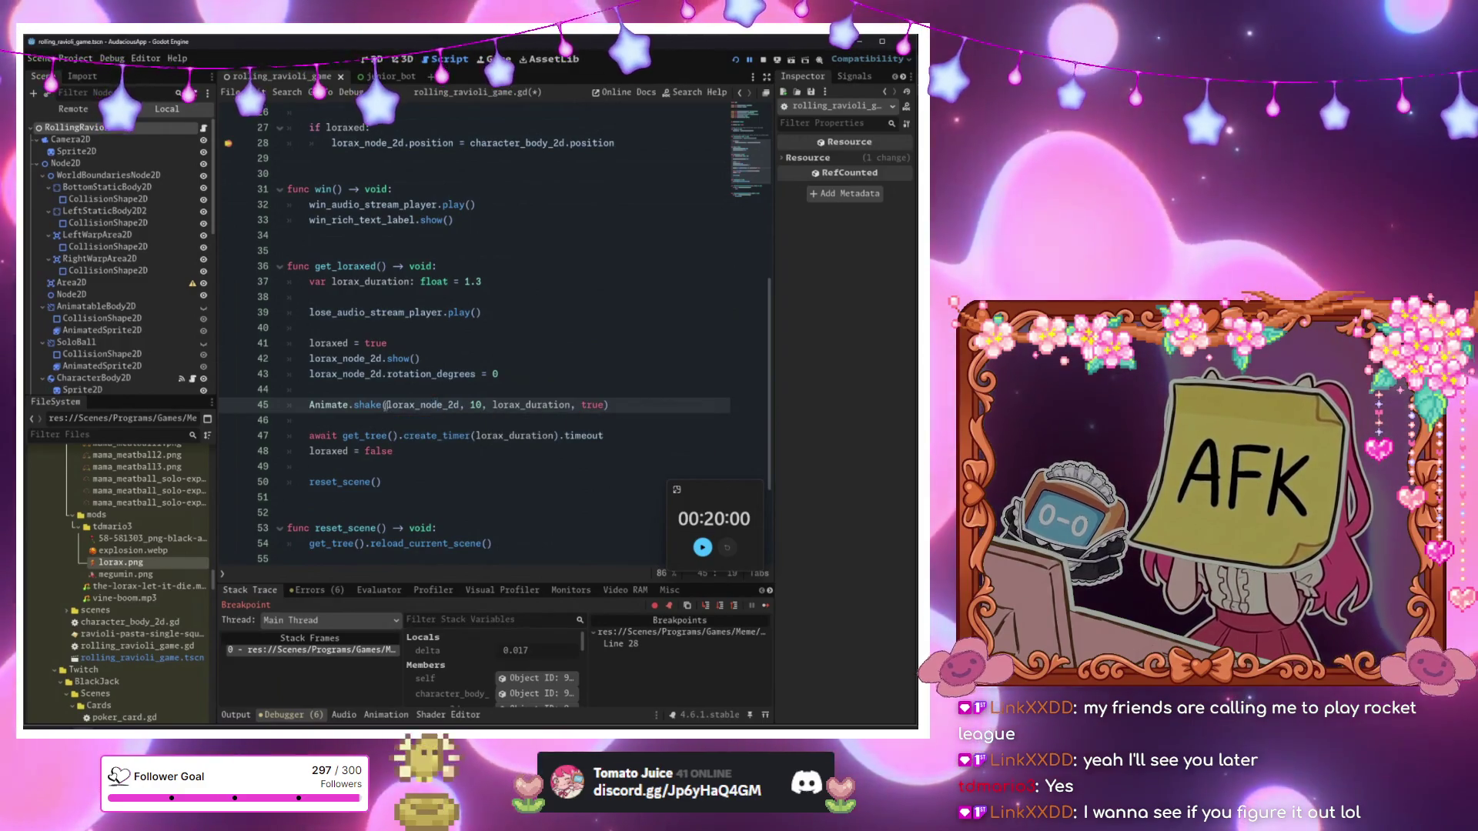
left_click(460, 407)
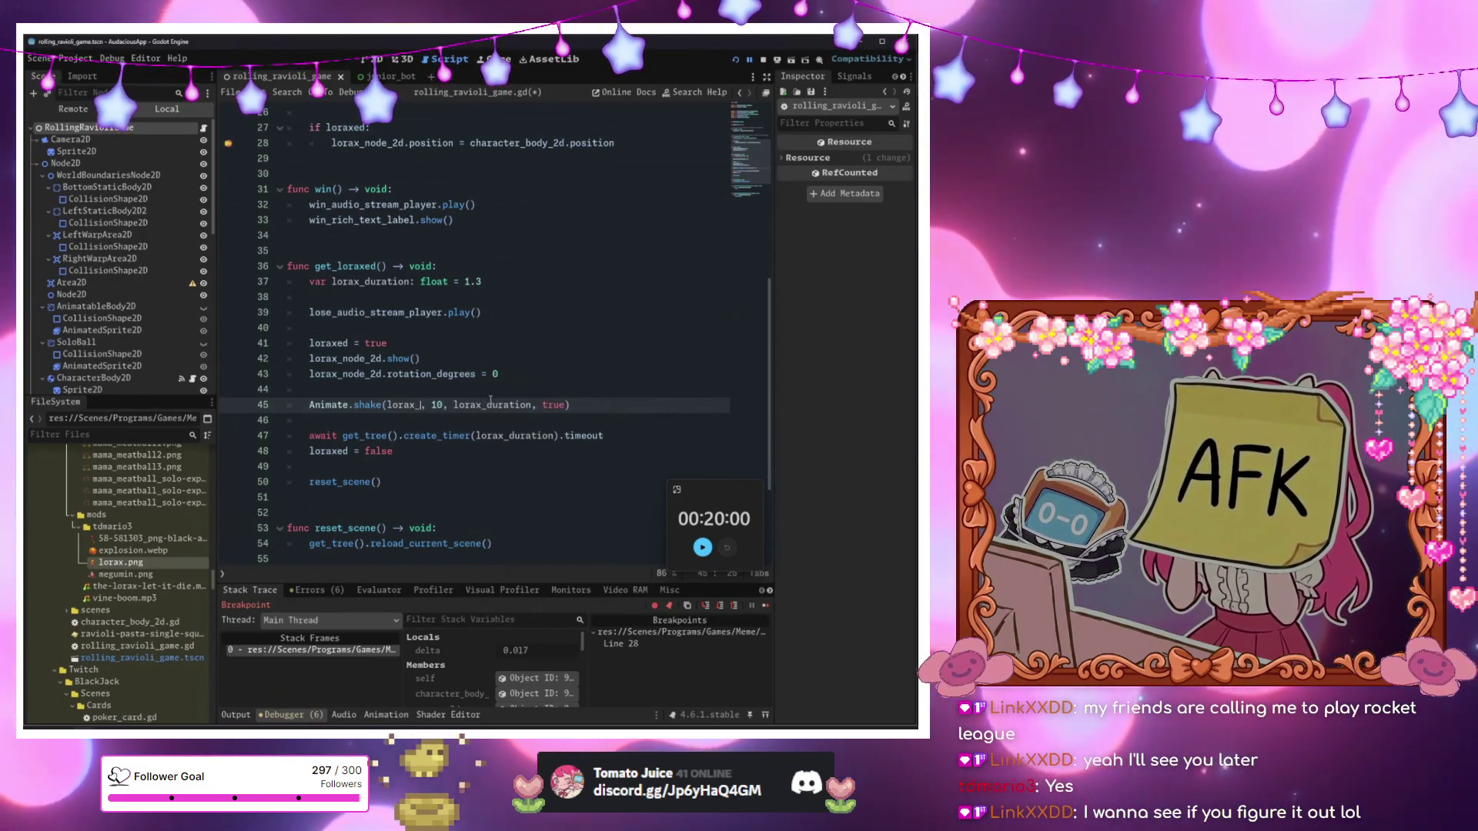
type("sprite_2d")
left_click(490, 405)
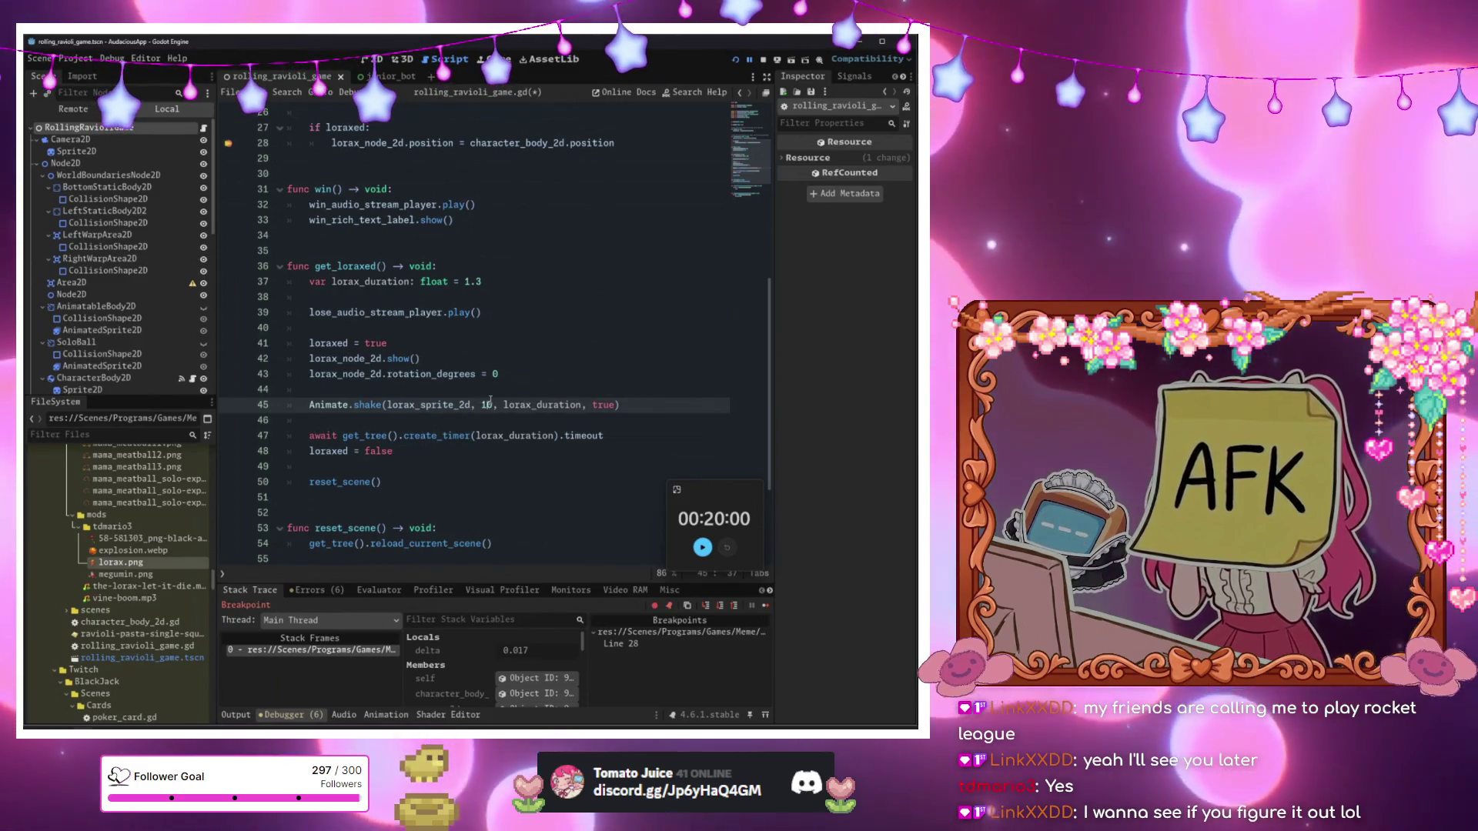
key("F5")
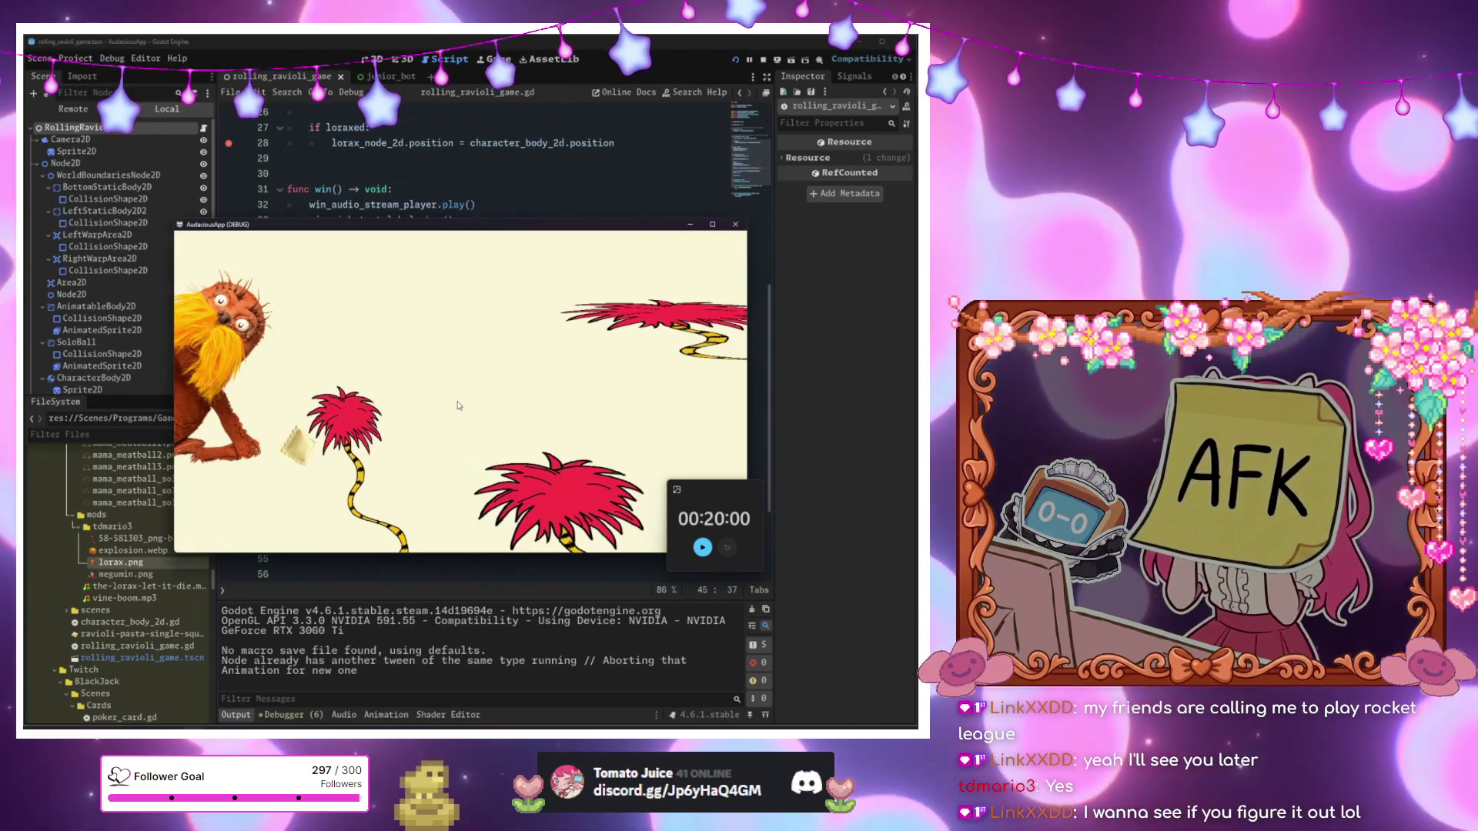
Remove the line 28 breakpoint, resume with F12, then stop the game with F8.
left_click(229, 329)
left_click(536, 356)
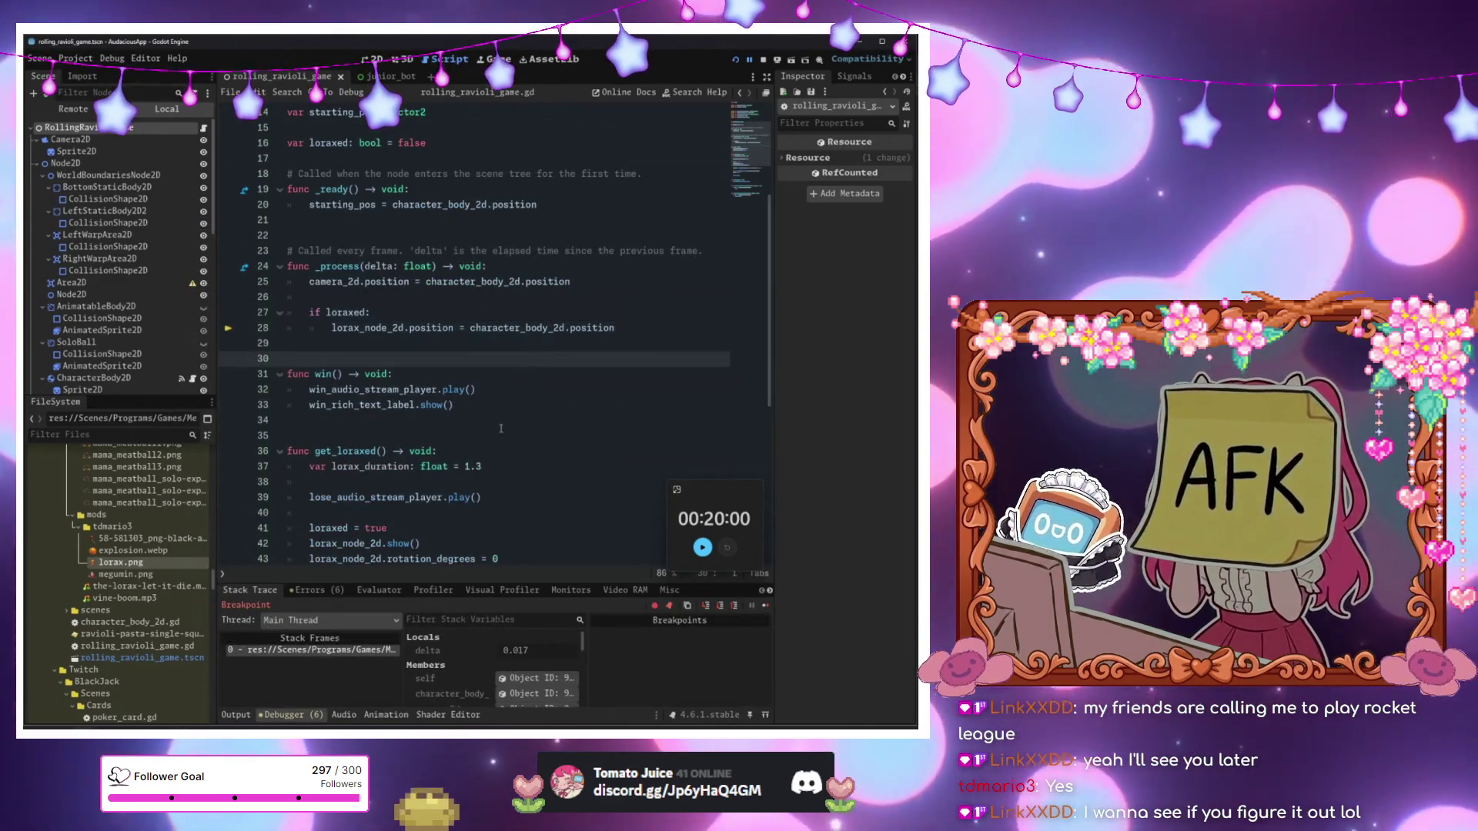
key("F12")
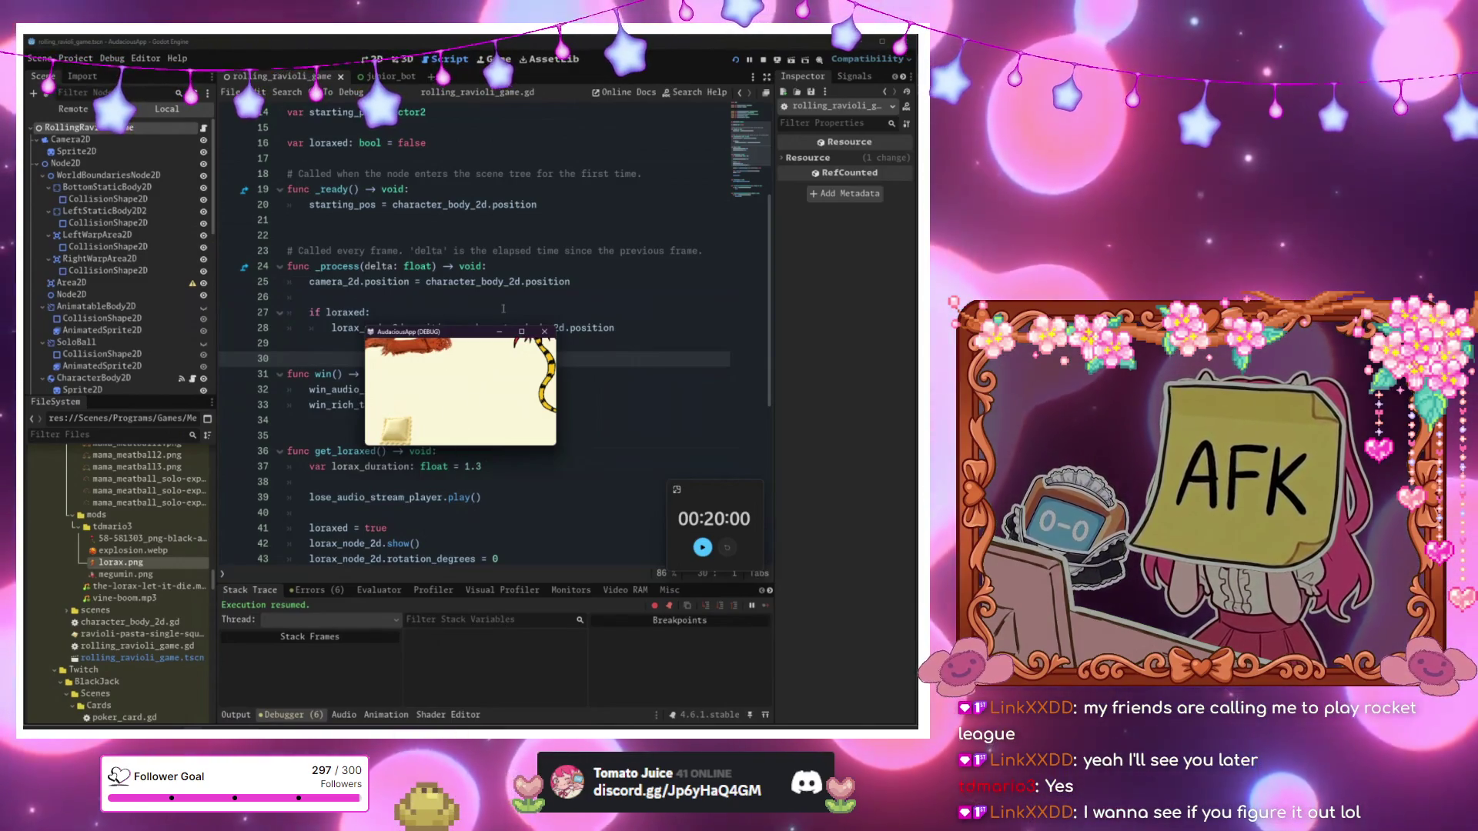
key("F8")
left_click(410, 375)
scroll(423, 362, "up", 5)
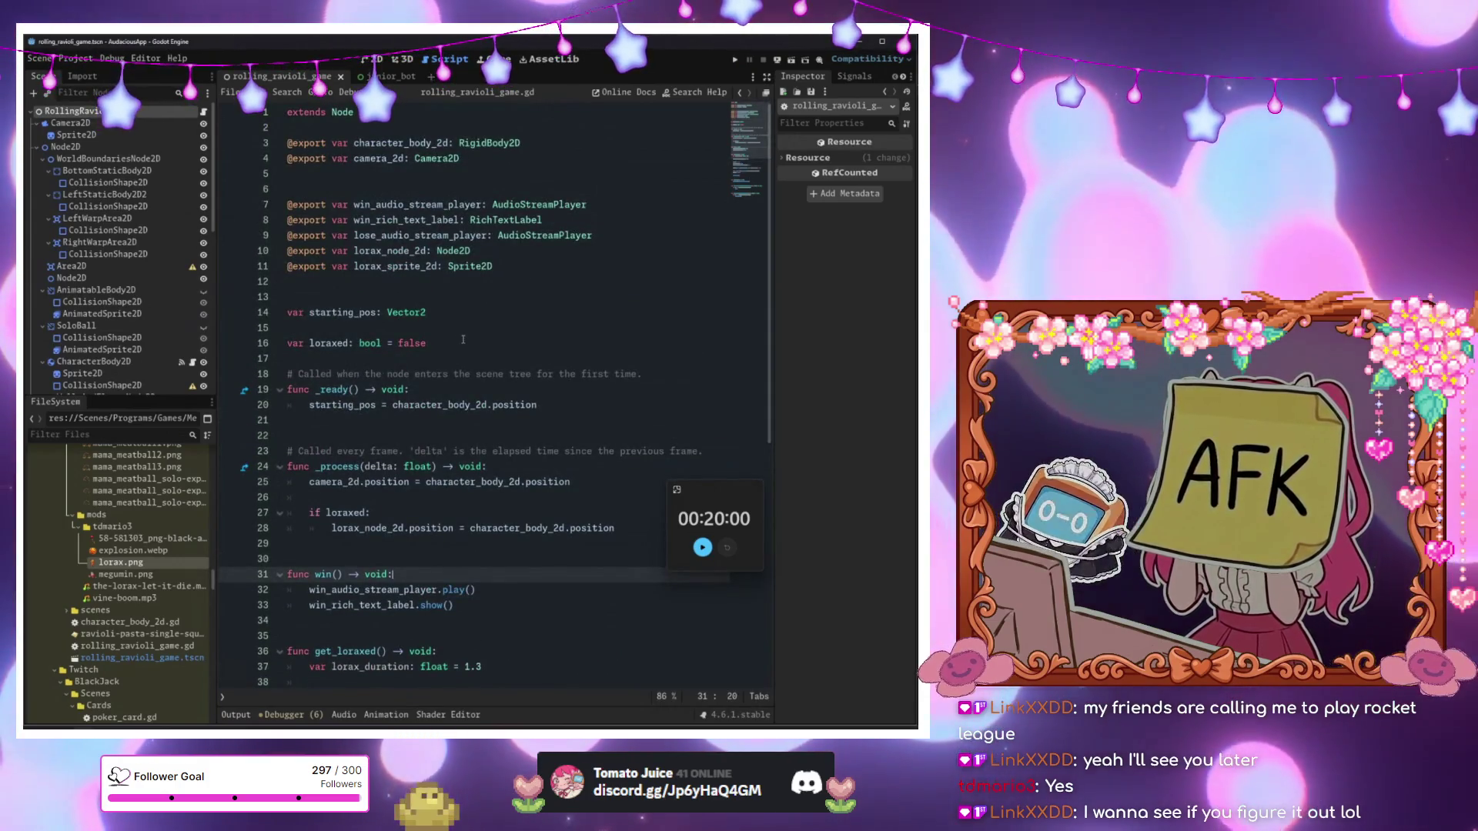
Start a get_tree() line in _ready and check current_scene in the SceneTree docs.
left_click(569, 405)
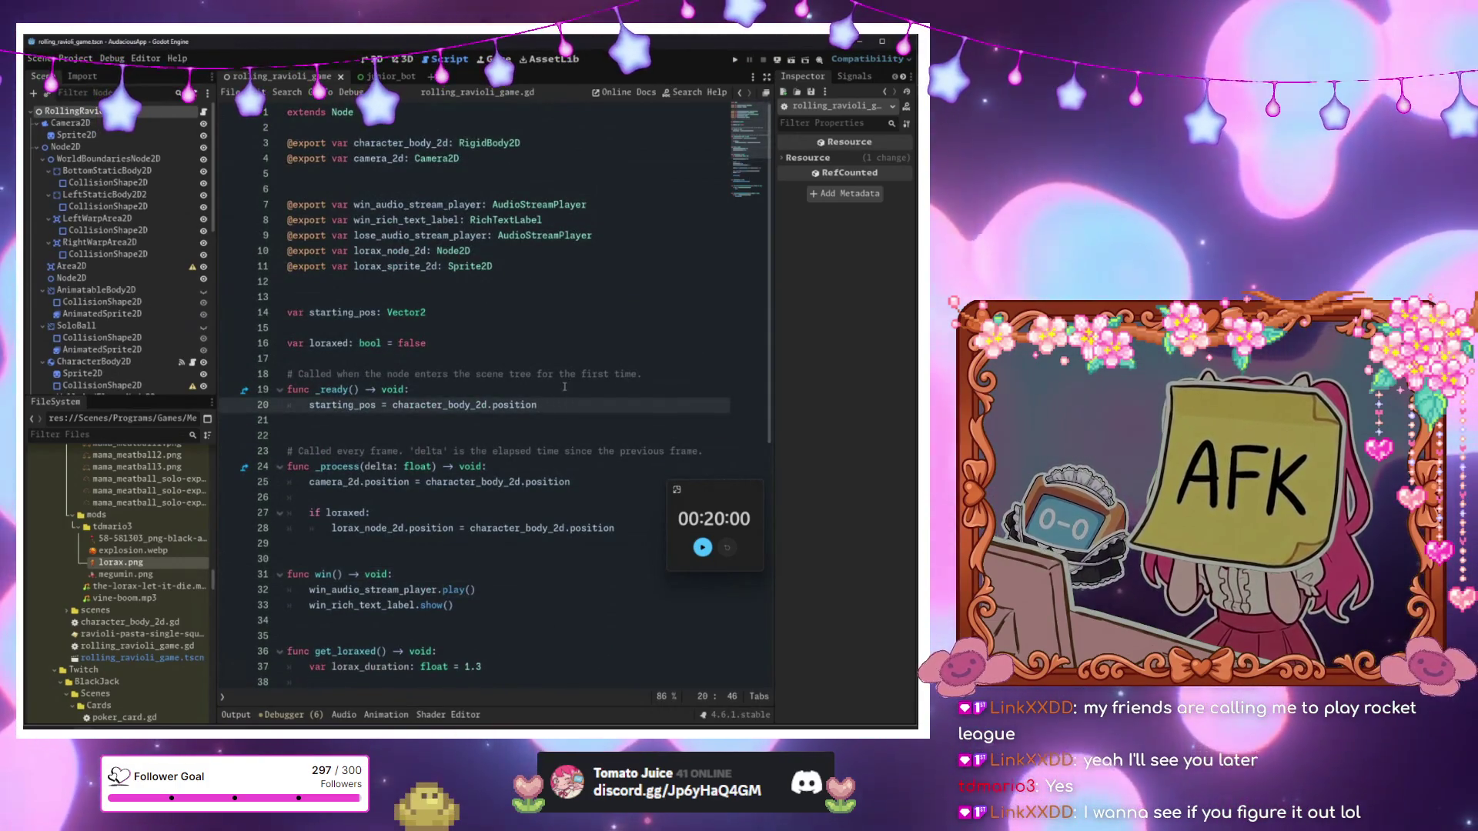
key("Return")
key("Return")
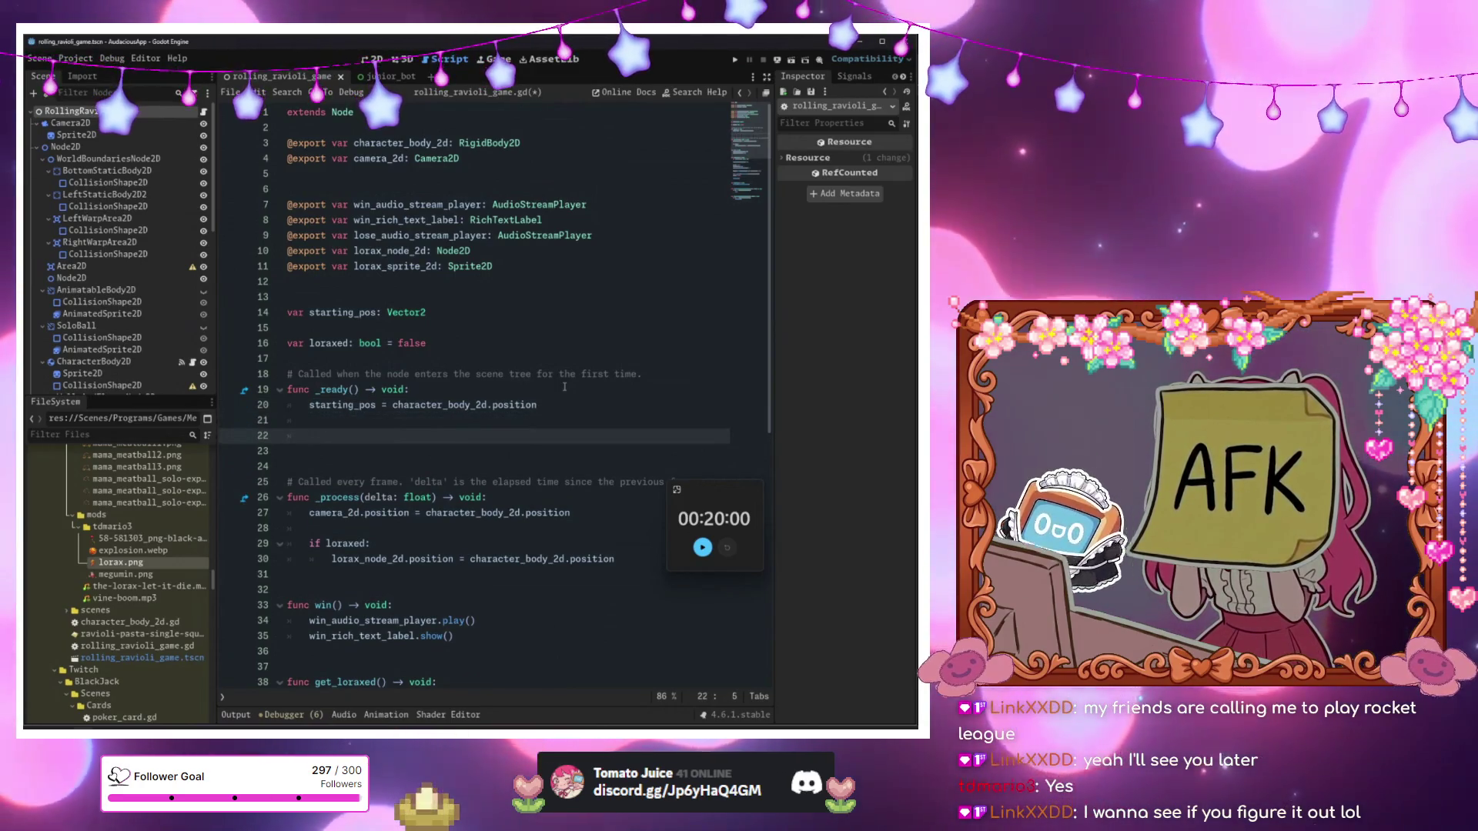
type("get_tr")
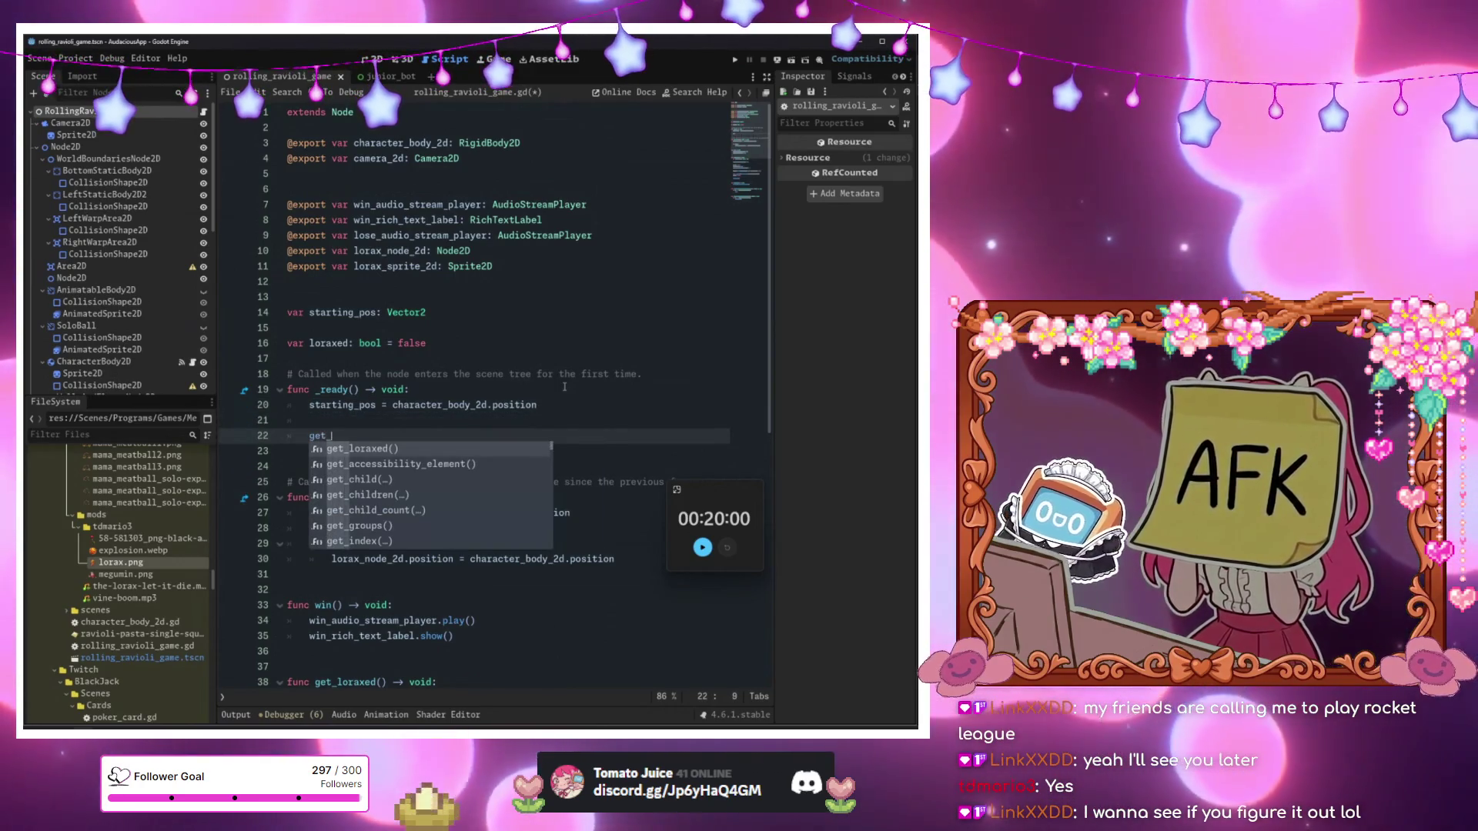
key("Return")
type(".s")
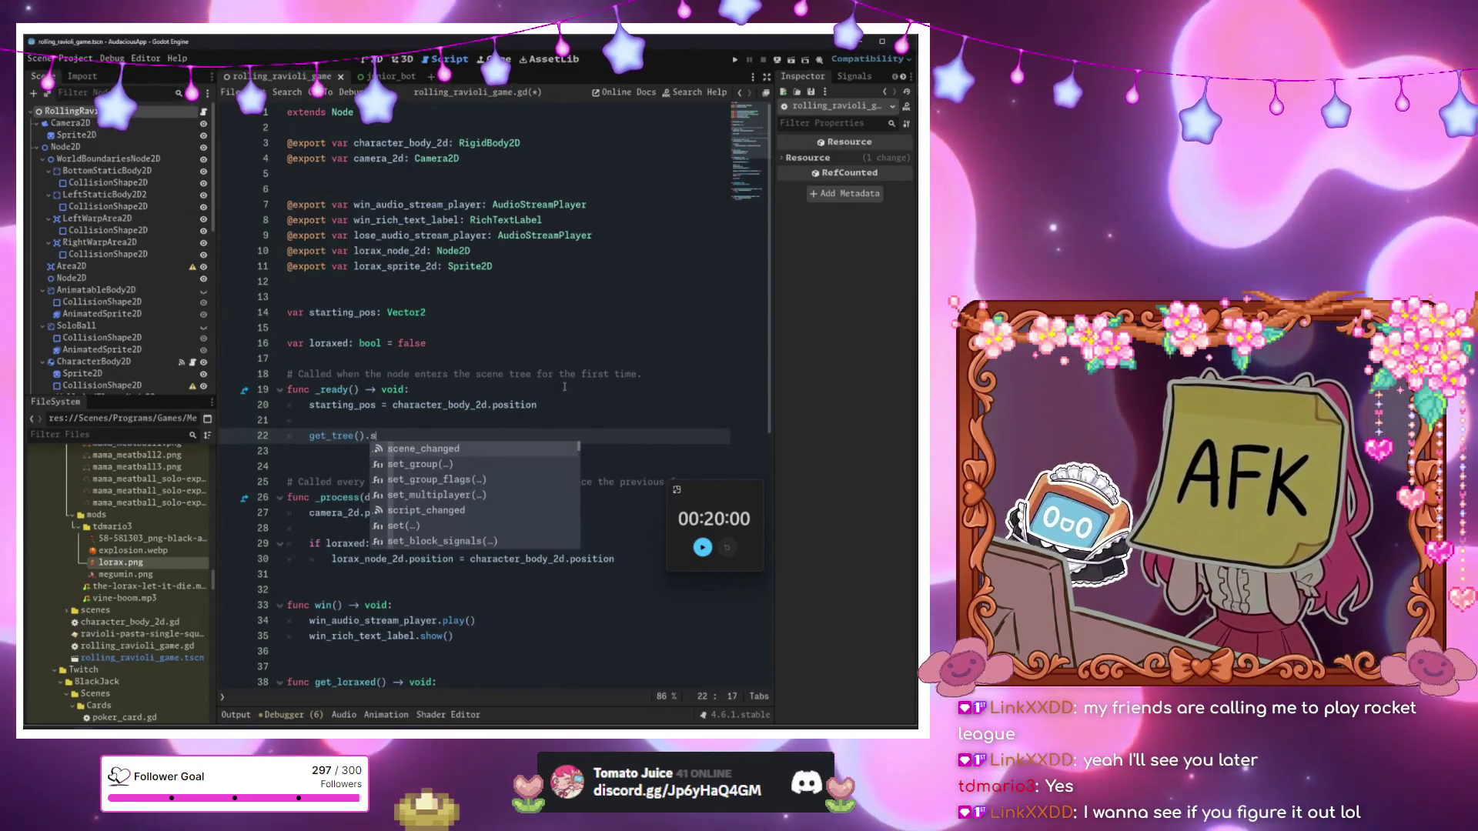
key("BackSpace")
type("cur")
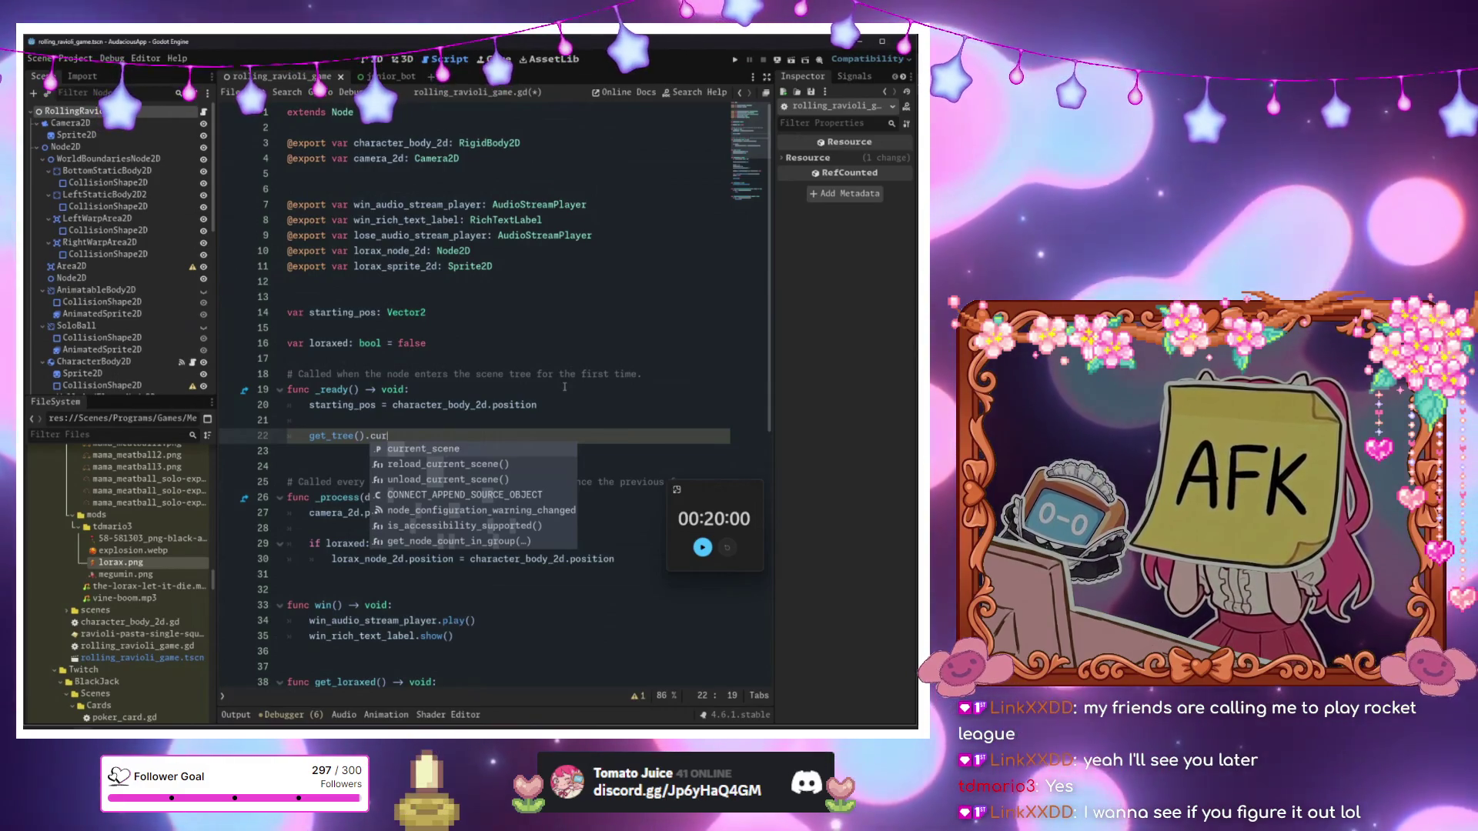
key("Down")
key("Down")
key("Down")
key("Down")
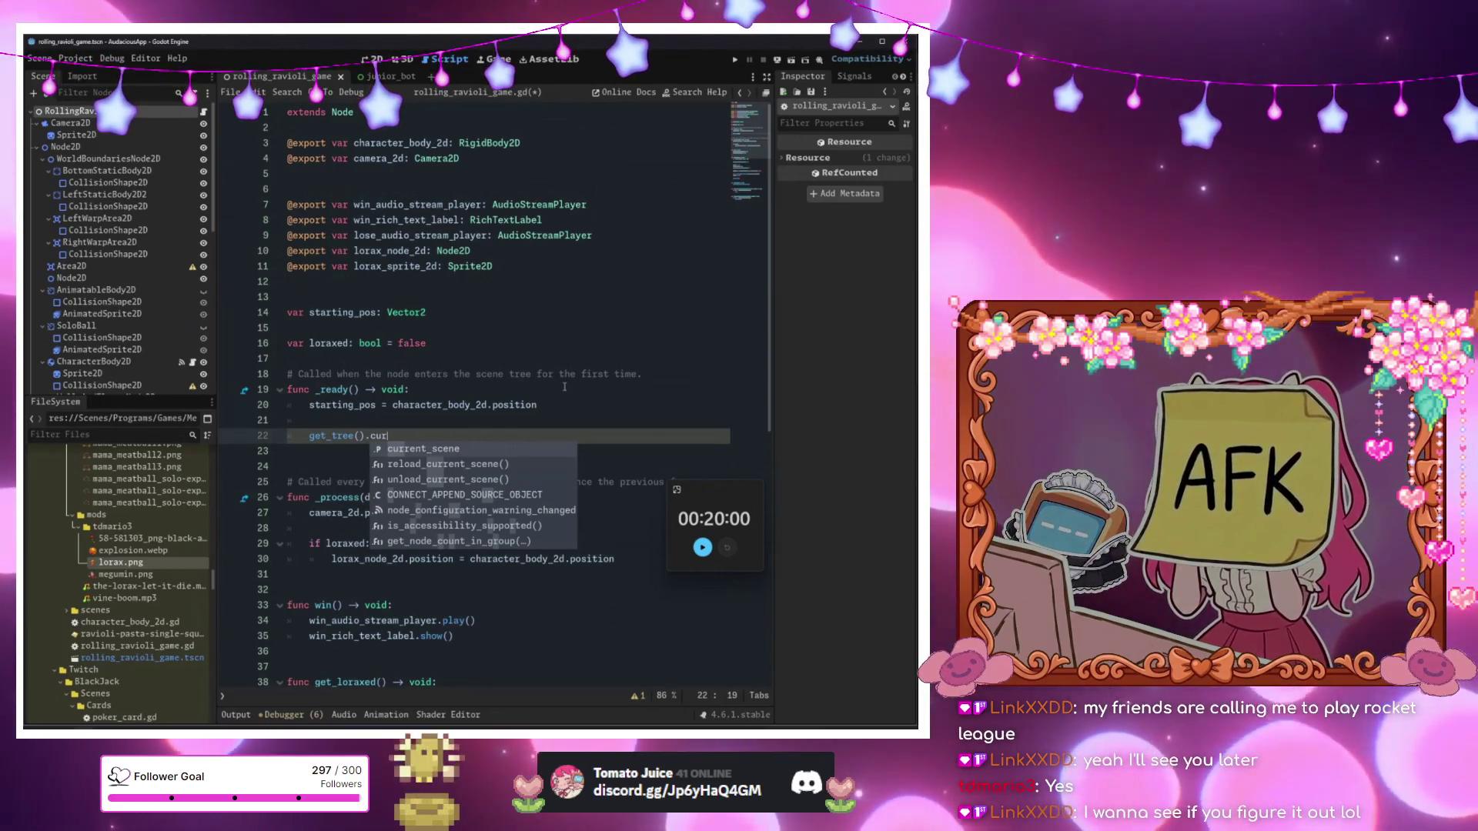
key("BackSpace")
key("BackSpace")
key("BackSpace")
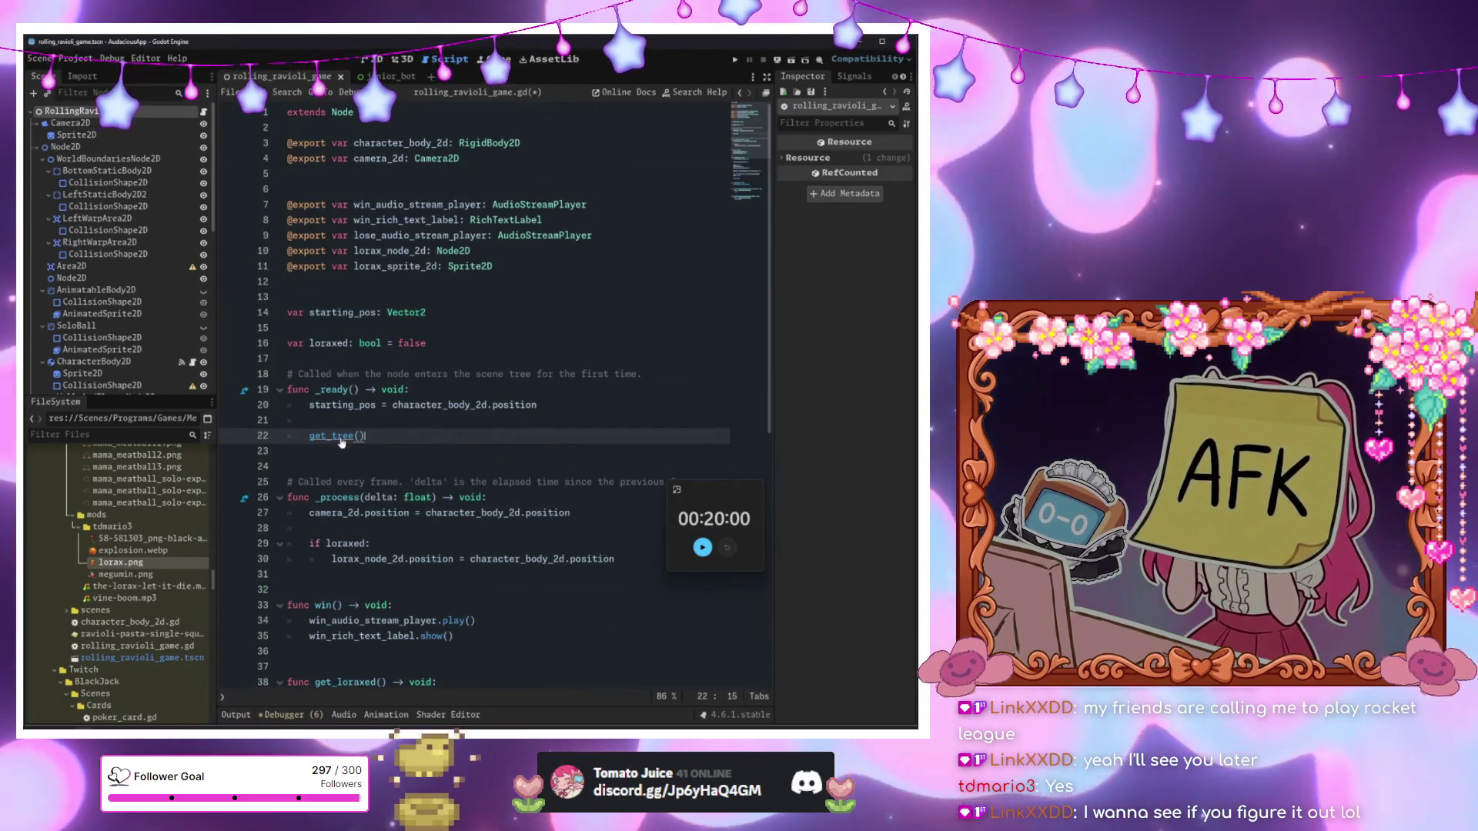
left_click(336, 436, "ctrl")
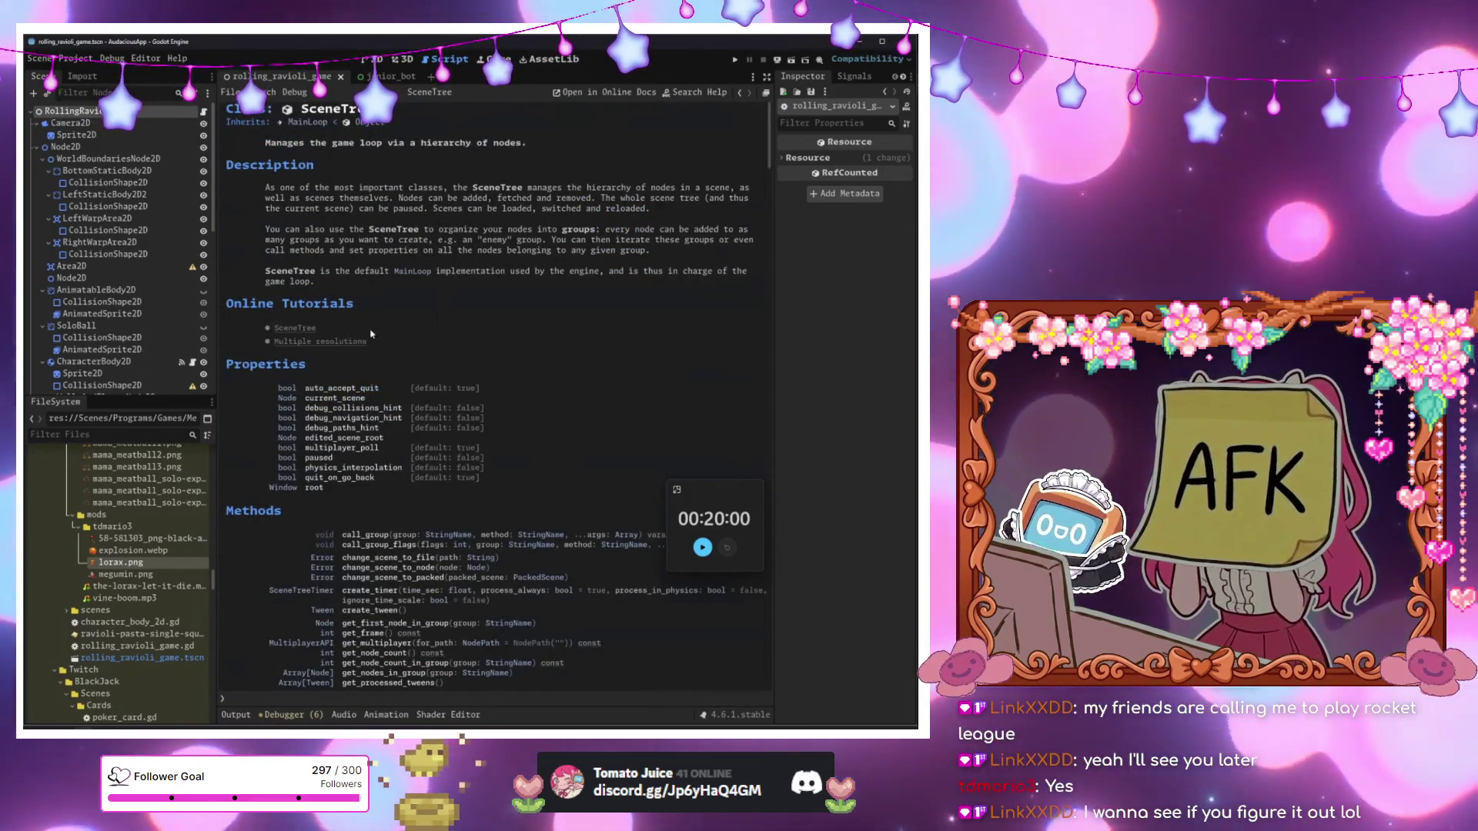
scroll(379, 439, "down", 3)
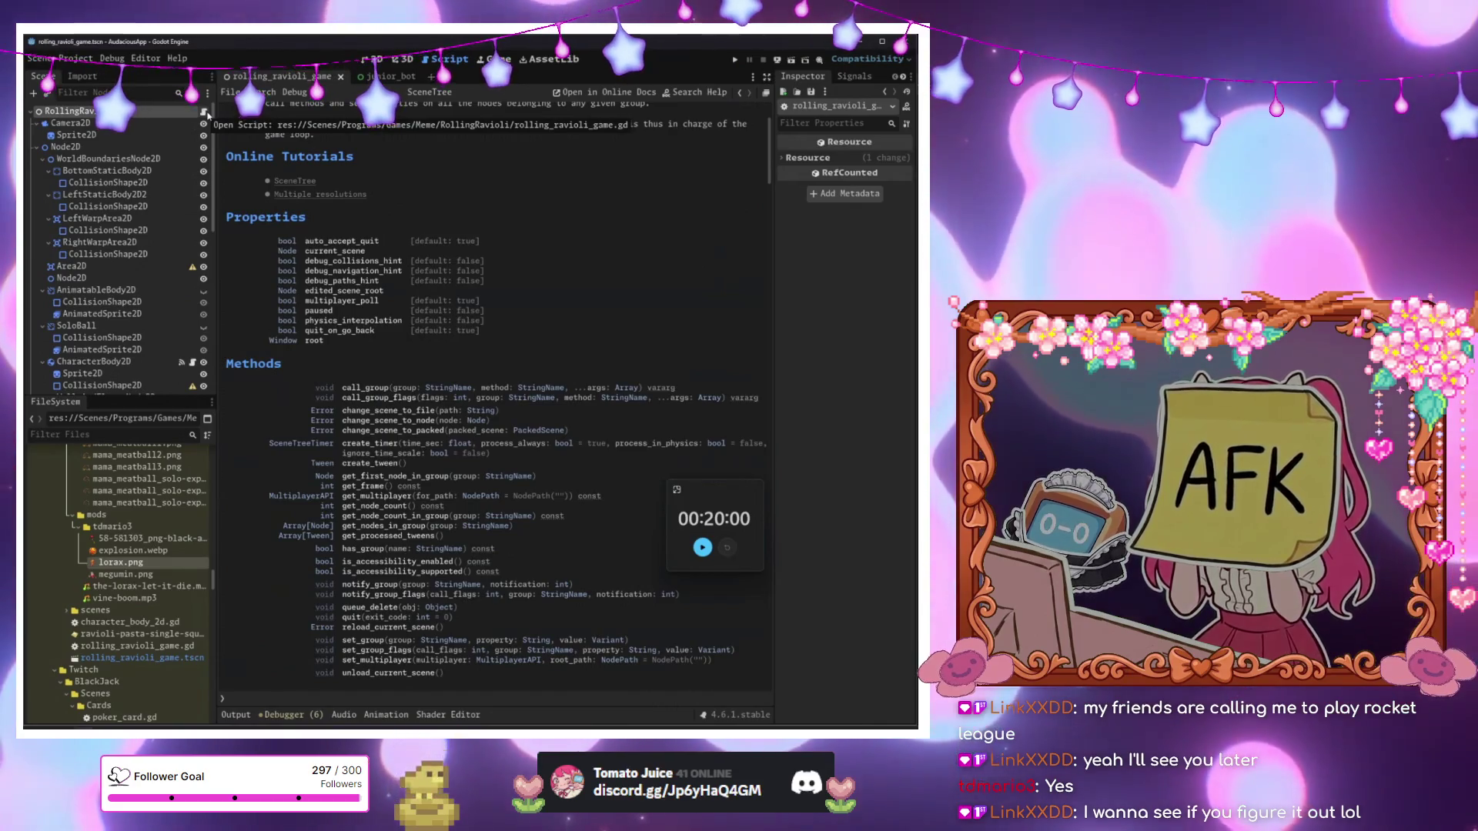
left_click(205, 112)
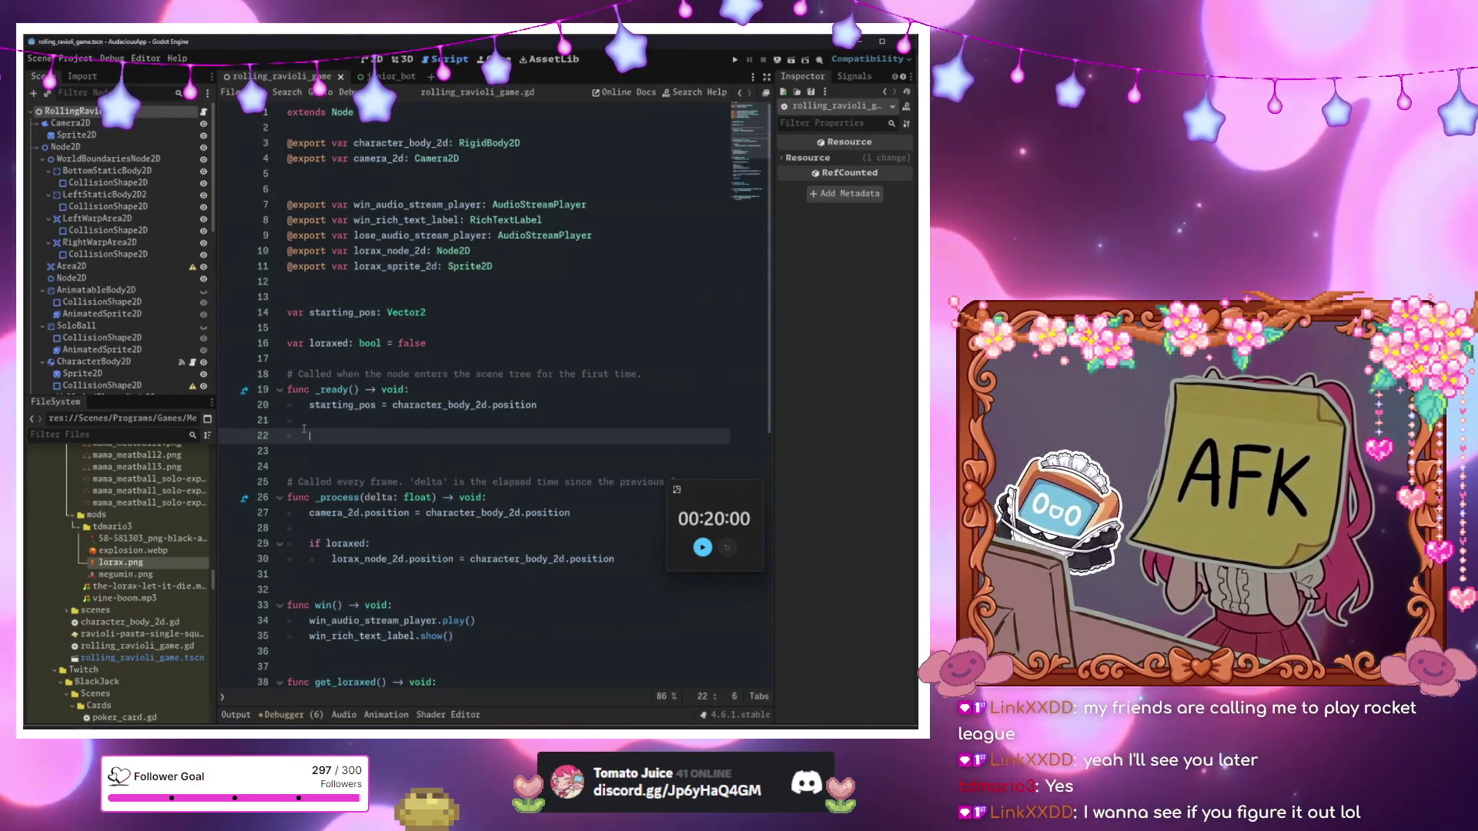
Write Print.celebration(get_tree().current_scene) in _ready and run the game with F5.
type("Print.arr")
key("Return")
key("BackSpace")
key("BackSpace")
key("BackSpace")
type("c")
key("Return")
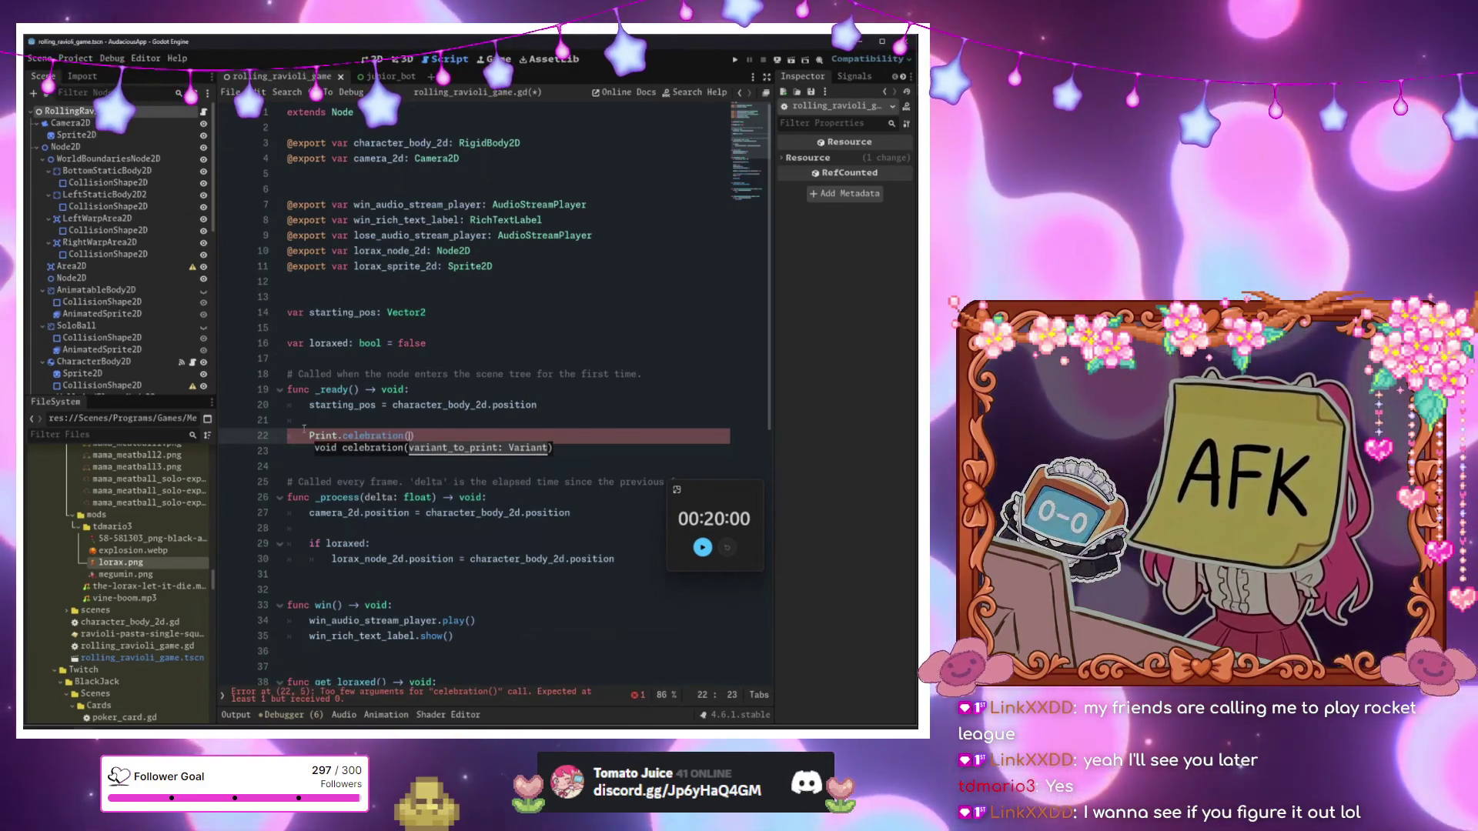
type("get_.")
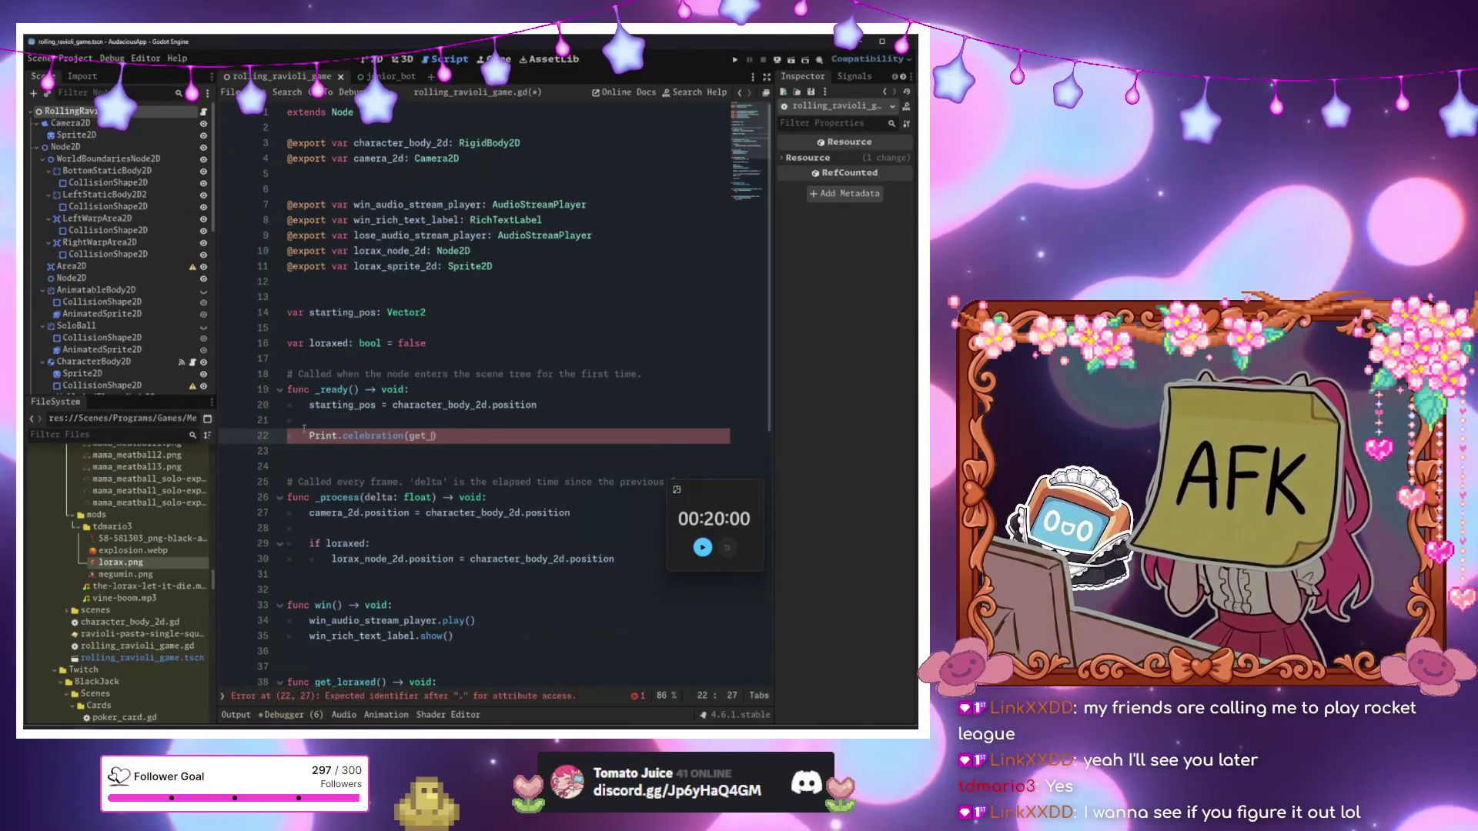
type("tree().")
type("current_scene")
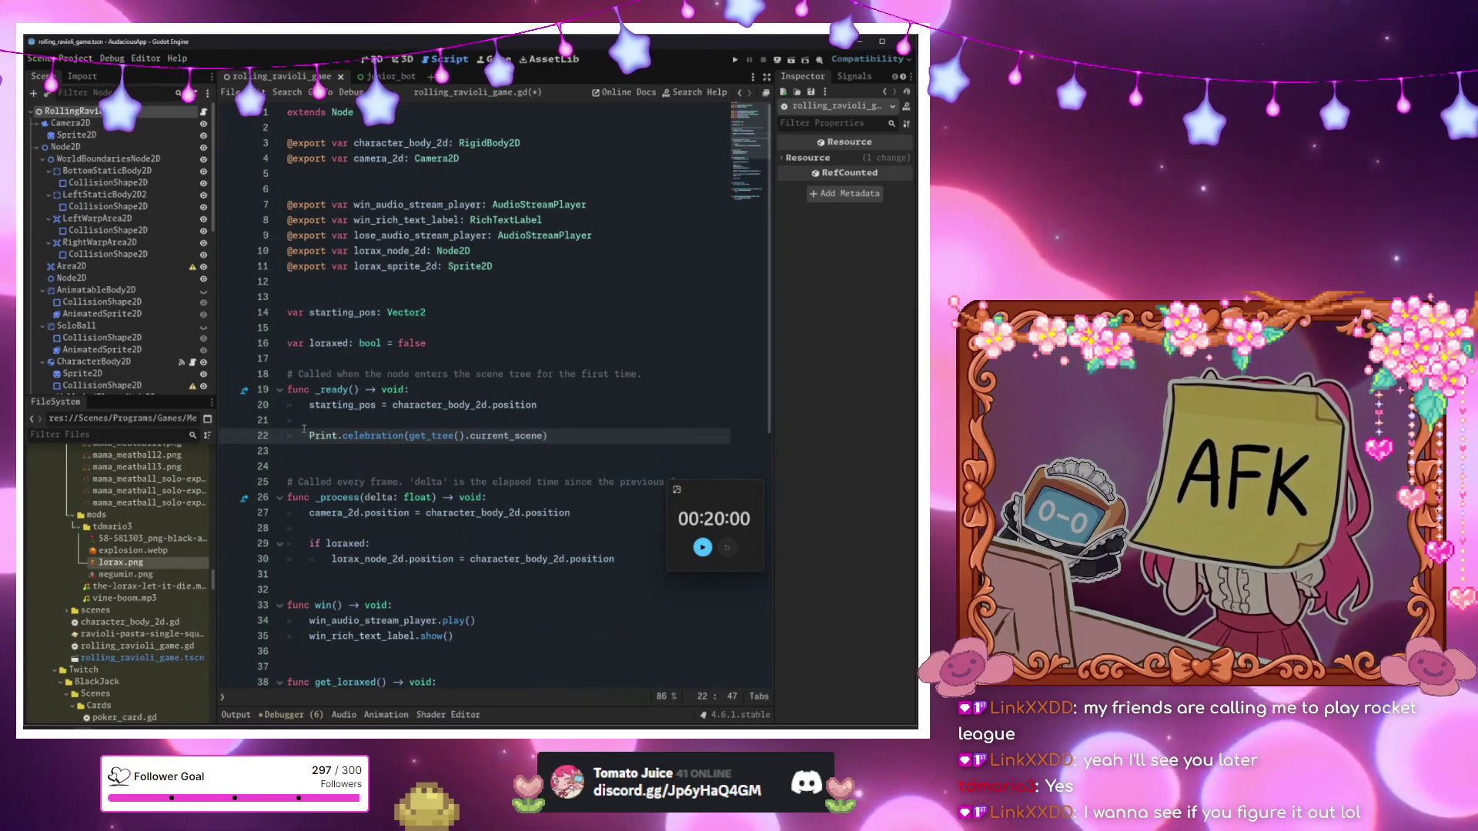
key("F5")
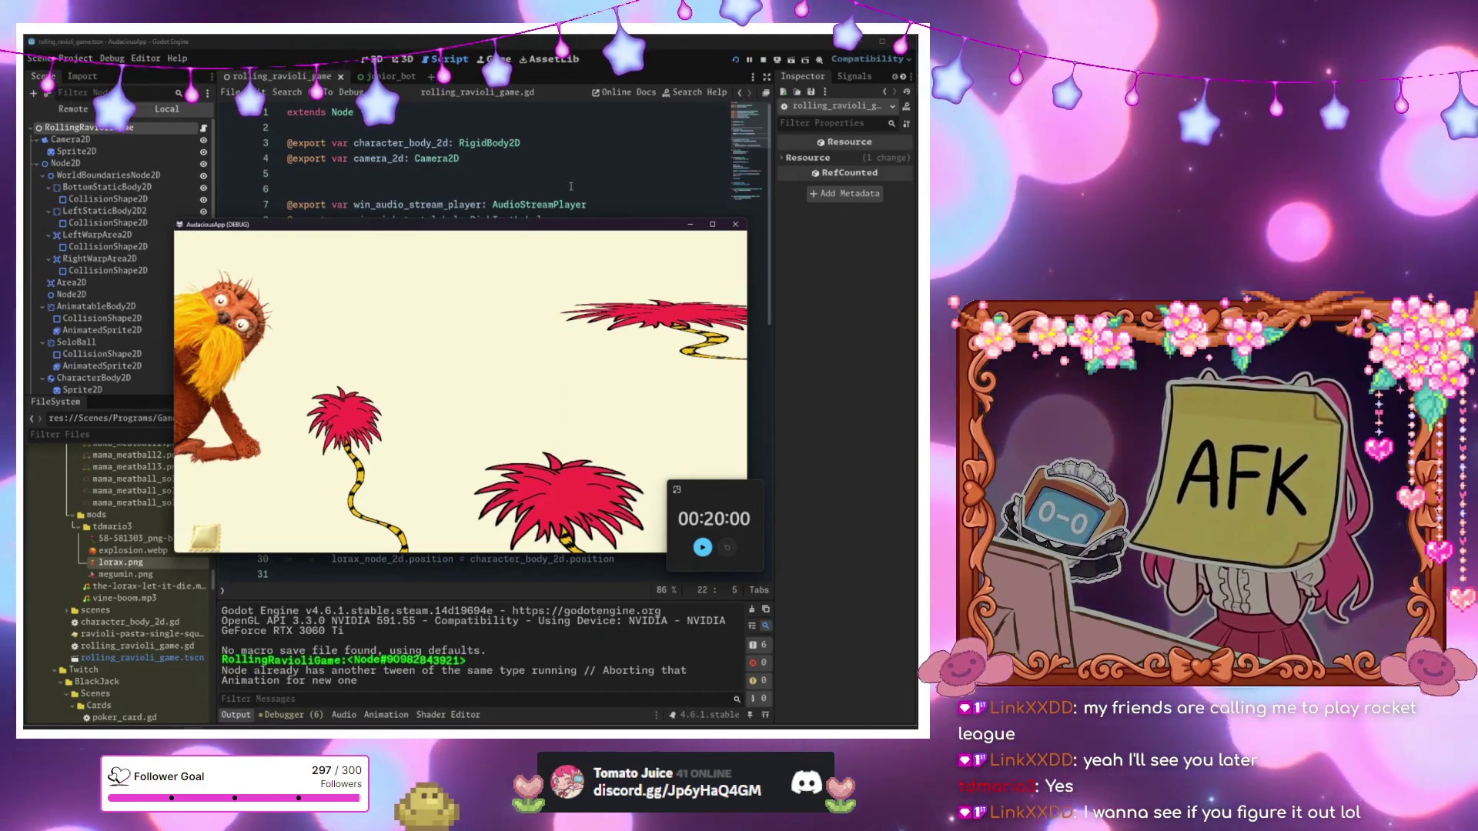
Select ProgramModule and expand its Window properties, showing 384 × 216 at scale 3.
left_click_drag(289, 467, 576, 482)
left_click(573, 435)
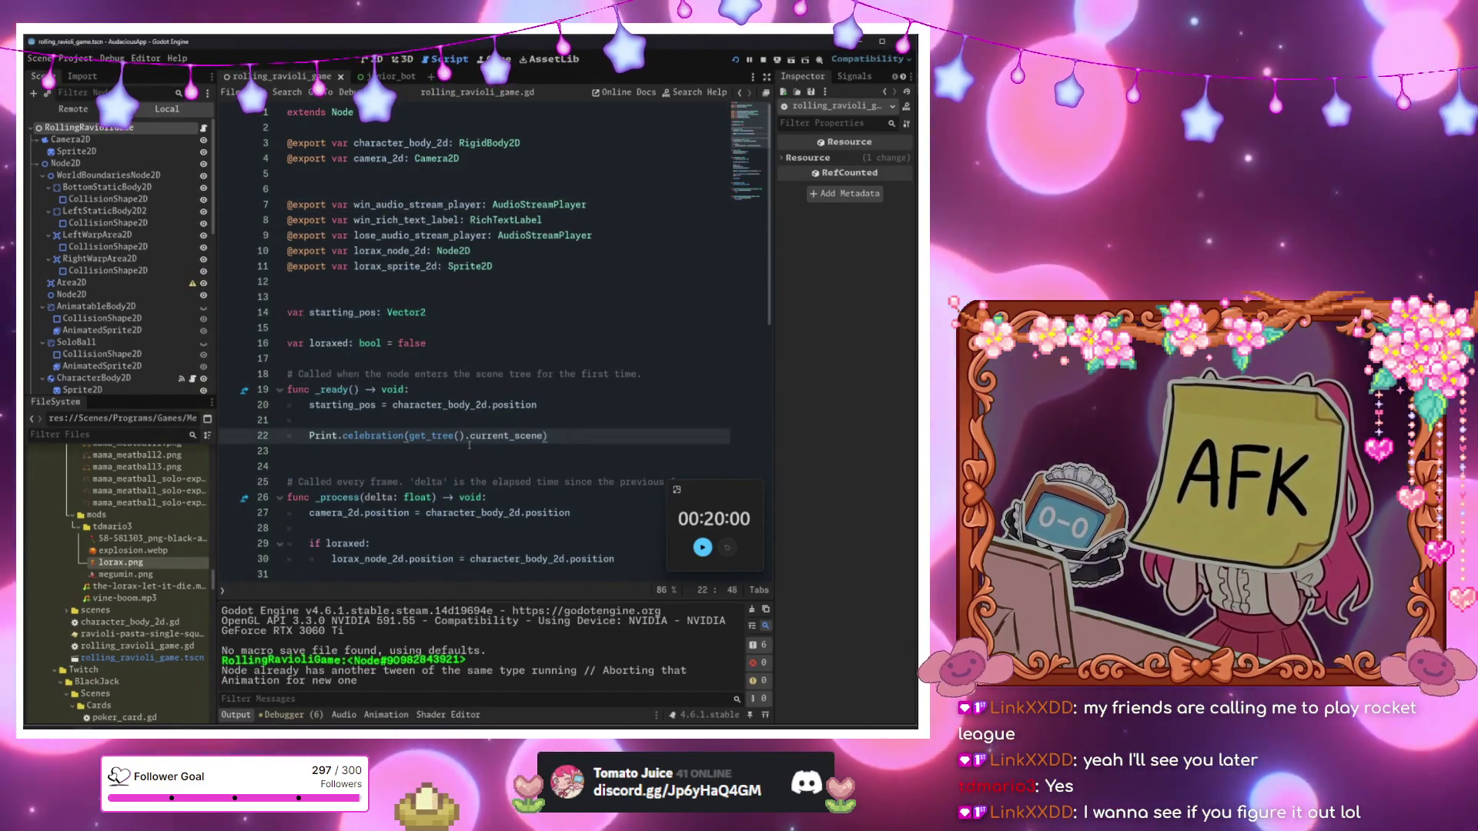
scroll(136, 385, "down", 10)
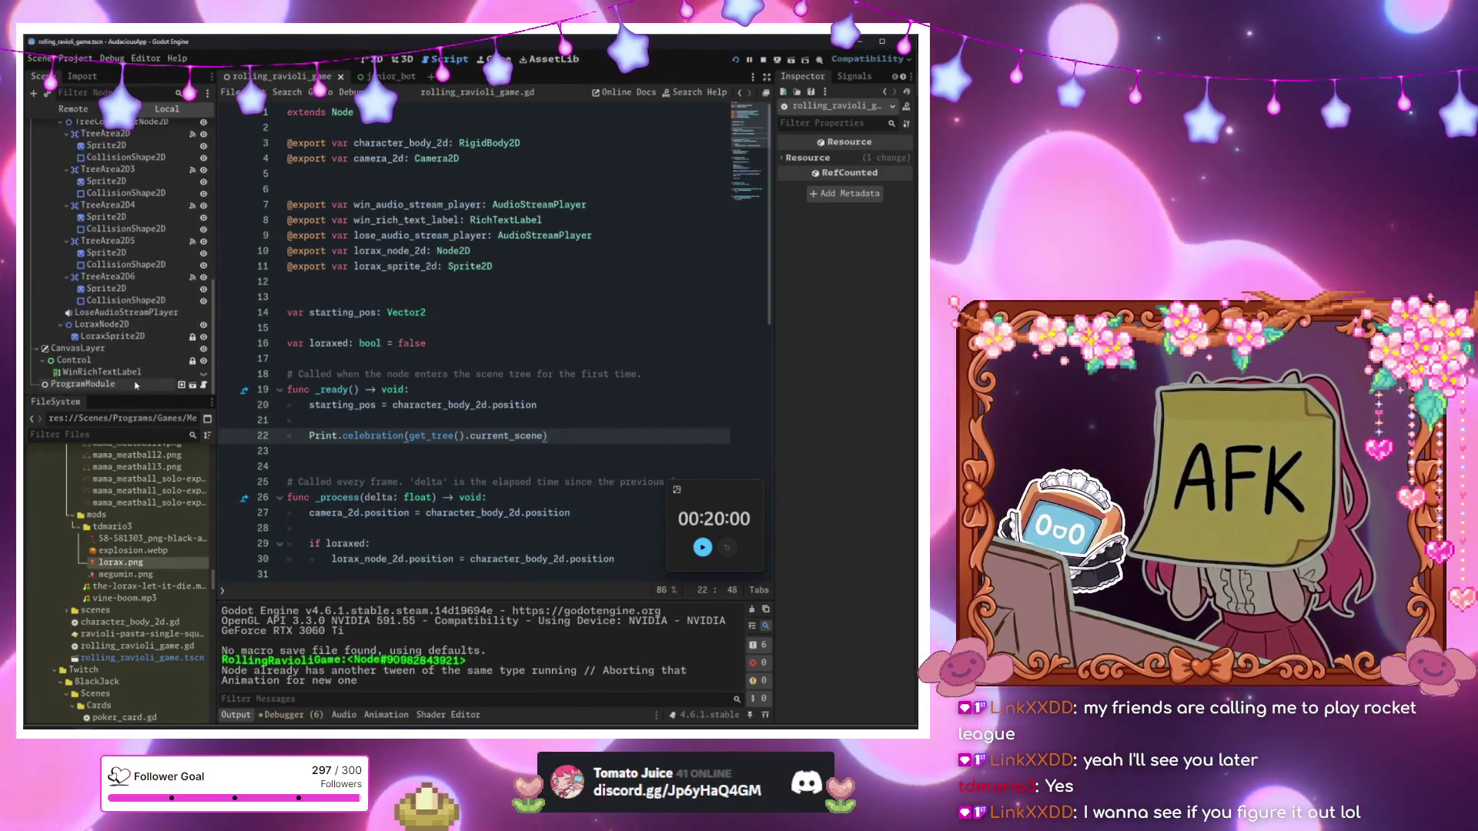
left_click(137, 385)
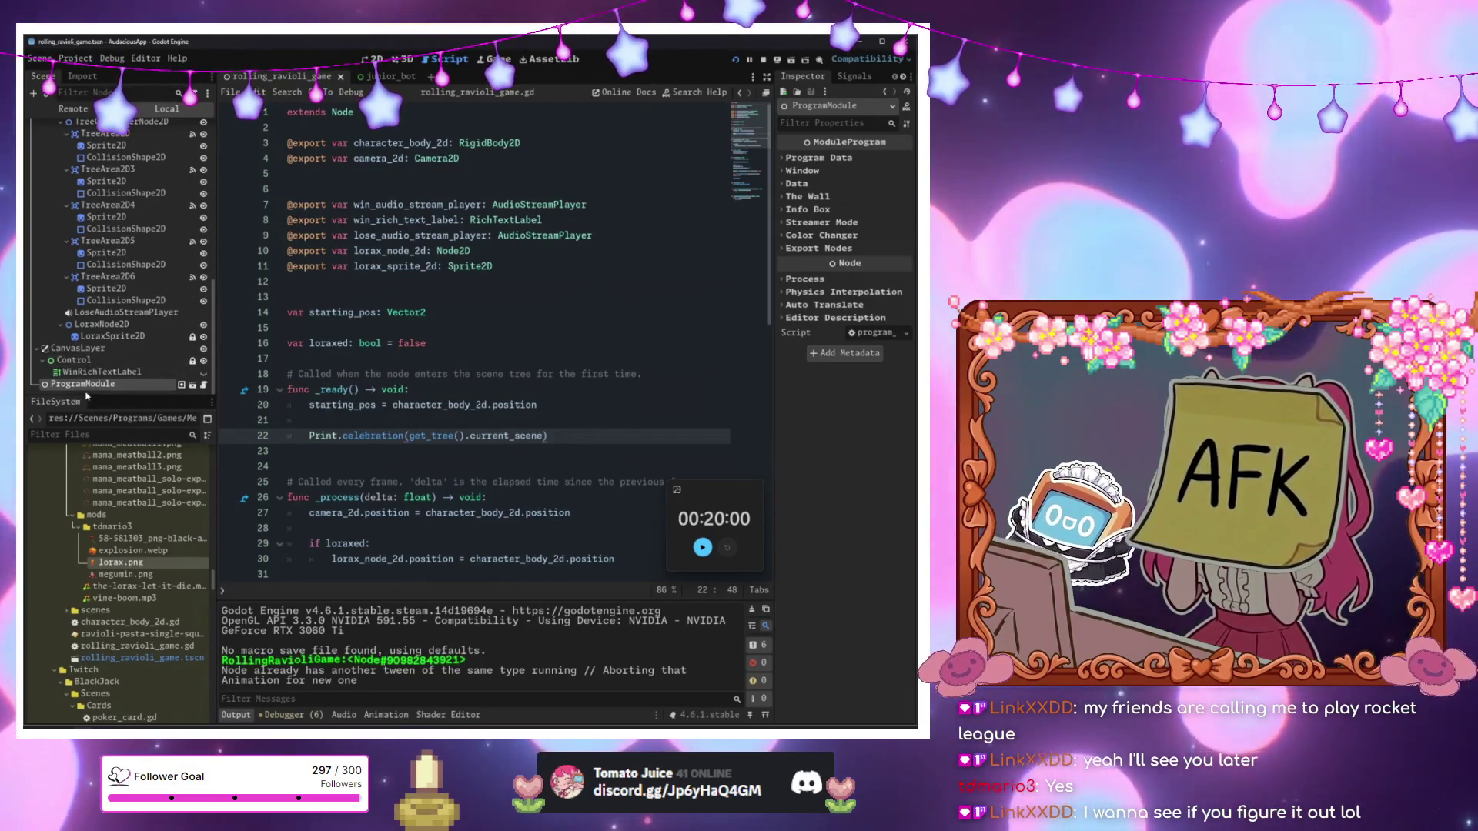
left_click(808, 158)
left_click(807, 158)
left_click(805, 171)
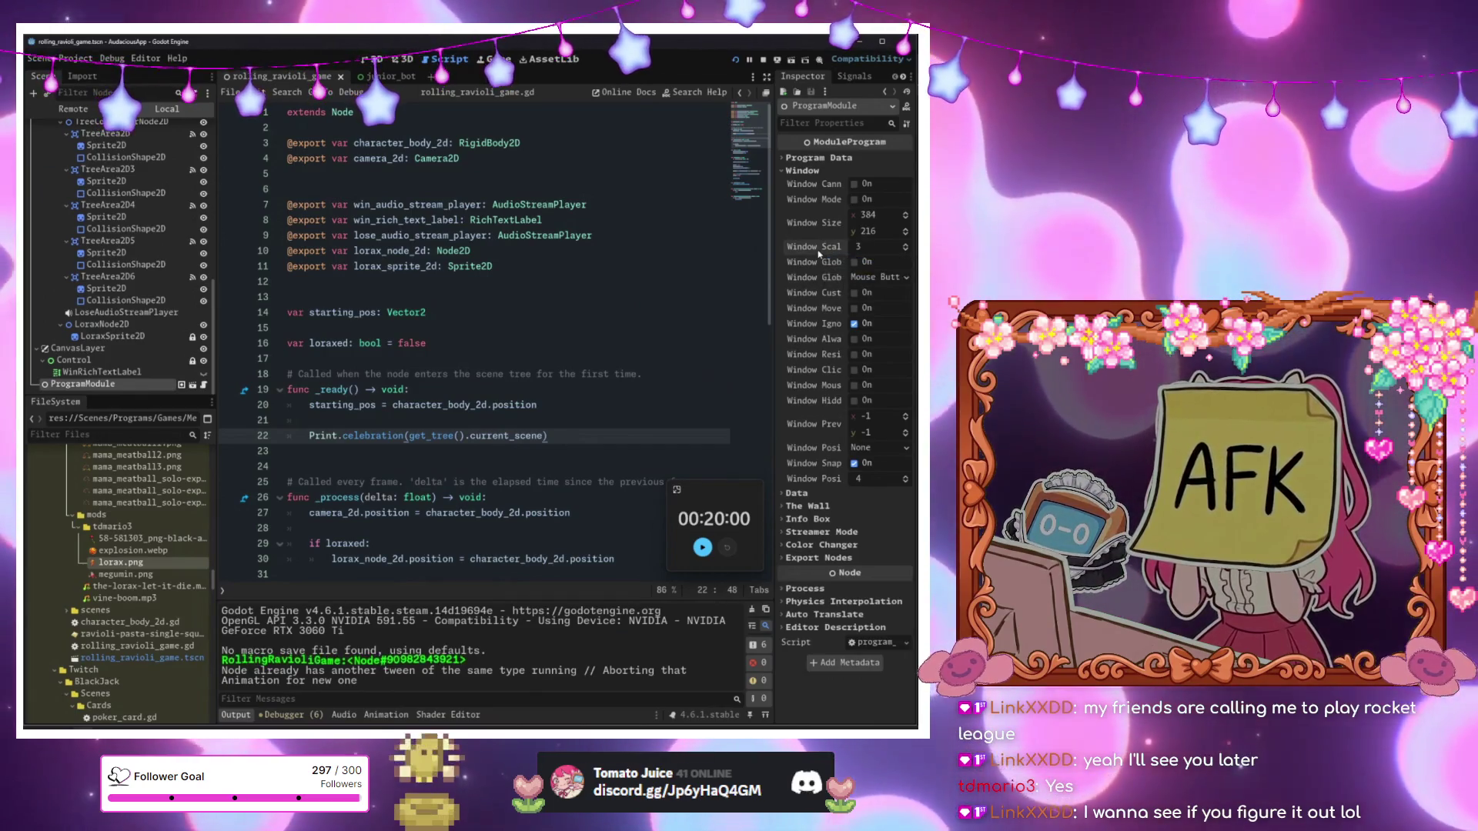
Put the caret on blank line 13 of the script and scroll down.
left_click(547, 297)
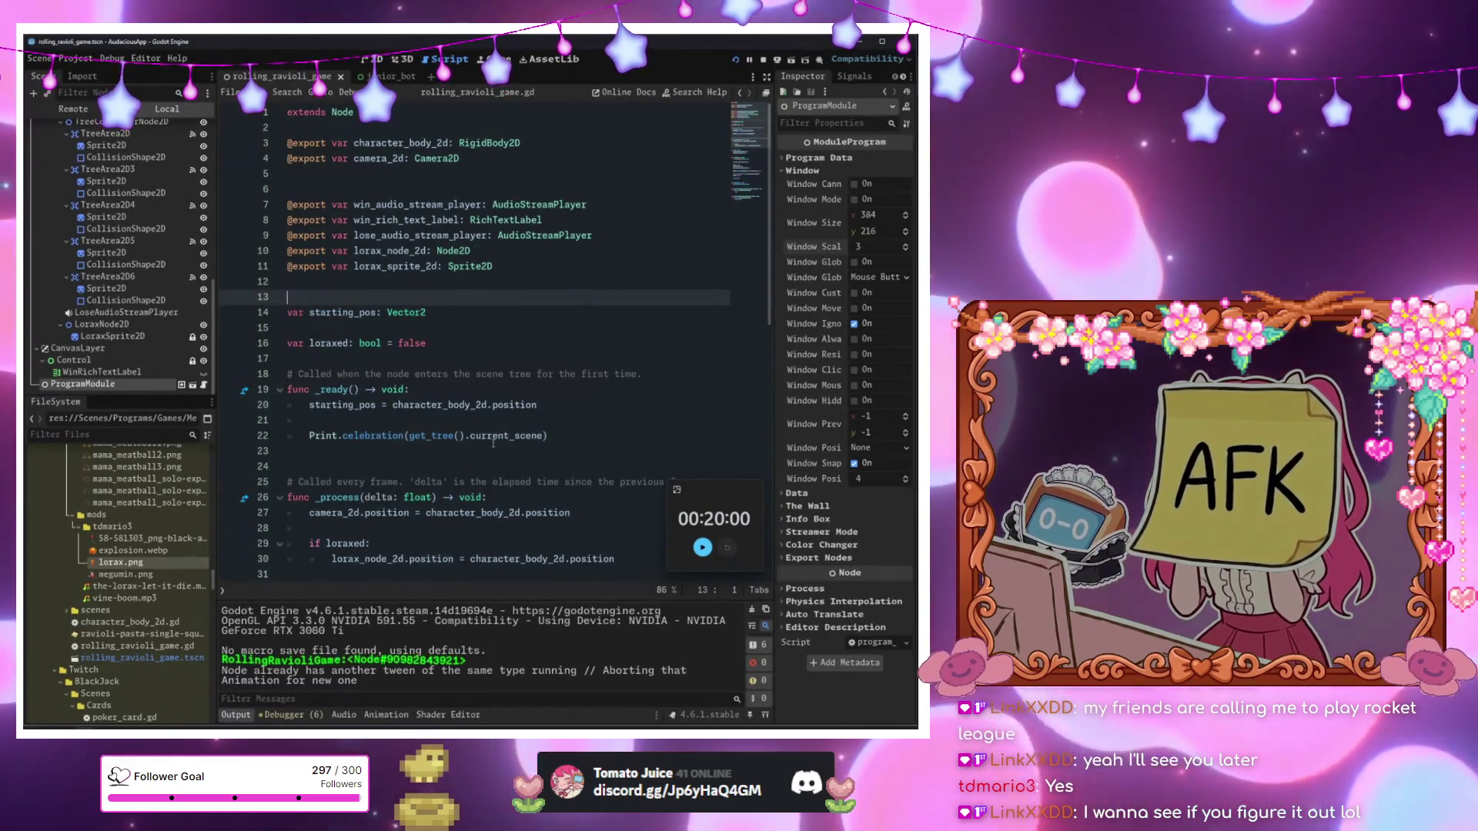
mouse_move(493, 444)
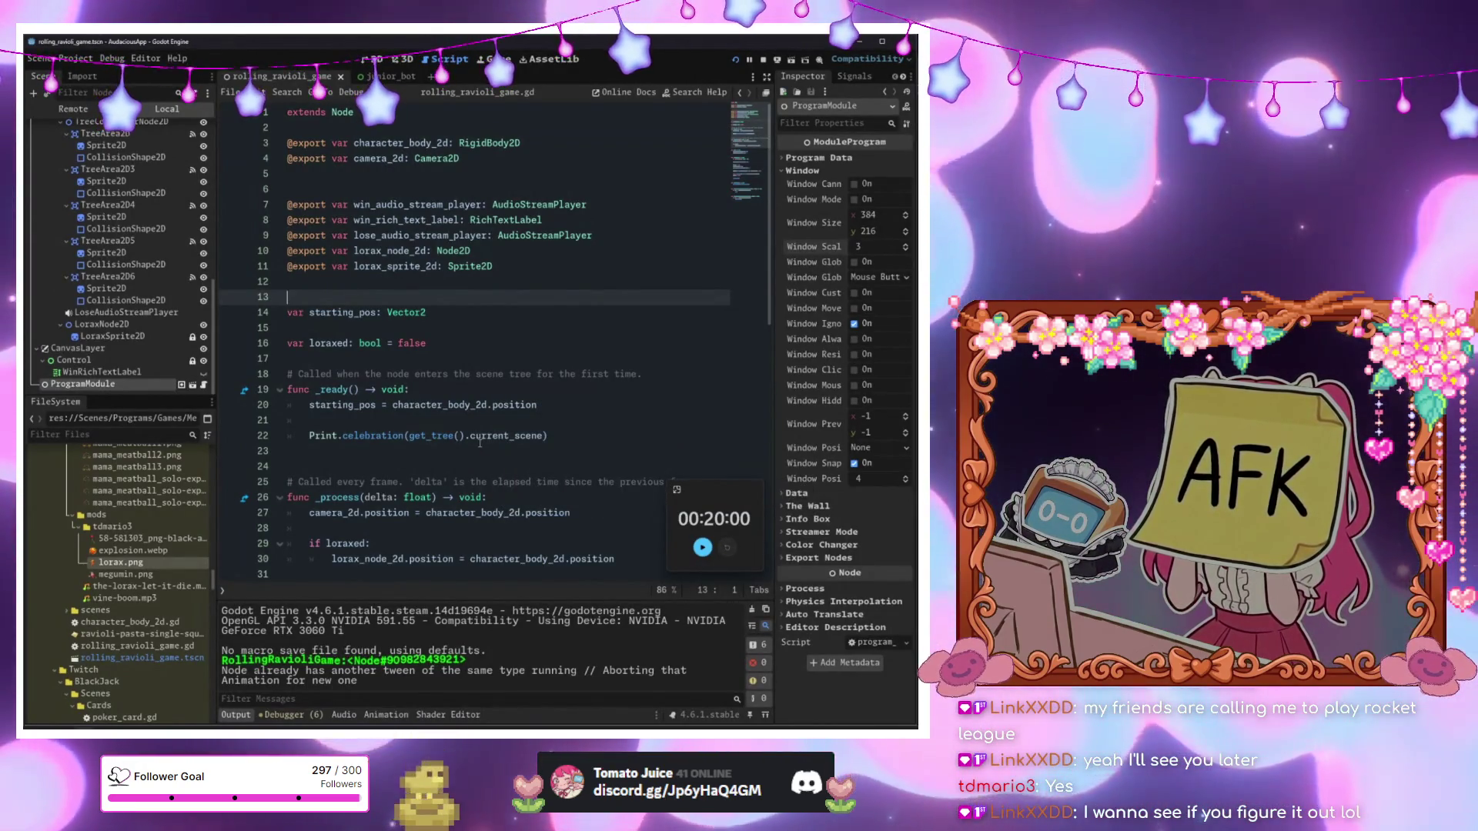
scroll(465, 444, "down", 12)
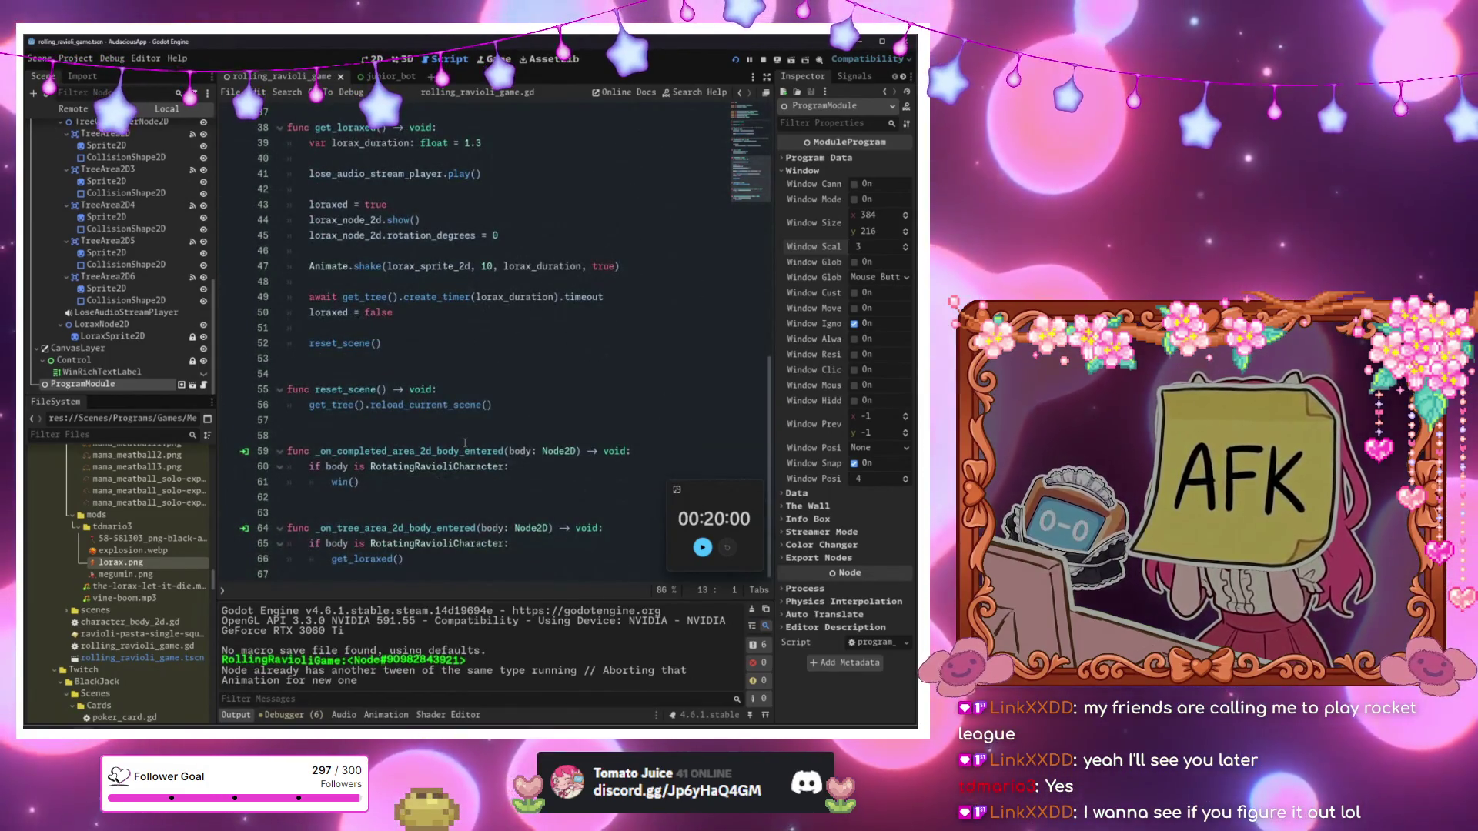
Check the reload_current_scene documentation, then lower Window Scale to 1 and relaunch the game.
left_click(465, 439)
left_click(442, 405)
left_click(436, 405, "ctrl")
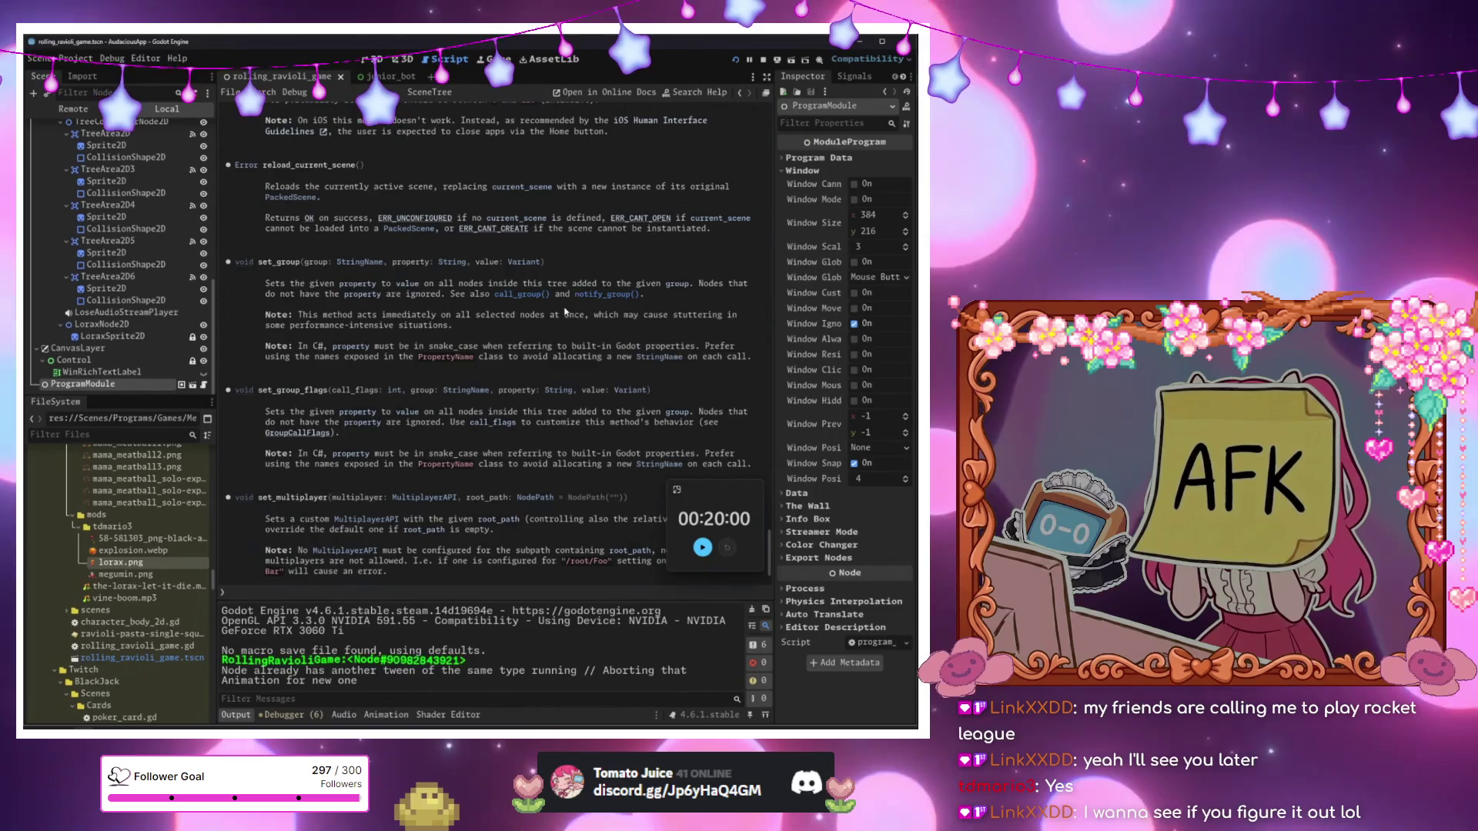
left_click(906, 250)
left_click(905, 250)
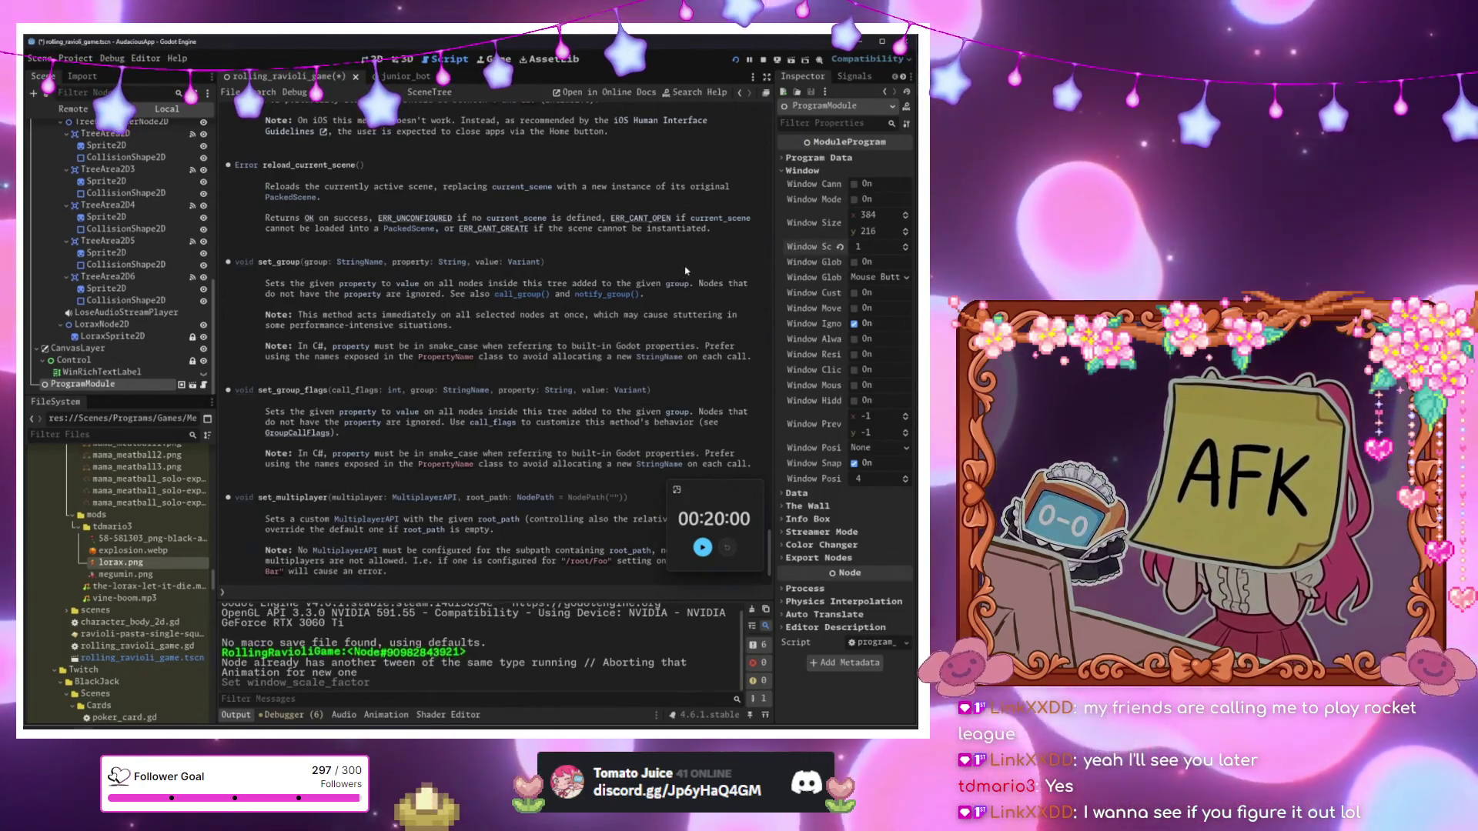
key("F5")
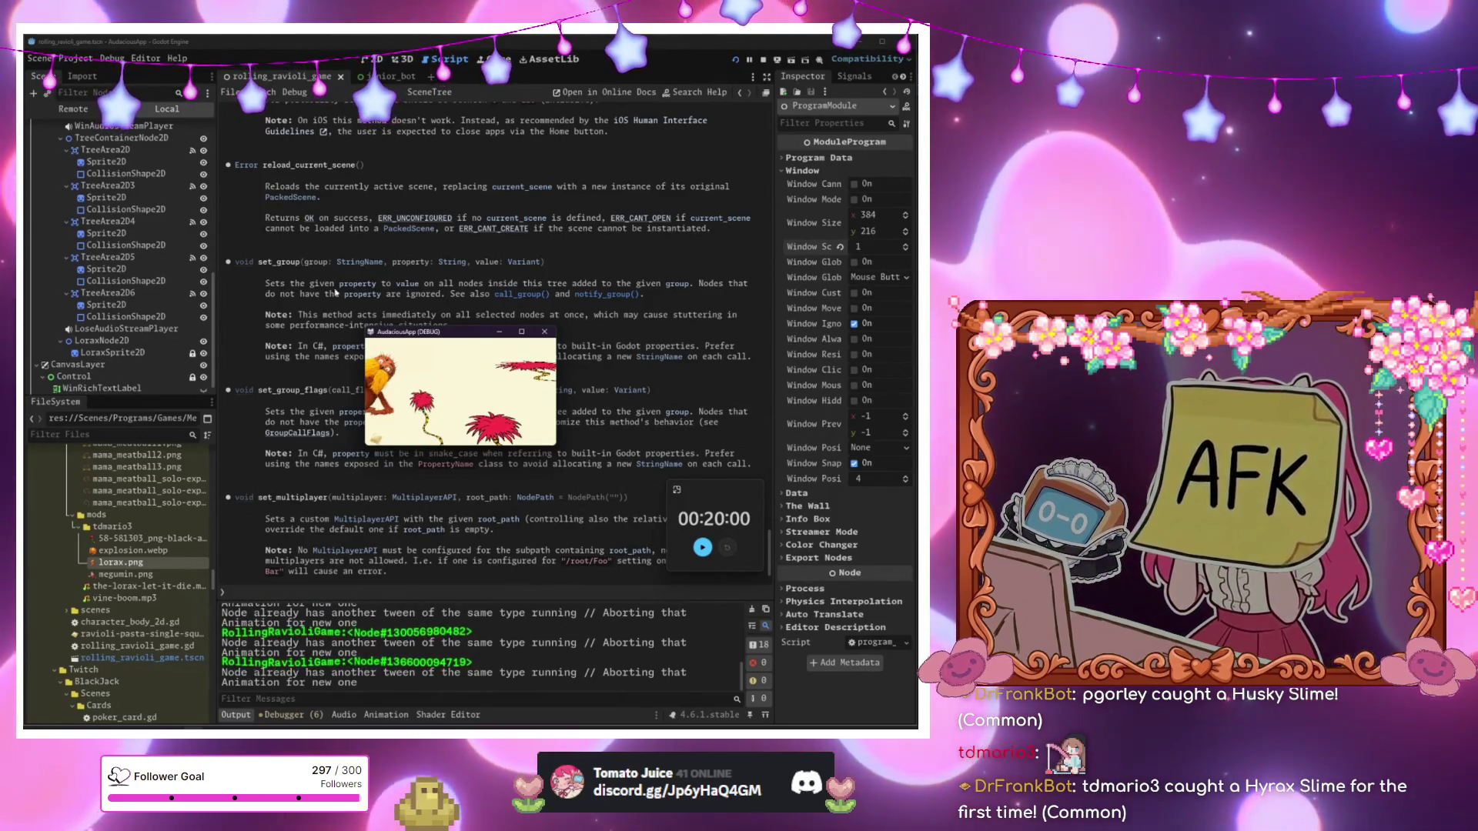
Open the root node's rolling_ravioli_game.gd script at the get_loraxed() function.
scroll(153, 231, "up", 10)
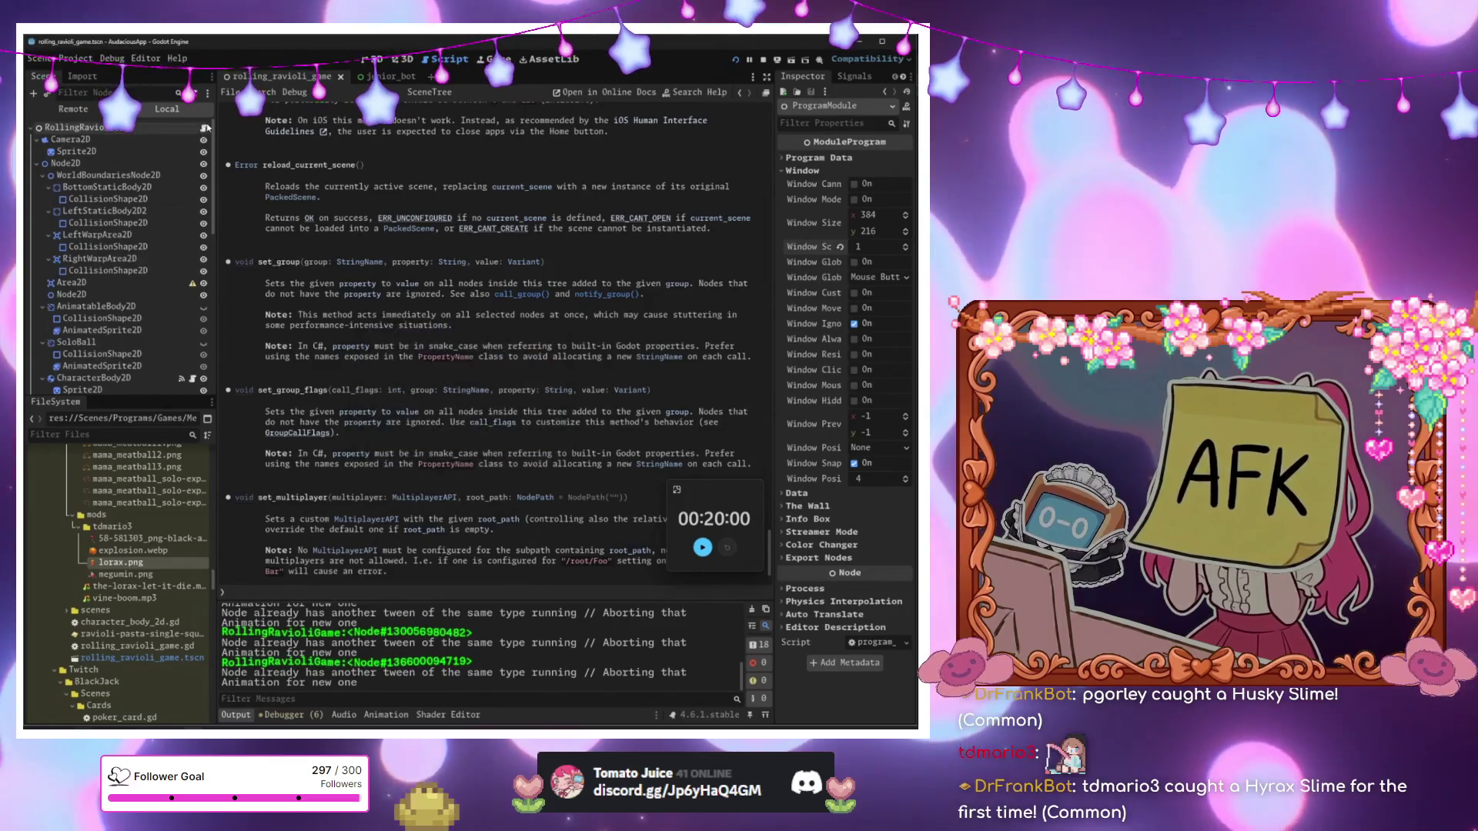
left_click(207, 127)
scroll(539, 308, "up", 5)
left_click(542, 311)
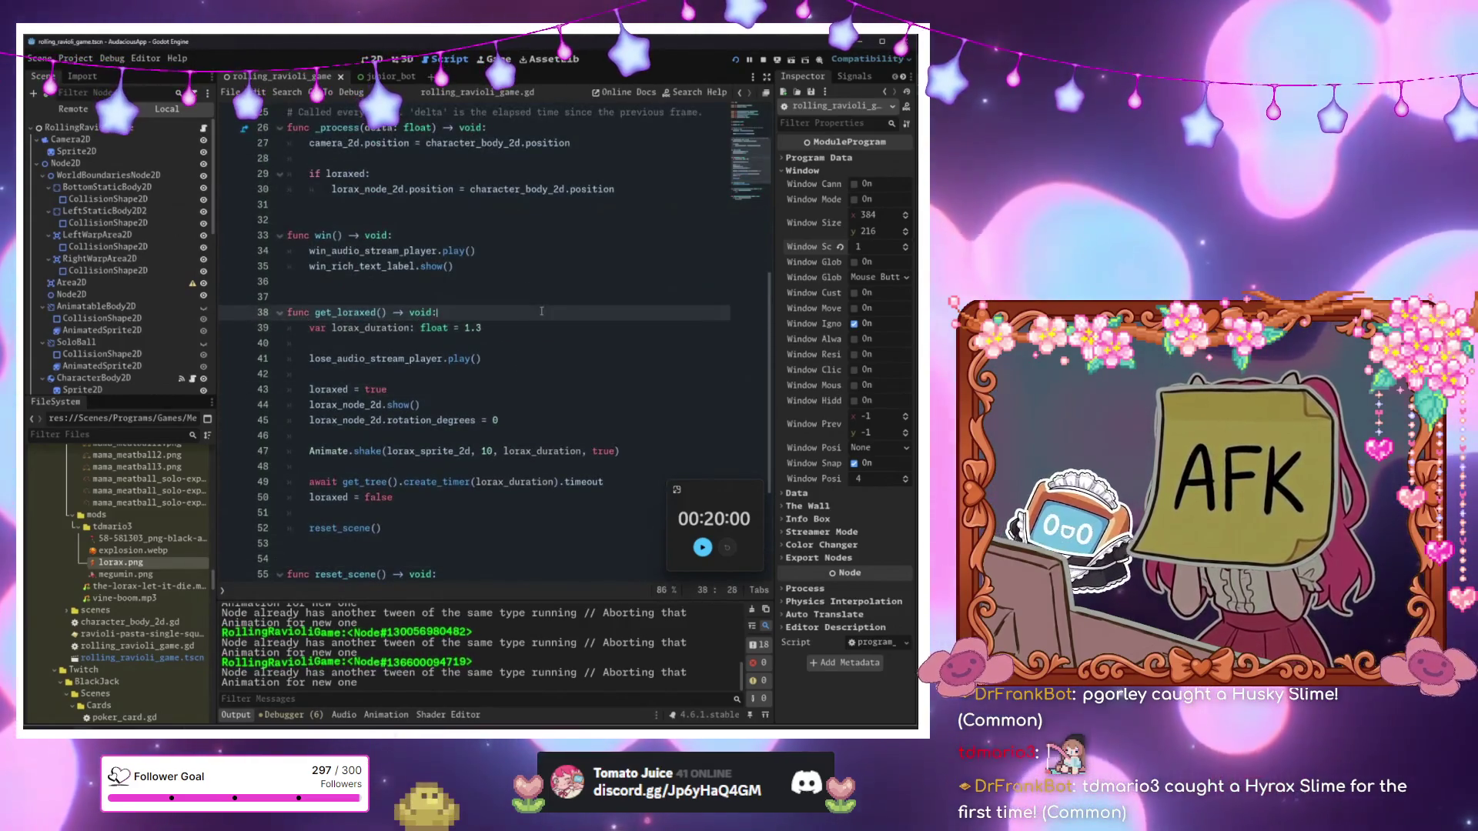
Add 'if loraxed: return' at the top of get_loraxed() and run the game.
key("Return")
type("if lor")
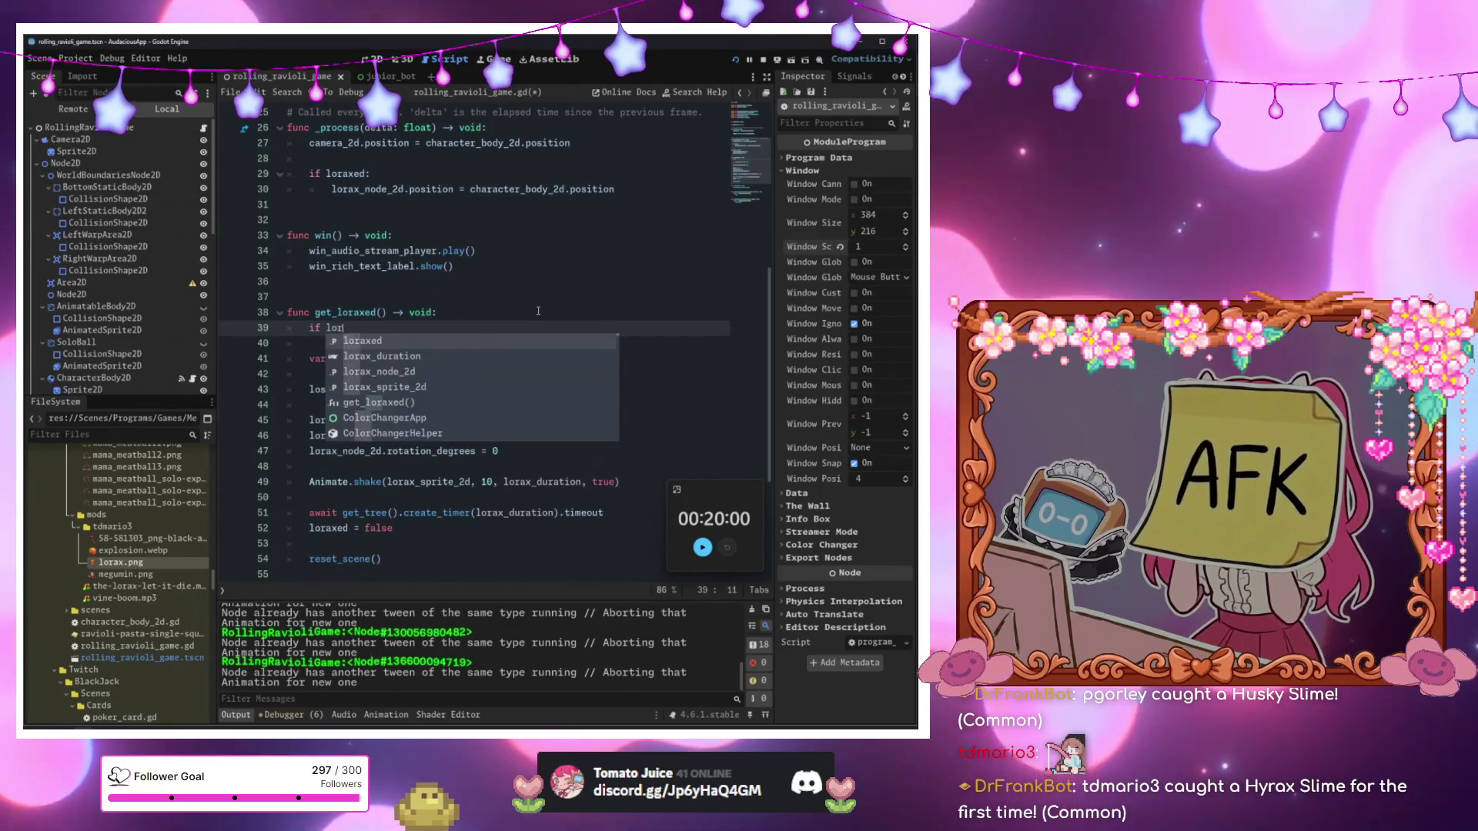
type("axed:")
key("Return")
type("false")
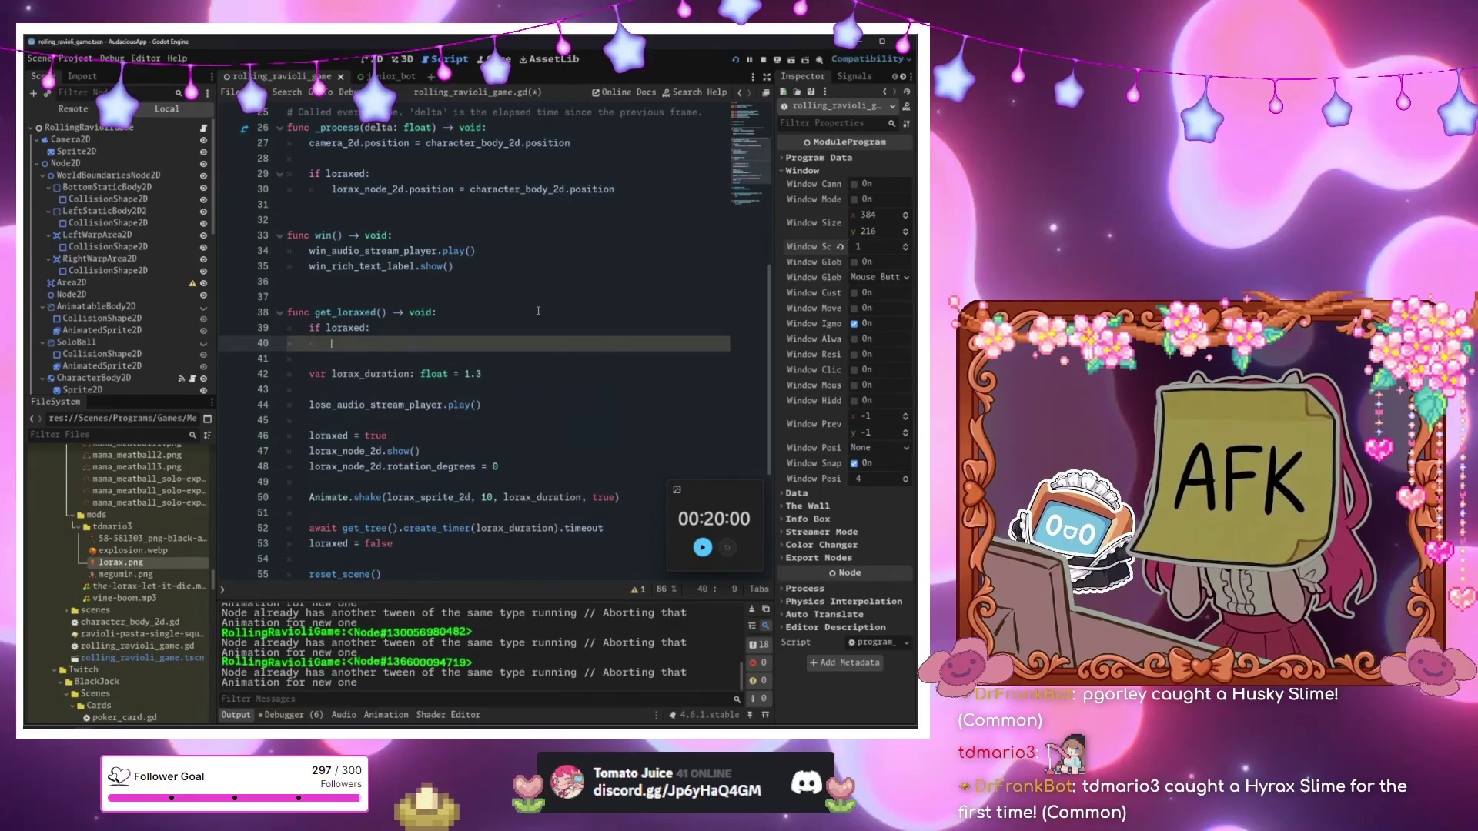
type("reutrn")
left_click(538, 311)
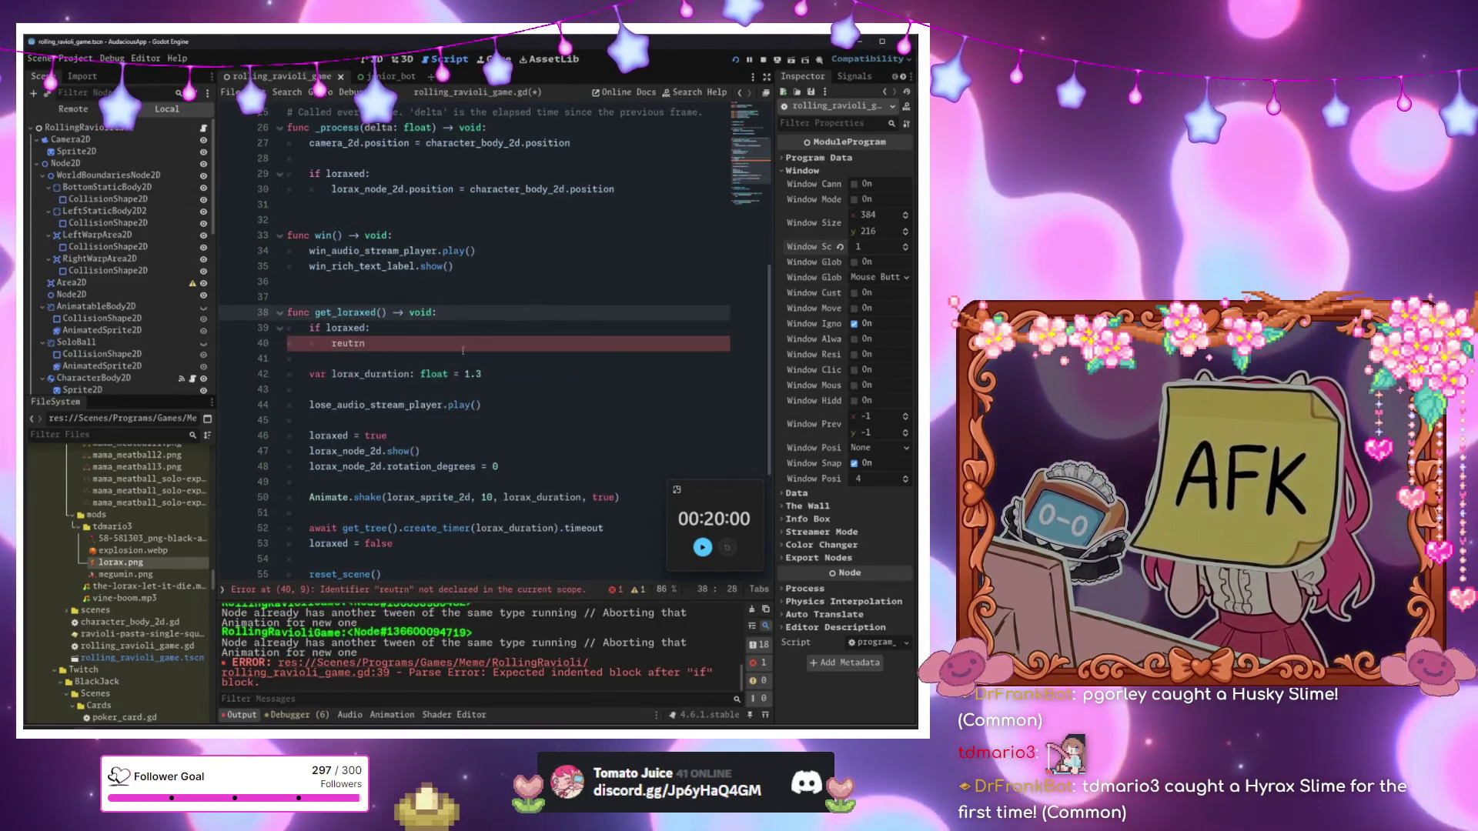
left_click(344, 343)
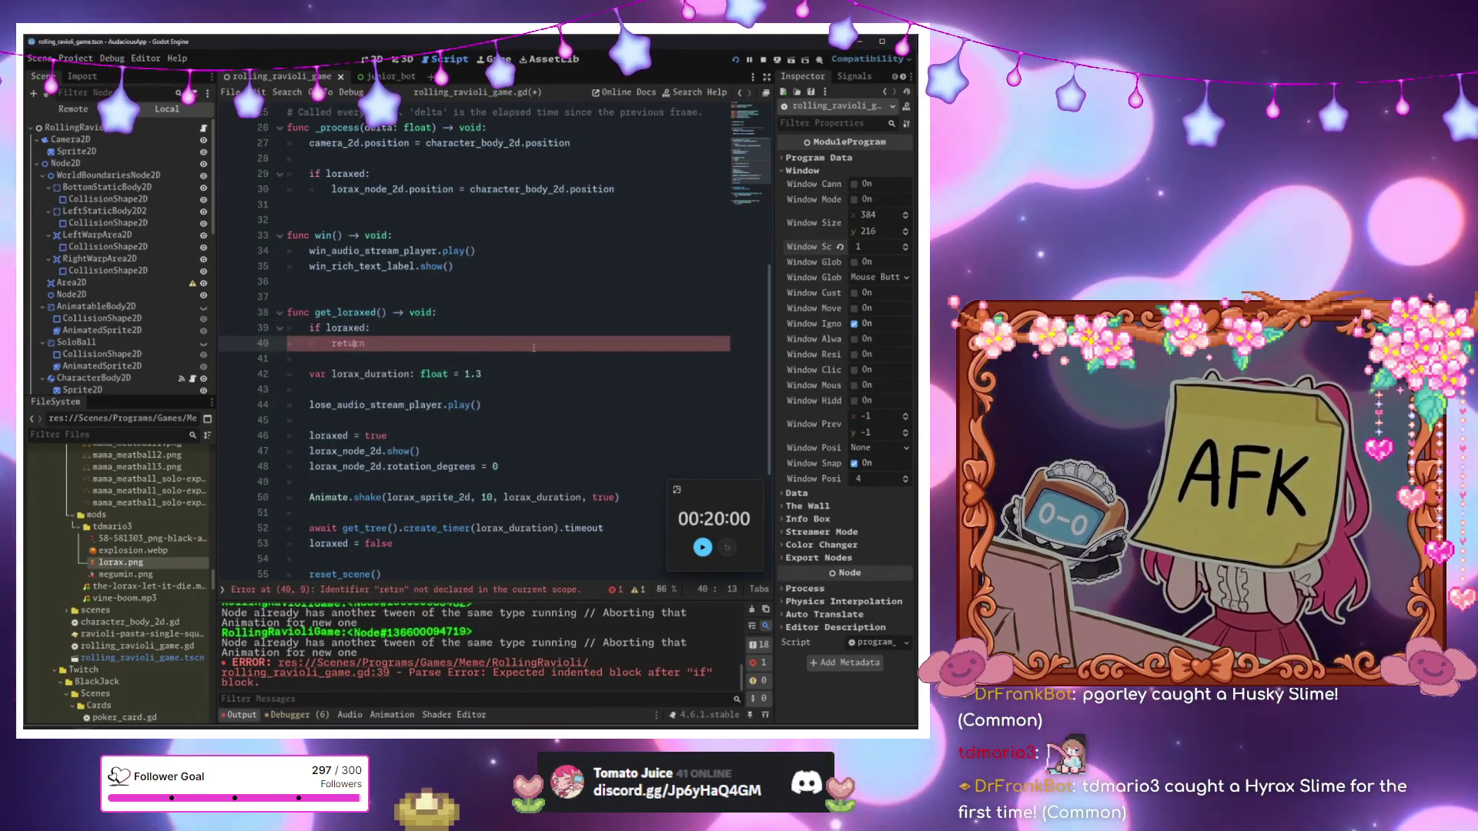
left_click(520, 328)
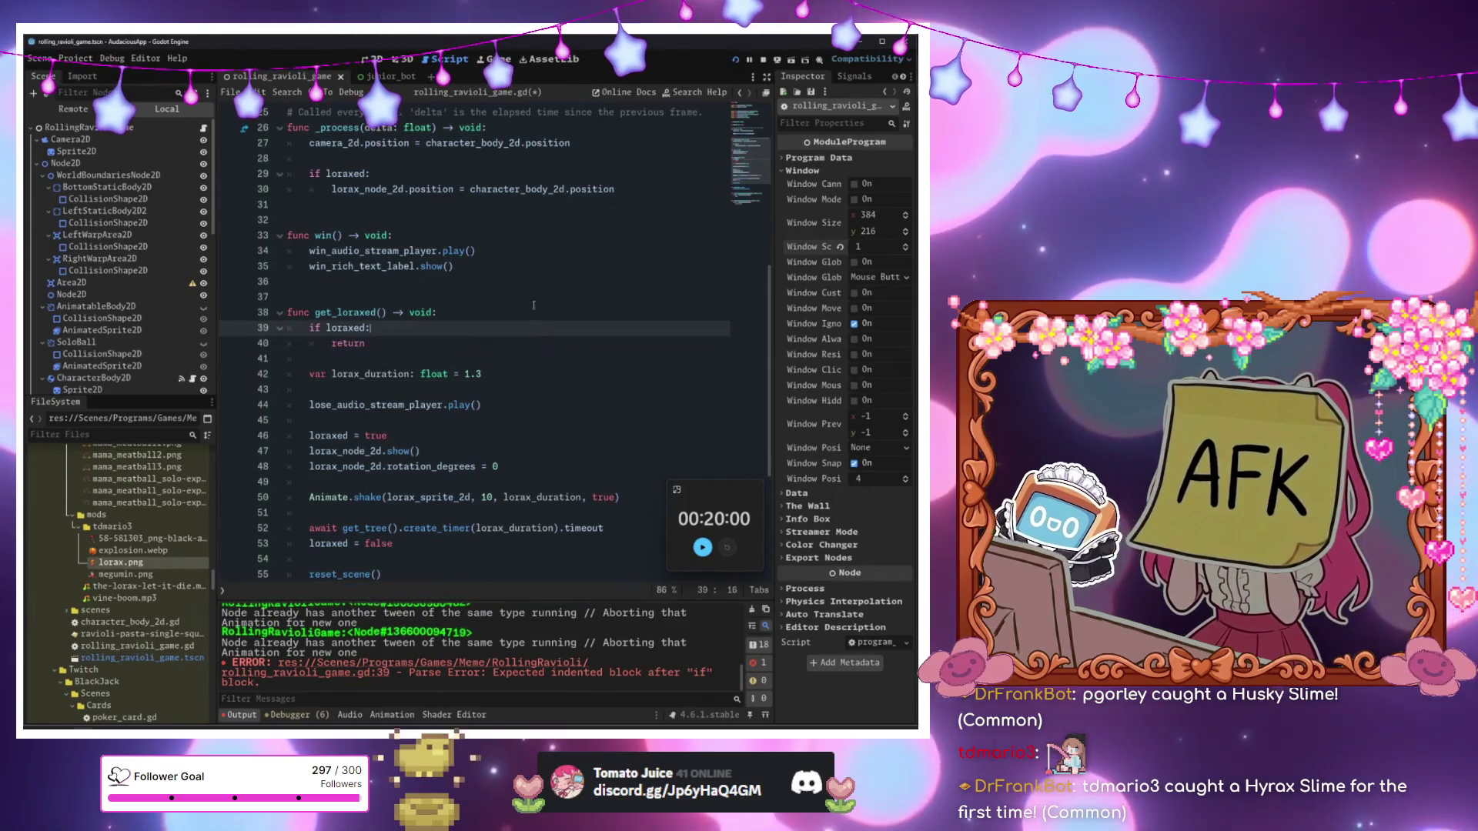
left_click(461, 351)
key("F5")
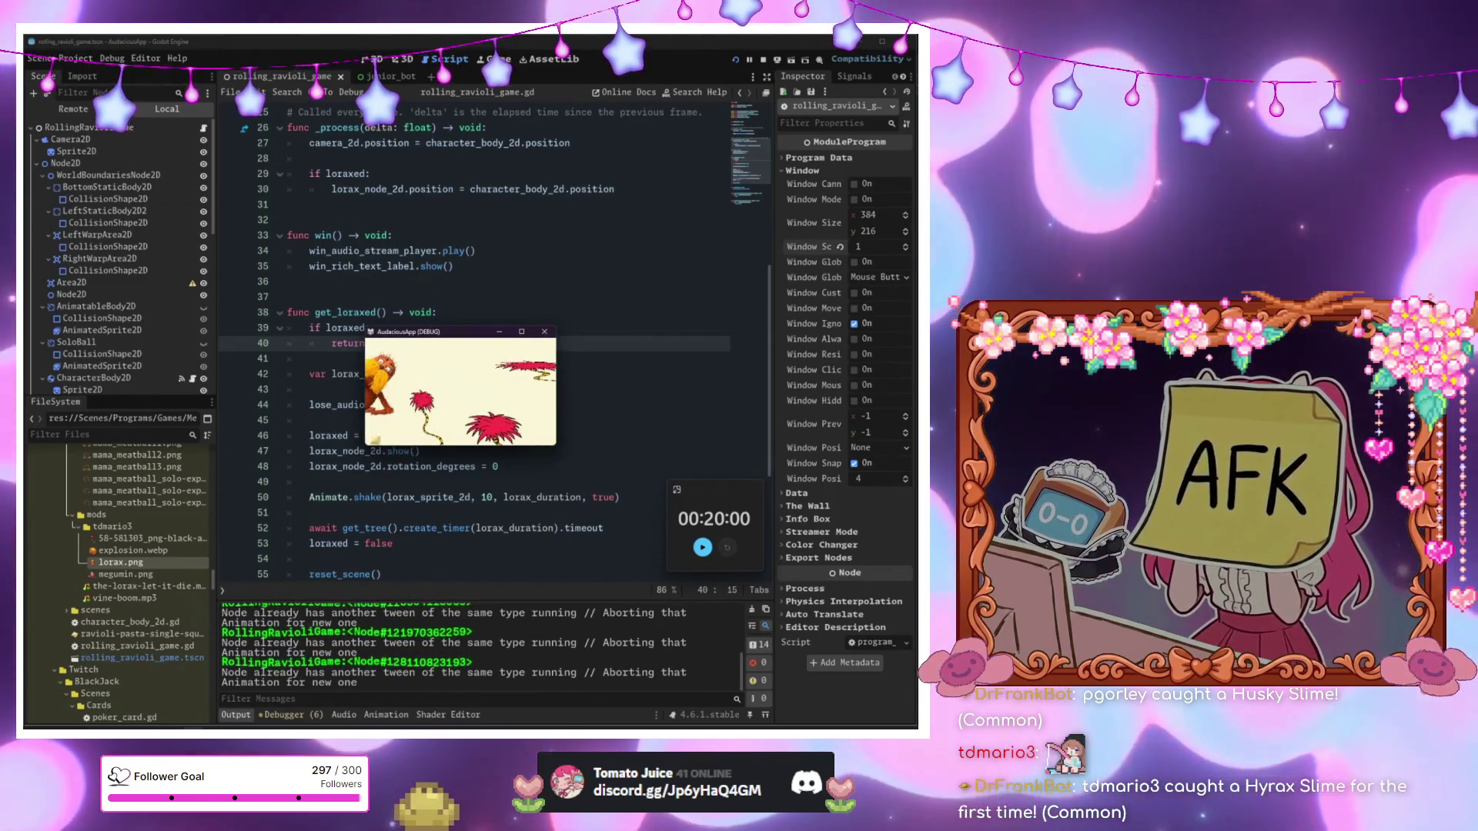
Close the running game and launch it again for another test.
left_click(544, 331)
left_click(437, 302)
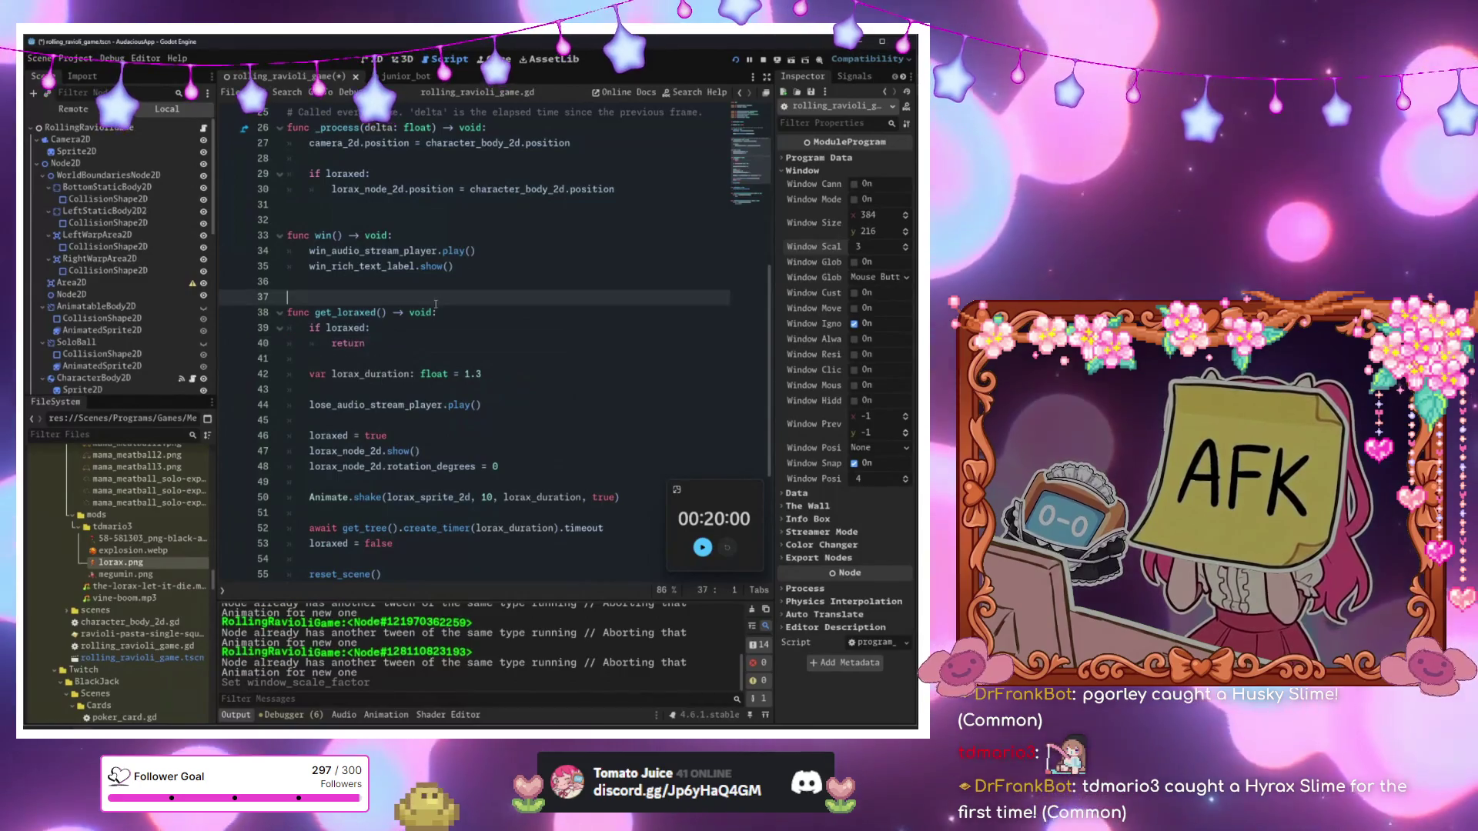
key("F6")
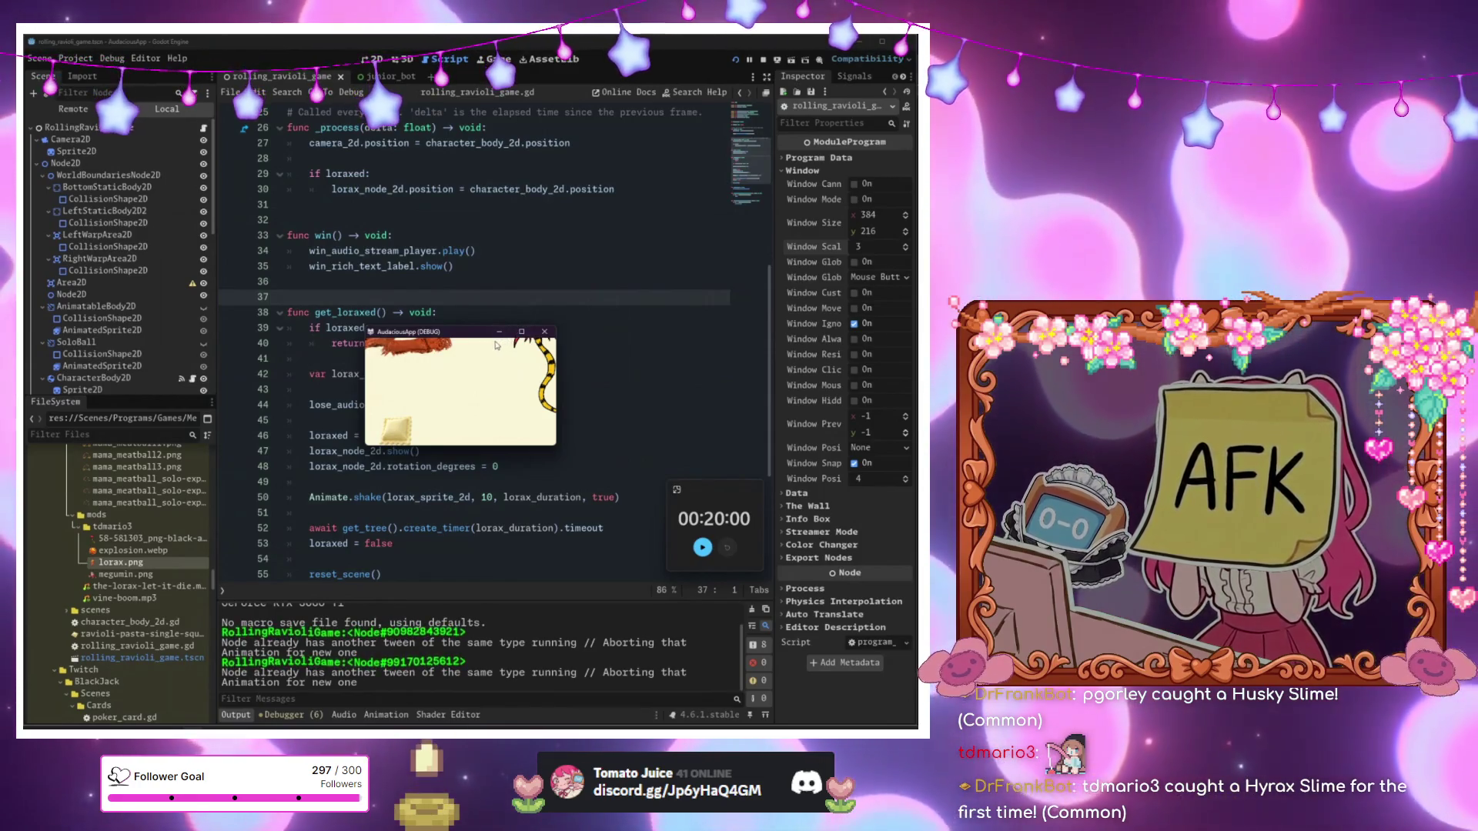
Close the game, return to the 2D view and zoom out over the level.
left_click(544, 333)
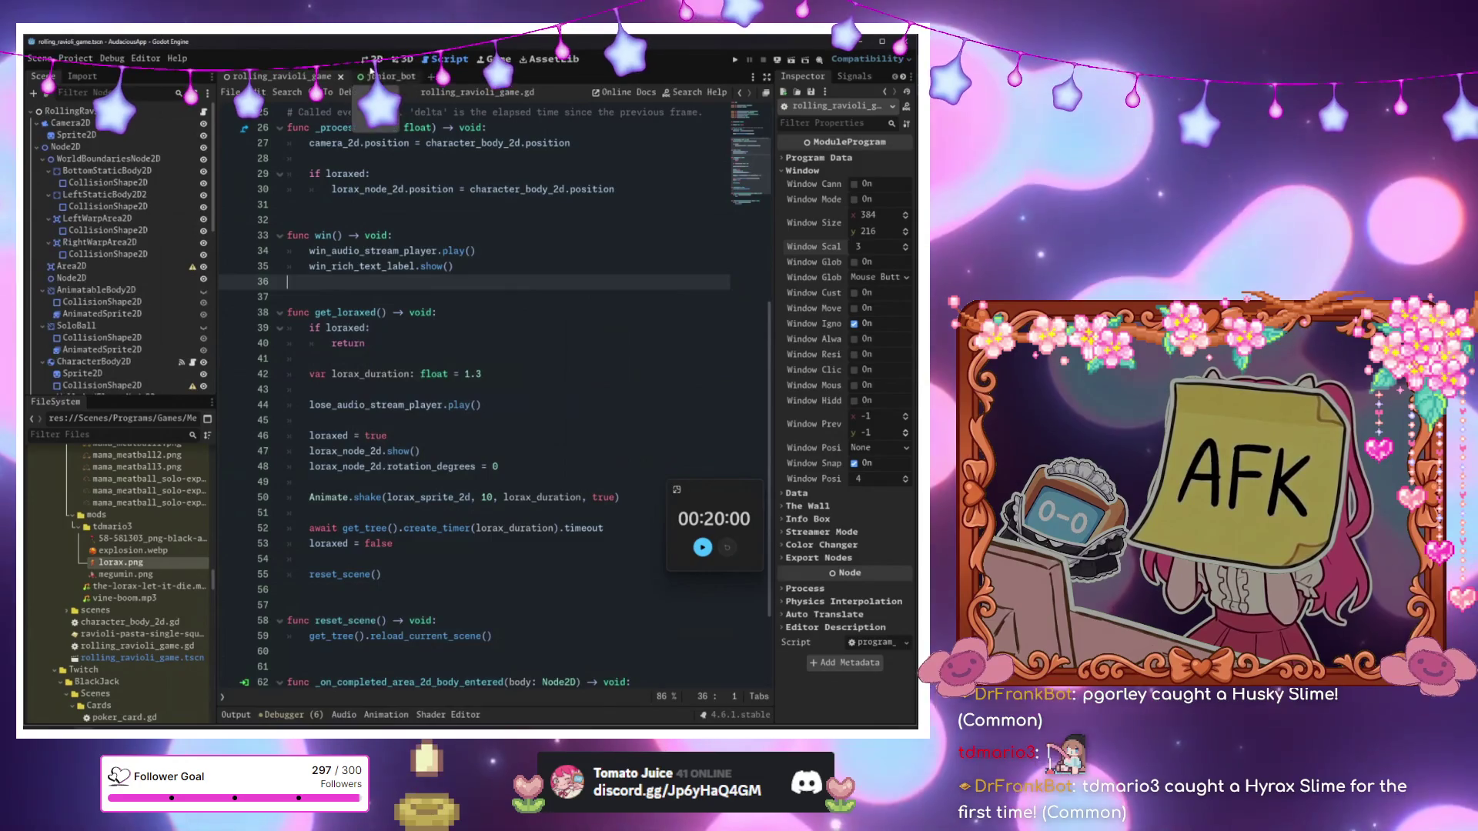
left_click(371, 61)
scroll(411, 355, "down", 6)
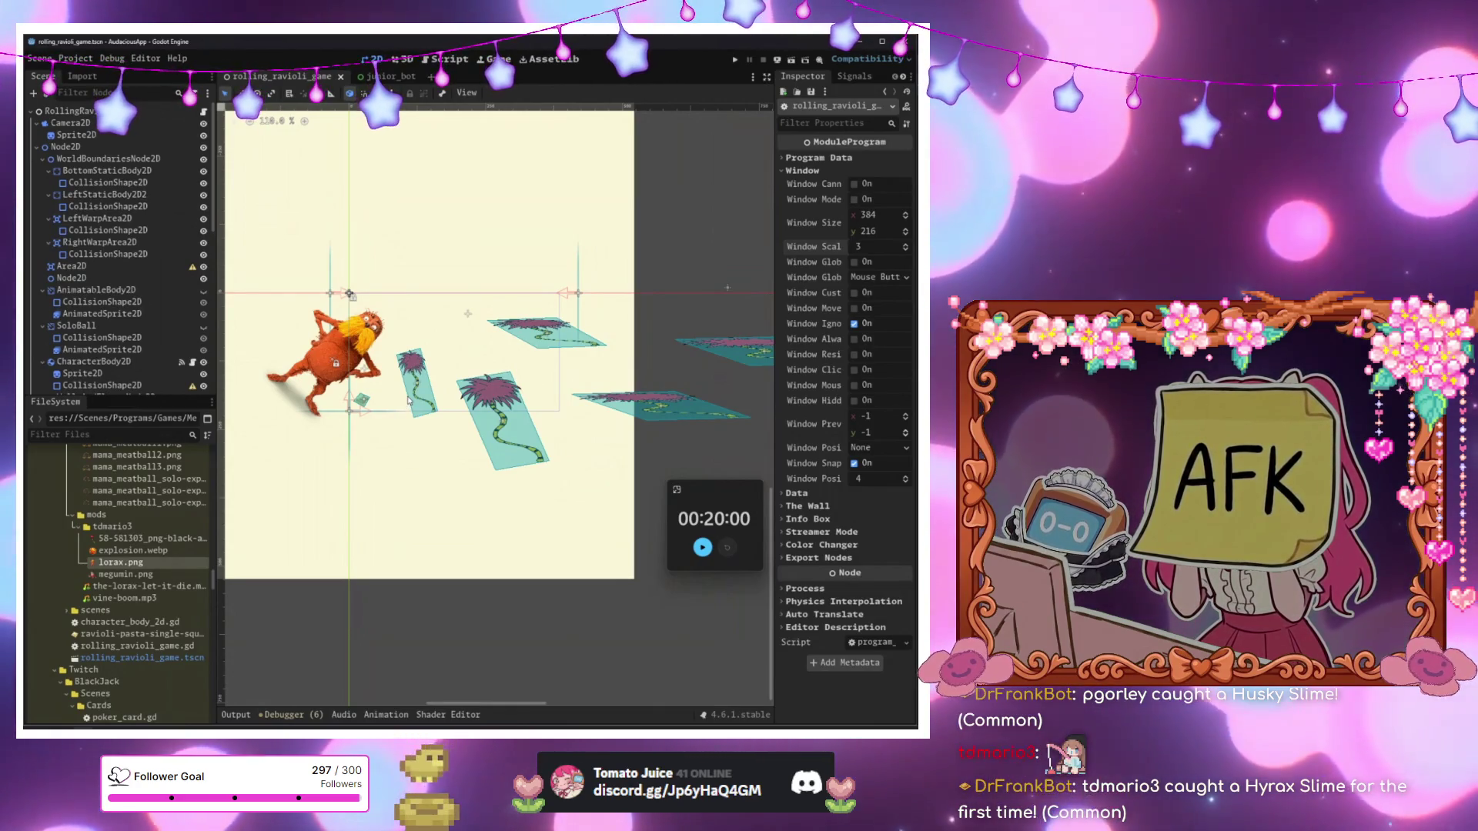
Zoom out on the level and select the ProgramModule node.
scroll(103, 370, "down", 5)
scroll(104, 370, "down", 4)
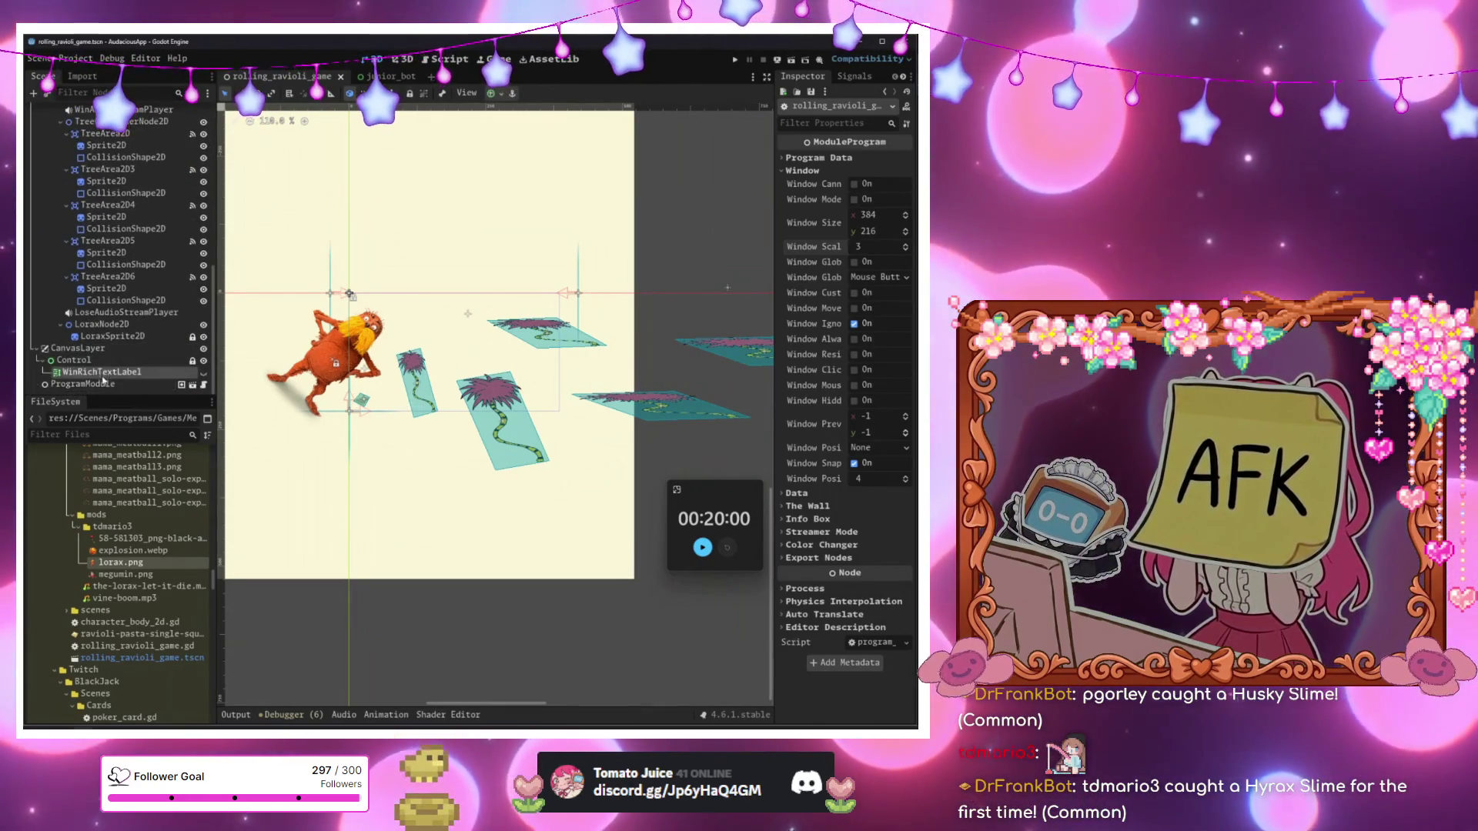
left_click(83, 383)
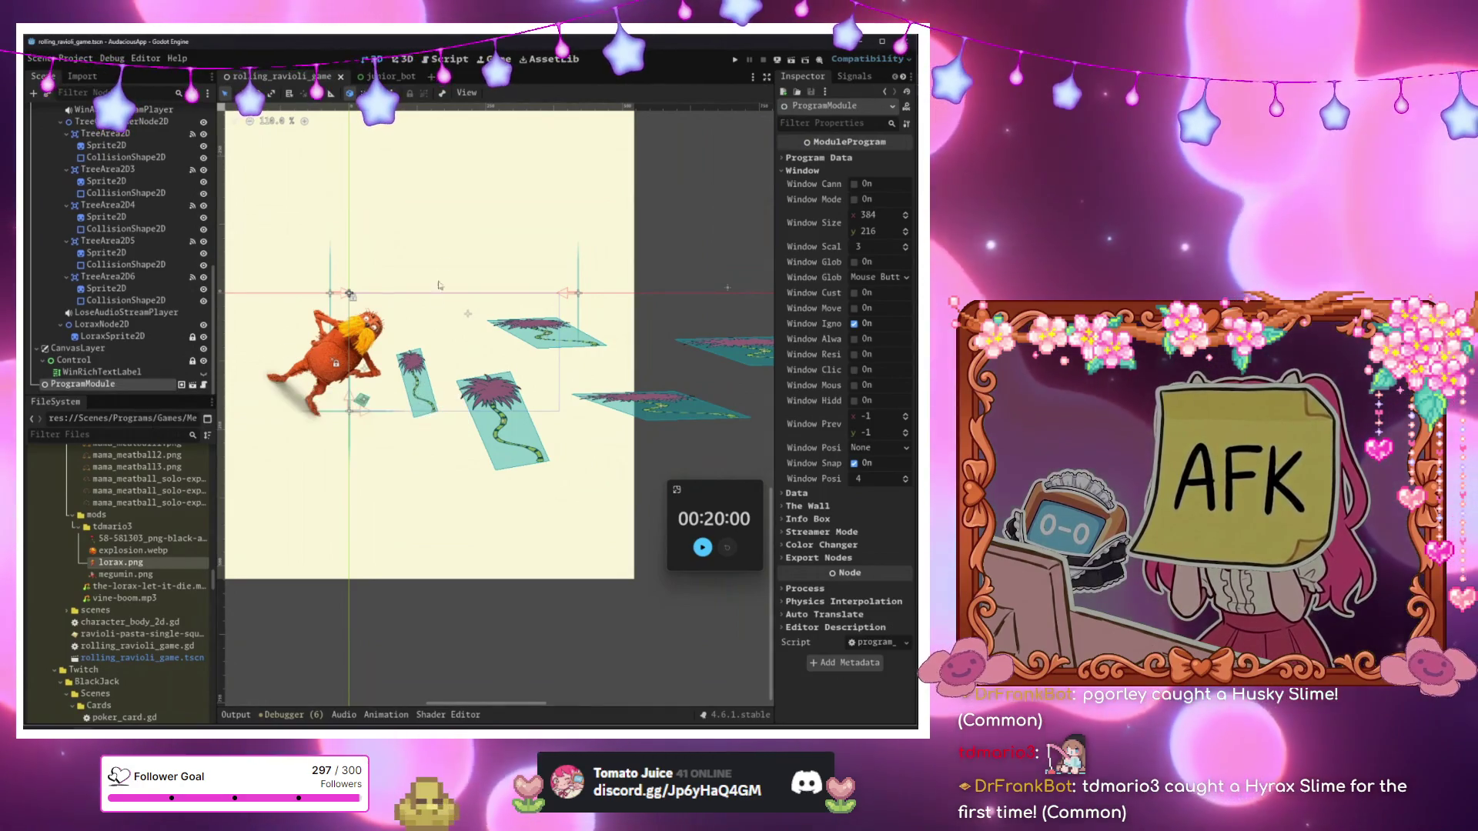
Select the background sprite, run the game, and move its window aside.
left_click(442, 223)
key("F5")
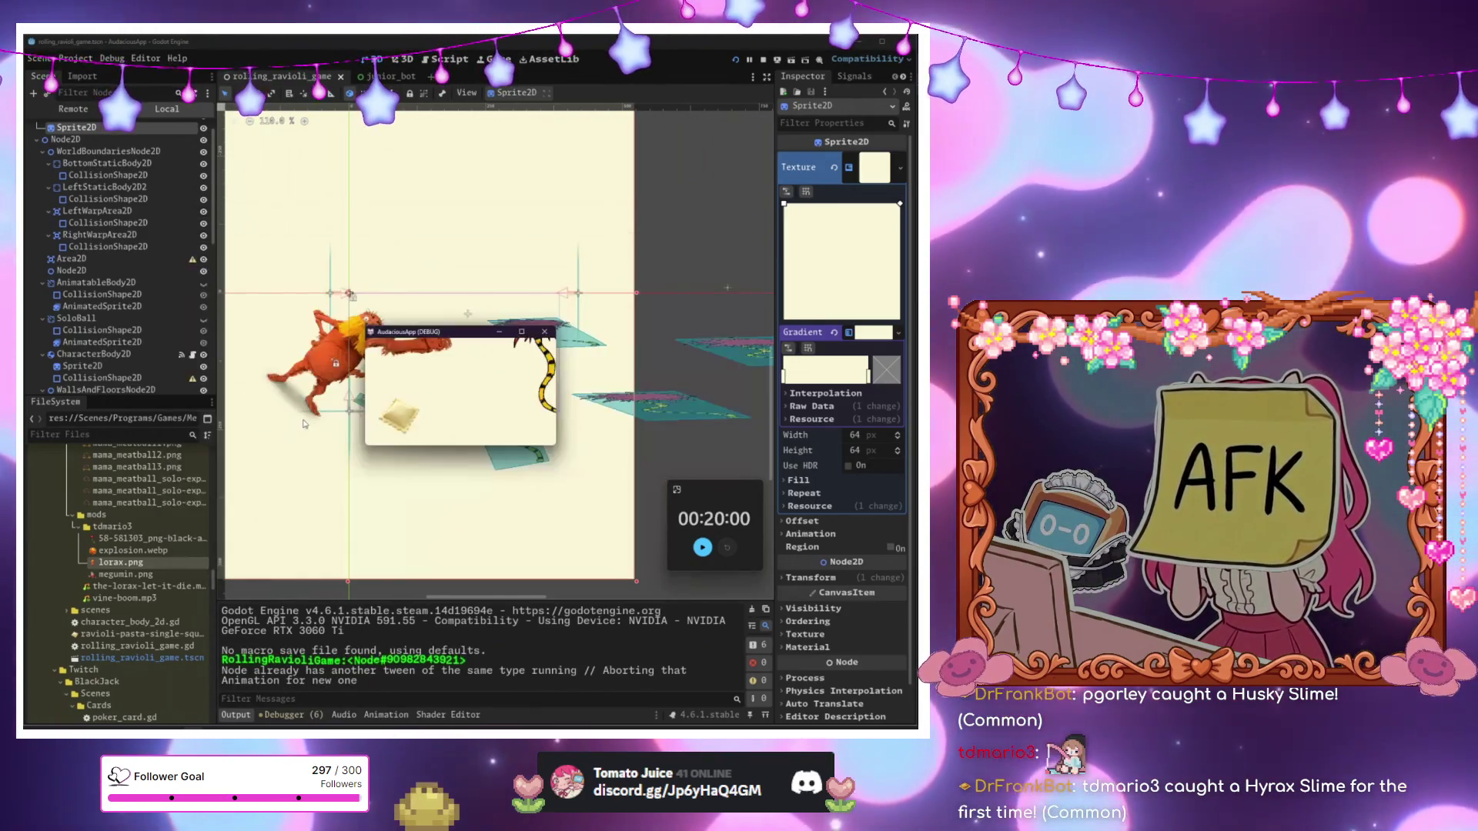
mouse_move(437, 332)
left_mouse_down()
mouse_move(649, 203)
mouse_move(516, 231)
left_mouse_up()
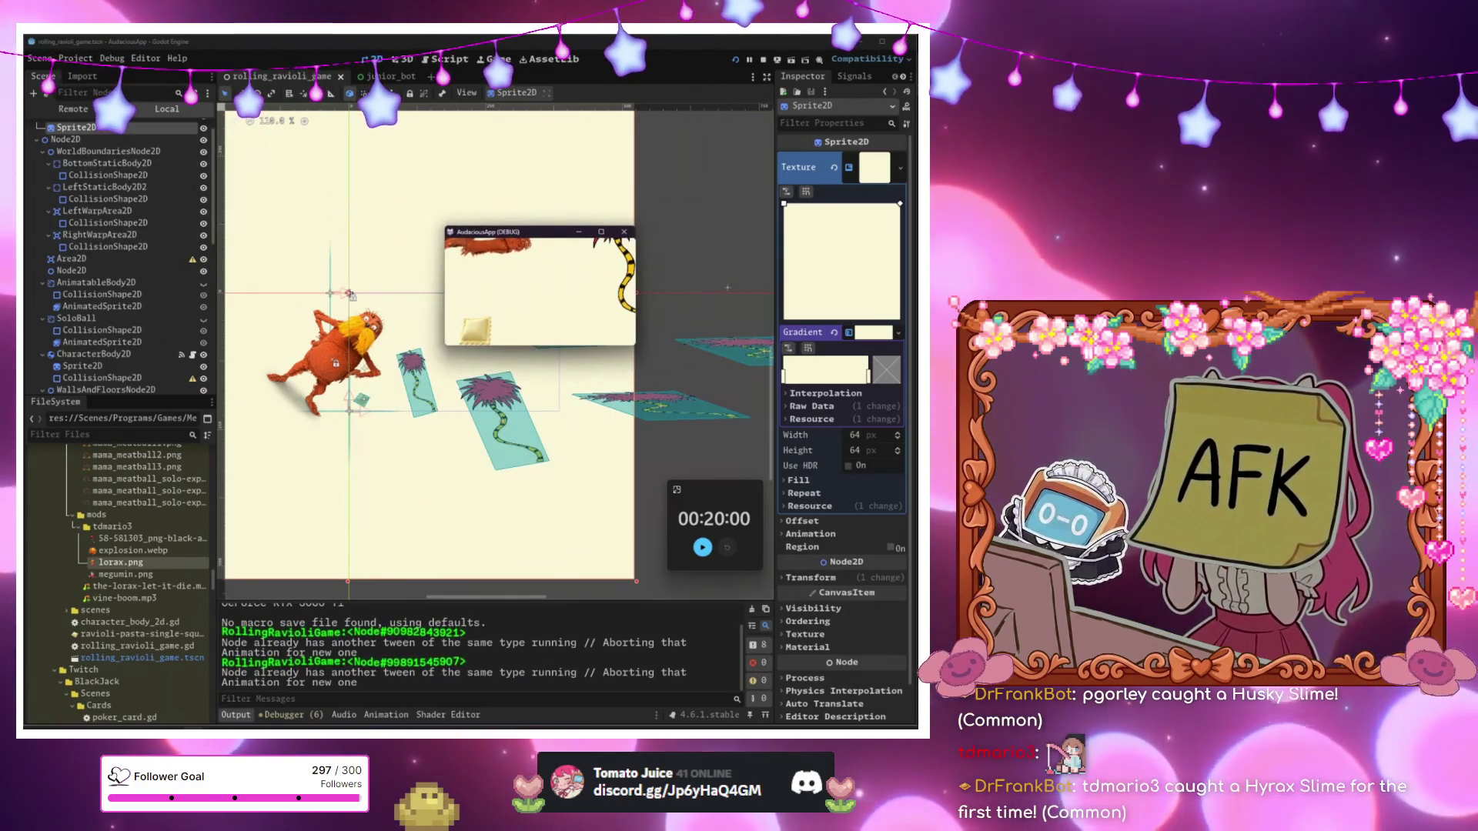
View the remote scene tree, return to the local tree and reselect ProgramModule.
left_click(96, 110)
left_click(166, 108)
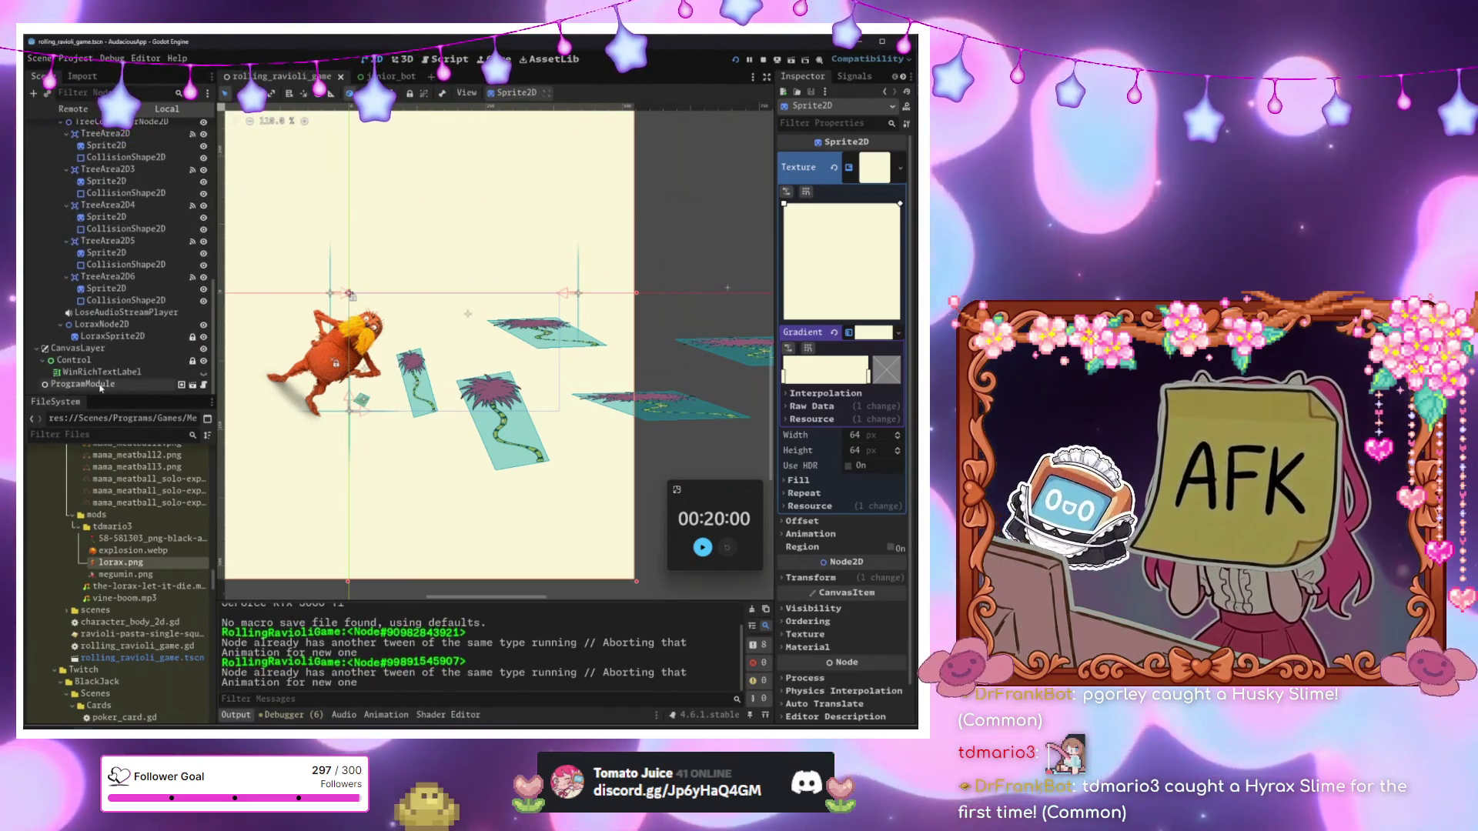
left_click(82, 384)
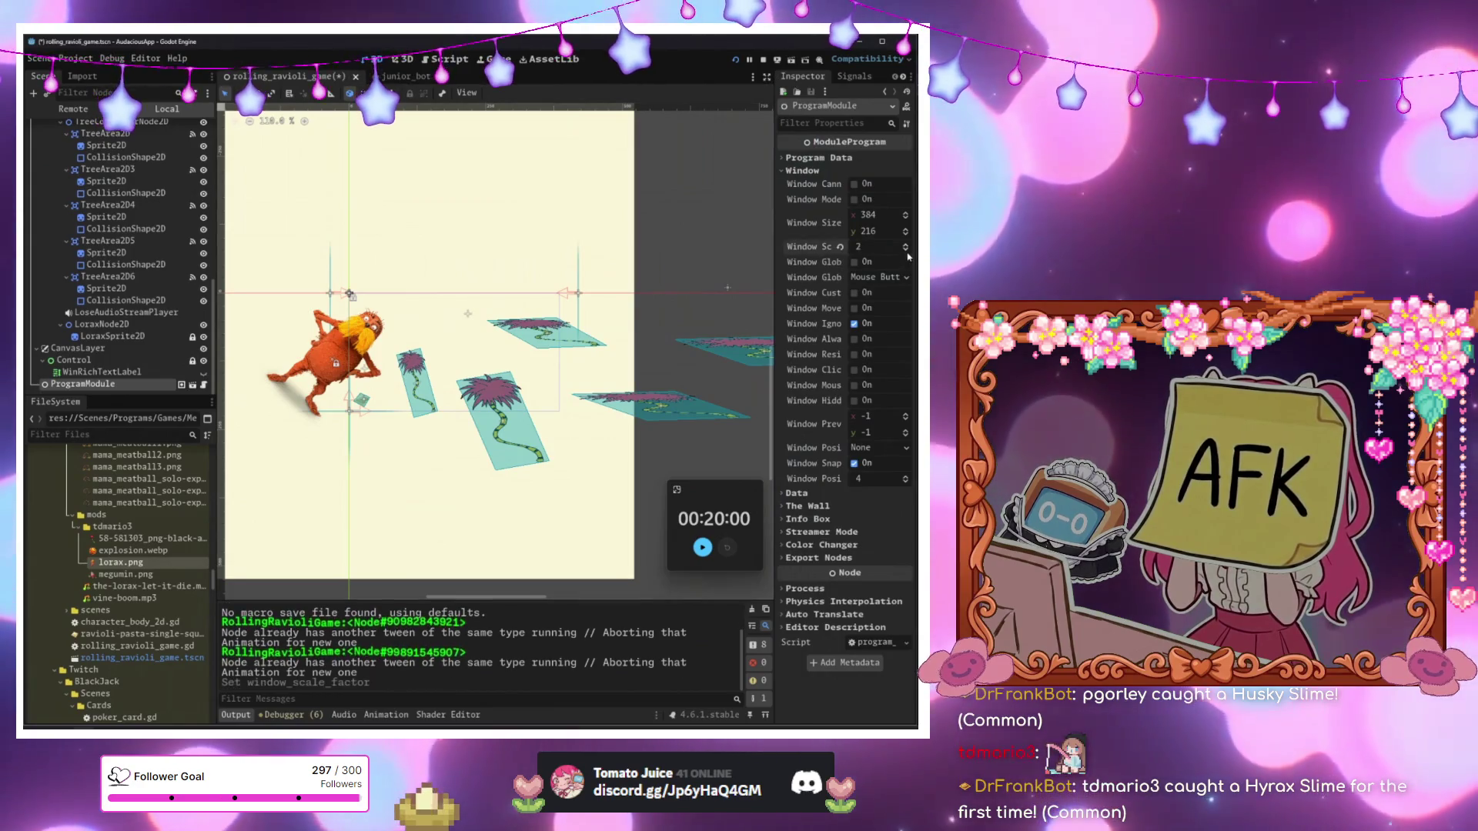
In ProgramModule, lower Window Scale to 1, set Window Size to 768 × 432, then save and run.
left_click(906, 250)
left_click(907, 251)
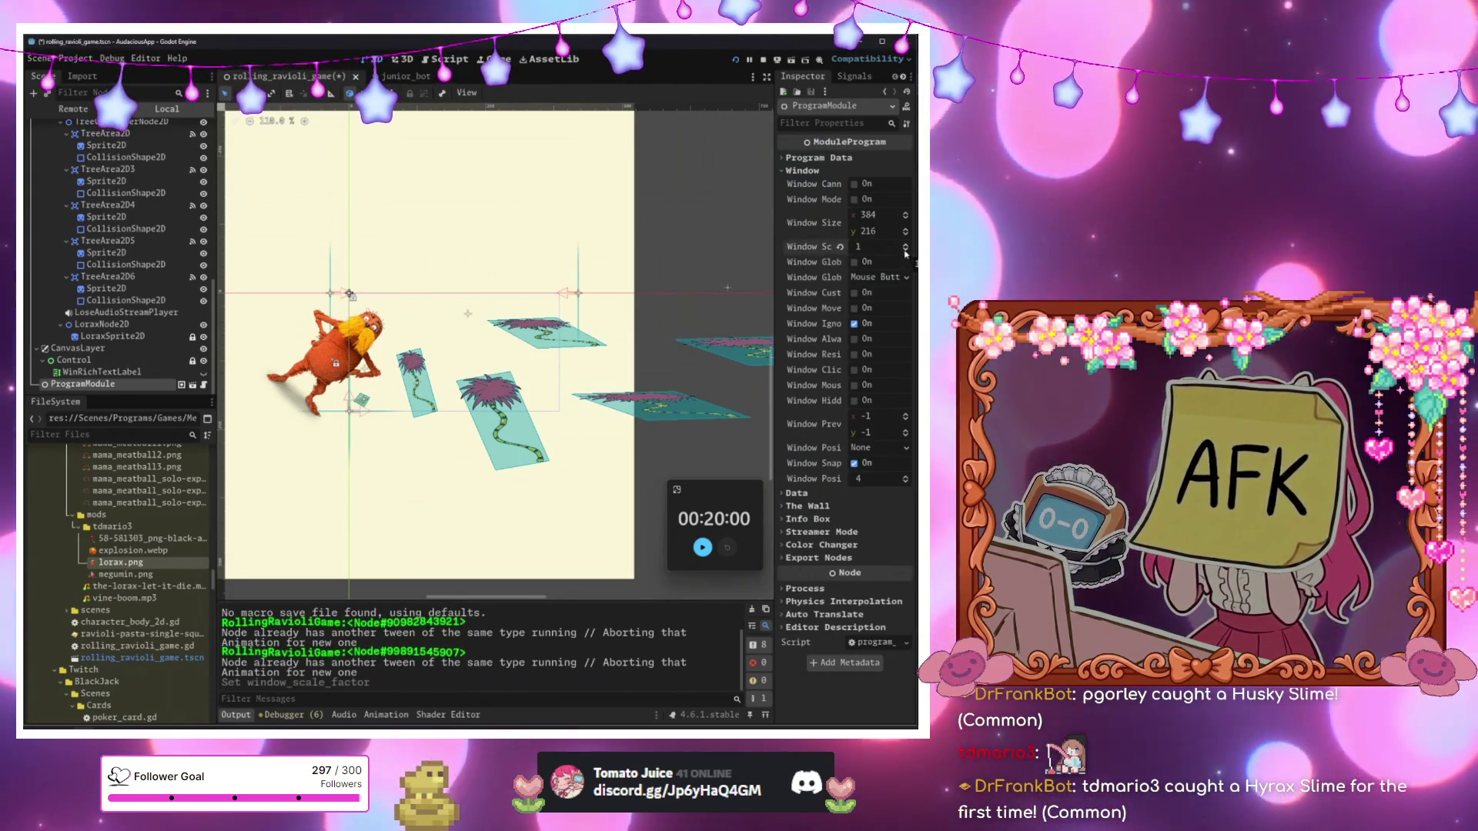
left_click(870, 215)
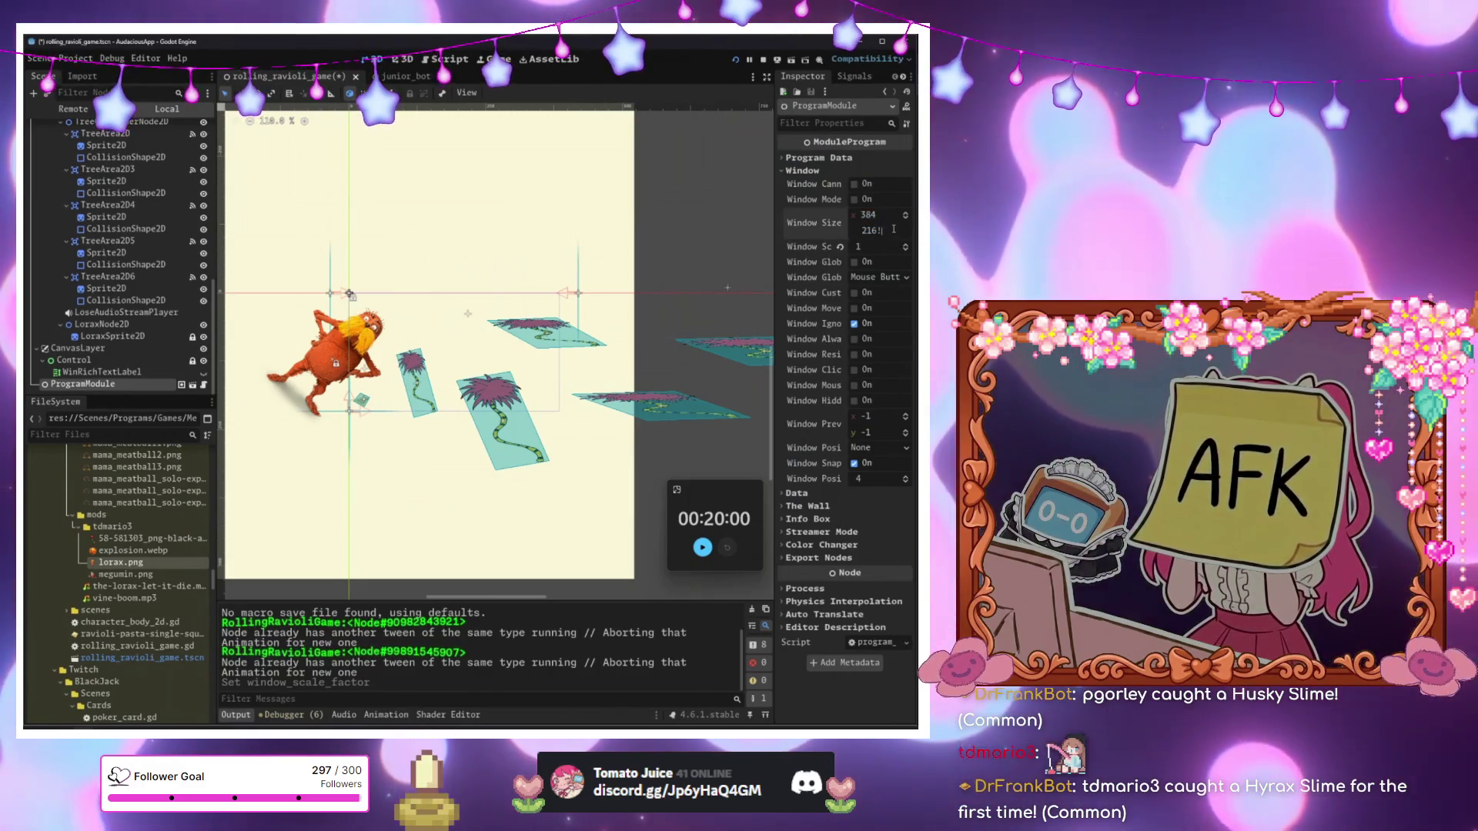
type("*2")
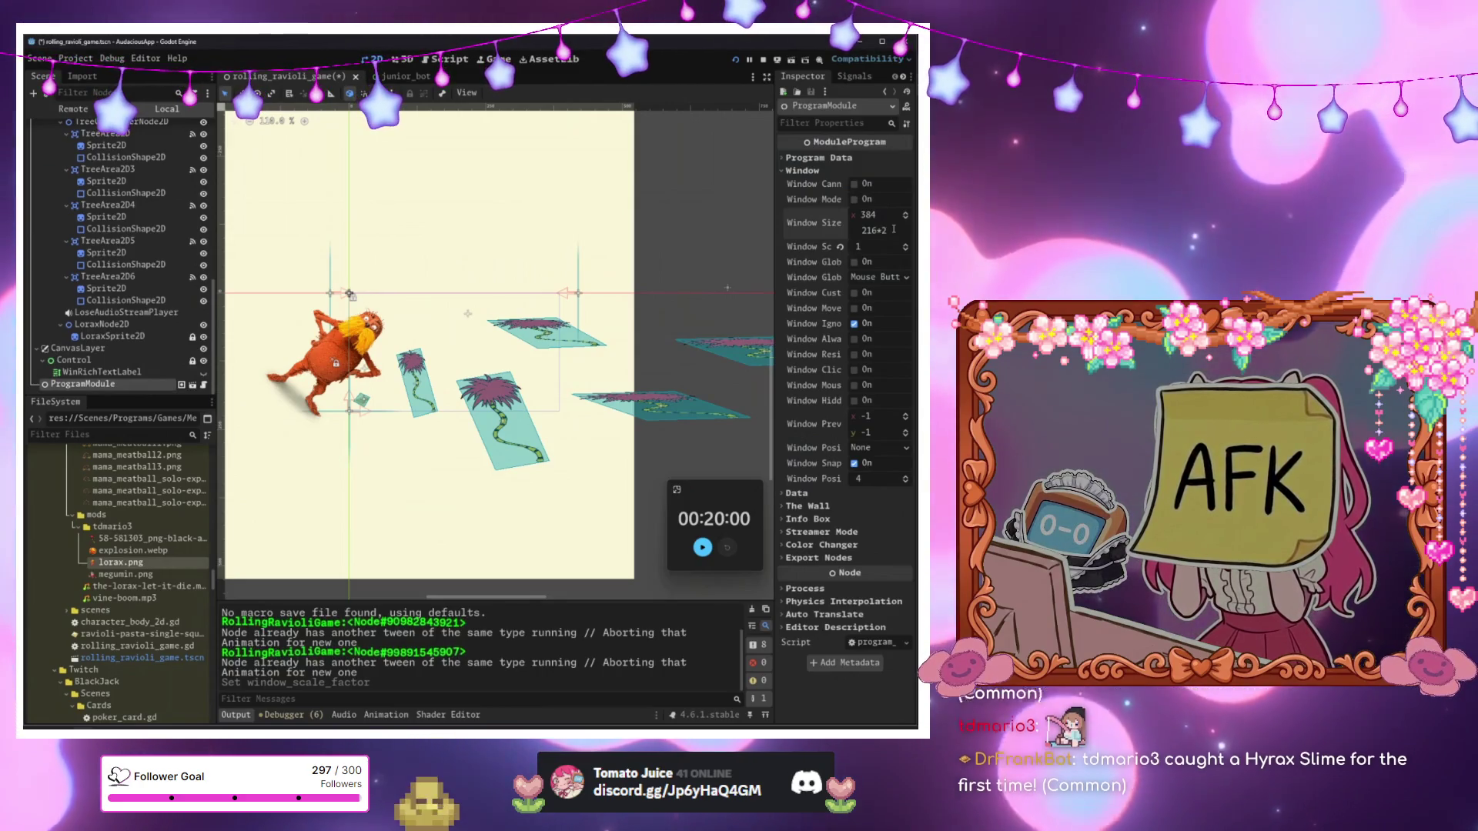
left_click(893, 217)
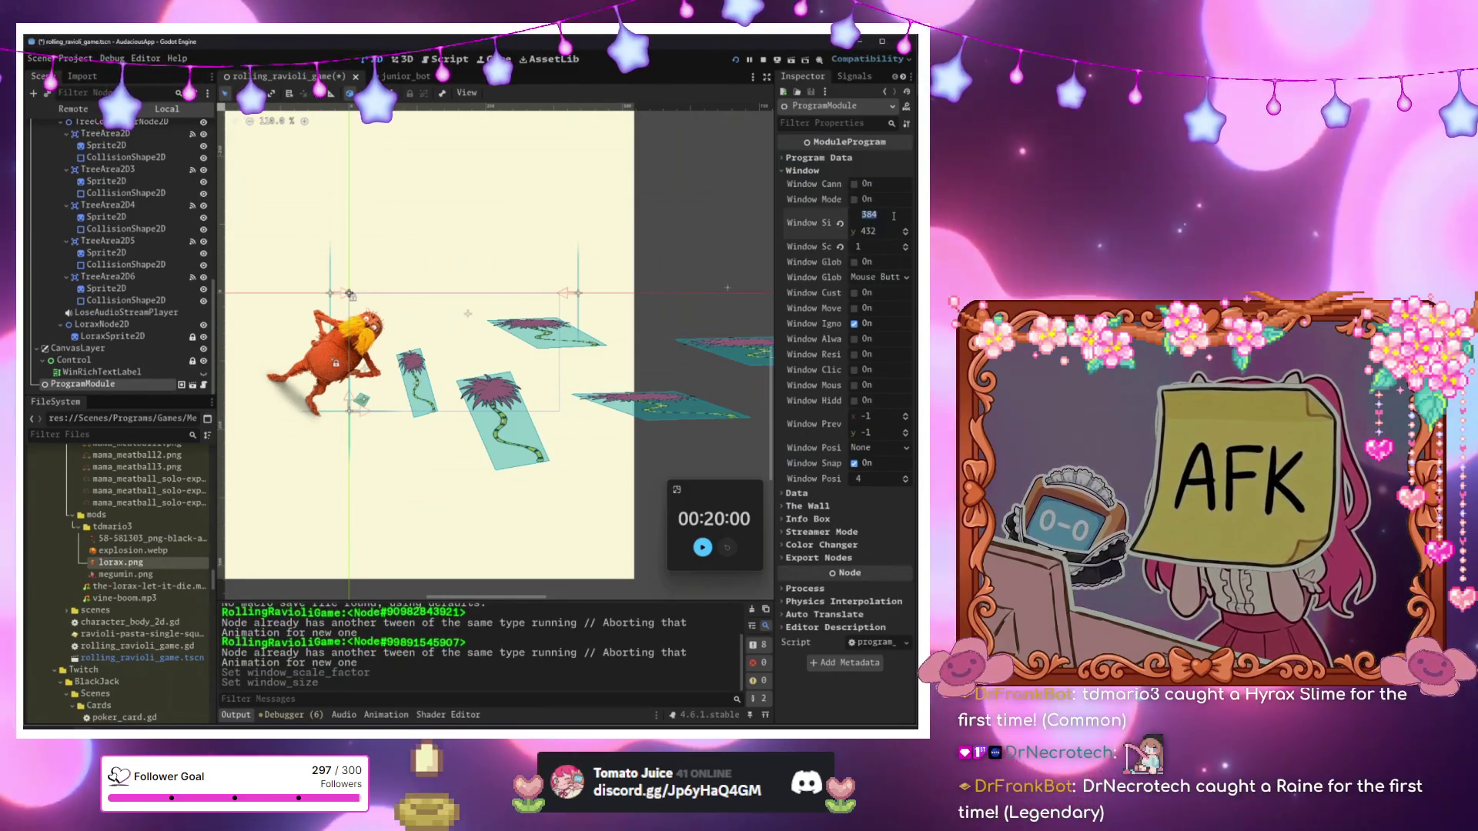
type("768")
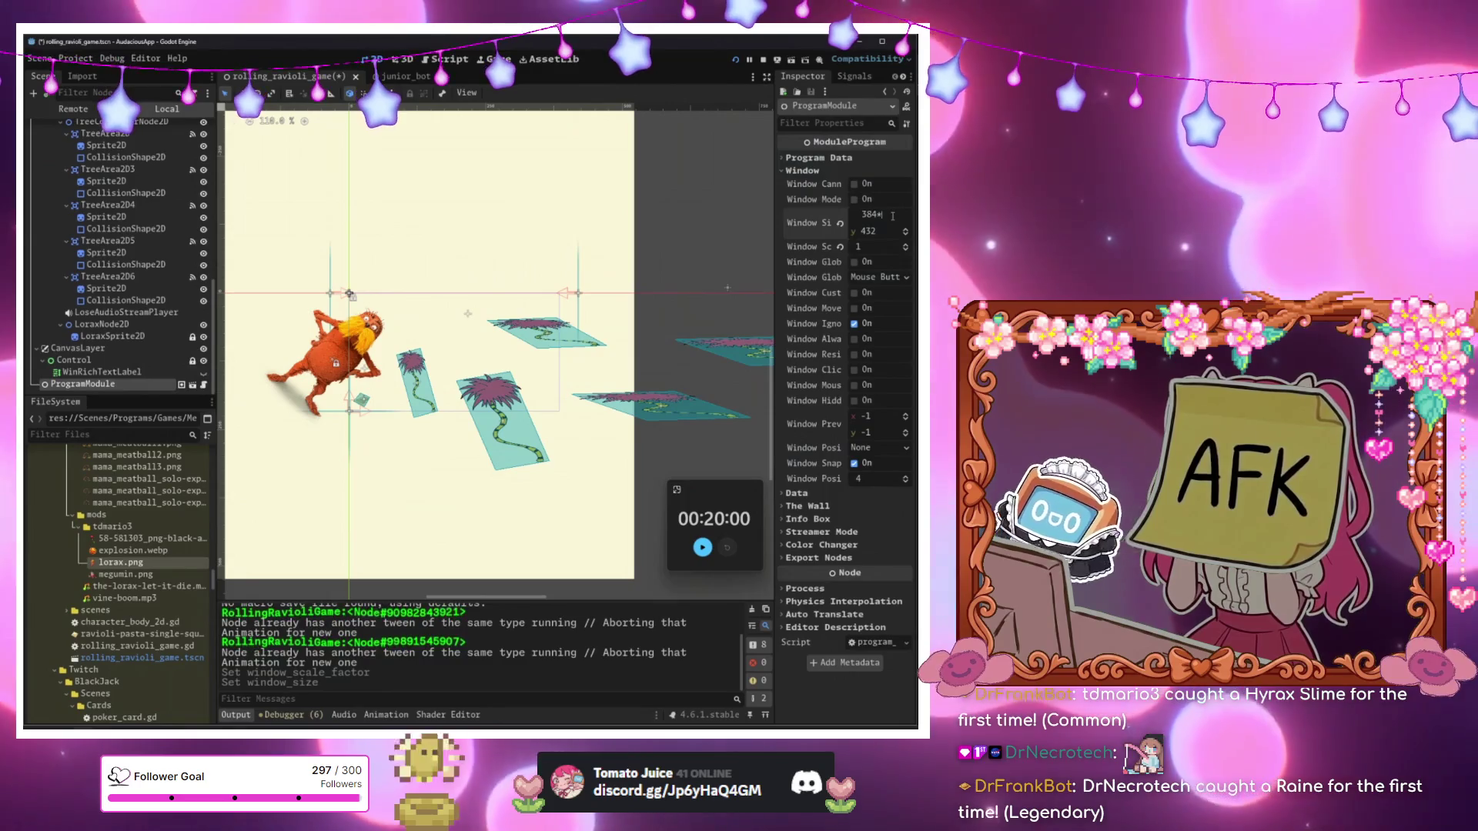
key("Return")
key("F5")
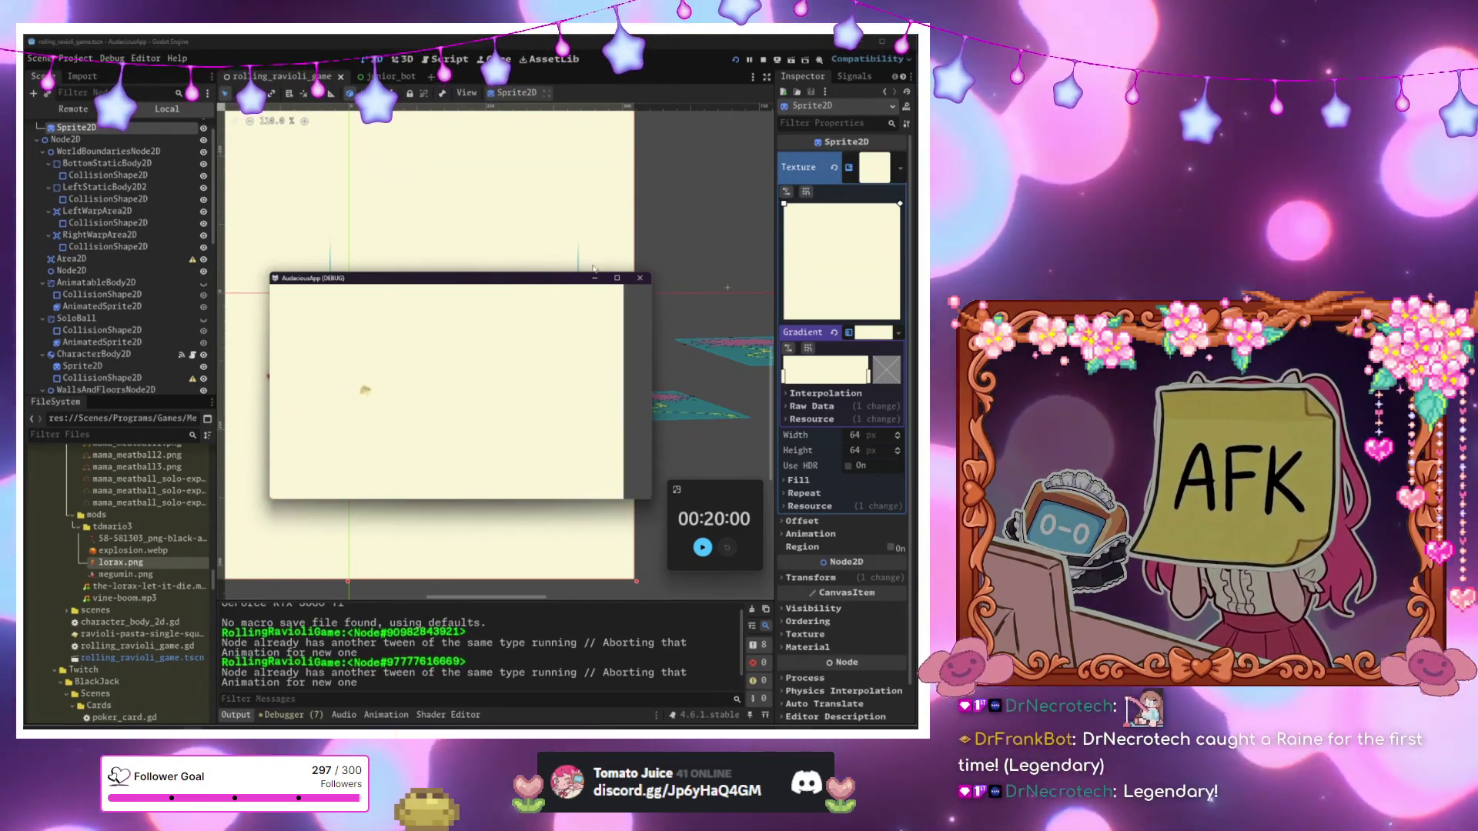
Close the running game's debug window.
left_click(640, 278)
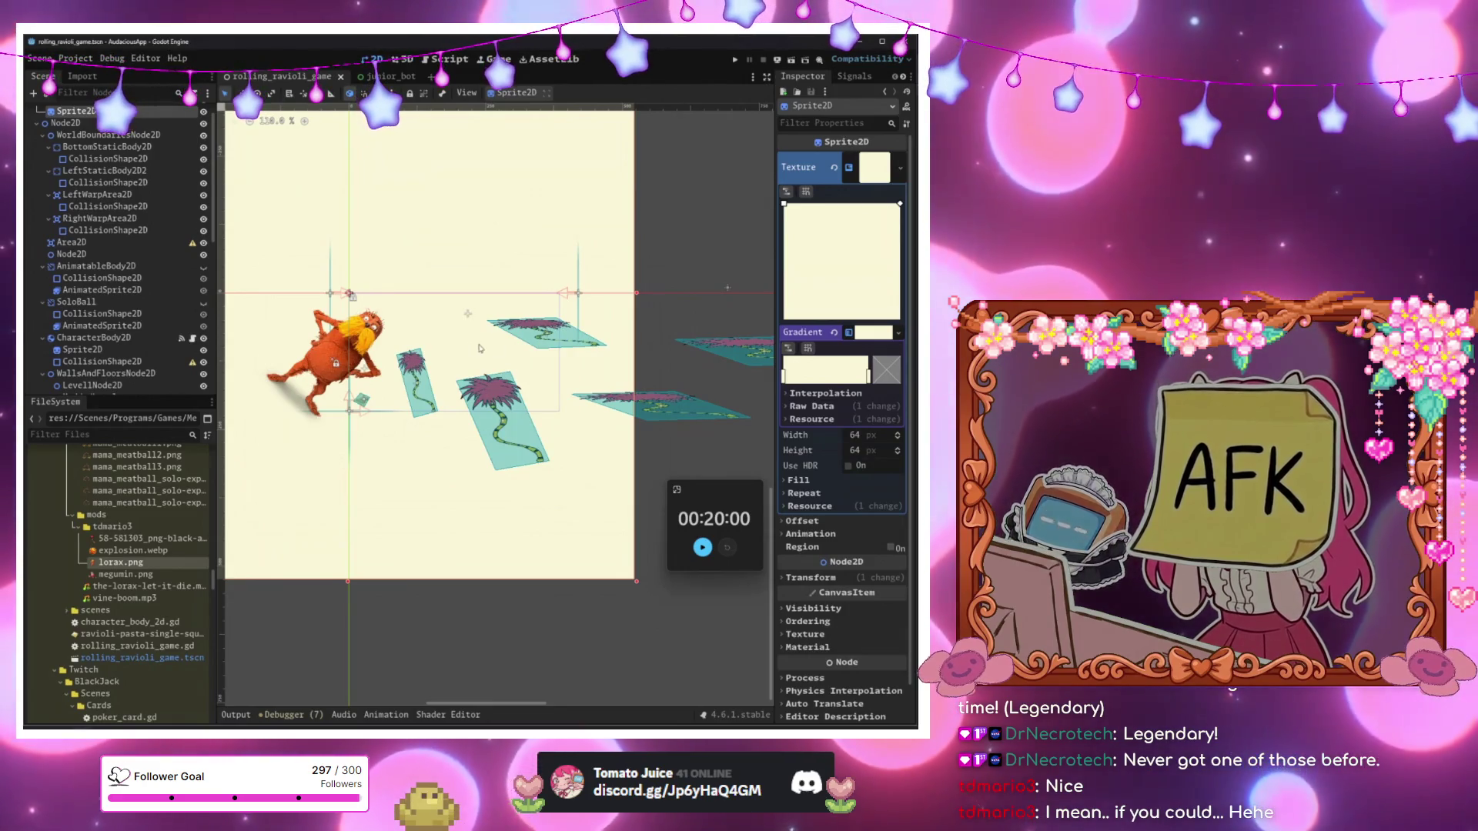
Inspect the trees' collision shapes and nudge the TreeArea2D tree slightly downward.
scroll(339, 365, "down", 2)
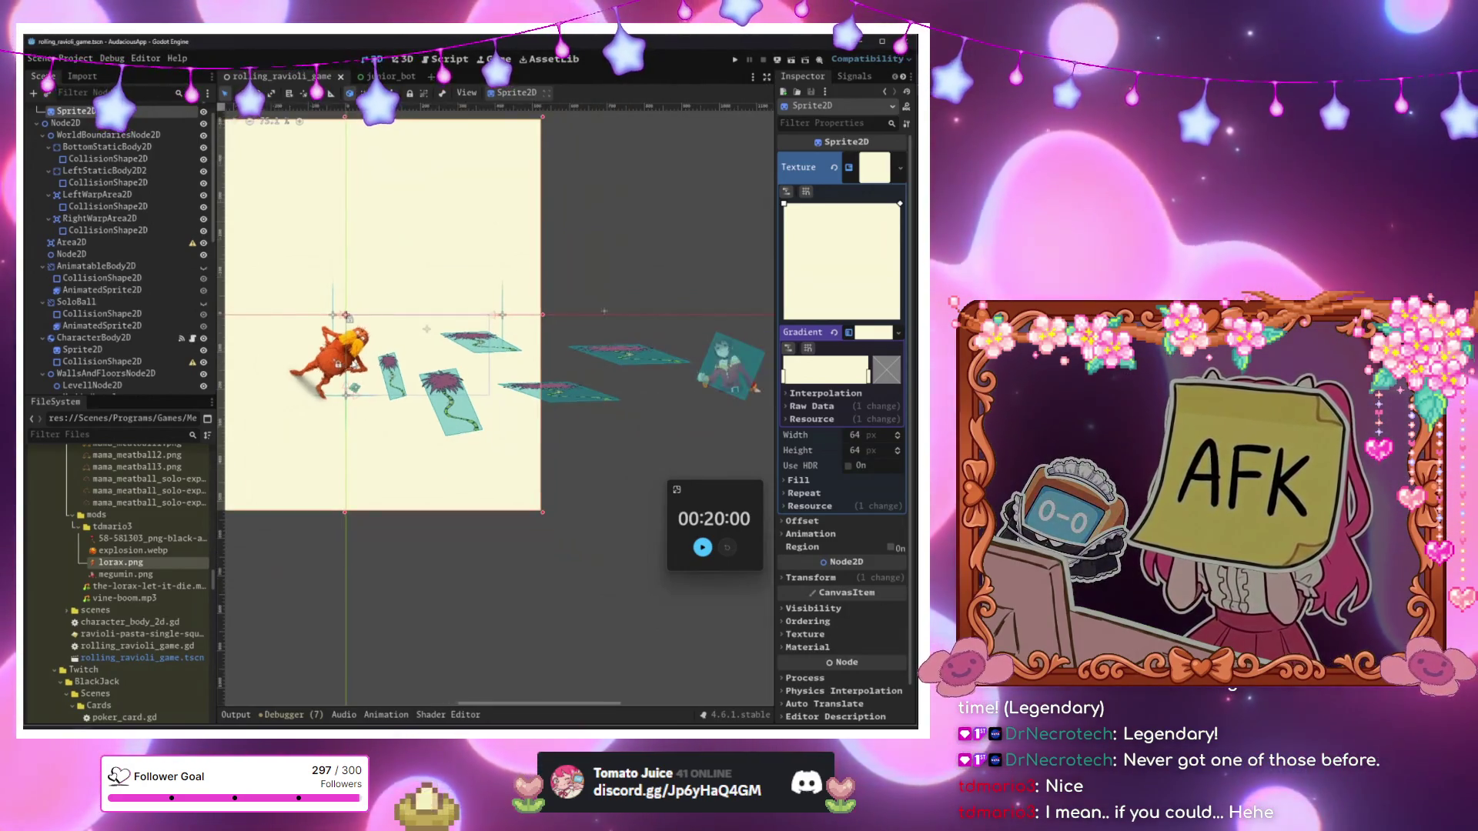
scroll(339, 365, "down", 1)
scroll(564, 414, "up", 5)
scroll(565, 414, "down", 6)
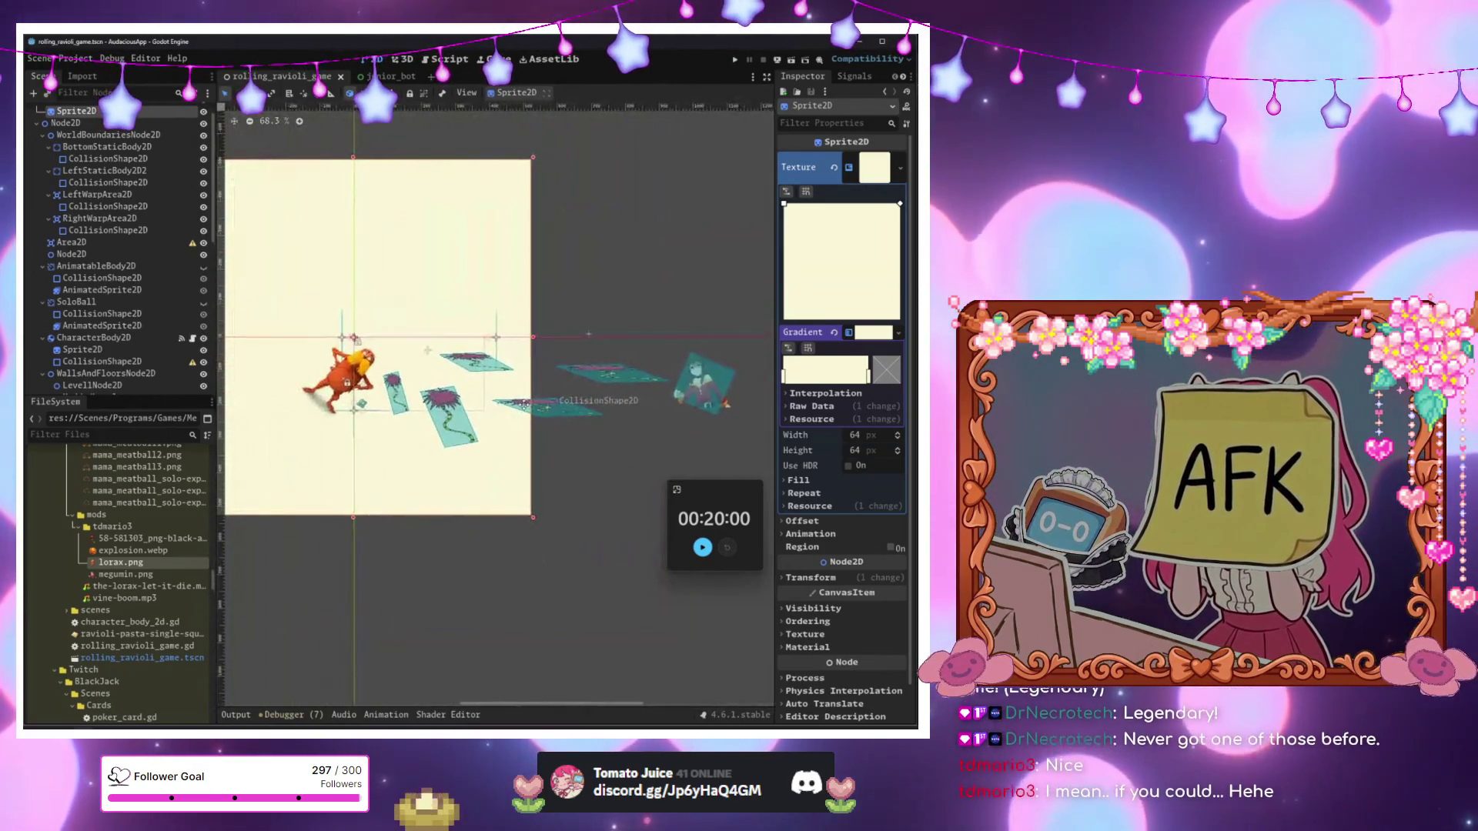
scroll(374, 366, "up", 6)
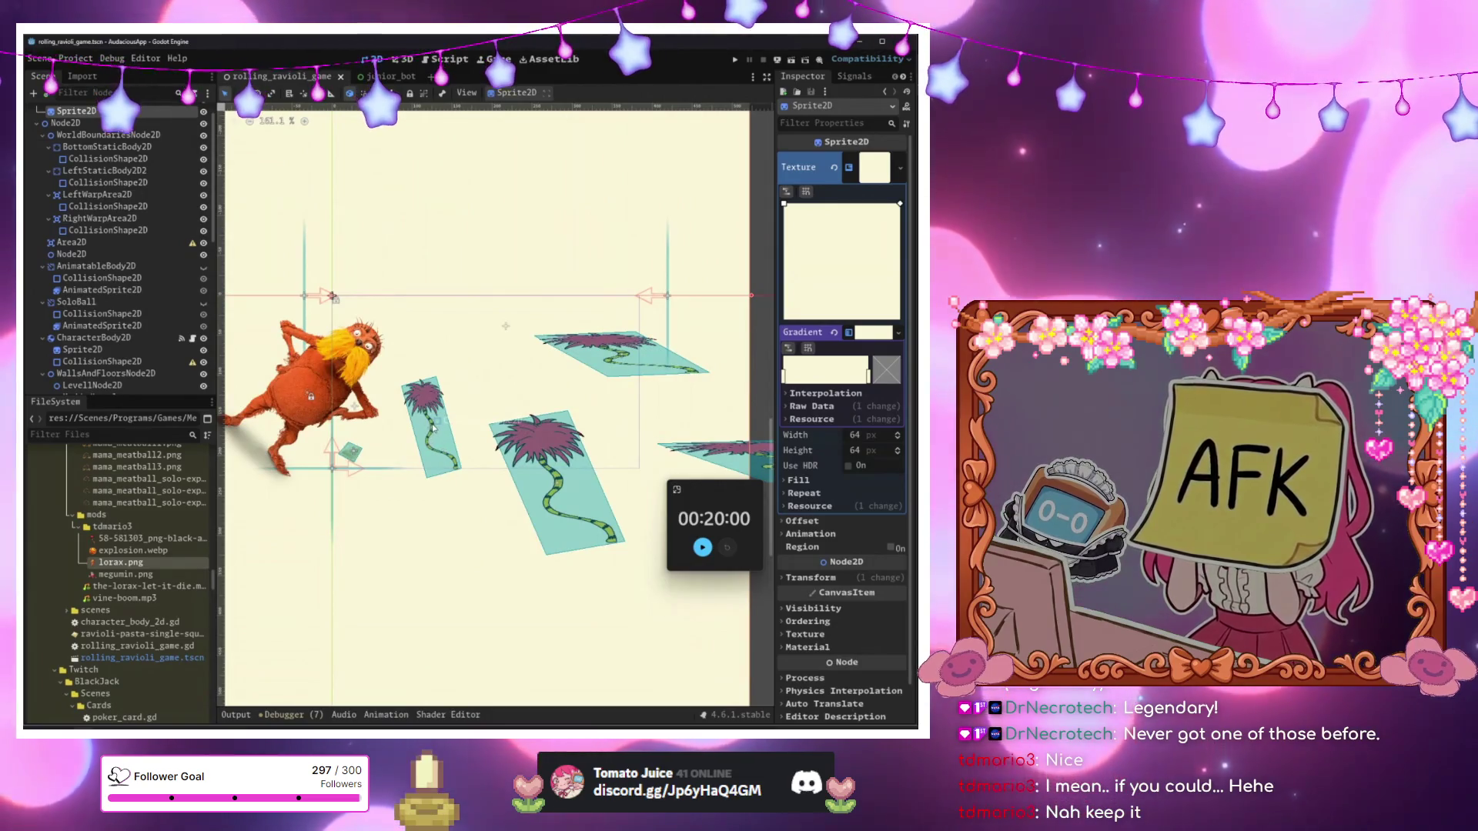
left_click(433, 426)
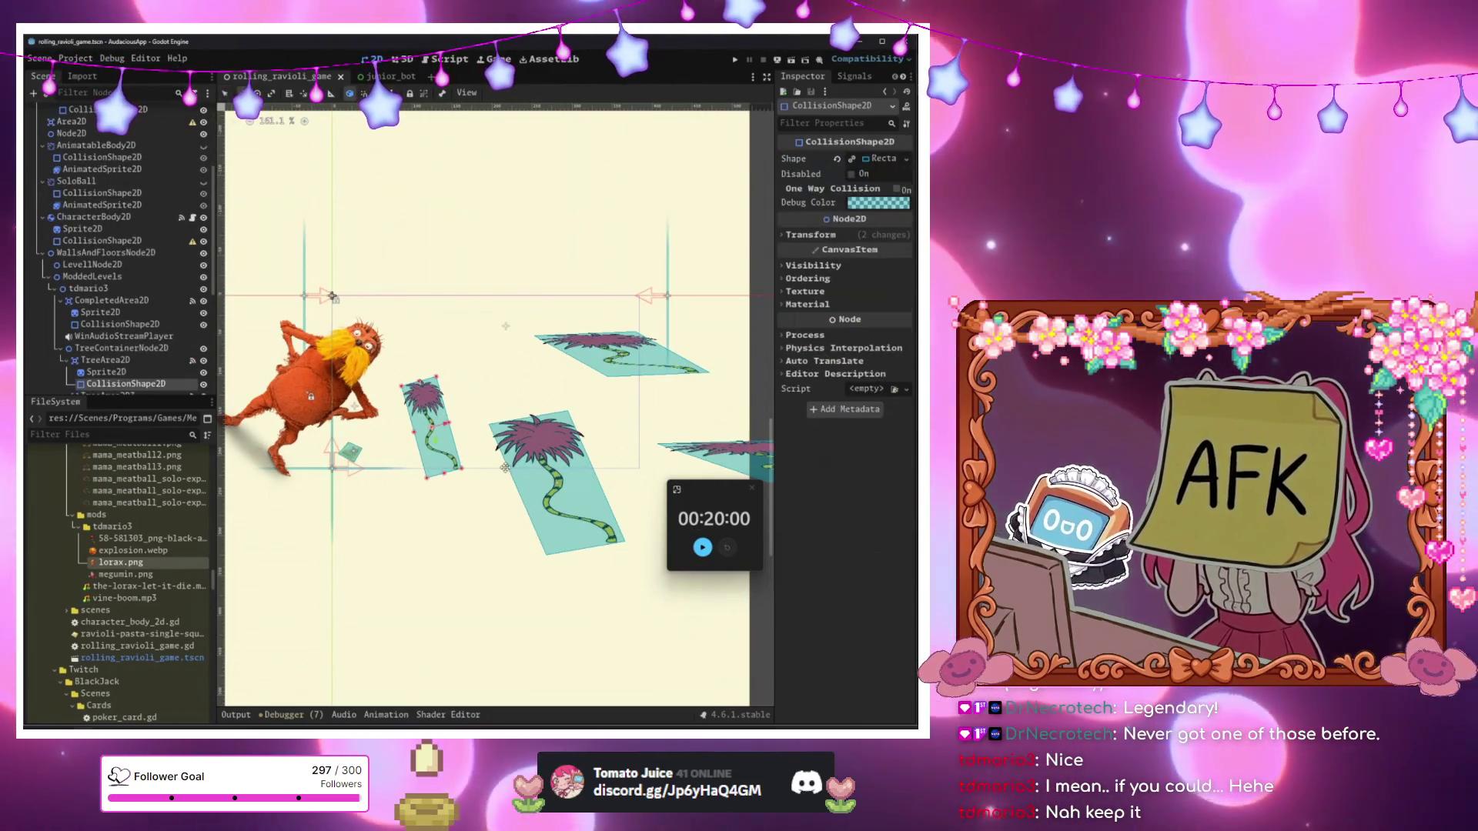
left_click(120, 324)
left_click(91, 360)
left_click_drag(288, 360, 285, 402)
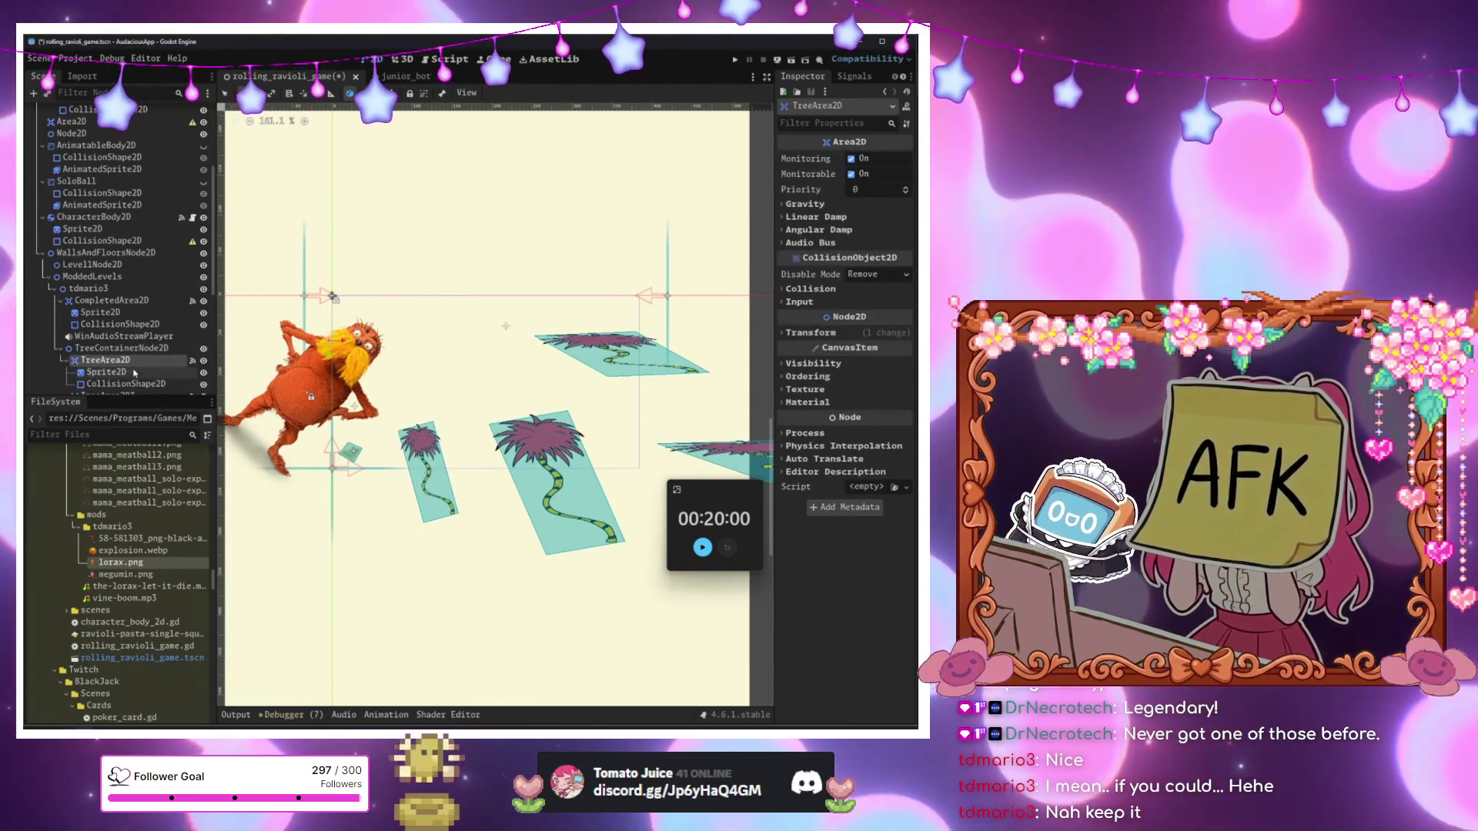
Delete the TreeArea2D3 and TreeArea2D5 tree copies, confirming each deletion.
scroll(131, 375, "down", 3)
key("Delete")
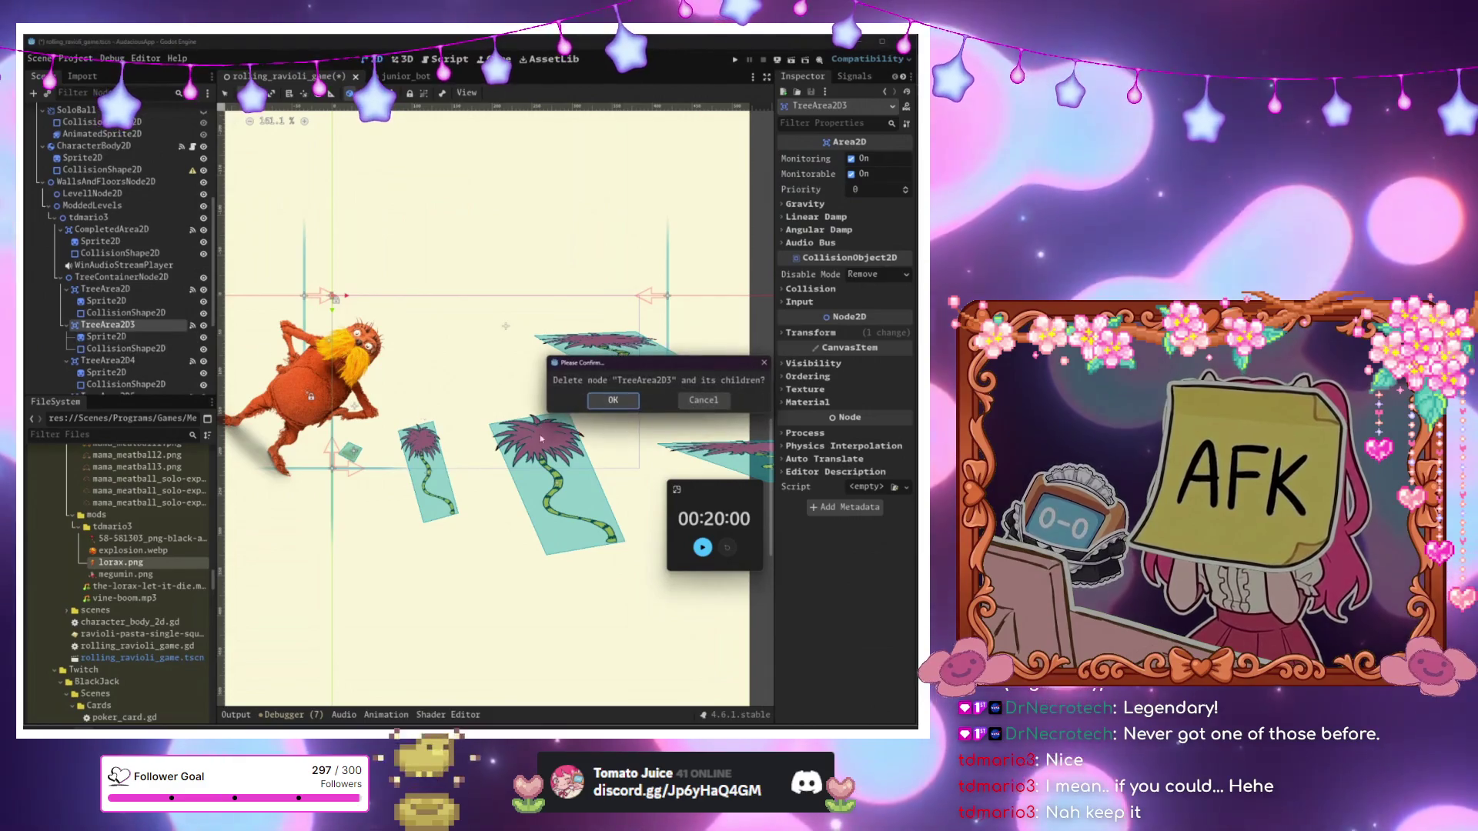
key("Return")
scroll(123, 343, "down", 2)
left_click(104, 325)
key("Delete")
key("Return")
Delete the TreeArea2D4 and TreeArea2D6 tree copies, then select the background sprite.
left_click(112, 290)
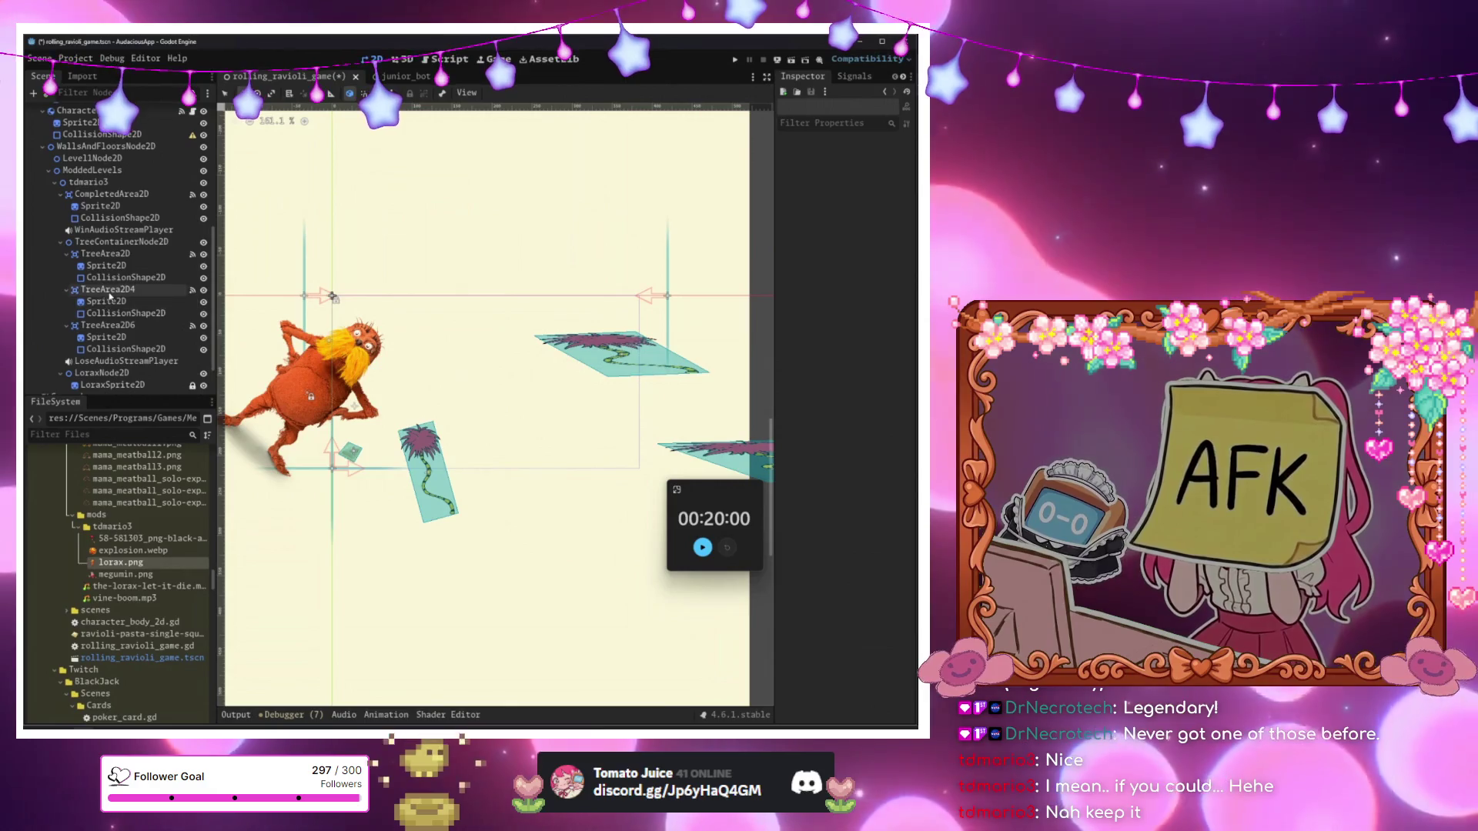
key("Delete")
key("Return")
left_click(113, 293)
key("Delete")
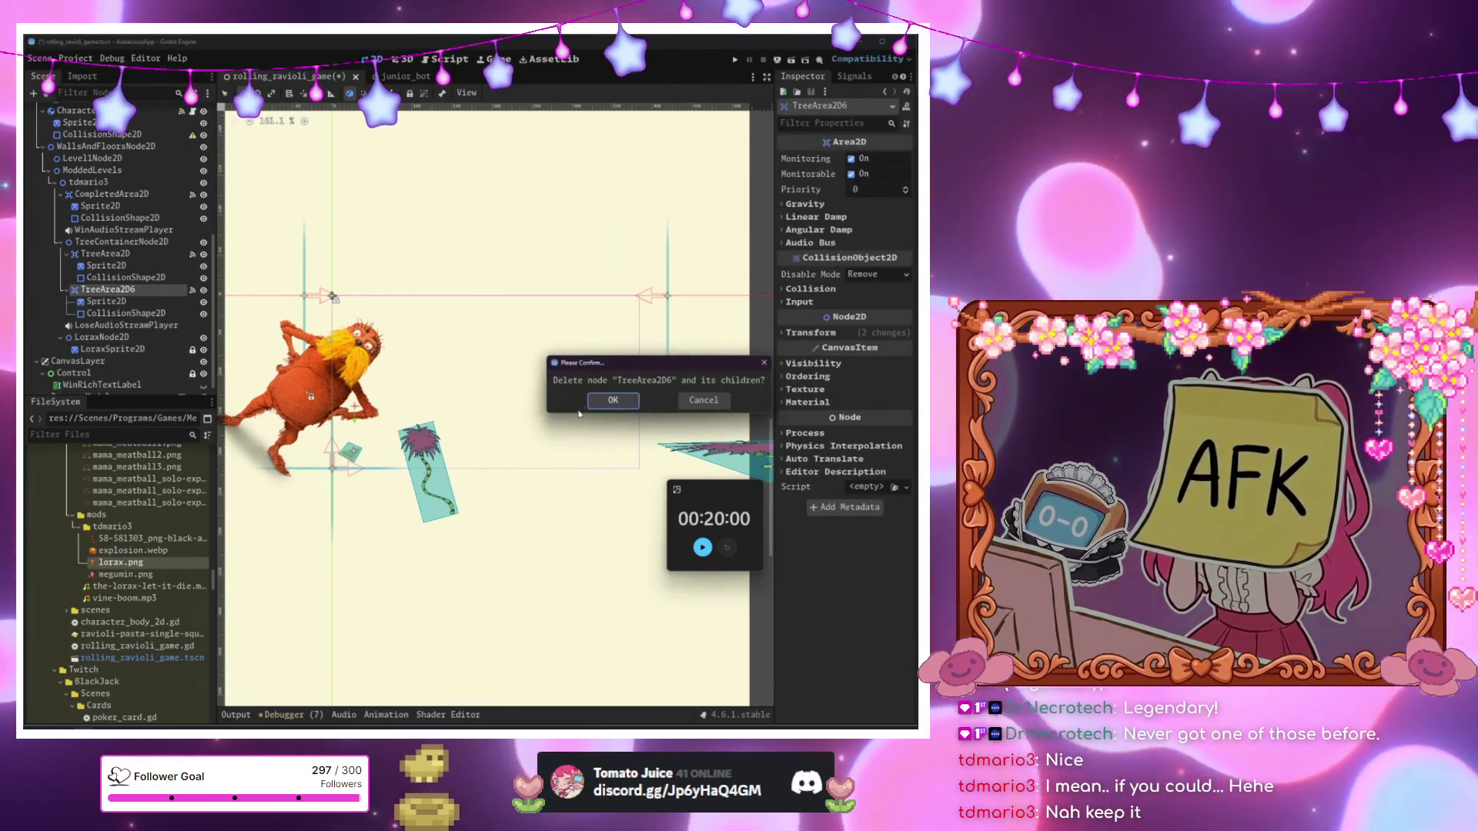
key("Return")
scroll(492, 368, "down", 6)
left_click(571, 307)
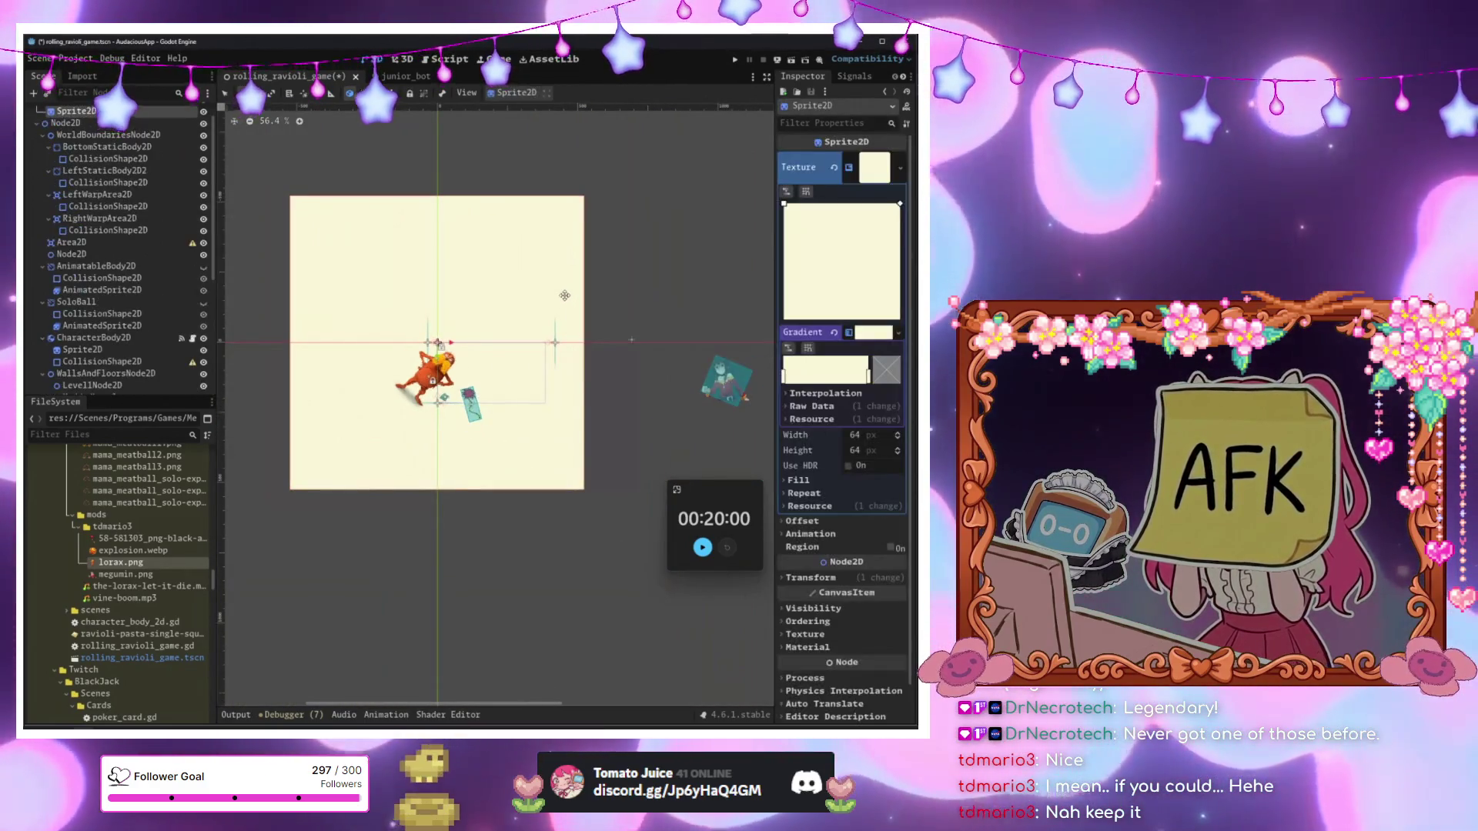
Slightly enlarge the background, then select the TreeArea2D tree node.
left_click_drag(581, 291, 588, 291)
scroll(556, 401, "up", 3)
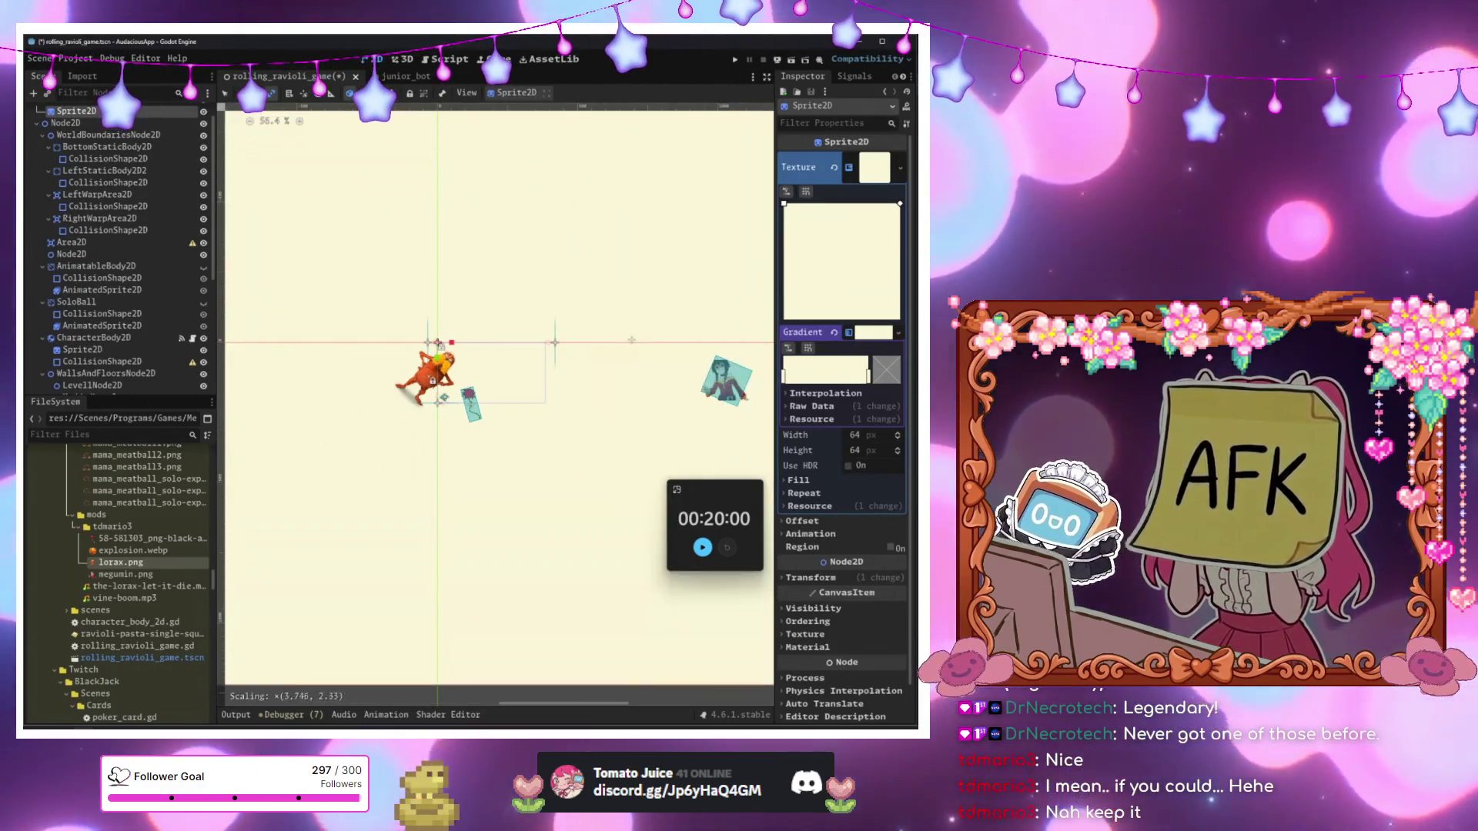
scroll(369, 346, "up", 3)
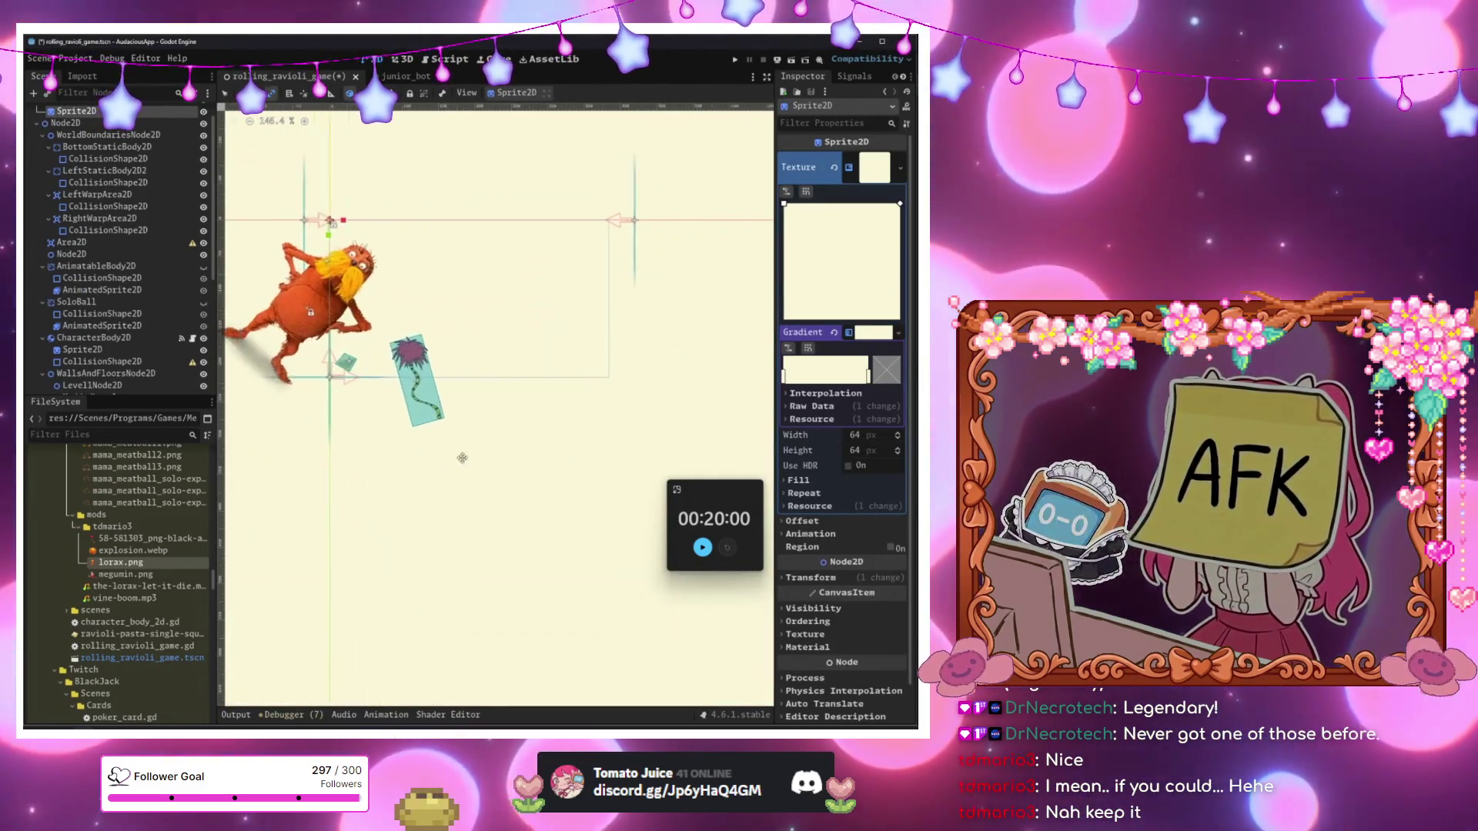
left_click(84, 349)
left_click(102, 290)
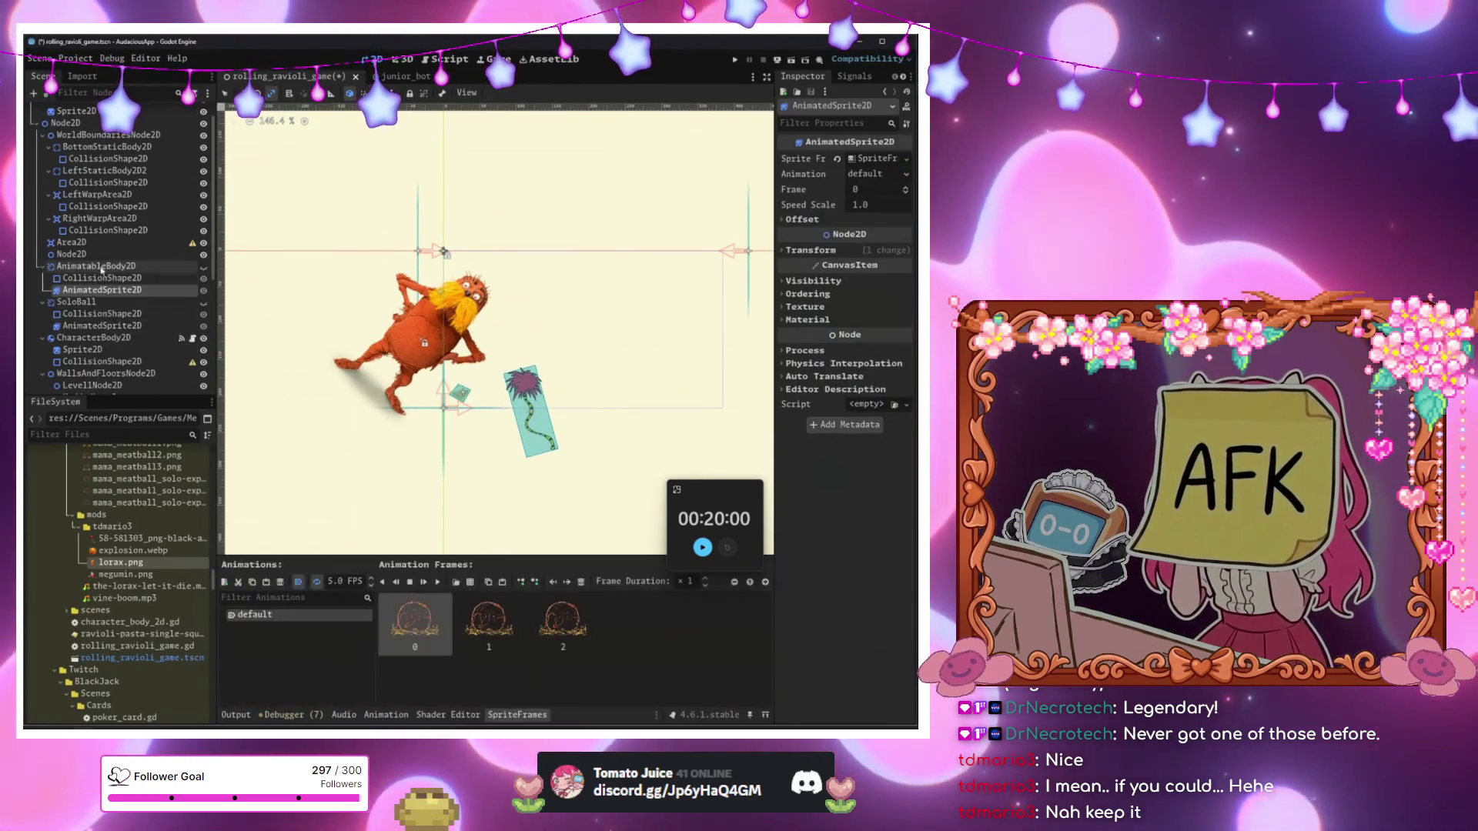
scroll(116, 300, "down", 5)
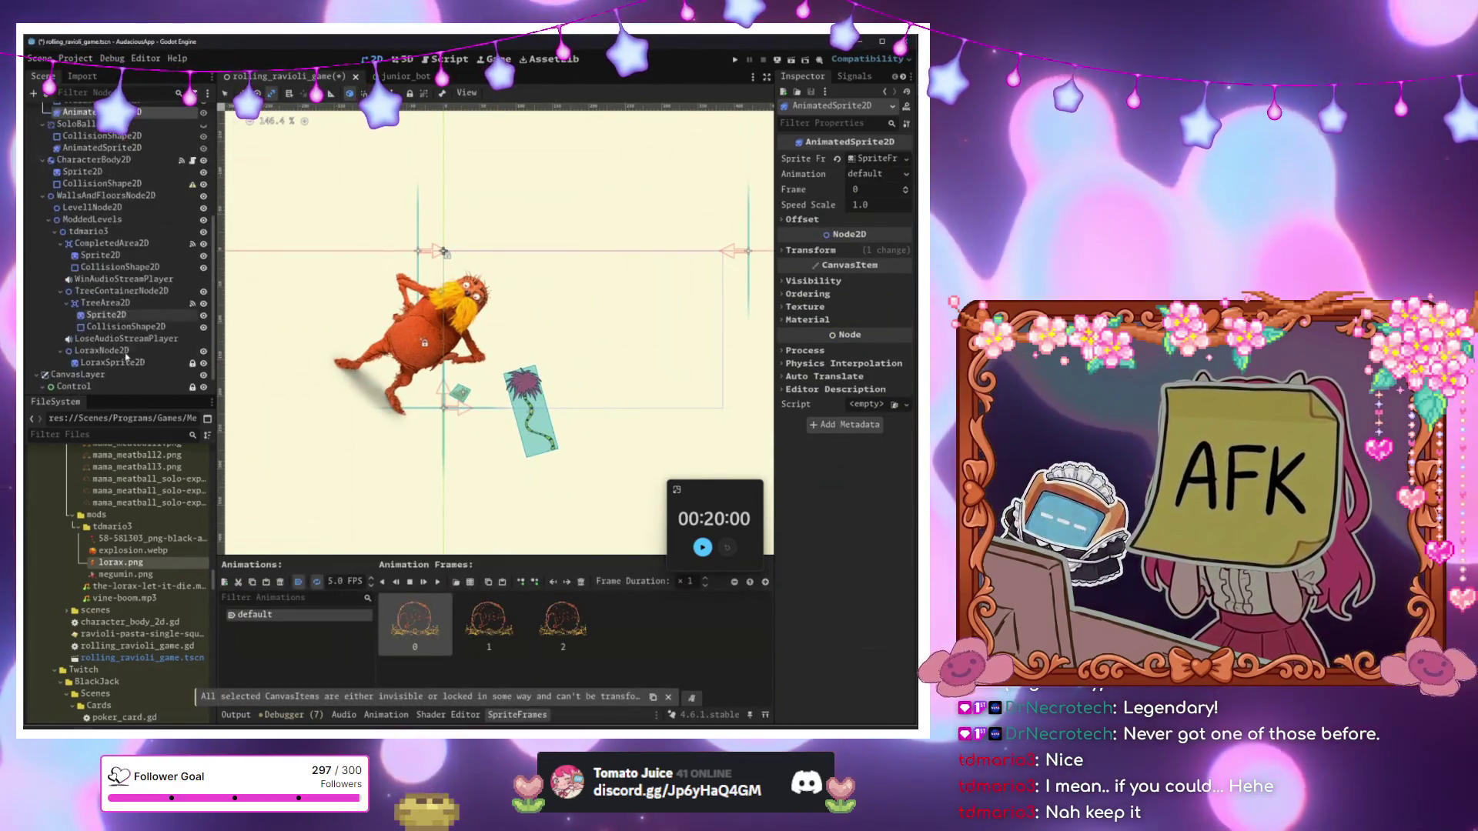
left_click(115, 291)
left_click(112, 304)
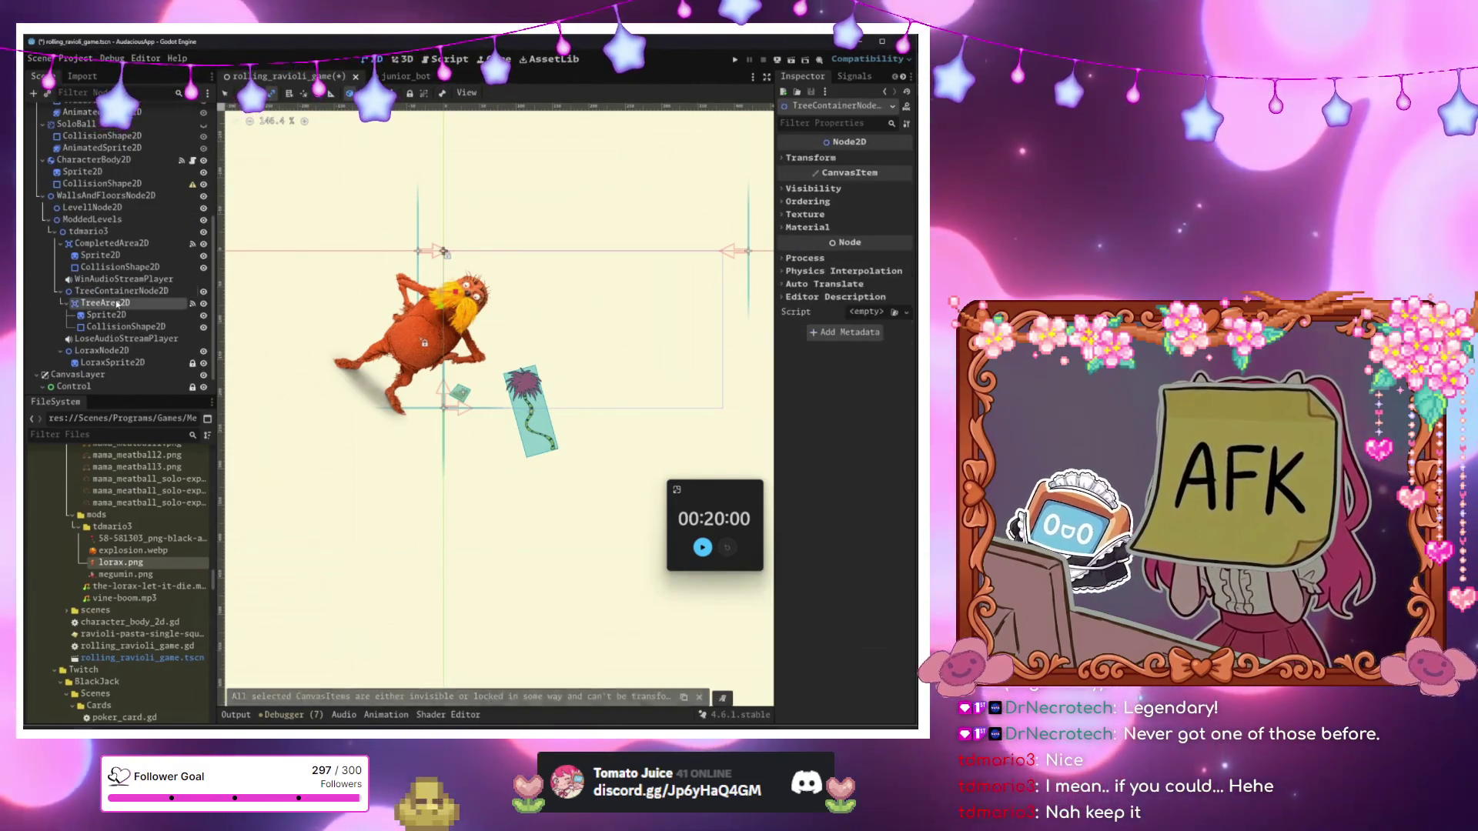
Reset the positions of the TreeArea2D node and its Sprite2D to 0.
scroll(512, 275, "up", 6)
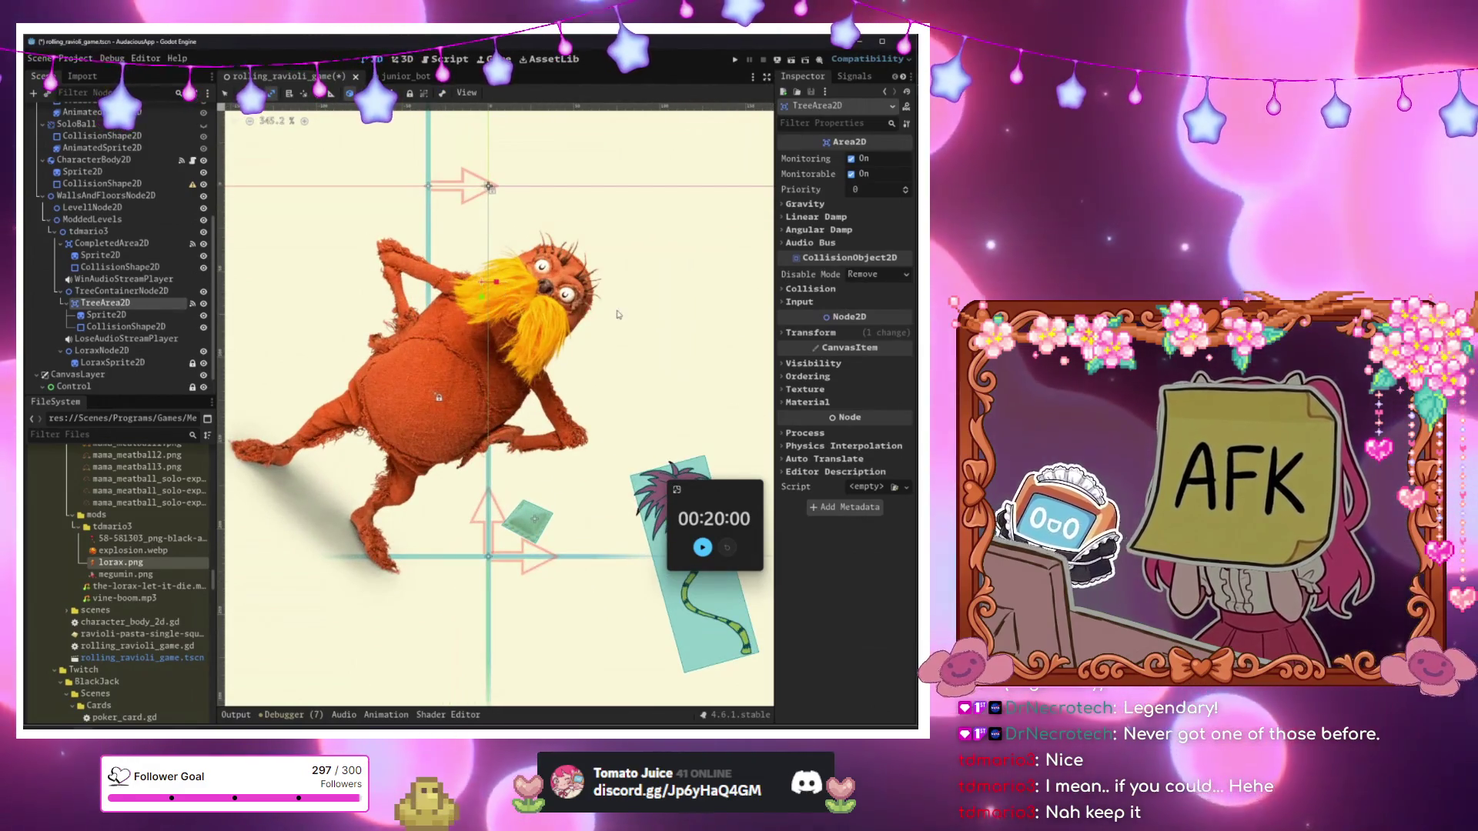
scroll(512, 275, "right", 4)
left_click(811, 333)
left_click(840, 355)
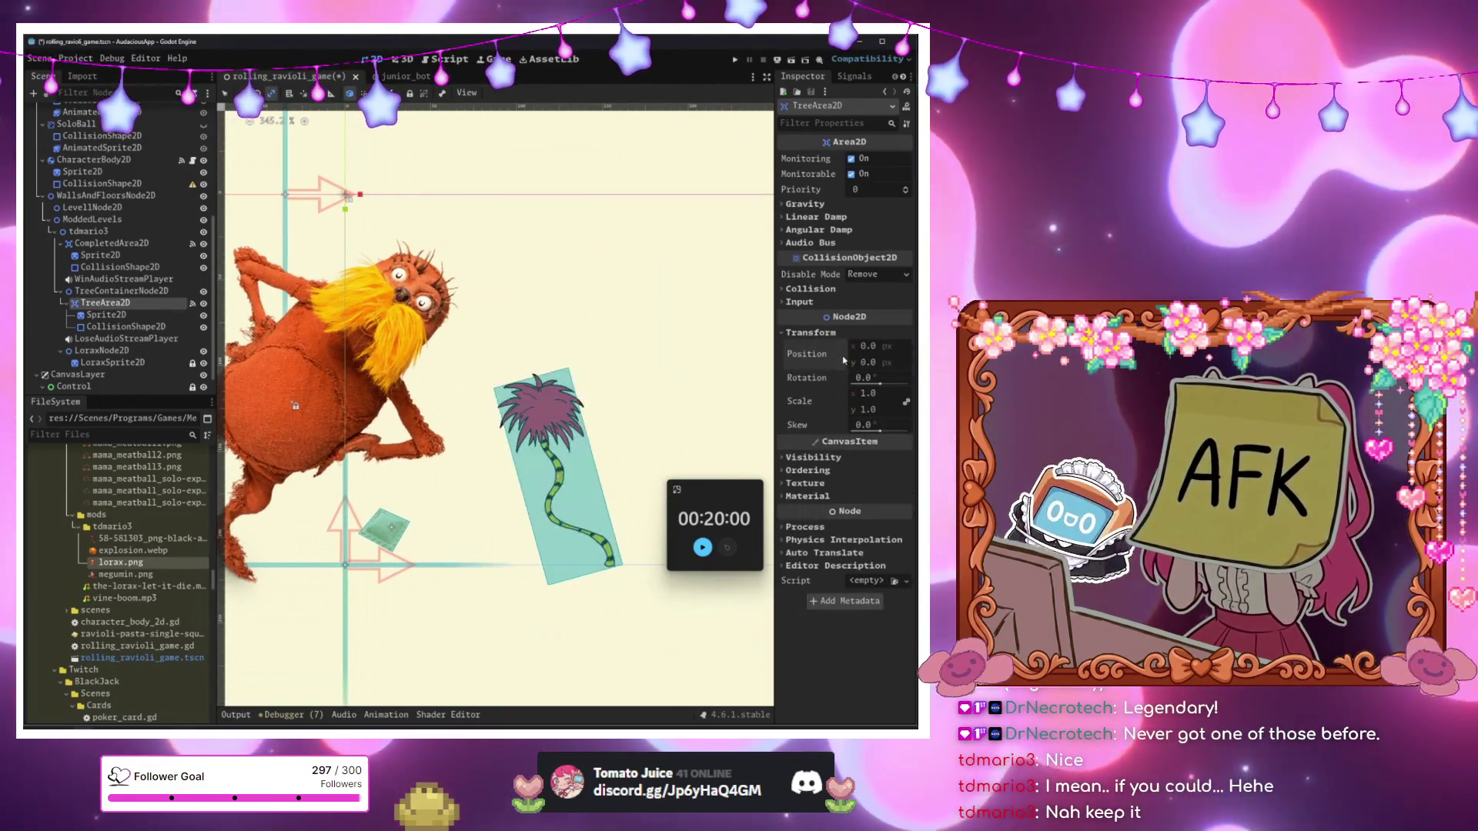
left_click(141, 315)
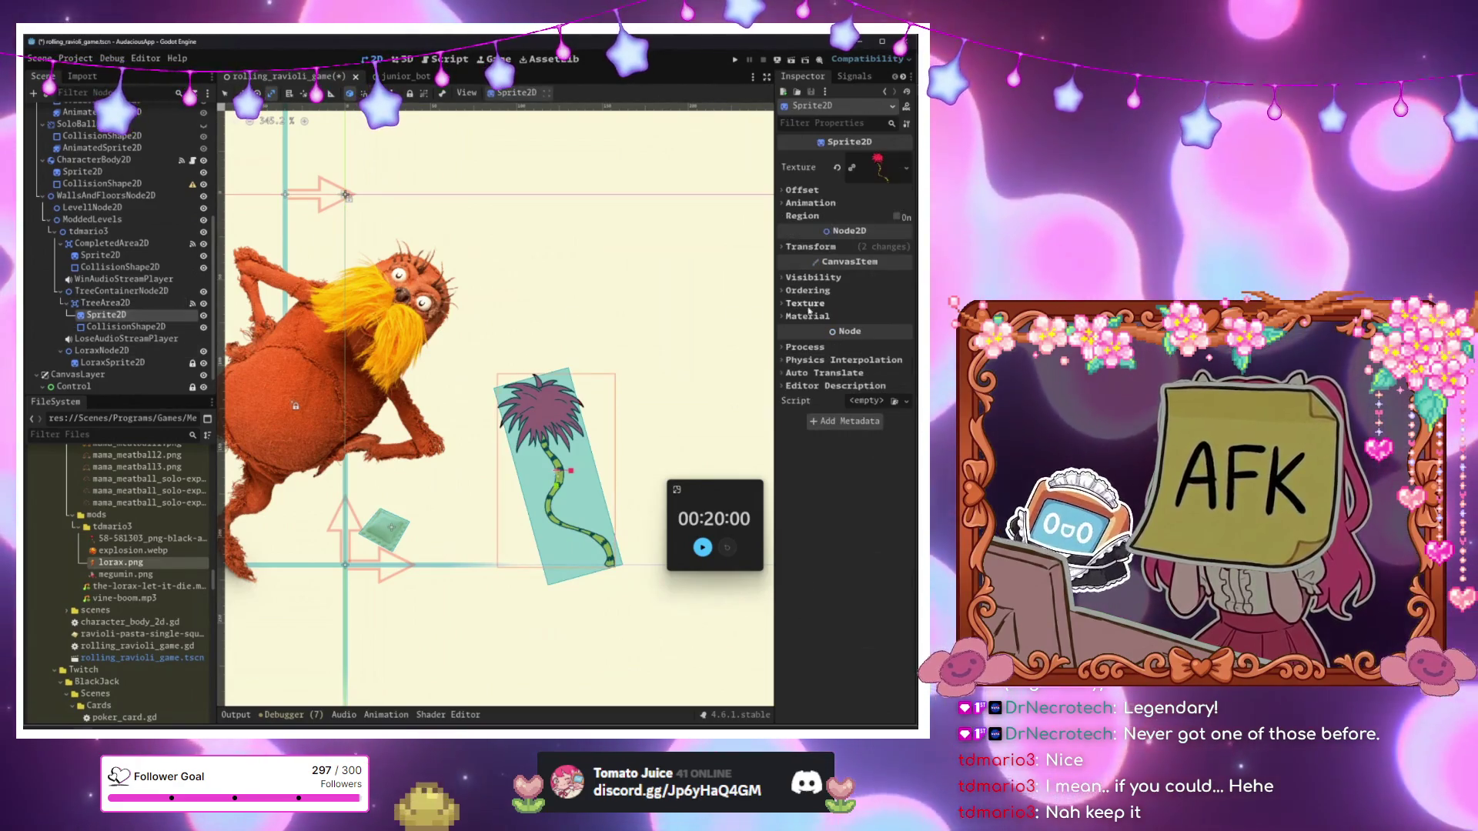
left_click(808, 248)
left_click(839, 270)
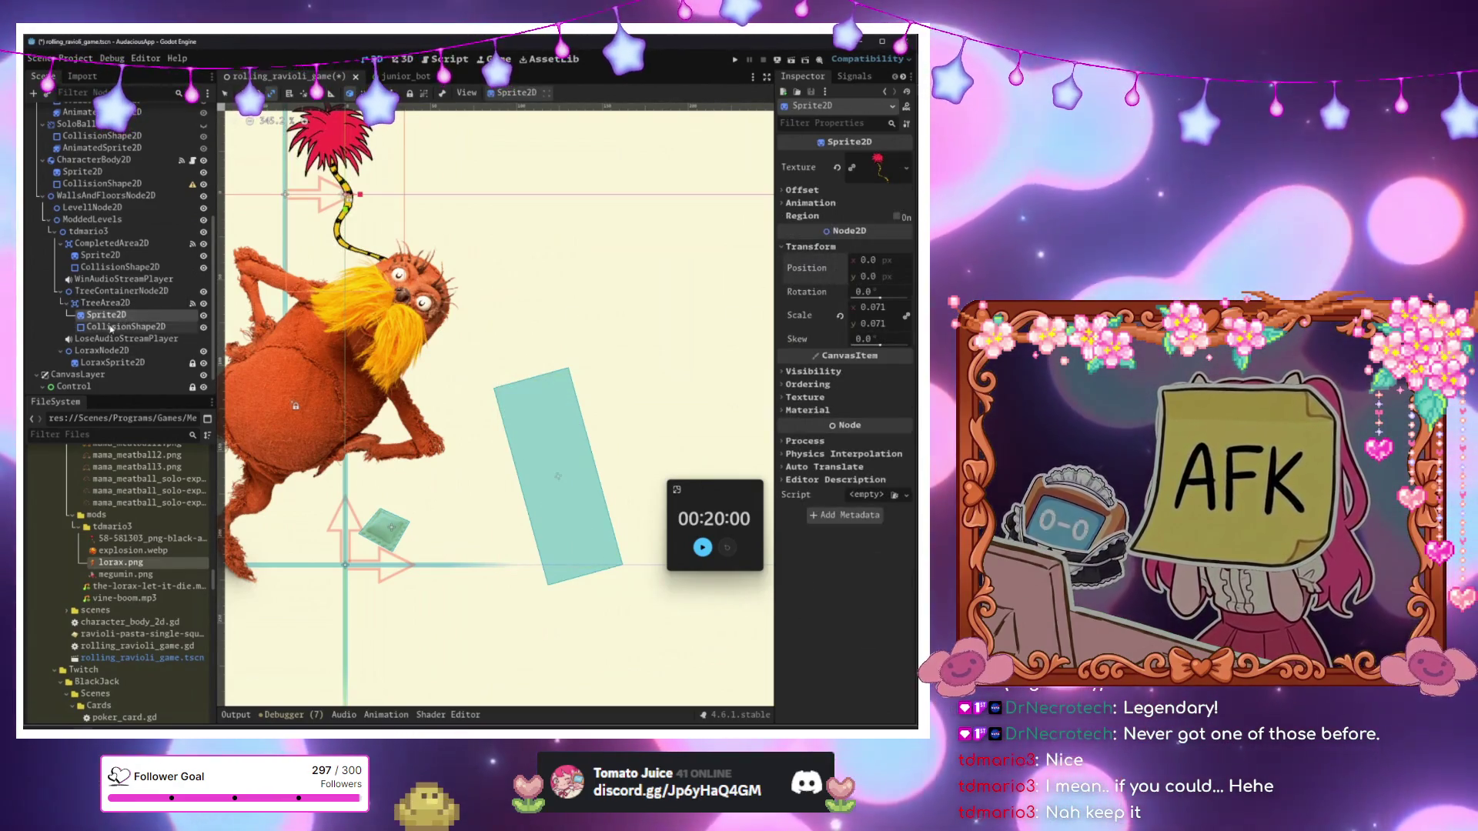
Zero the CollisionShape2D's position and rotation, lock sprite and shape, and move the tree down-right.
left_click(113, 328)
left_click(842, 257)
scroll(271, 344, "down", 3)
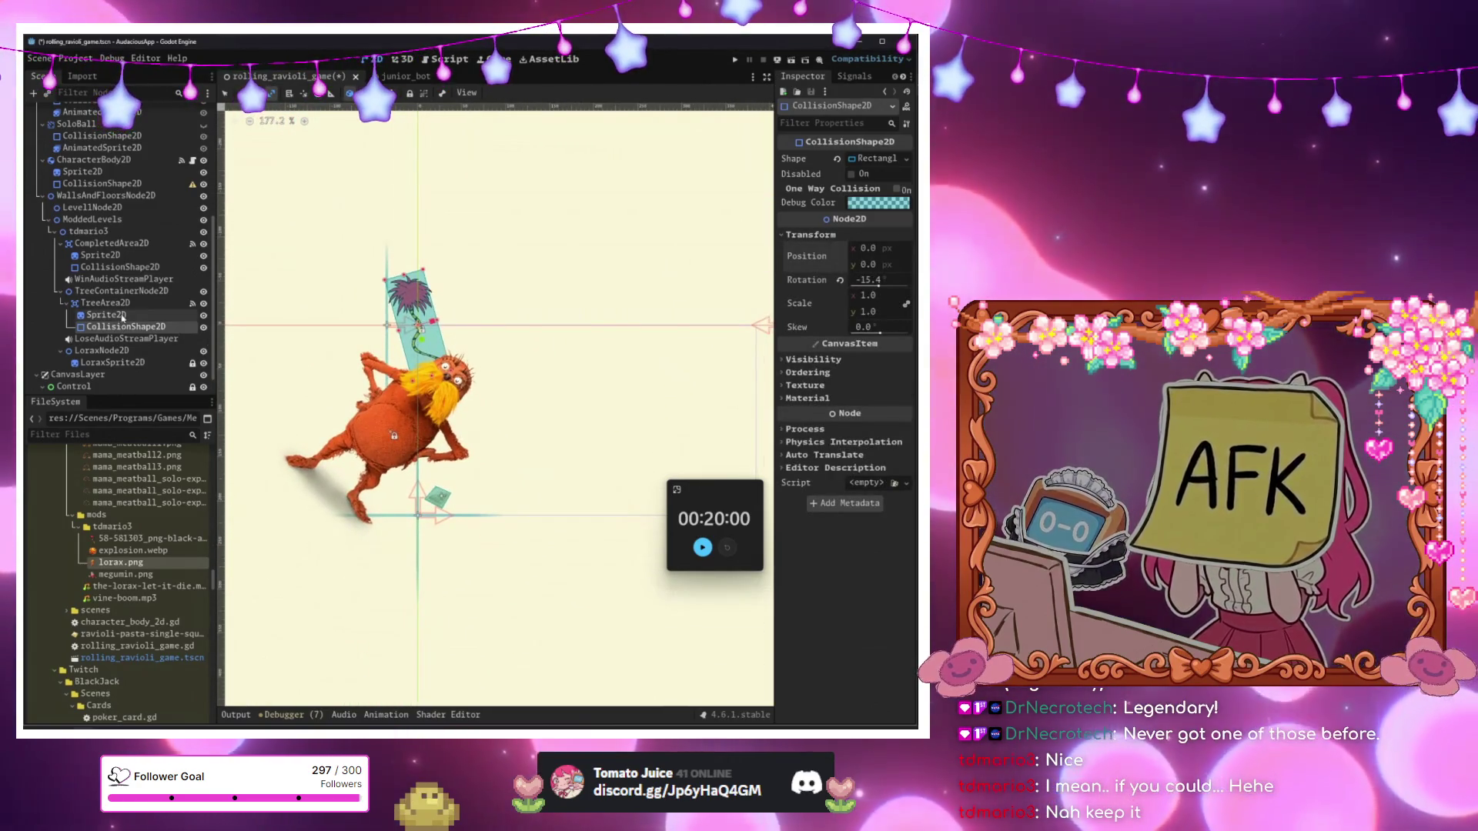
left_click(840, 281)
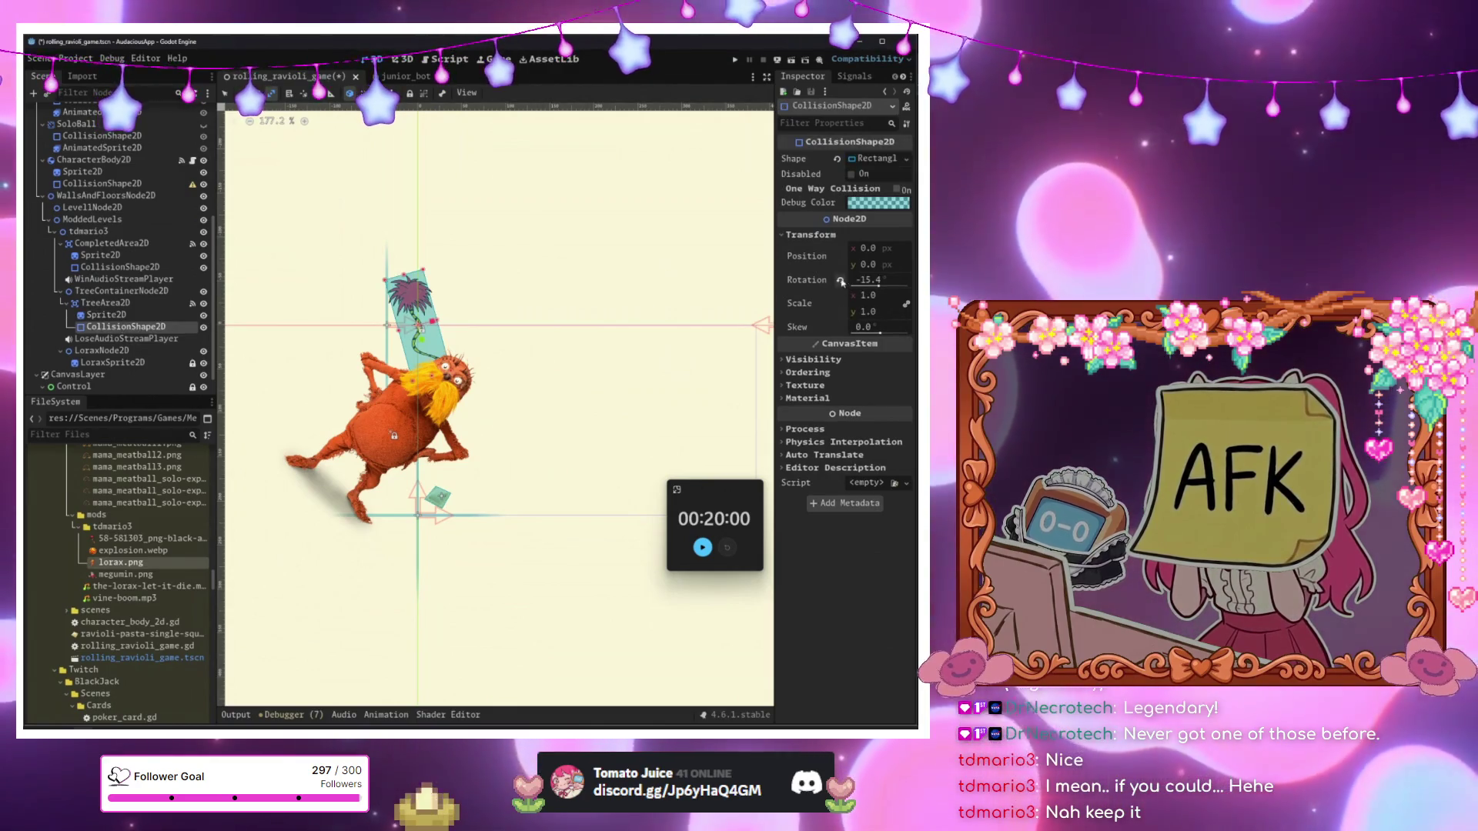
left_click(172, 316, "ctrl")
key("ctrl+l")
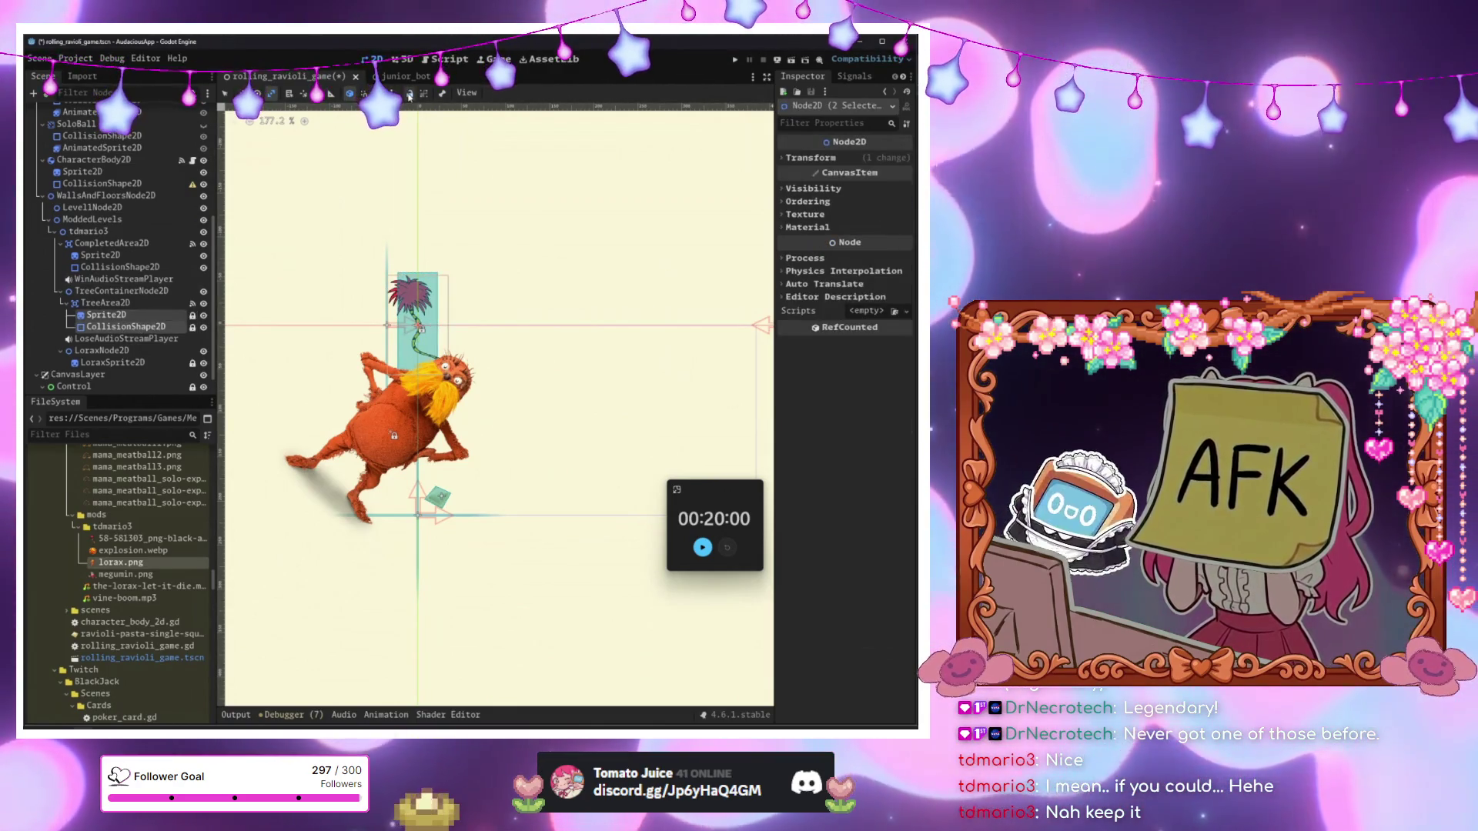
mouse_move(447, 300)
left_mouse_down()
mouse_move(591, 398)
mouse_move(566, 426)
left_mouse_up()
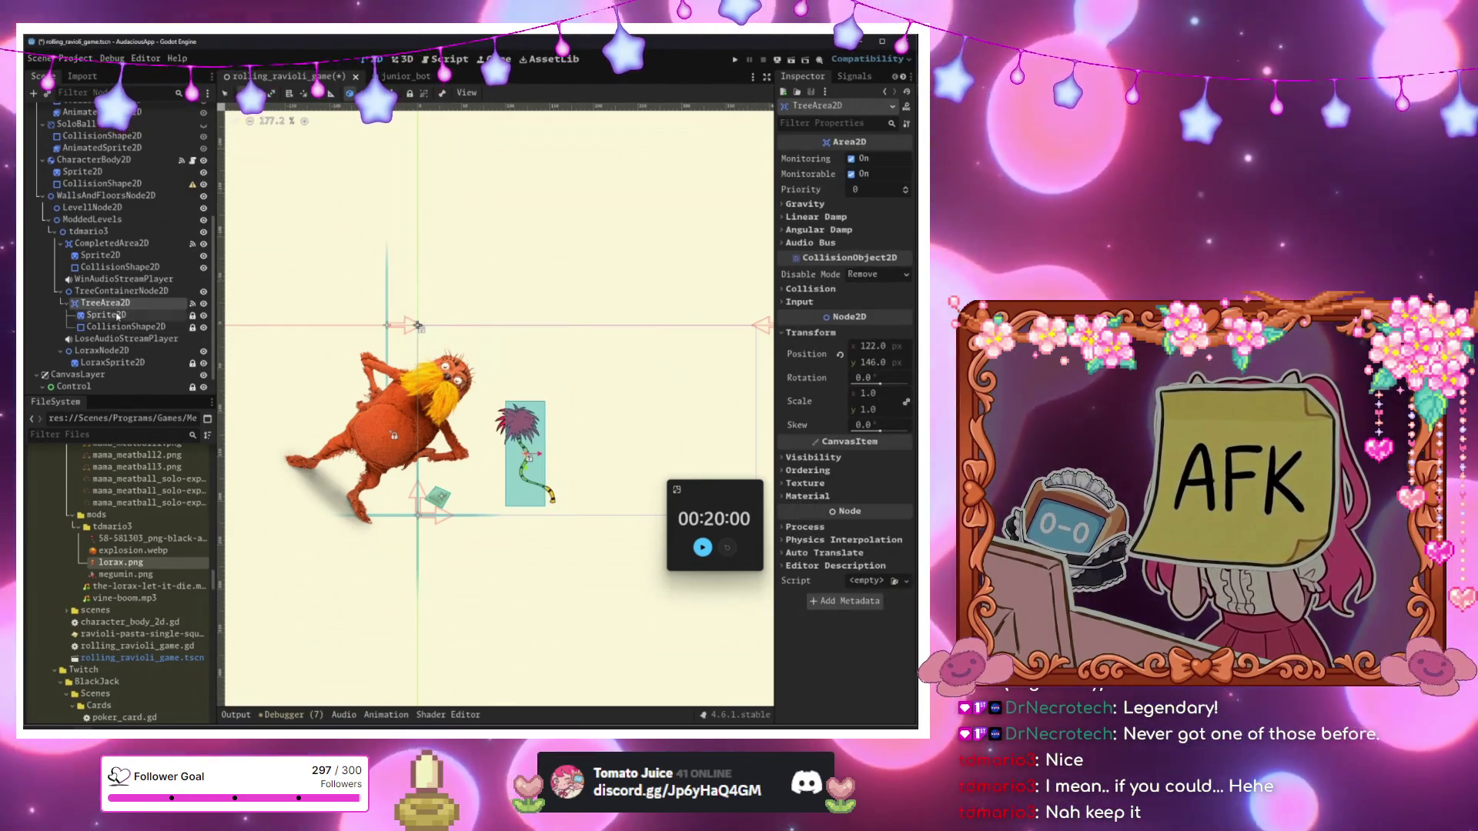
Undo the last two changes, then place TreeArea2D near the ground, slightly rotated.
left_click(116, 326)
key("ctrl+z")
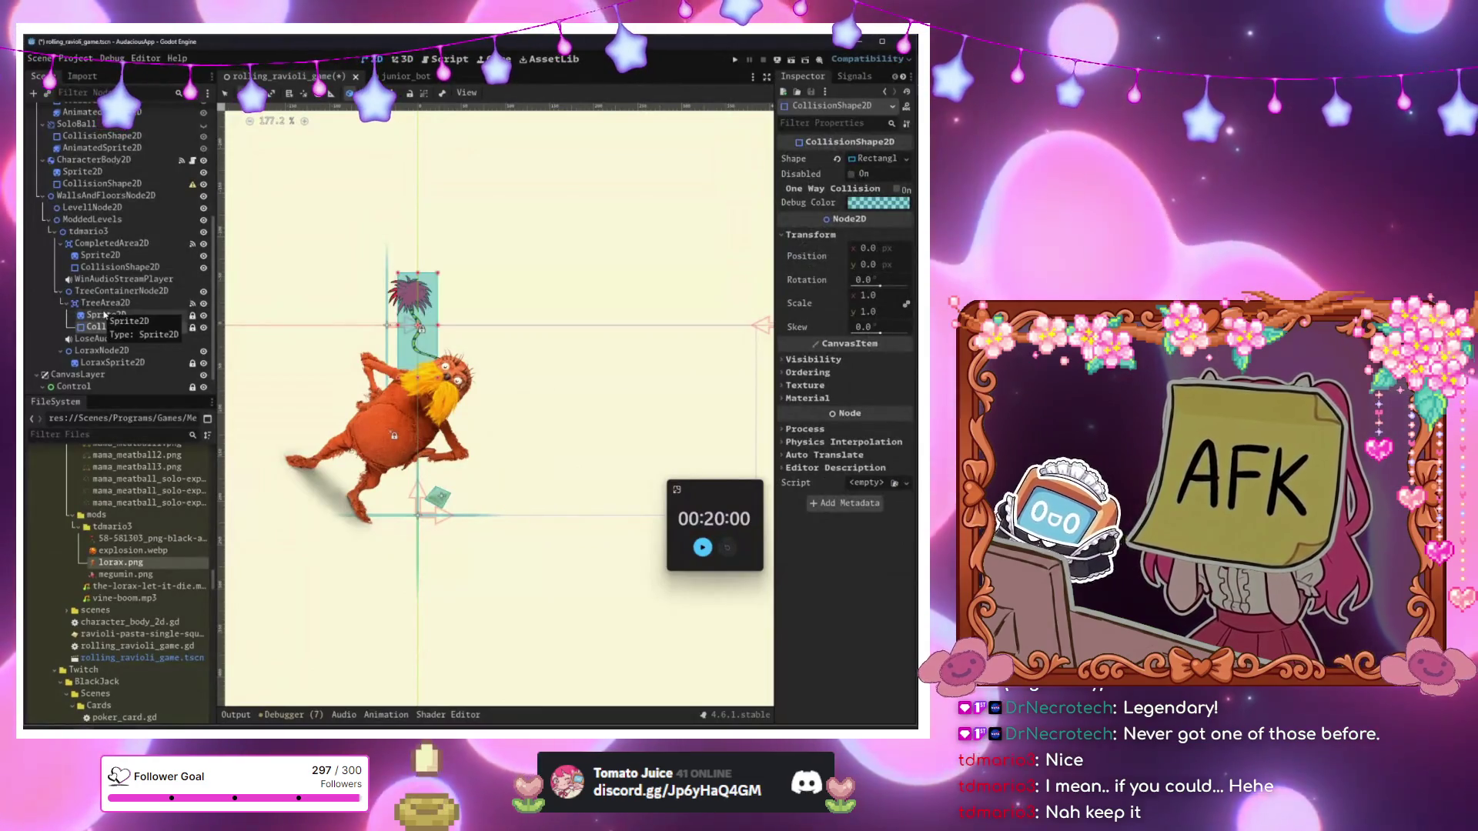
key("ctrl+z")
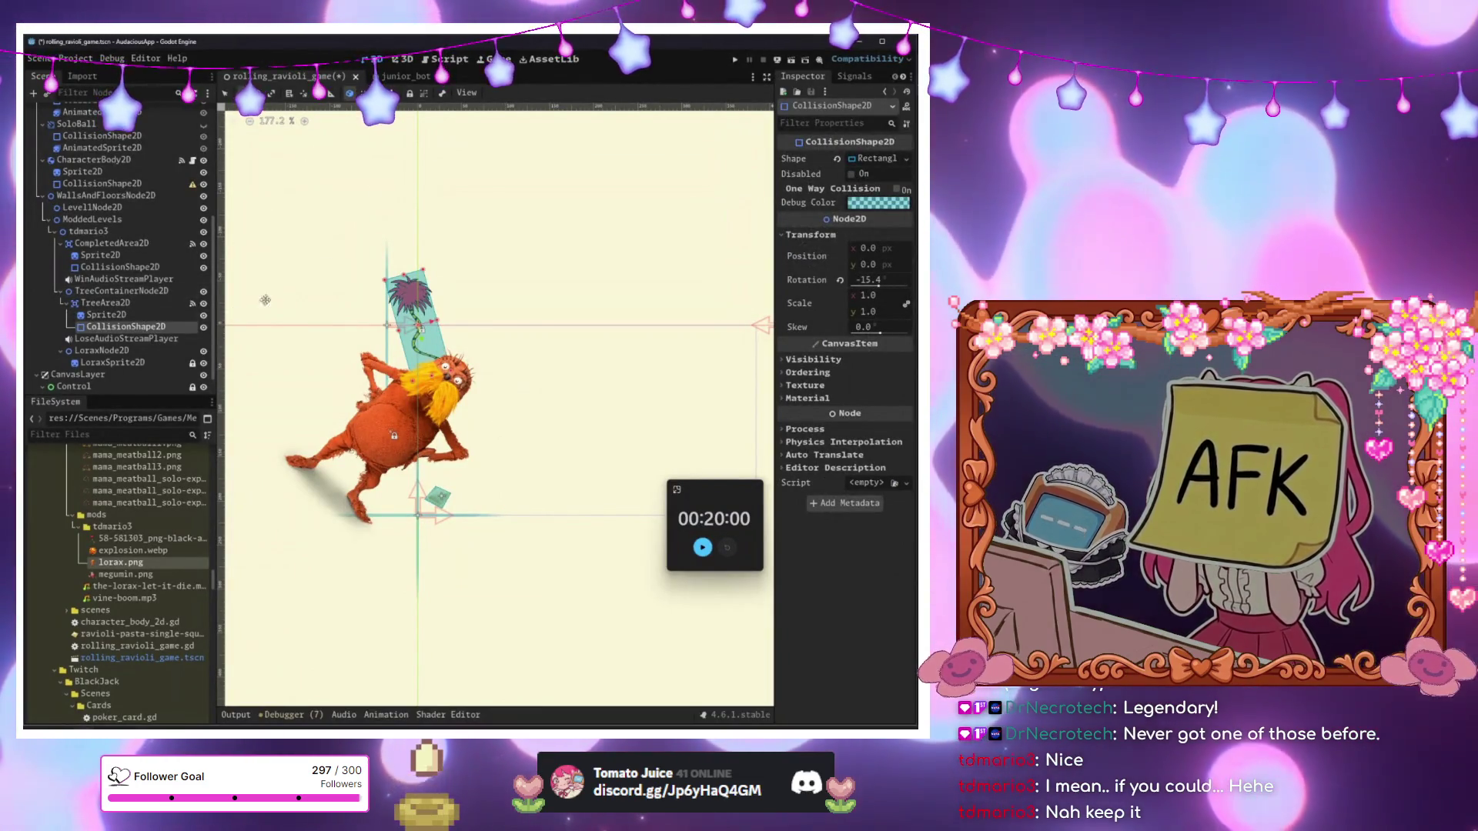
left_click(137, 315)
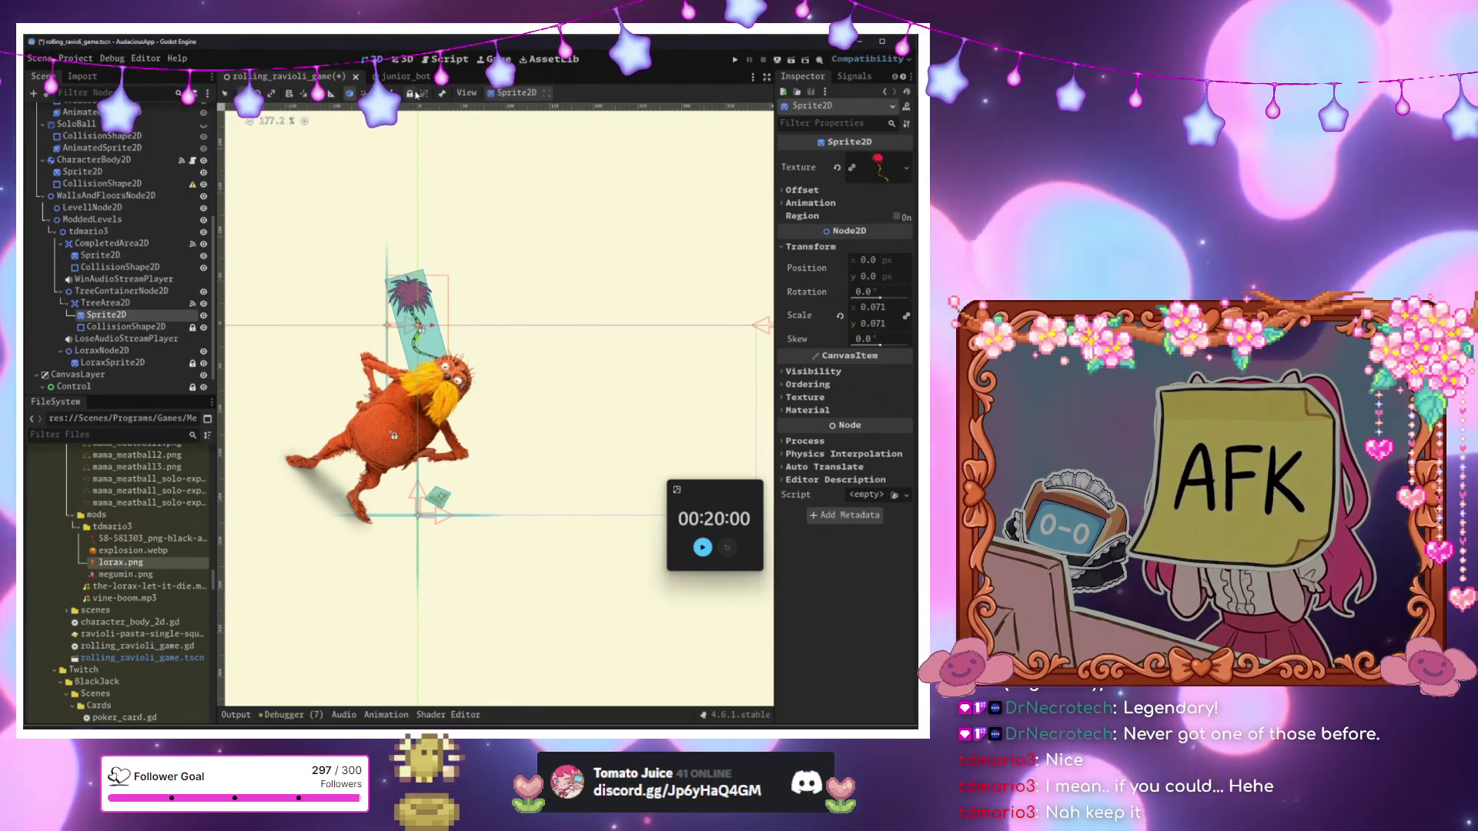
left_click(115, 305)
mouse_move(416, 319)
left_mouse_down()
mouse_move(493, 339)
mouse_move(508, 493)
left_mouse_up()
mouse_move(547, 404)
left_mouse_down()
mouse_move(529, 448)
mouse_move(438, 405)
mouse_move(494, 401)
left_mouse_up()
Duplicate the tree twice, enlarge the third, tilt the middle one, and save the scene.
key("ctrl+d")
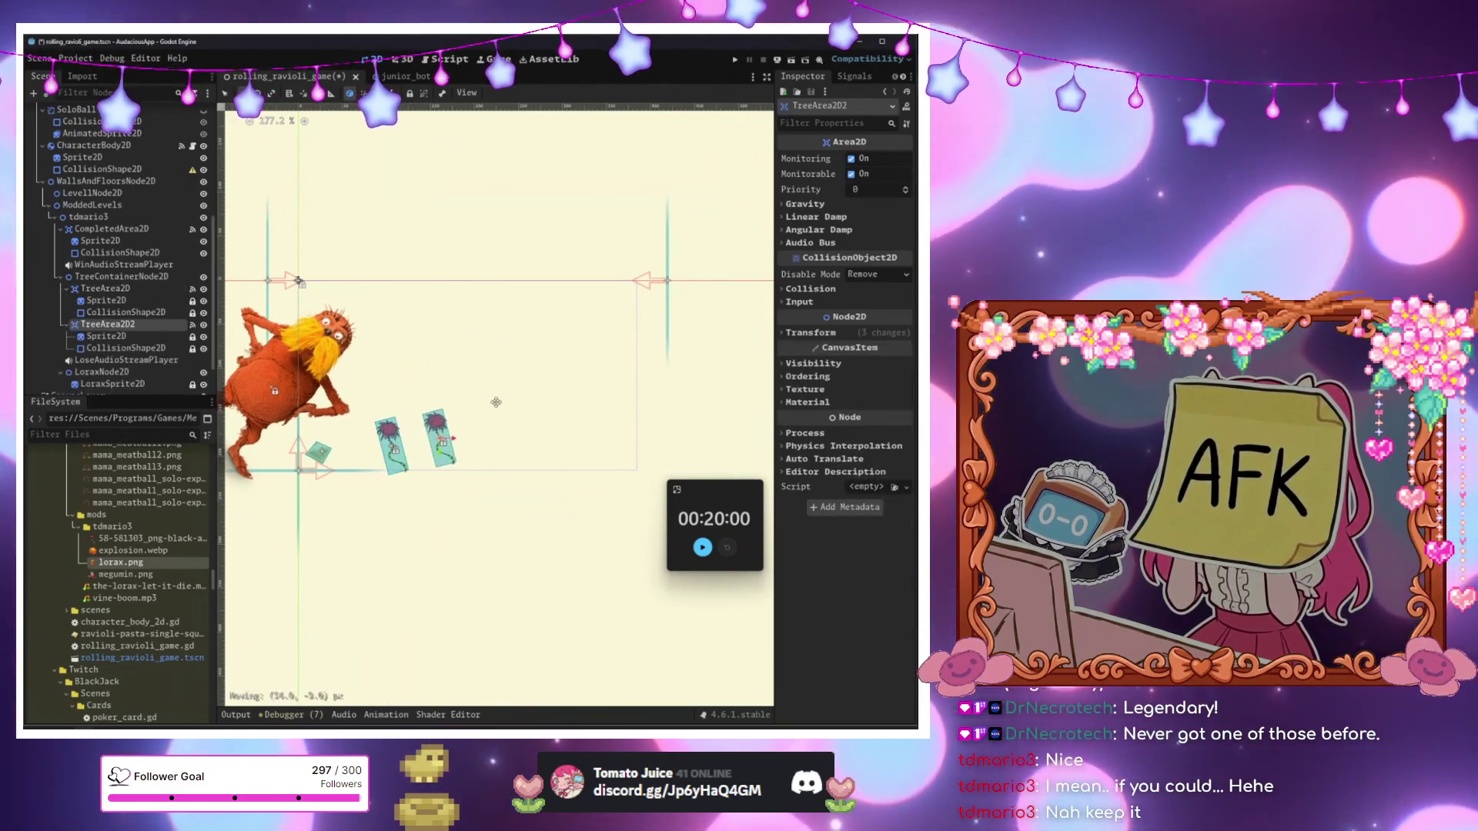
key("ctrl+d")
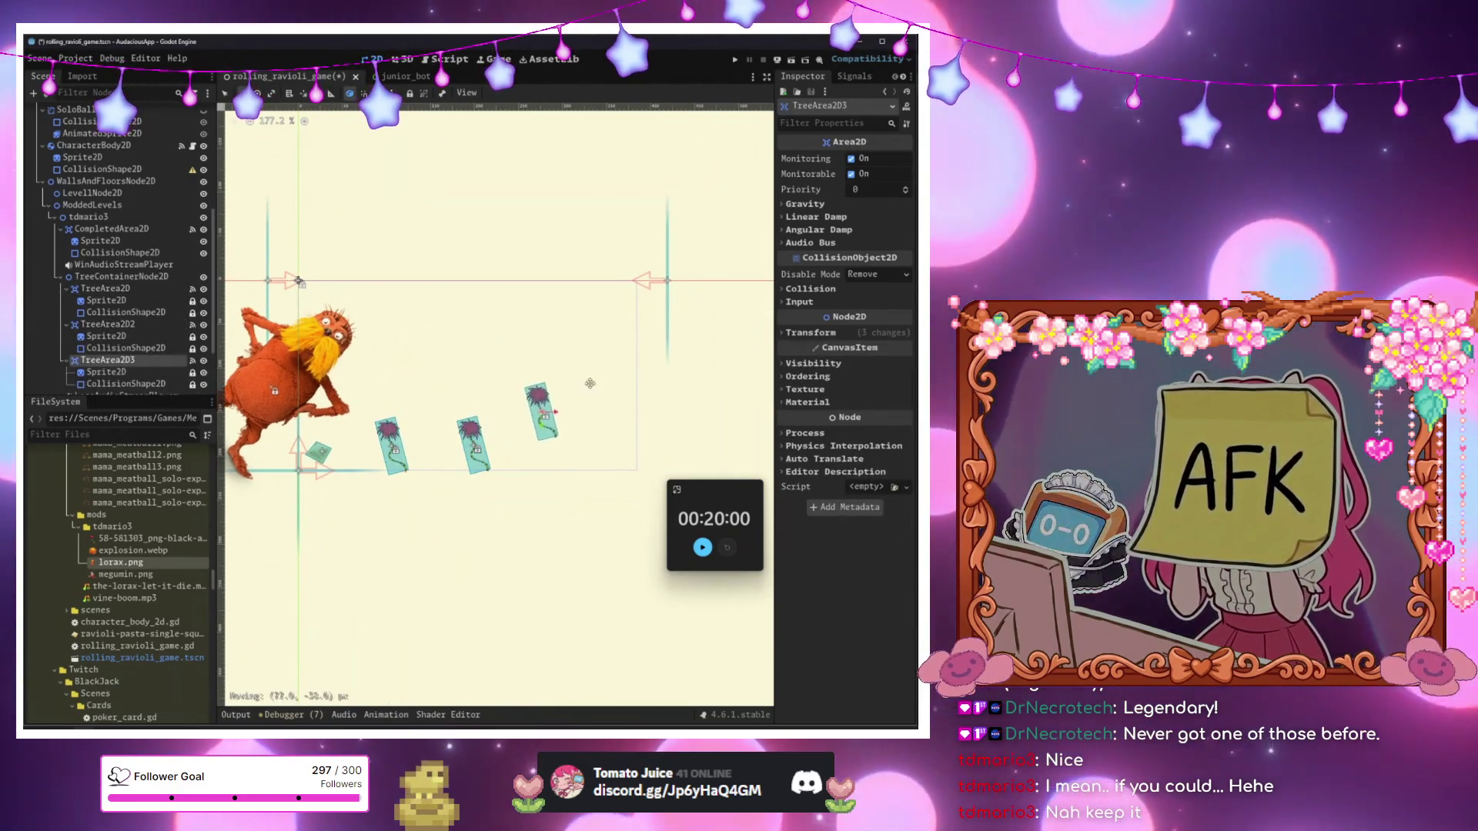
mouse_move(598, 404)
left_mouse_down()
mouse_move(629, 388)
mouse_move(585, 400)
left_mouse_up()
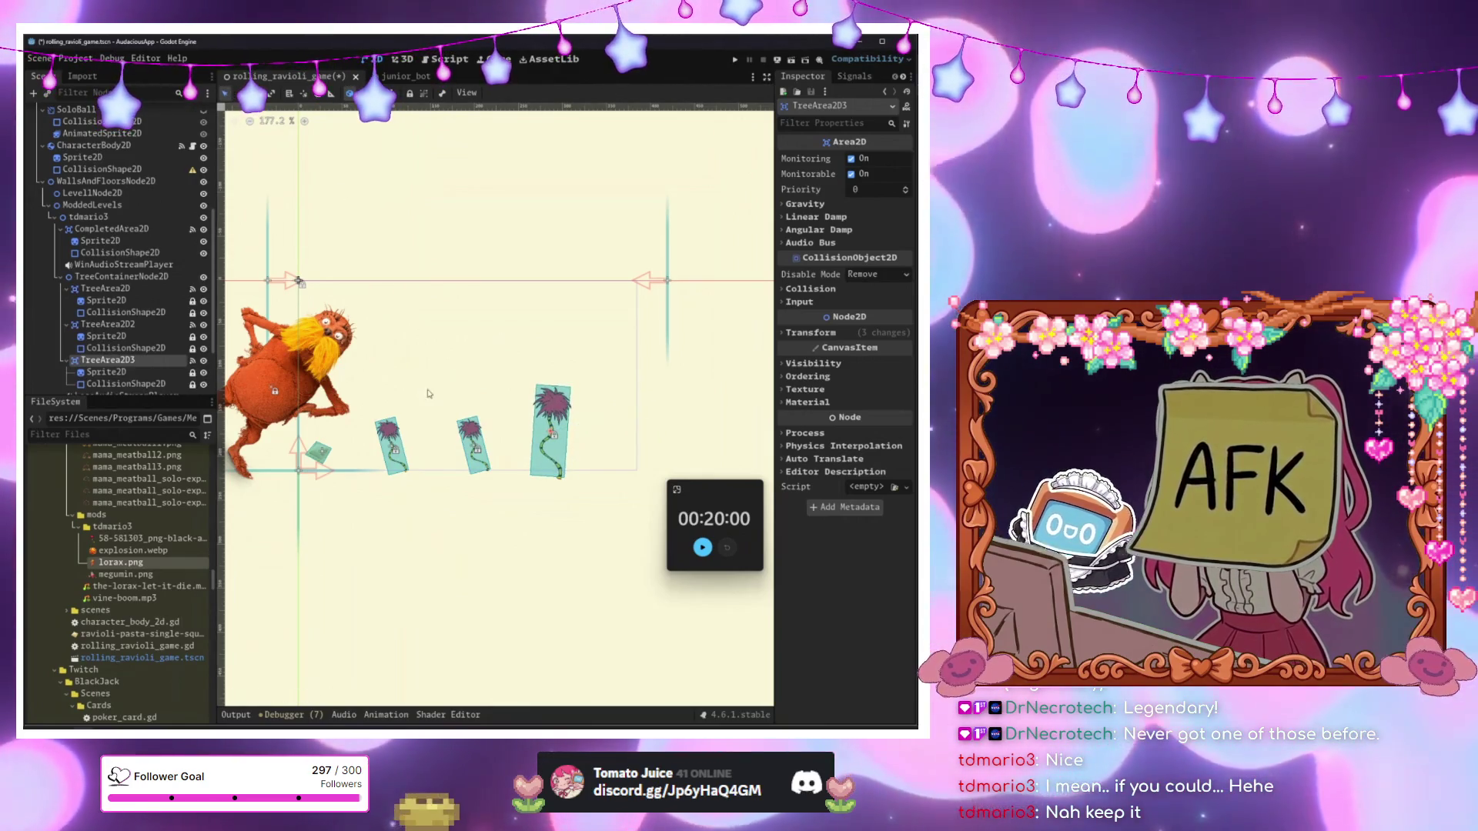
left_click(514, 504)
left_click(475, 446)
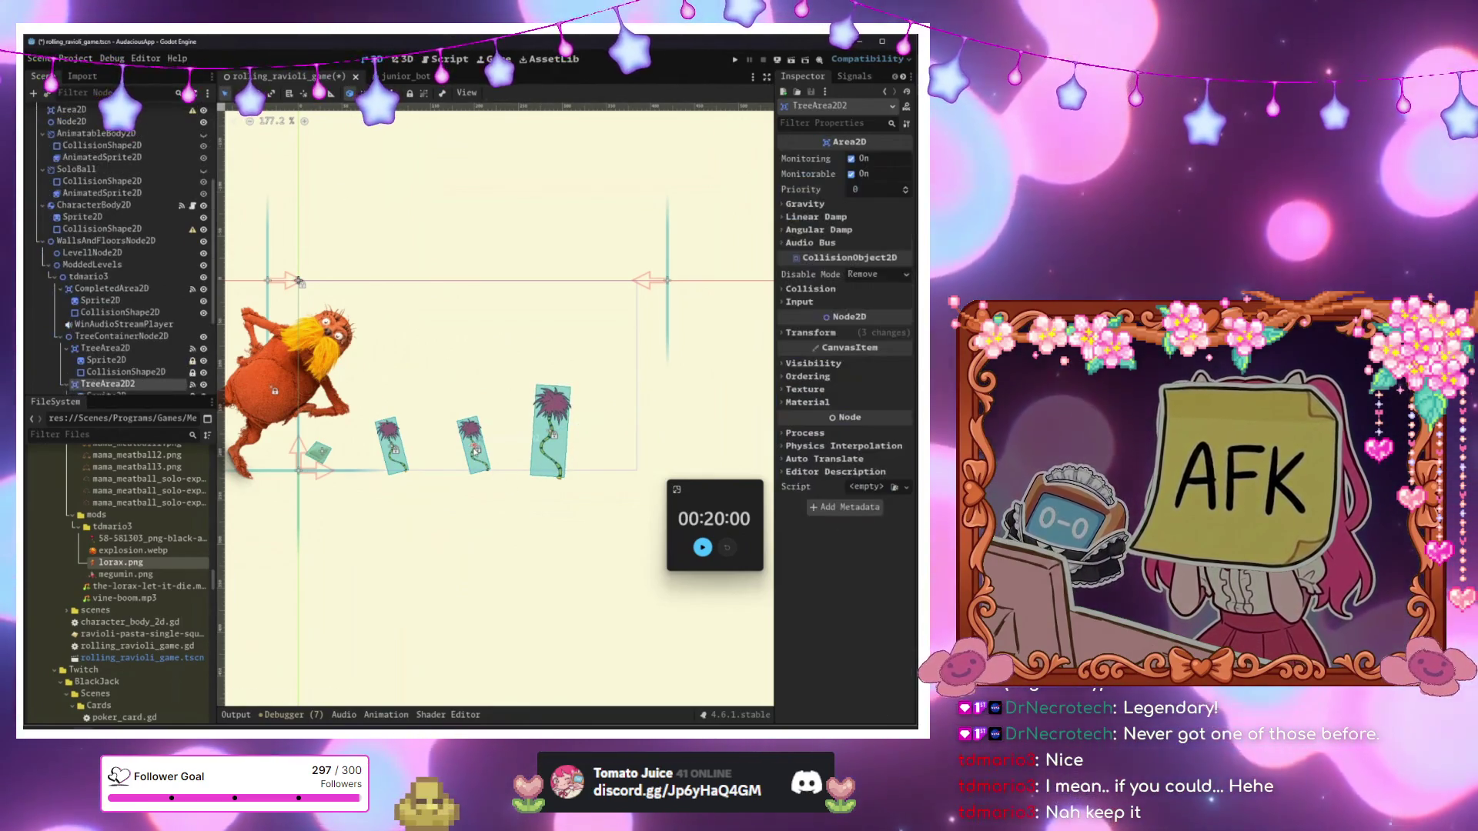
left_click_drag(517, 443, 531, 441)
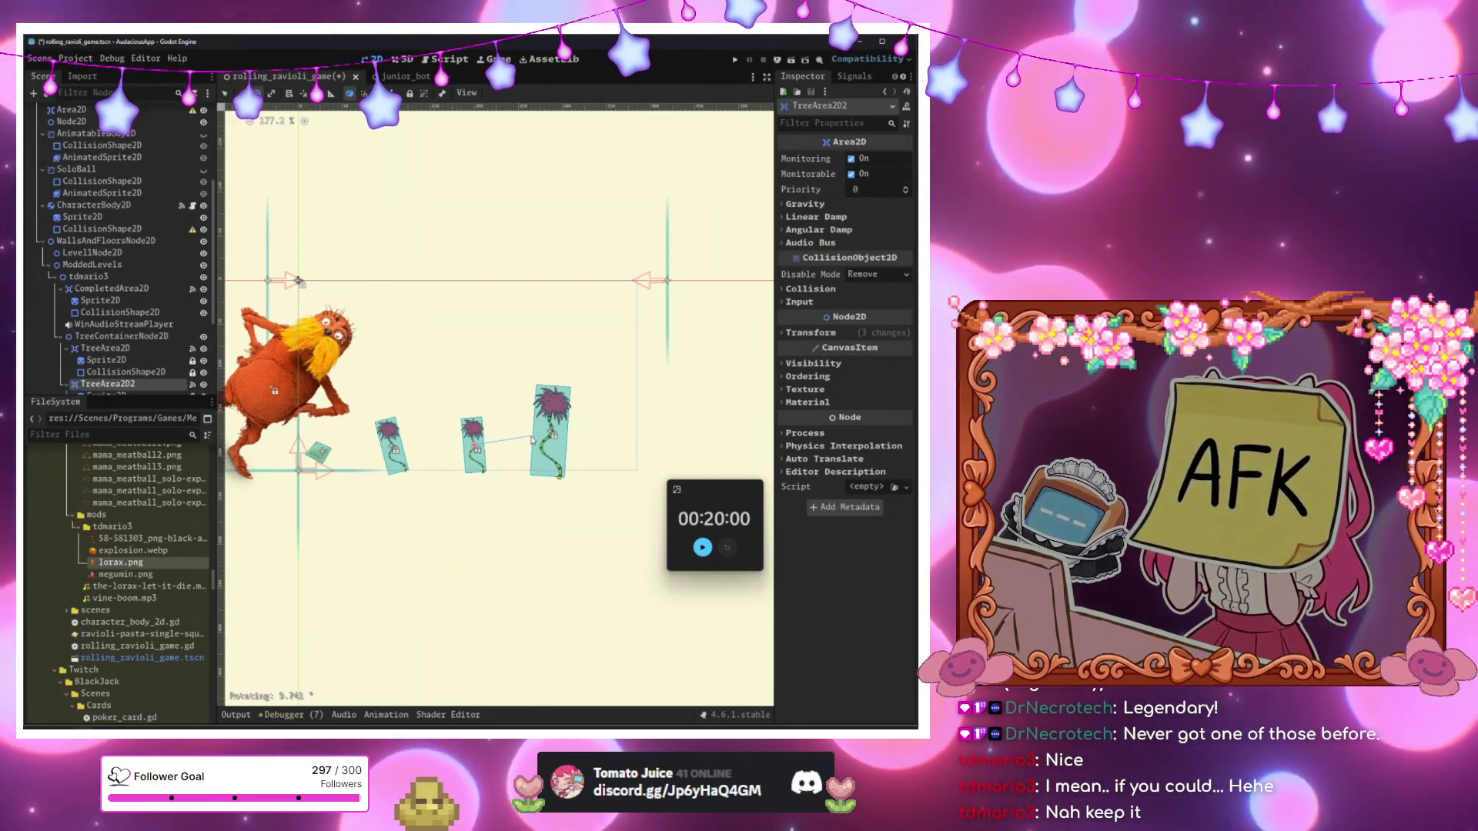
key("ctrl+s")
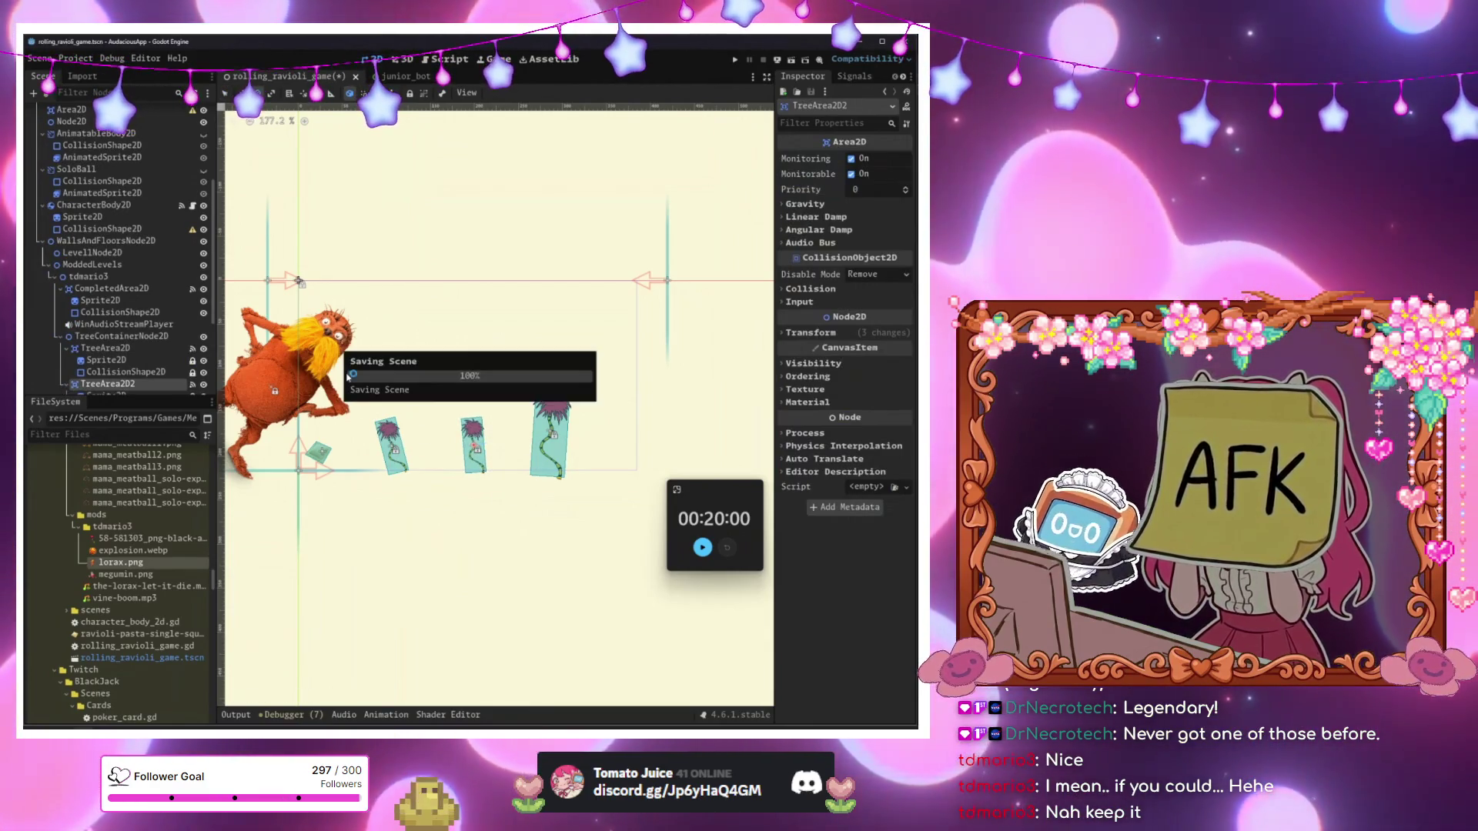
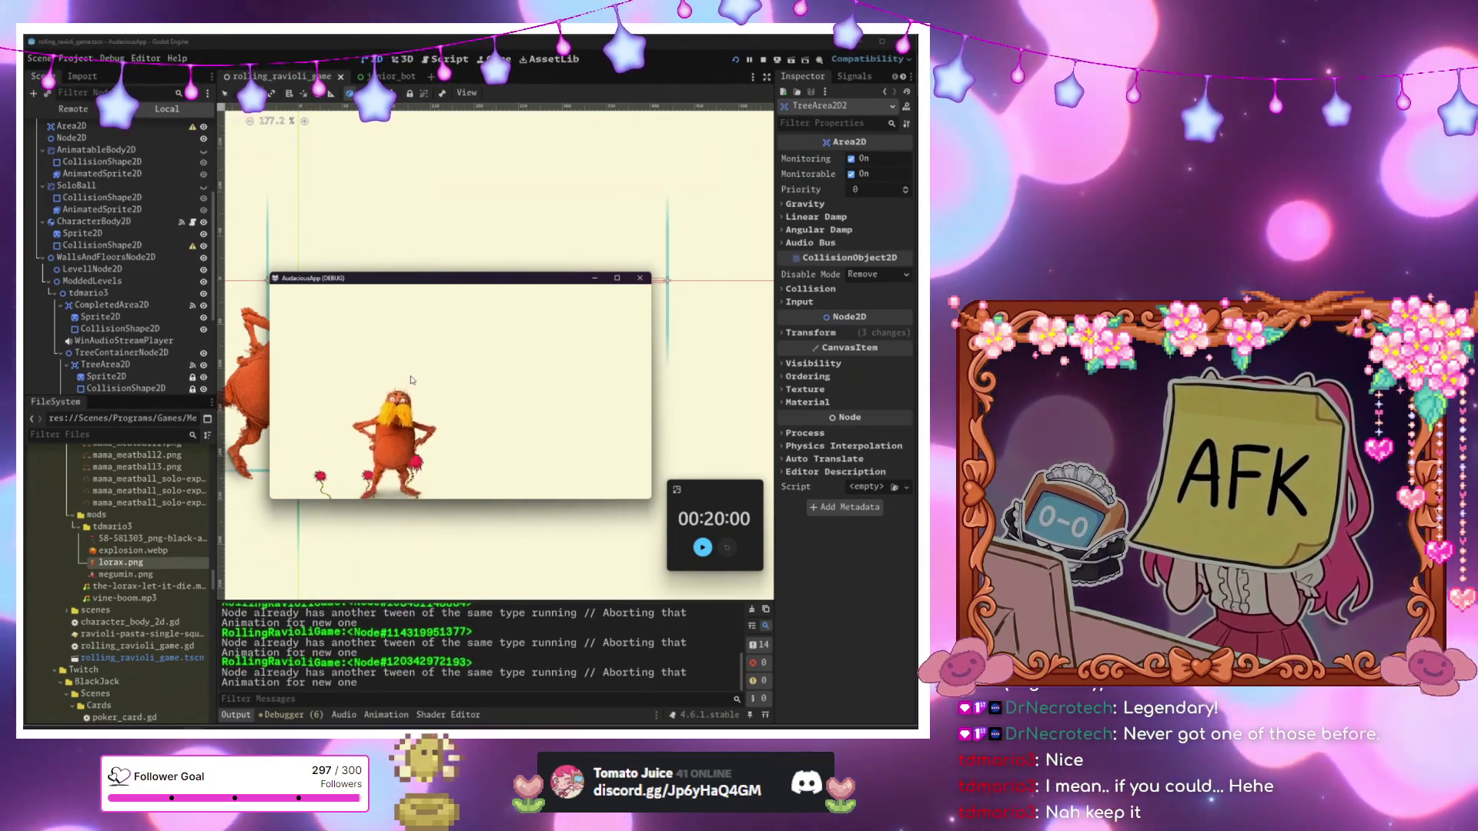
Move the running game window aside to get back to the level in the editor.
left_click(417, 494)
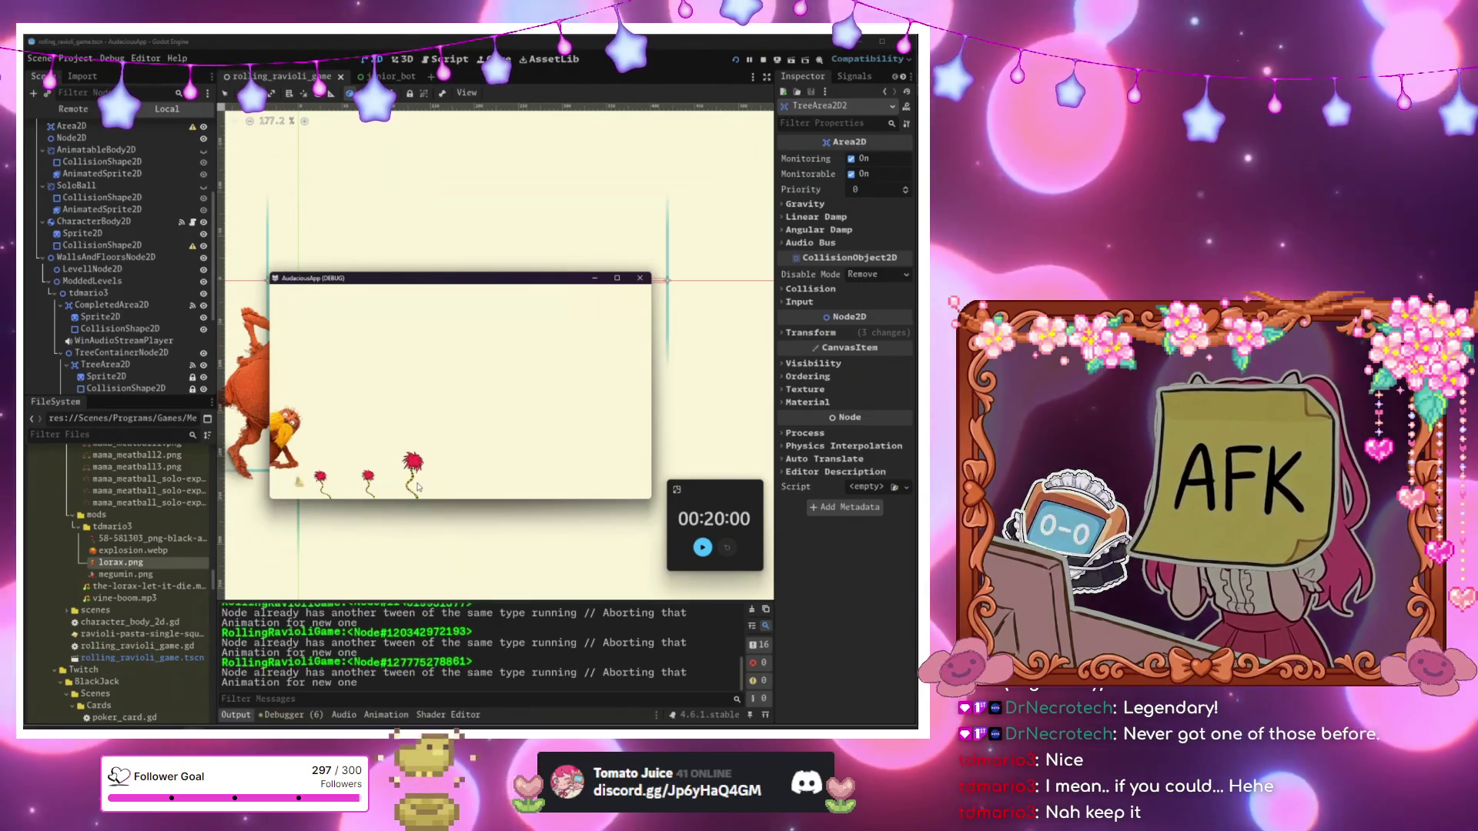
left_click_drag(581, 280, 629, 549)
scroll(413, 468, "up", 6)
scroll(414, 467, "up", 3)
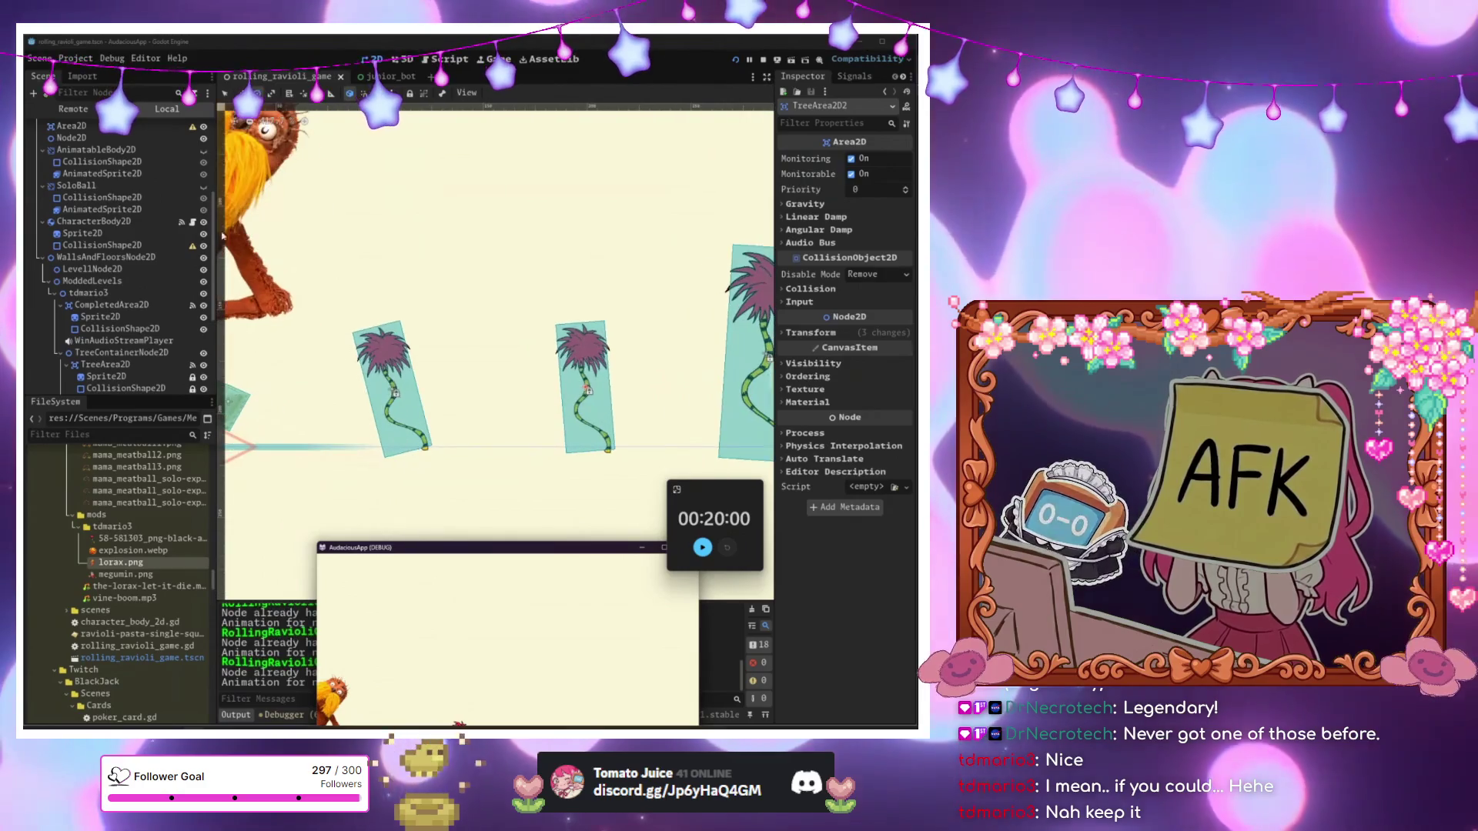
Select TreeArea2D's CollisionShape2D and bring up its RectangleShape2D resource menu.
left_click(583, 369)
left_click(135, 322)
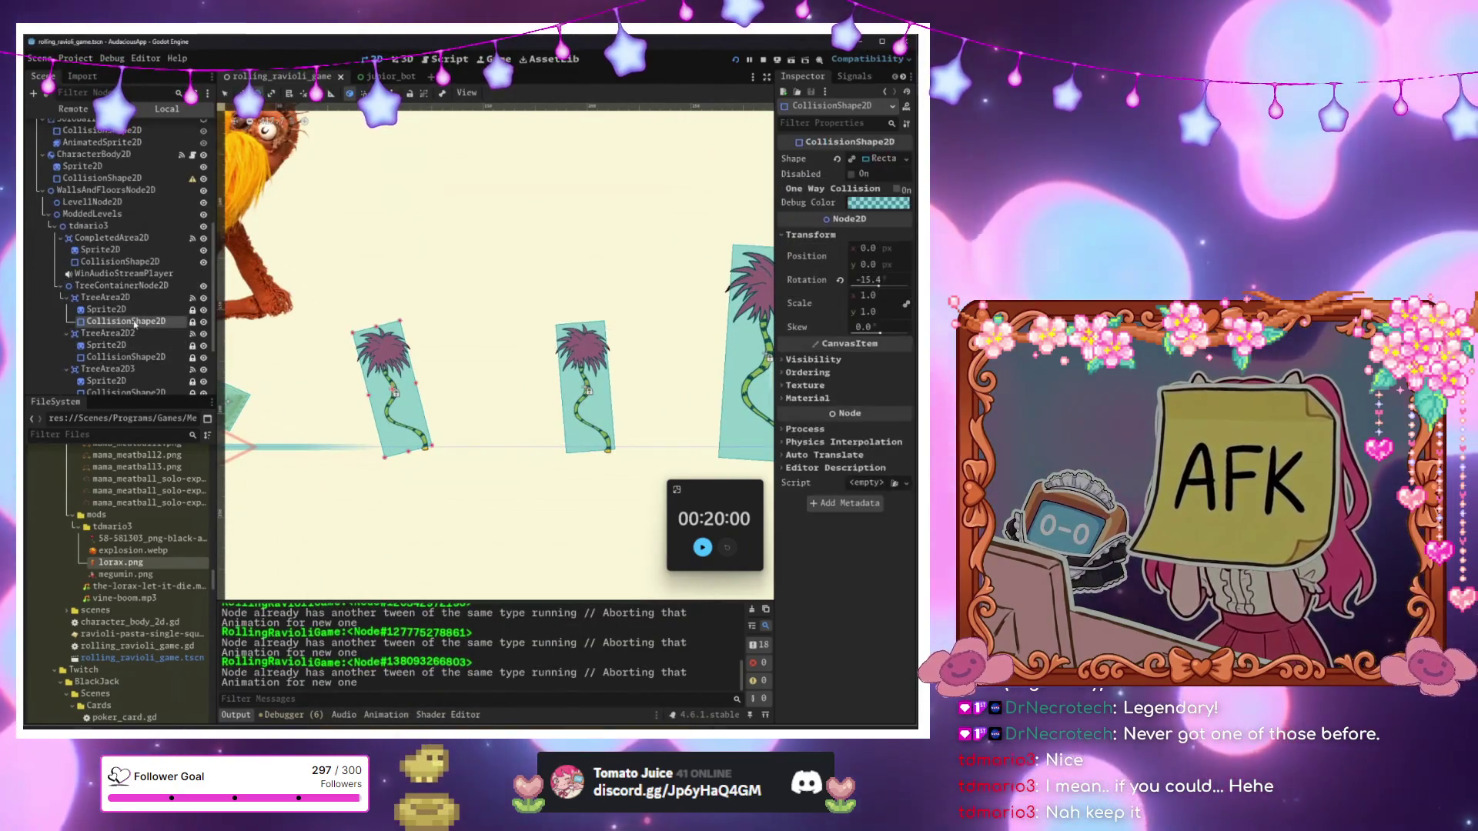
left_click(877, 161)
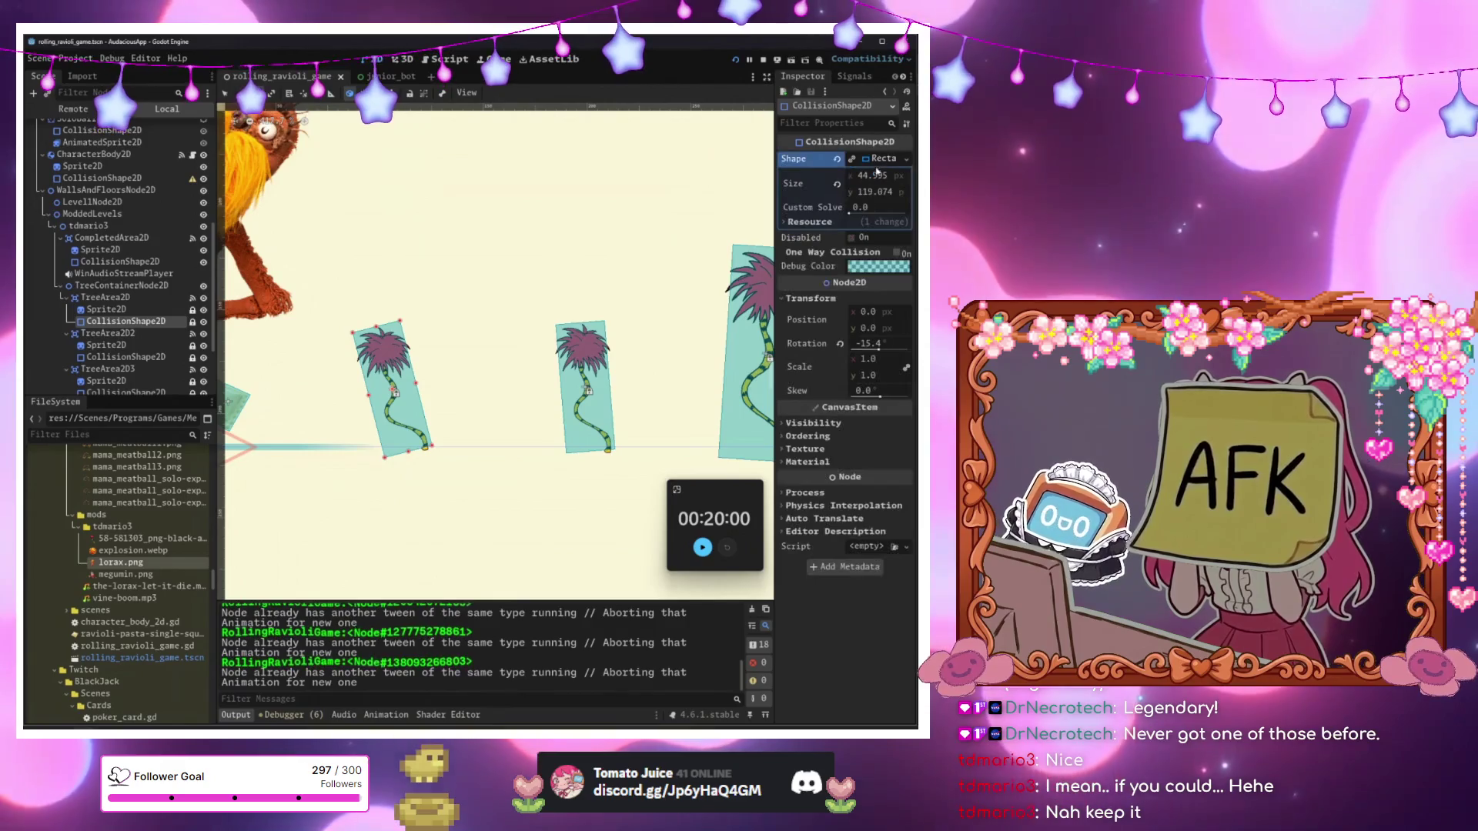
right_click(879, 168)
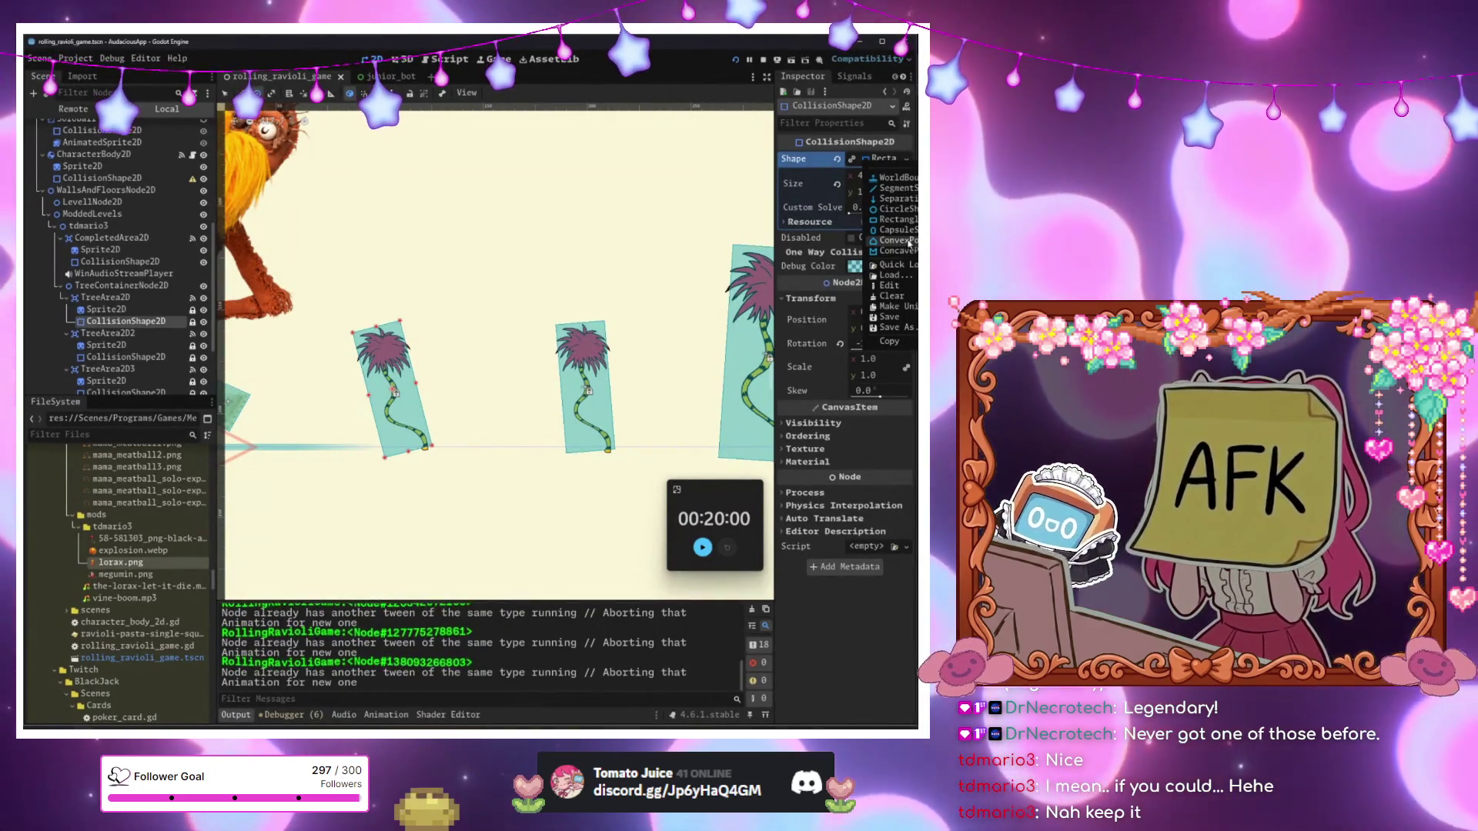
Replace the rectangle with a new ConvexPolygonShape2D and add three points.
left_click(907, 241)
left_click(872, 175)
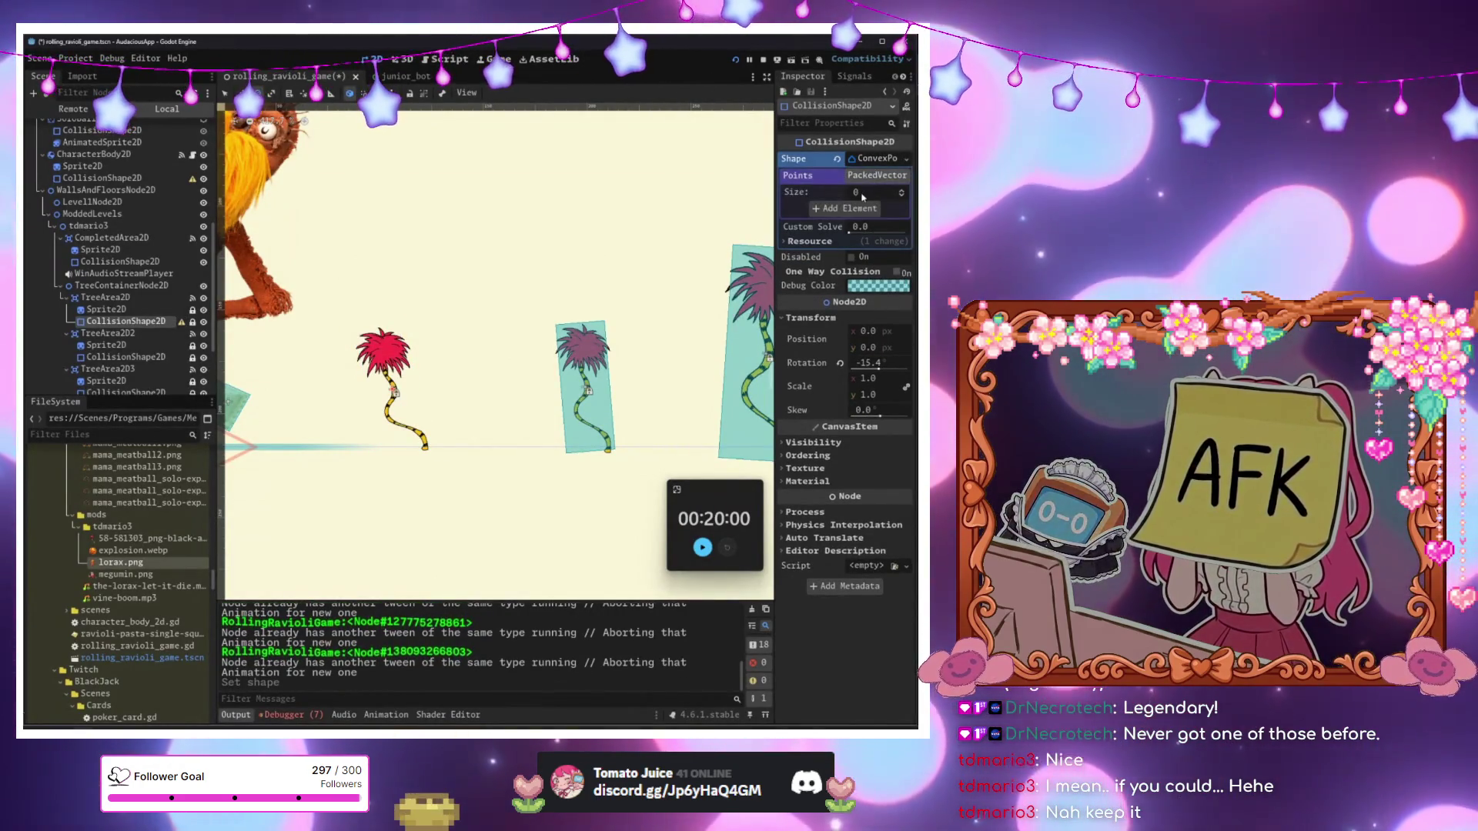
left_click(853, 208)
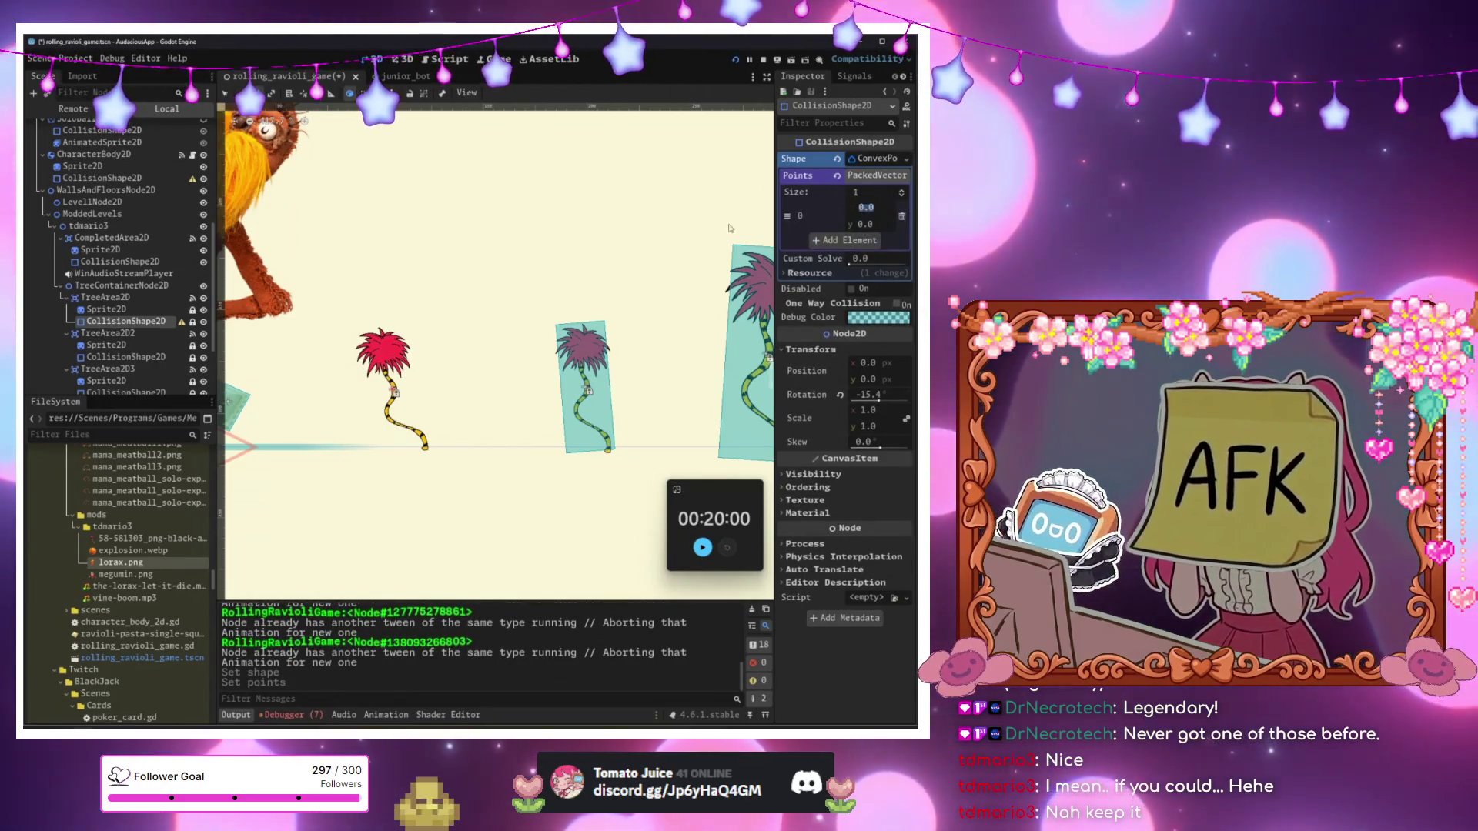
scroll(626, 219, "down", 6)
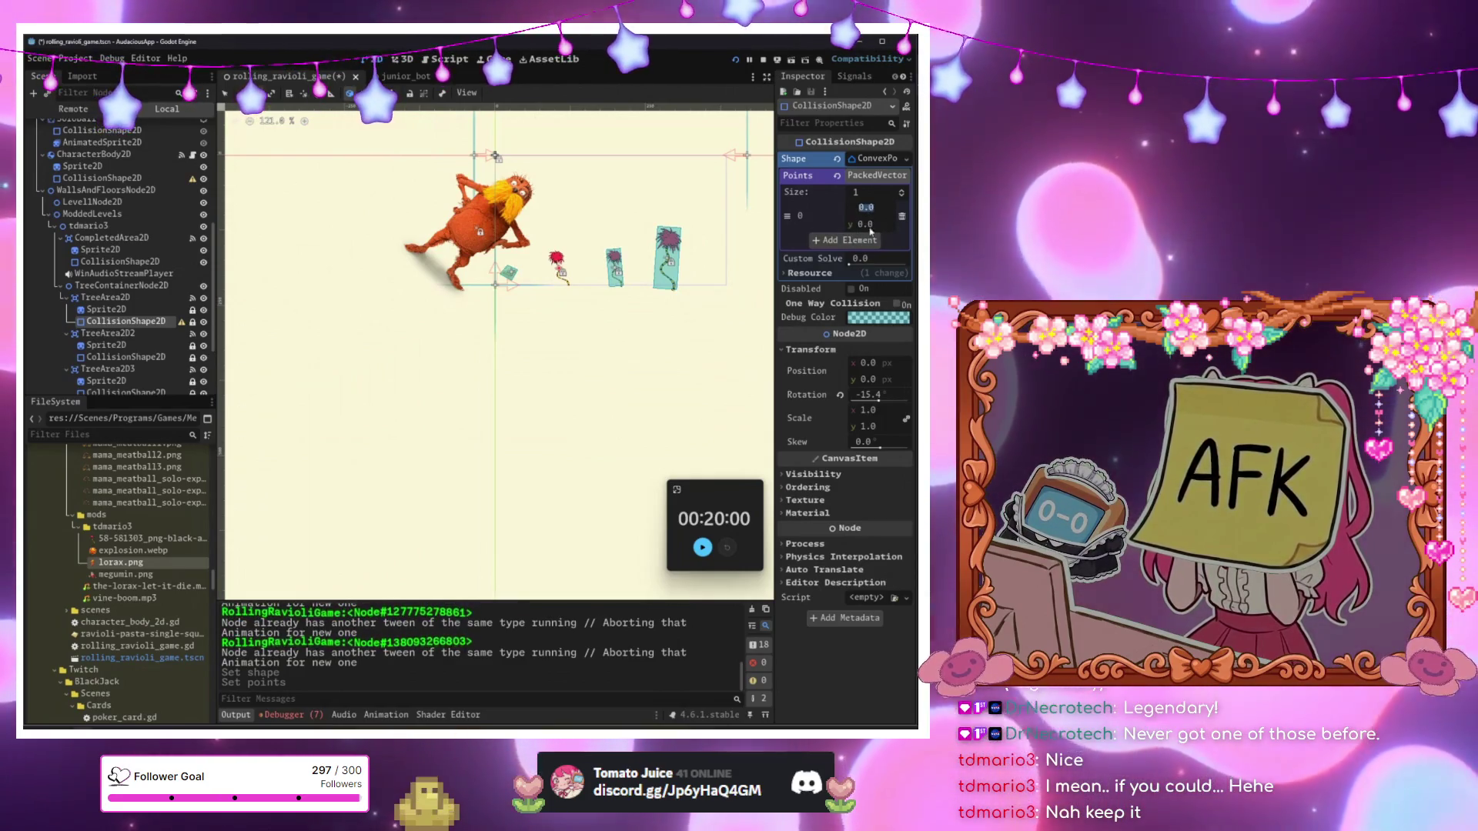
left_click(876, 240)
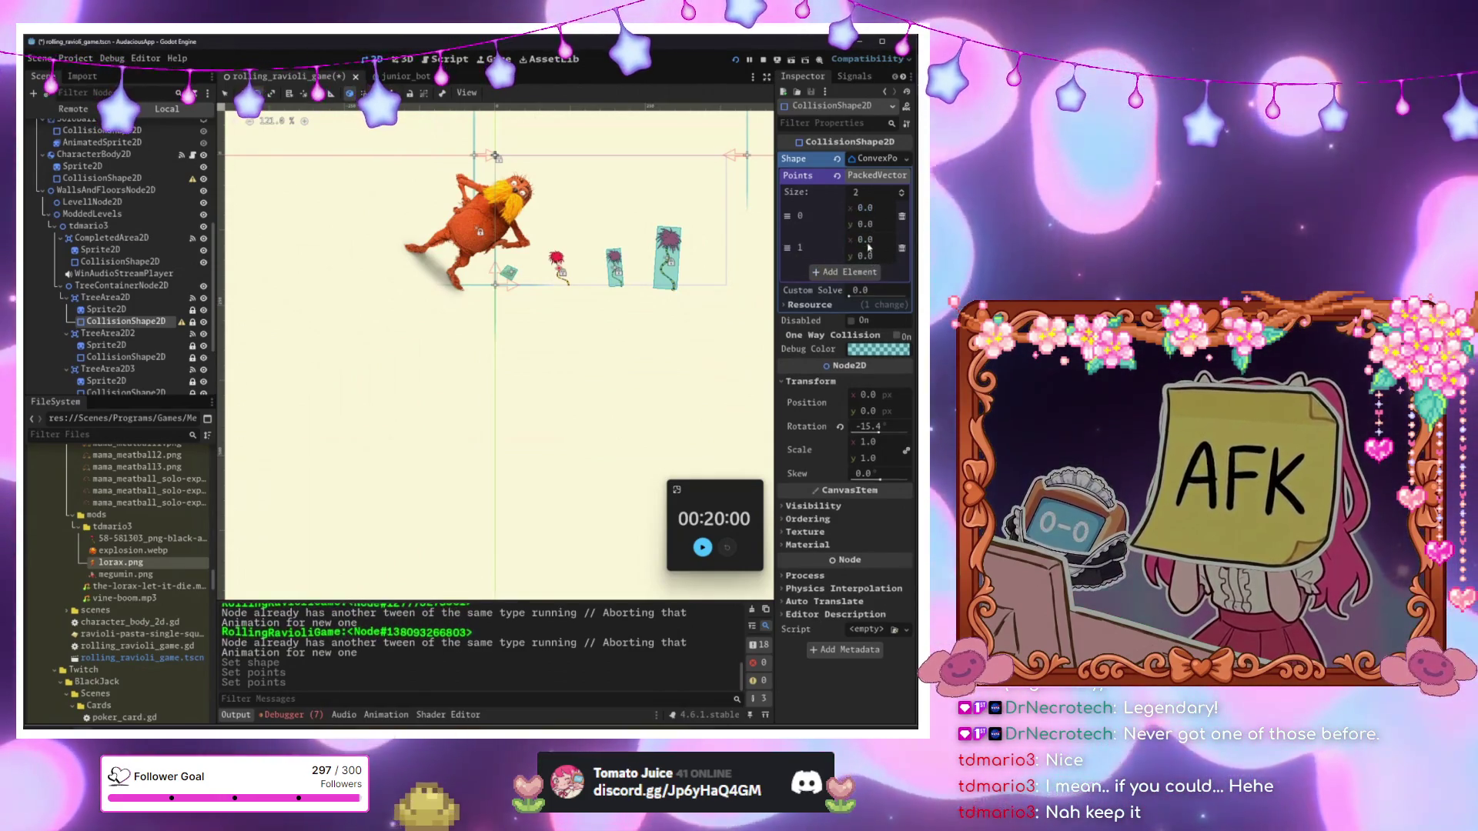
left_click(876, 271)
scroll(543, 188, "up", 7)
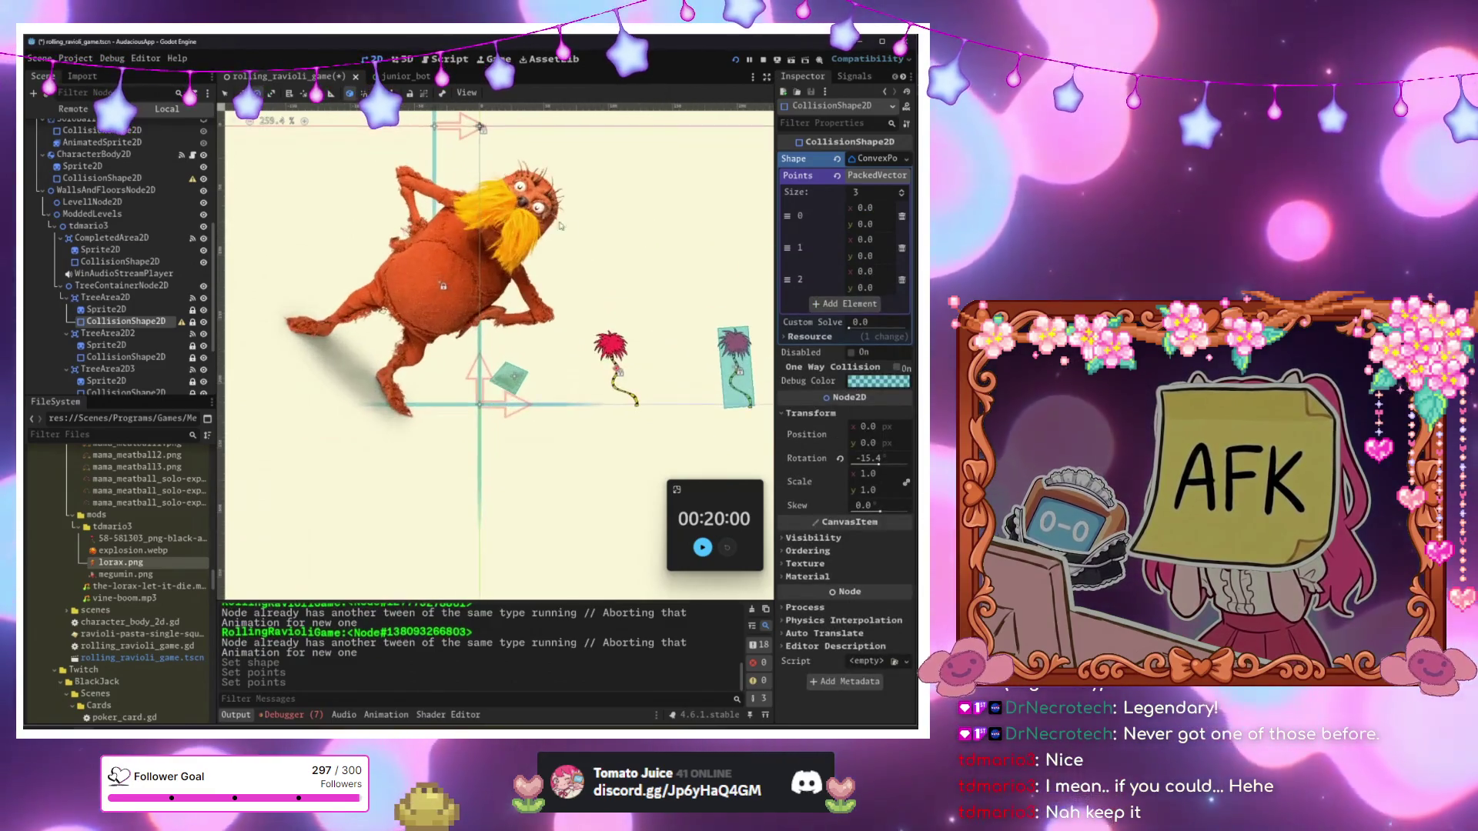
scroll(611, 337, "up", 3)
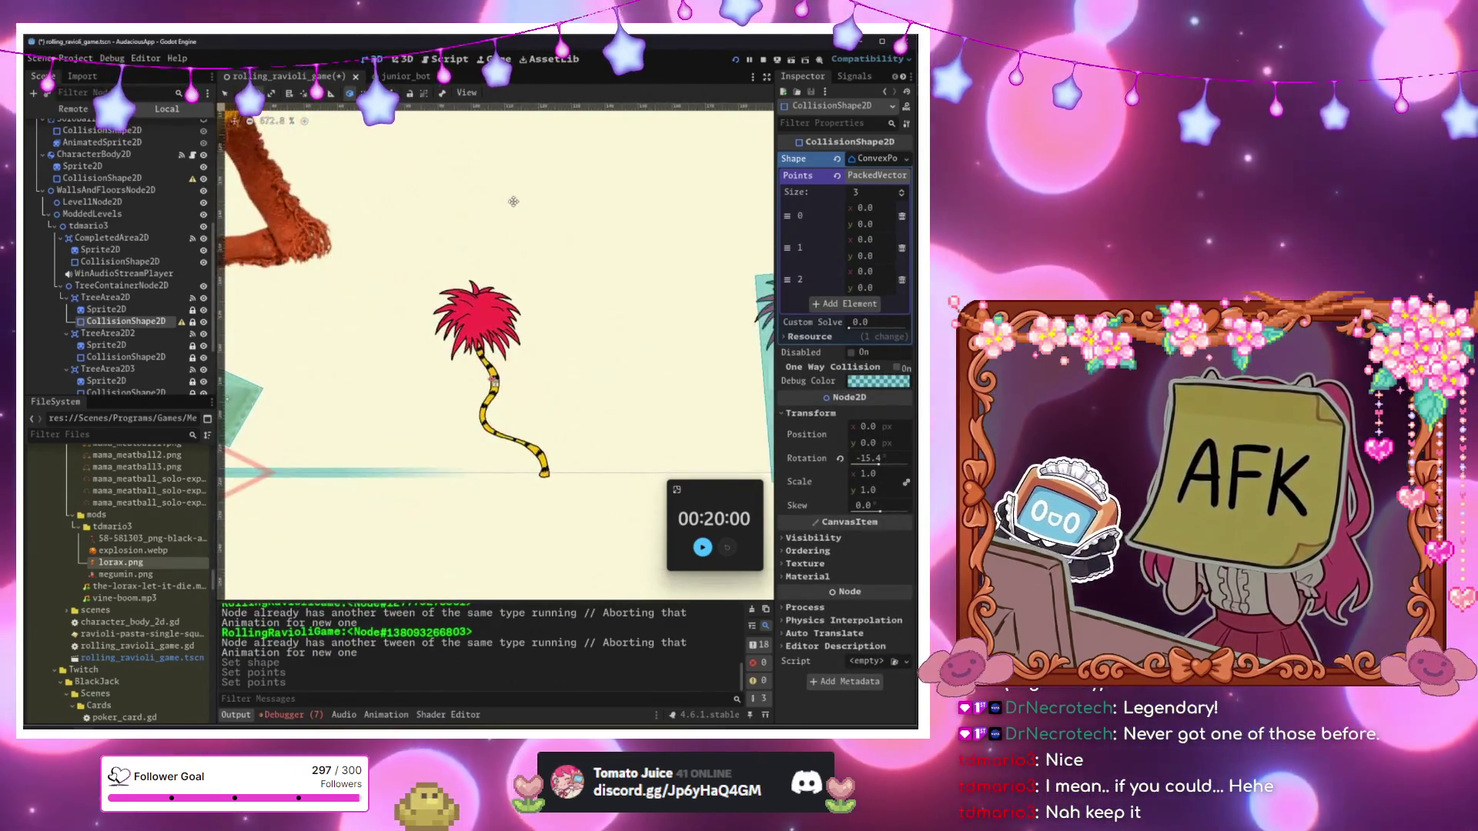
Set point 0's x to 20 and drag point 1 up into the red foliage.
left_click(535, 270)
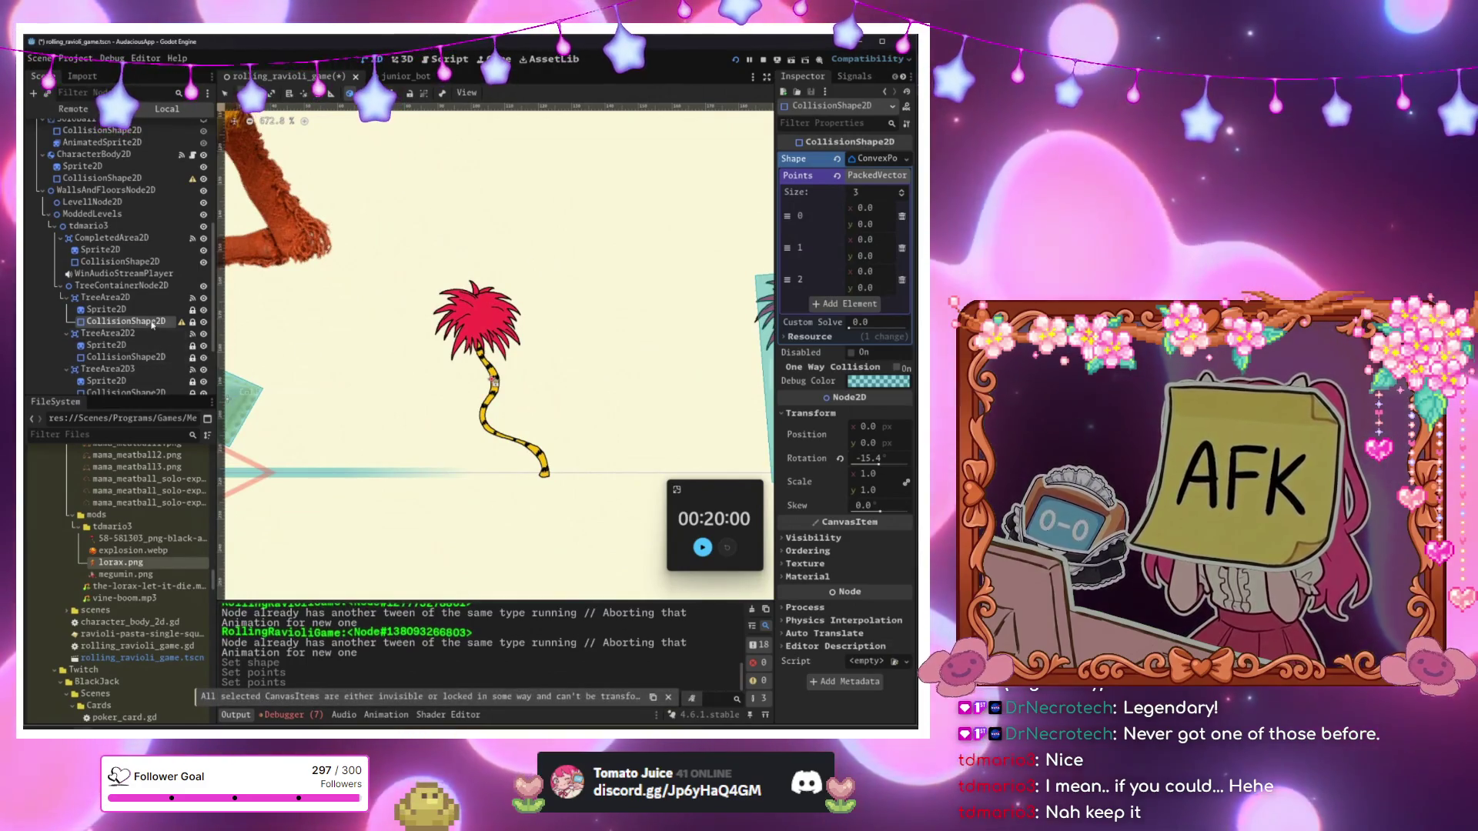
left_click(151, 324)
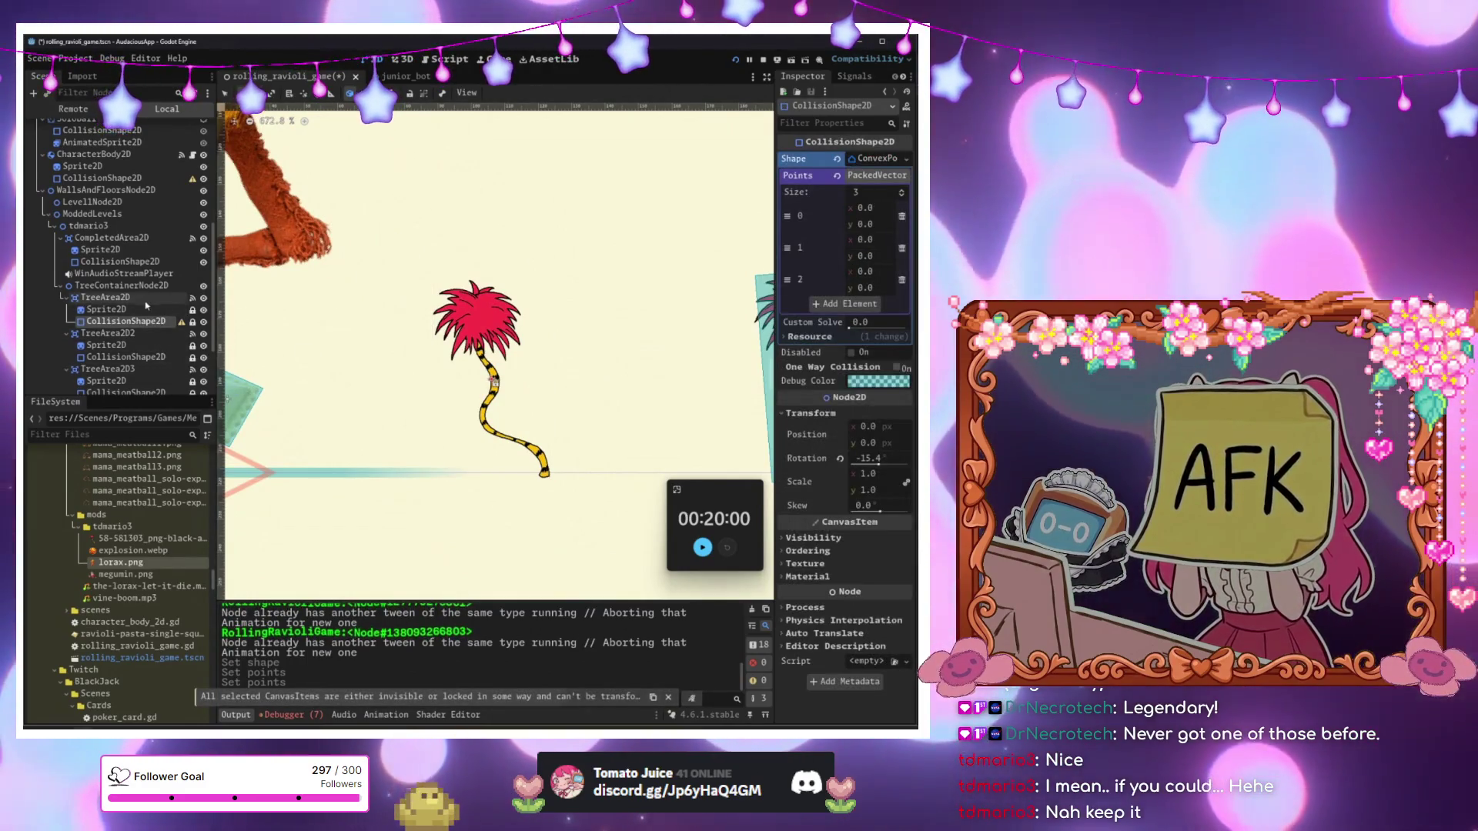
scroll(413, 218, "down", 5)
scroll(353, 206, "up", 3)
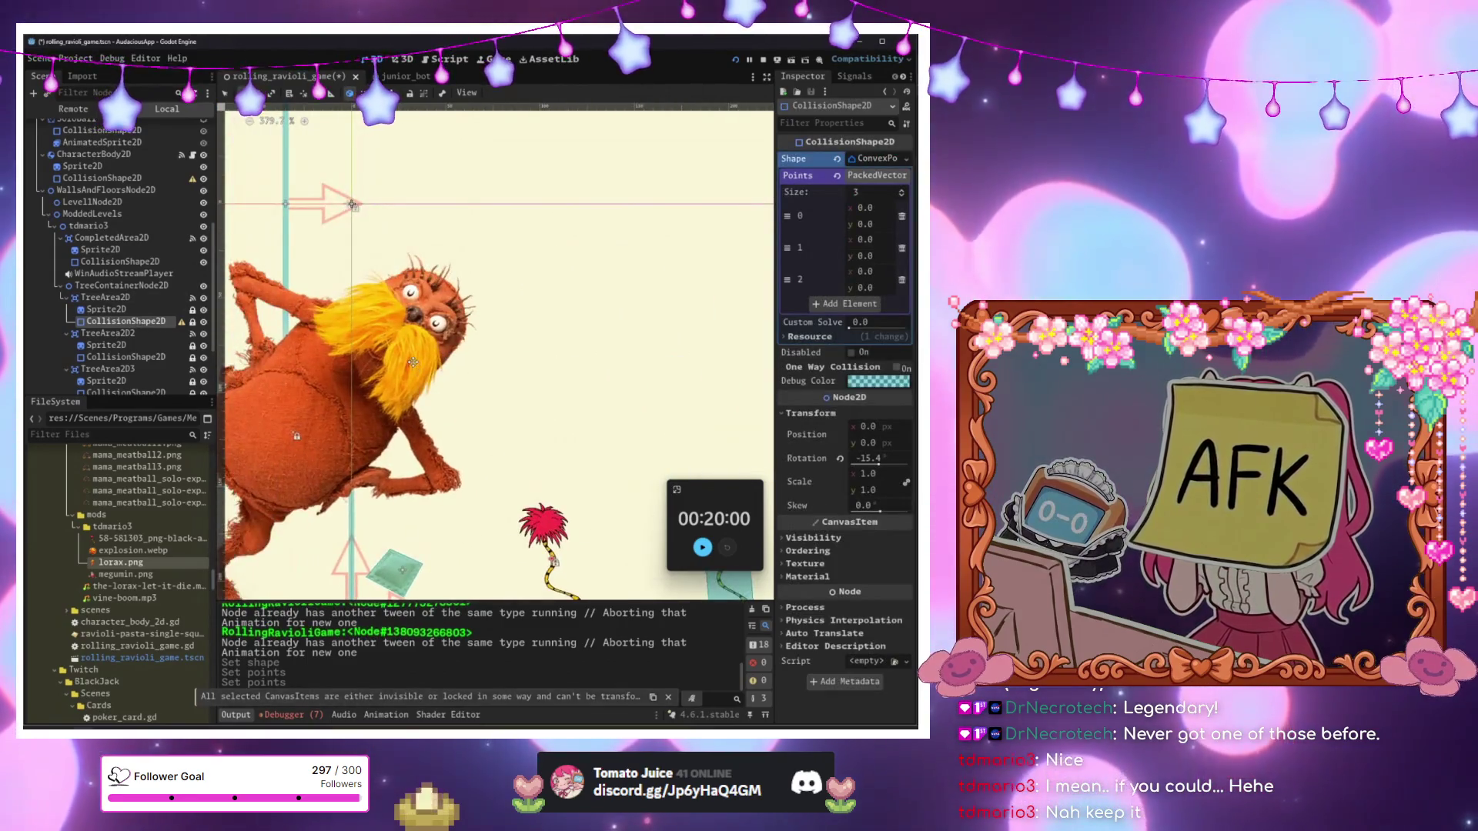
left_click_drag(353, 206, 243, 90)
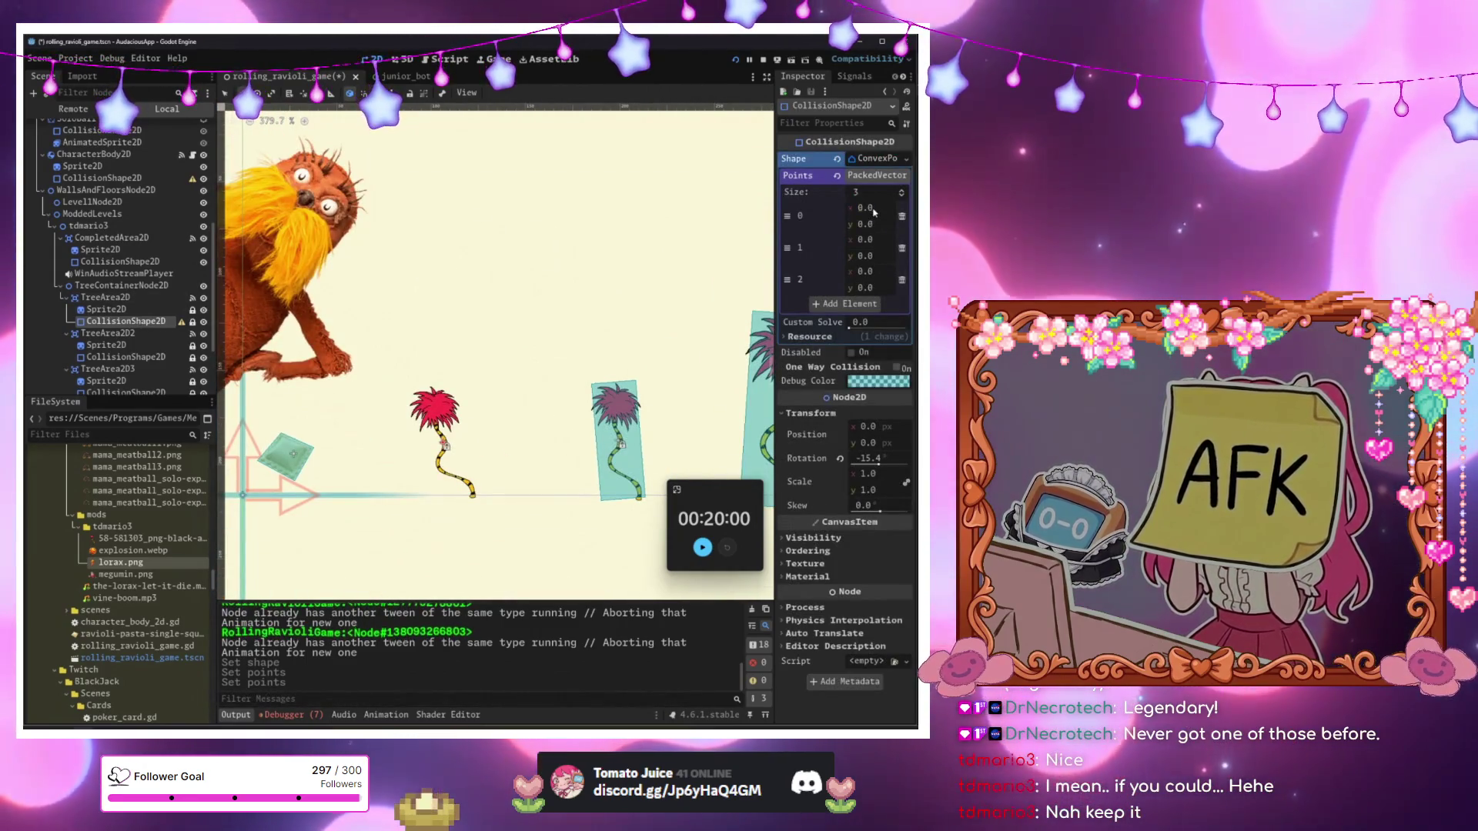
left_click(874, 209)
scroll(691, 347, "down", 3)
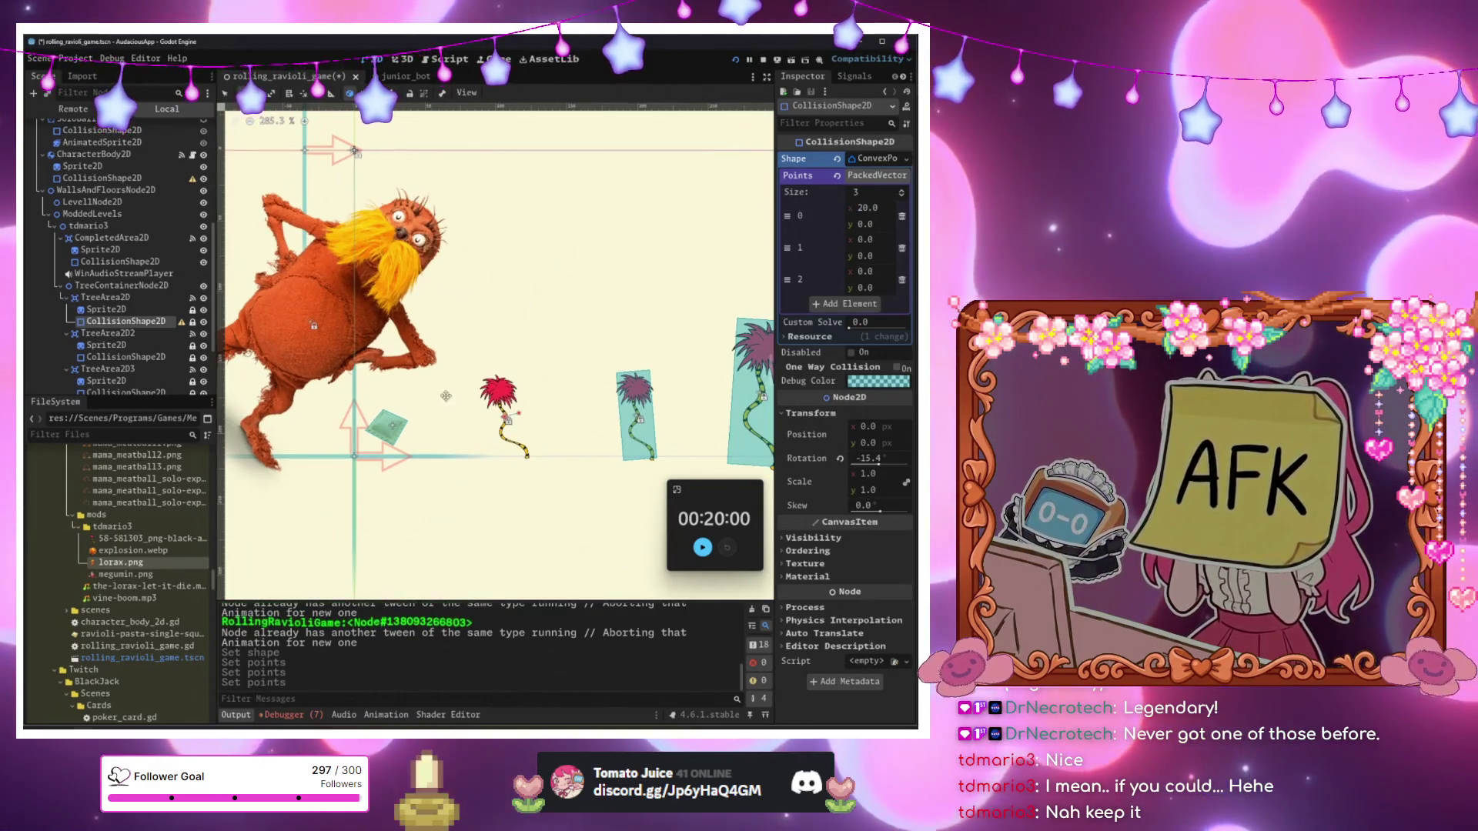
scroll(521, 414, "up", 8)
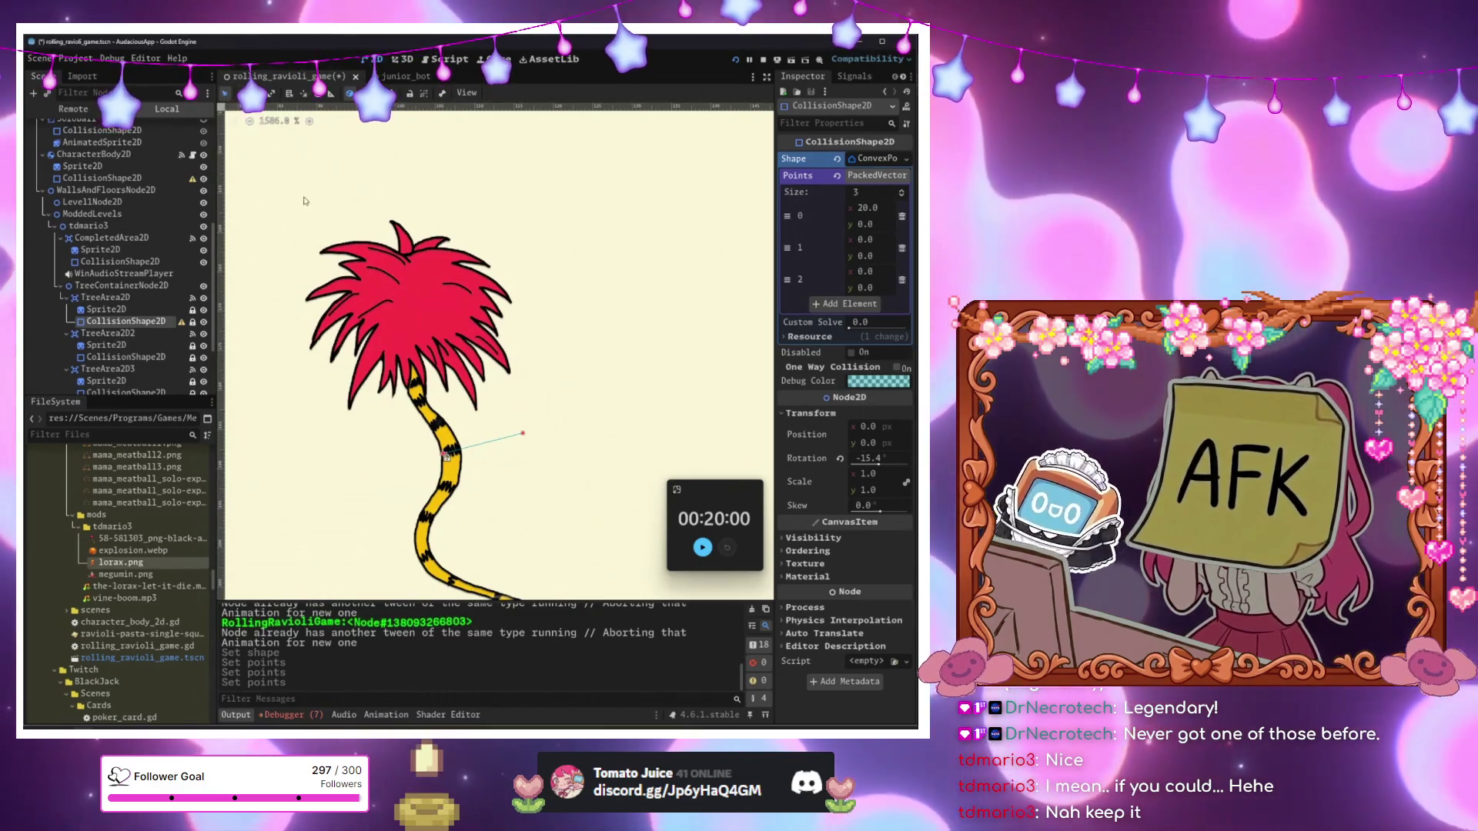
mouse_move(413, 381)
left_mouse_down()
mouse_move(339, 266)
mouse_move(292, 243)
left_mouse_up()
Add a fourth point, move point 0 into the foliage and point 2 down the tail.
left_click(844, 303)
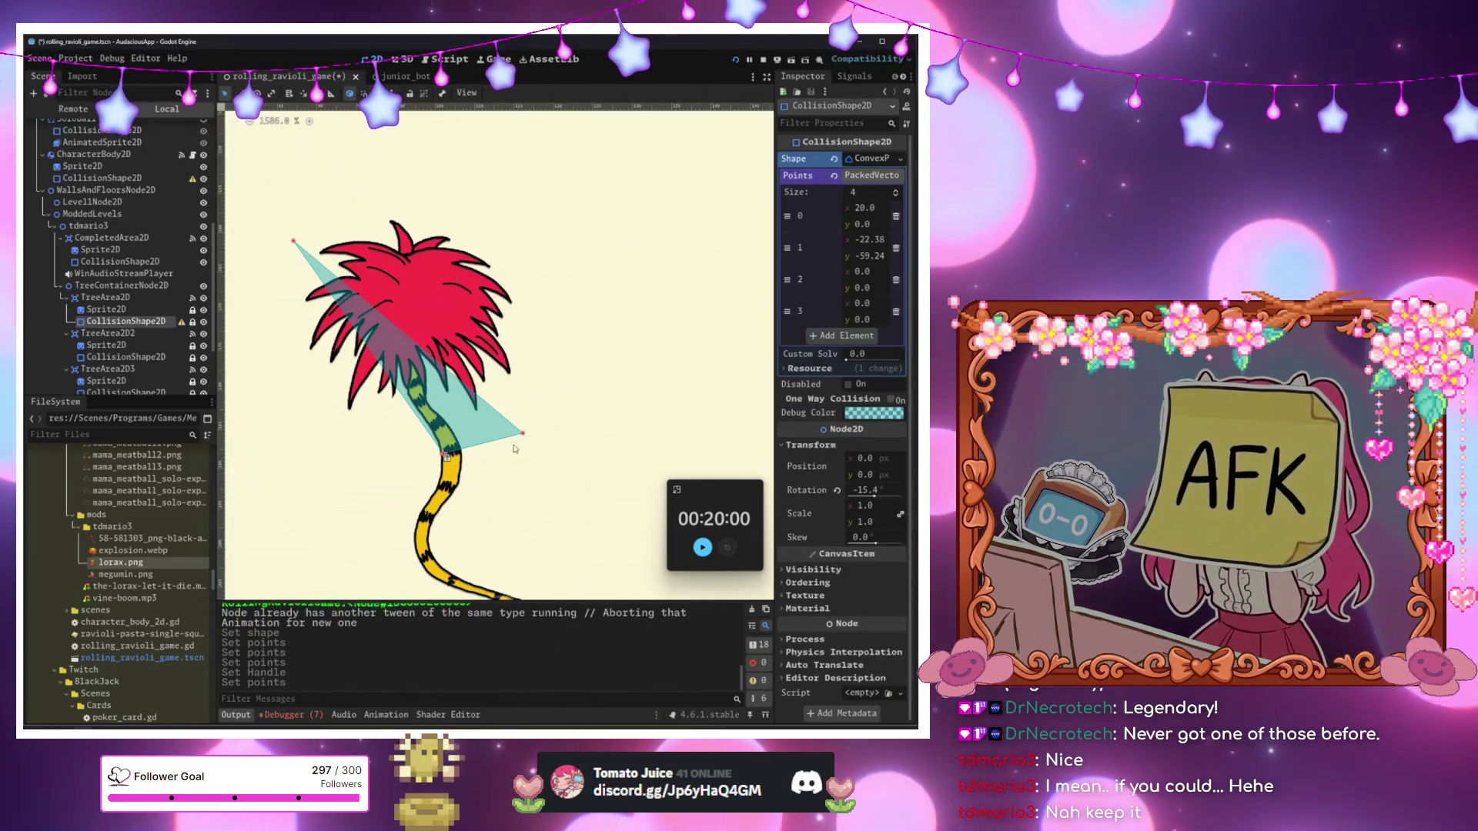
left_click_drag(524, 437, 493, 240)
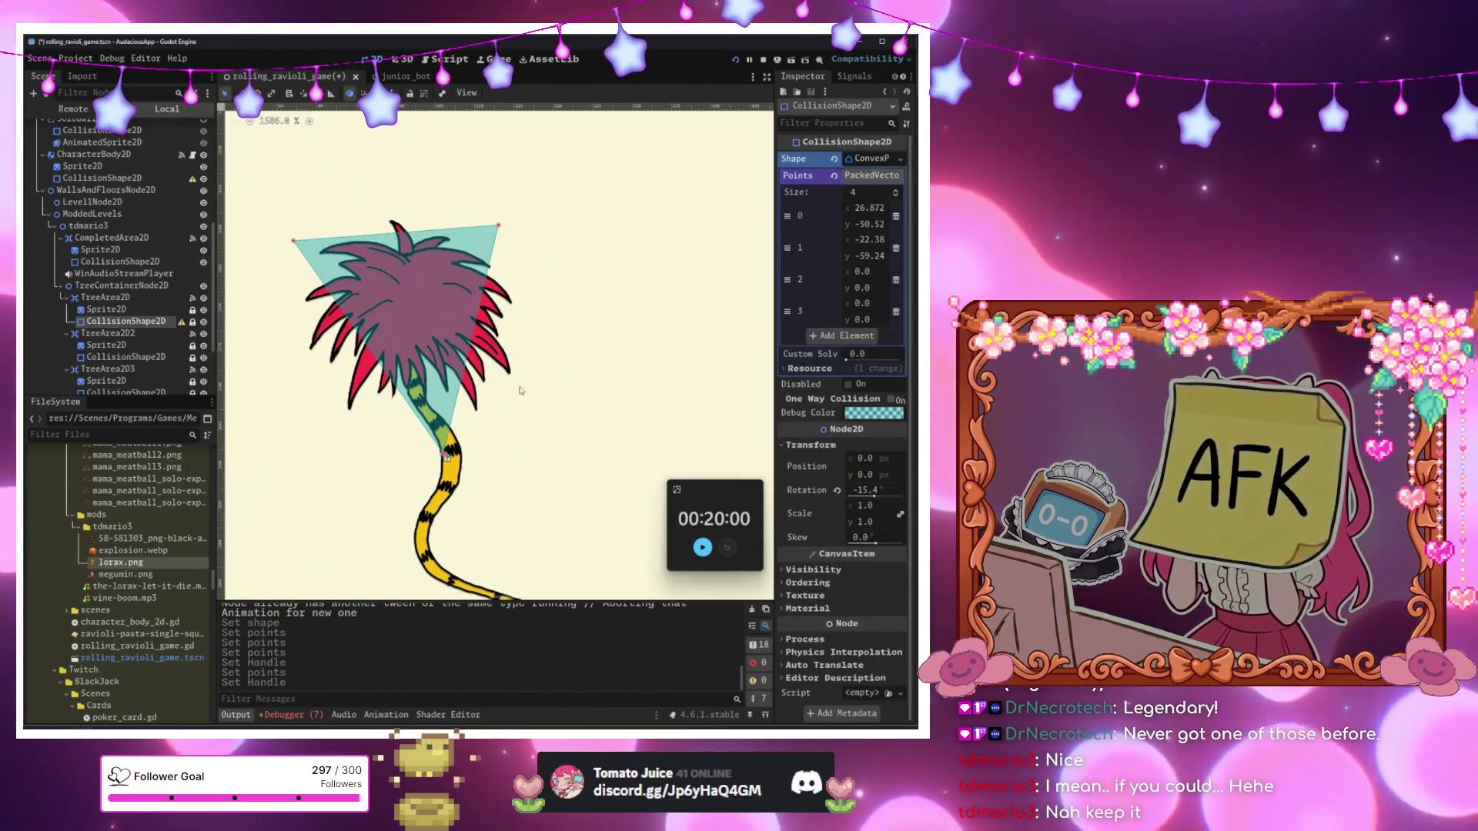
scroll(448, 225, "down", 5)
mouse_move(388, 250)
left_mouse_down()
mouse_move(373, 379)
mouse_move(382, 248)
mouse_move(400, 277)
left_mouse_up()
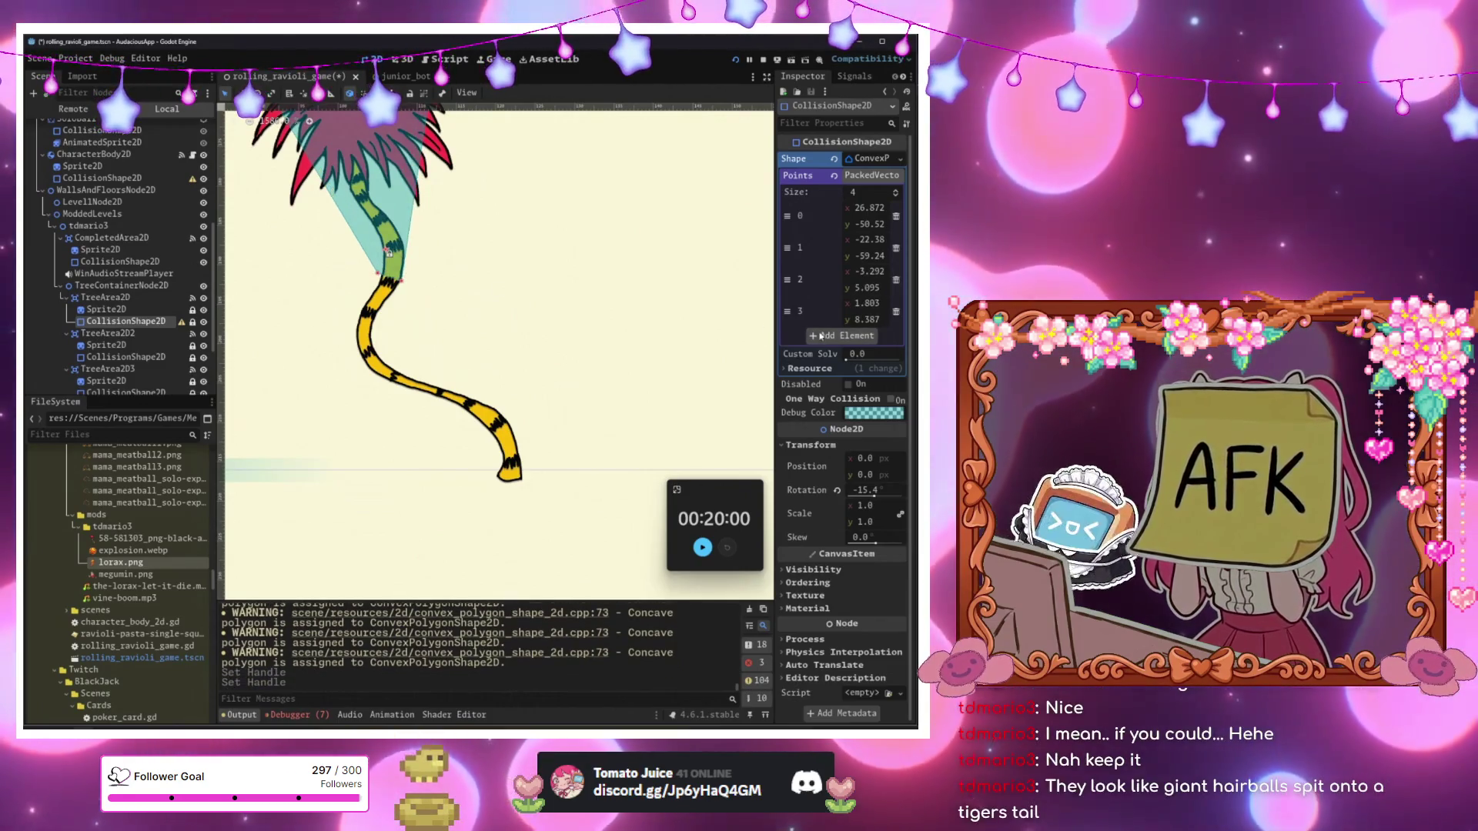
Add points up to 8 and place points 5 and 4 along the trunk.
left_click(823, 335)
left_click(839, 367)
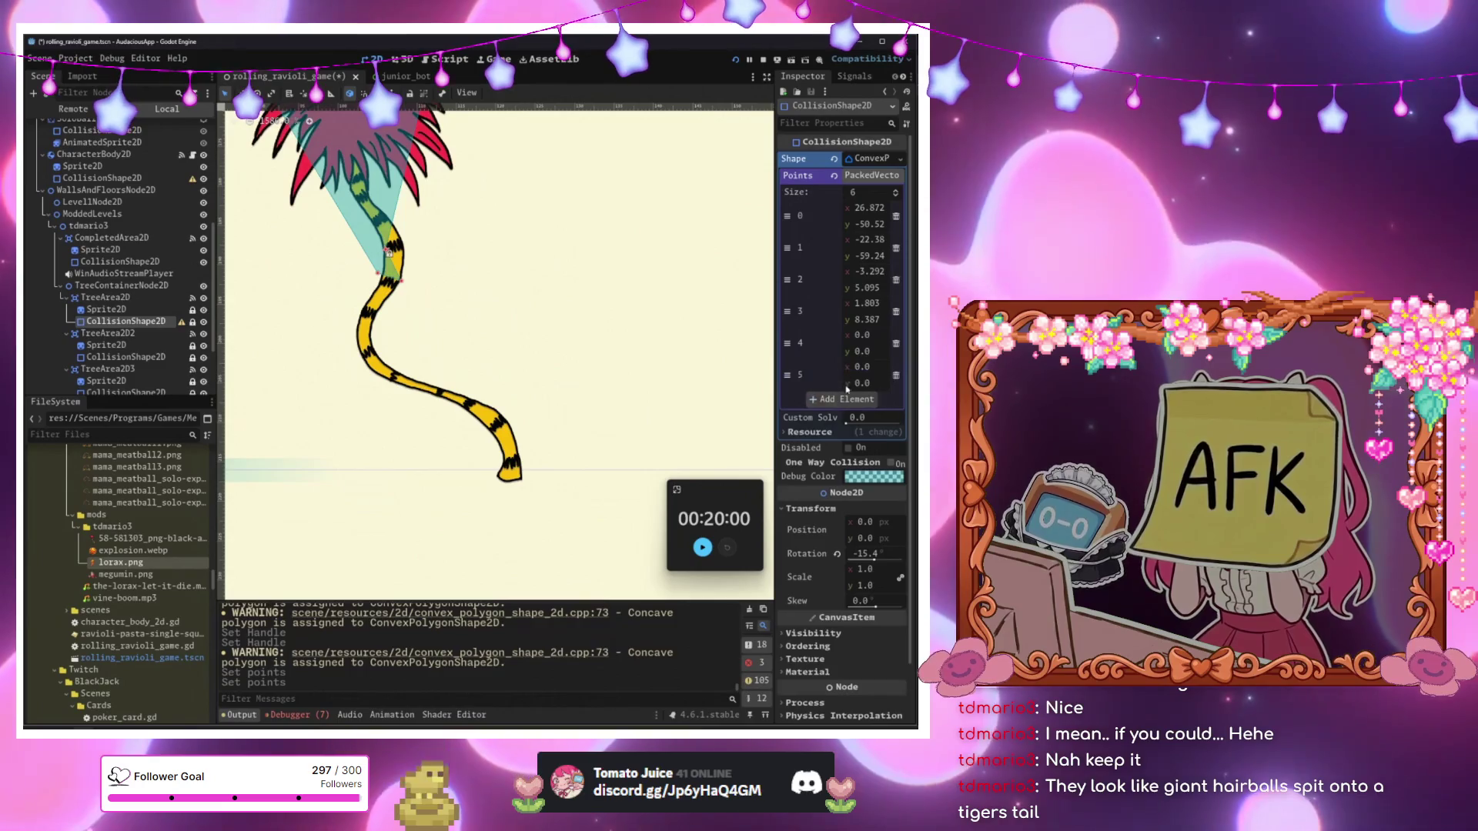
left_click(839, 398)
left_click(839, 430)
scroll(616, 416, "up", 3)
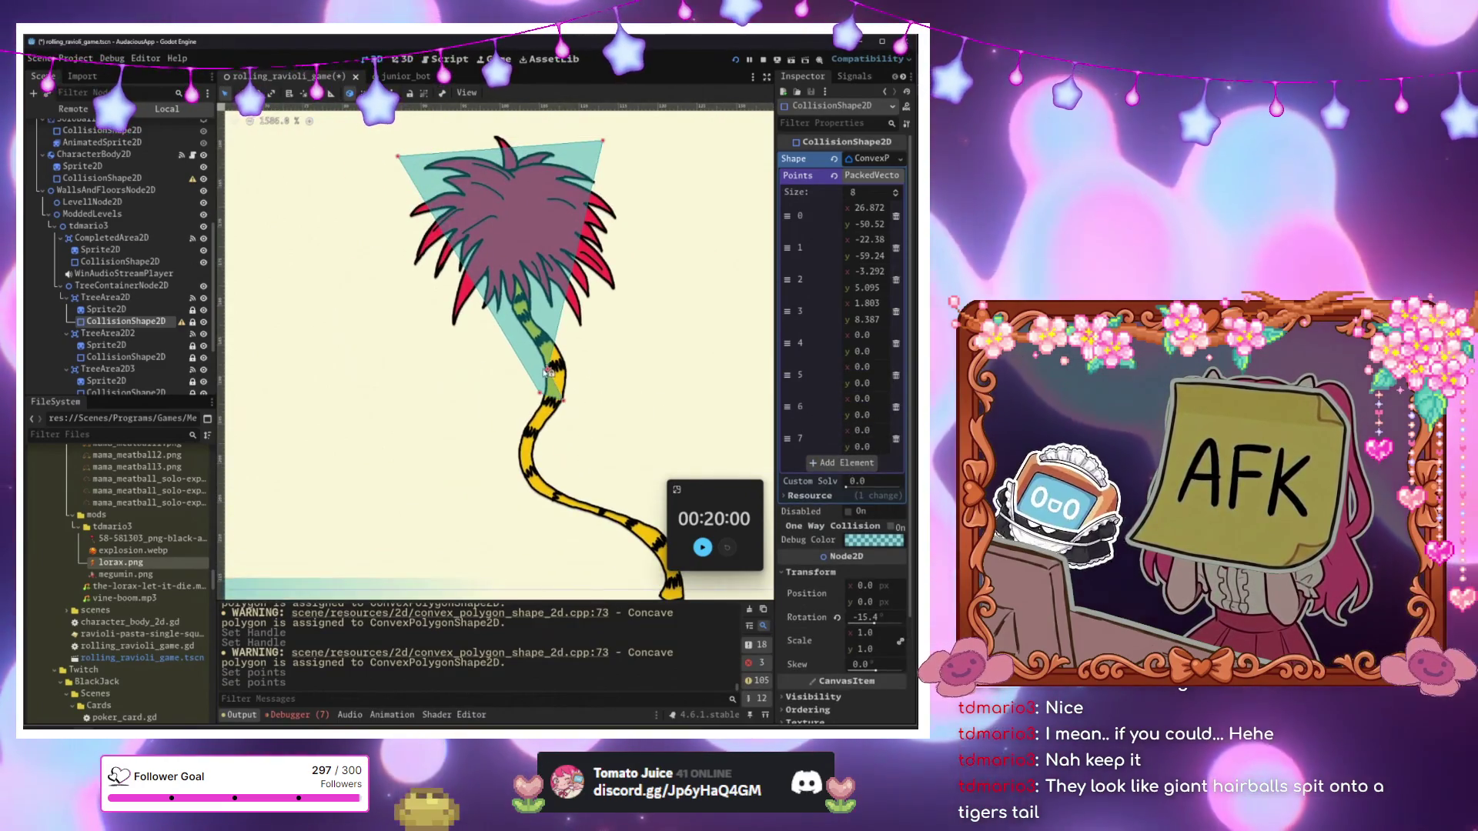
left_click_drag(545, 372, 551, 375)
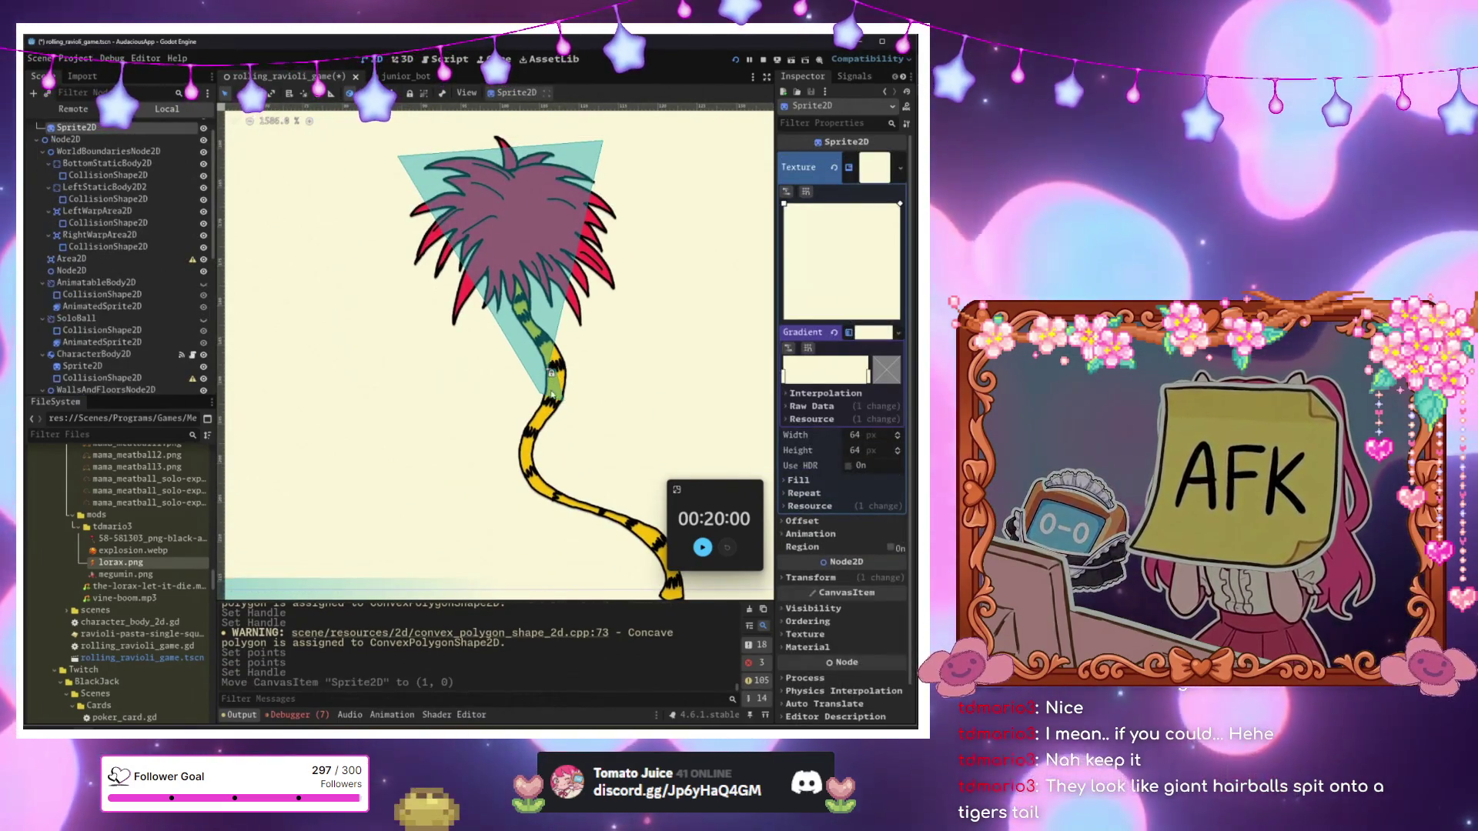
scroll(99, 348, "down", 5)
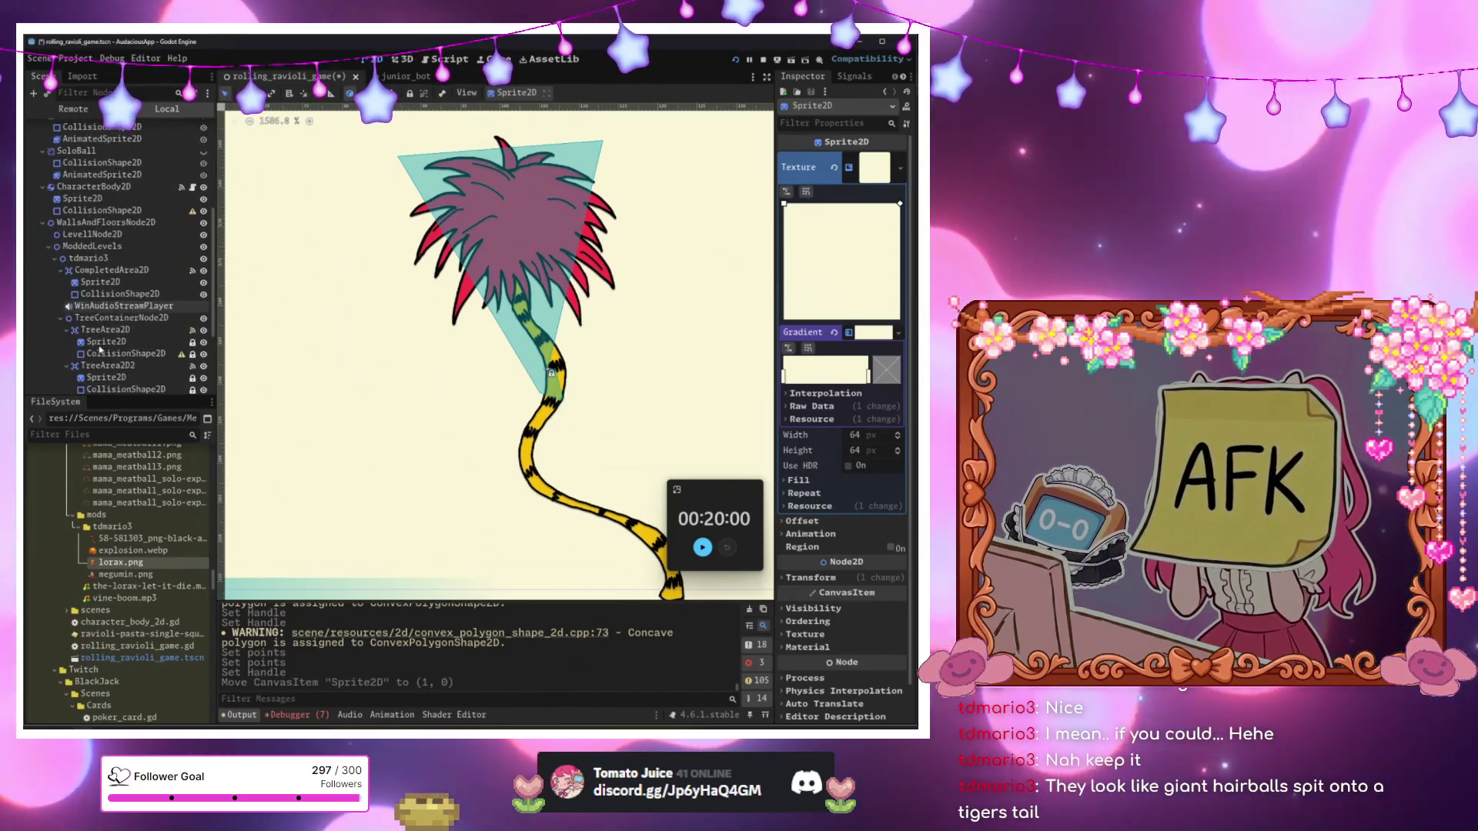
left_click(128, 287)
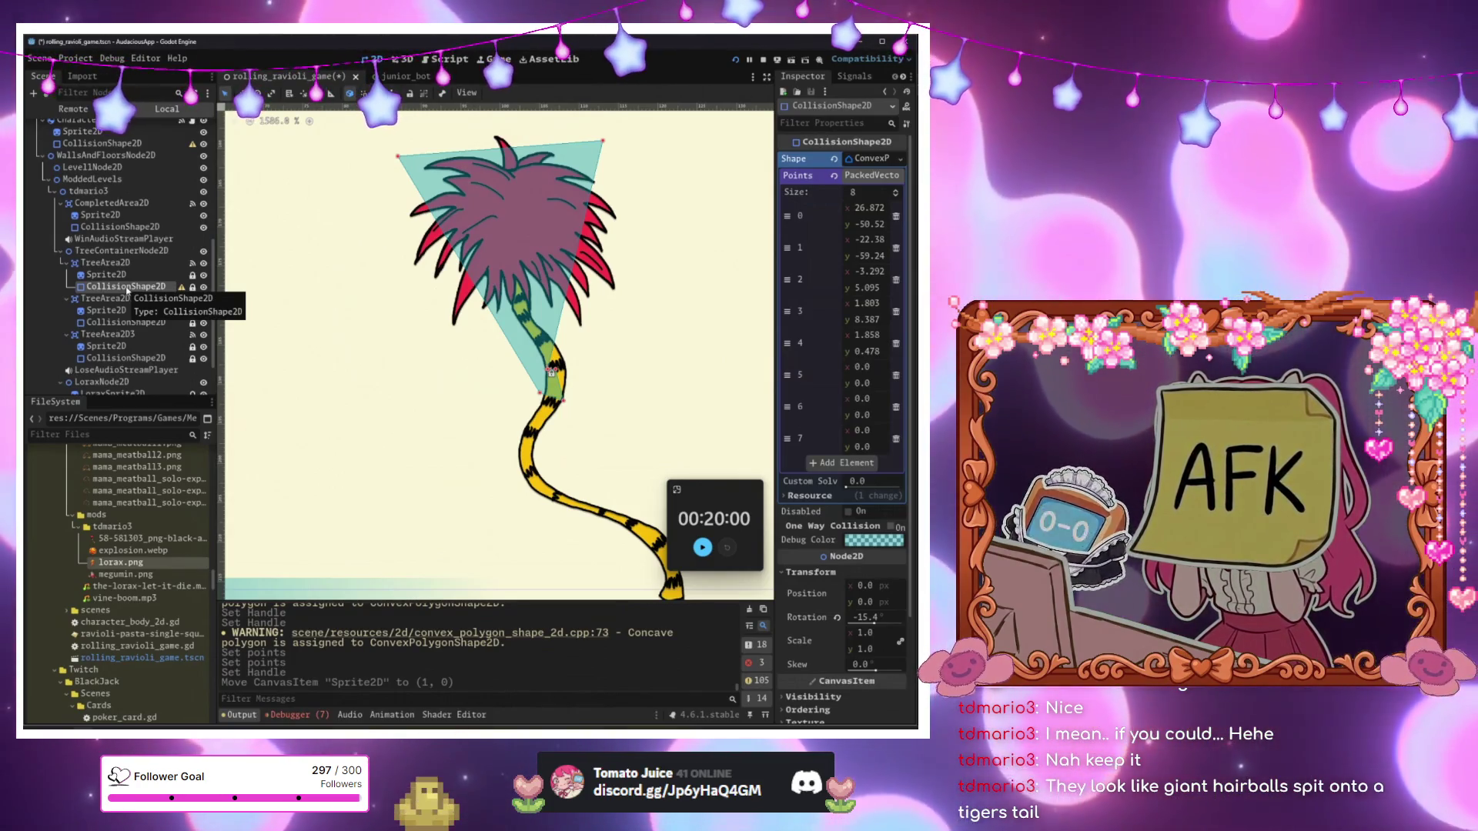
mouse_move(551, 371)
left_mouse_down()
mouse_move(579, 323)
mouse_move(549, 370)
mouse_move(587, 331)
mouse_move(557, 348)
mouse_move(455, 322)
mouse_move(543, 385)
mouse_move(551, 373)
mouse_move(555, 418)
left_mouse_up()
left_click_drag(523, 482, 516, 471)
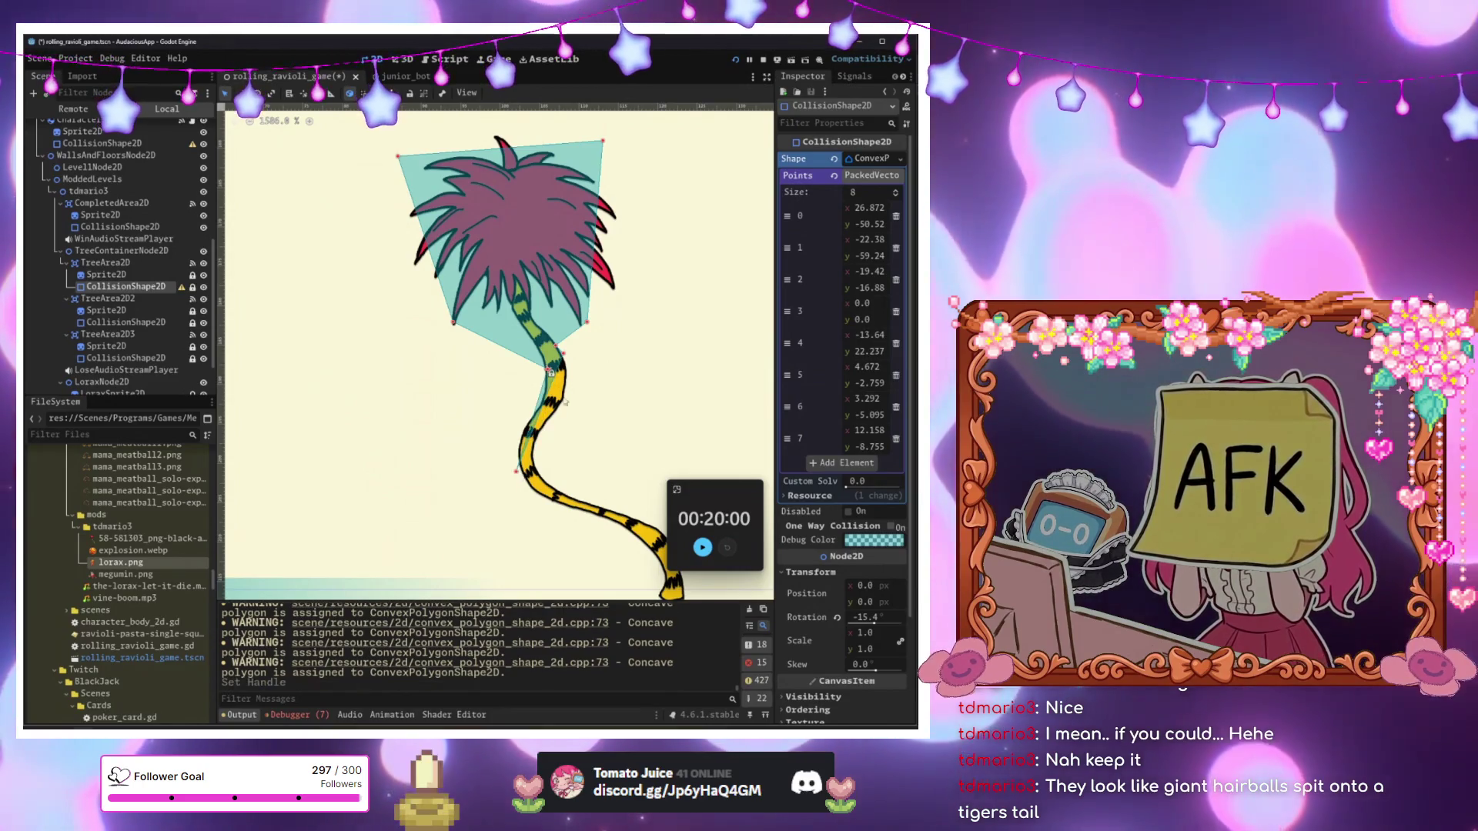
Add the ninth and tenth points, moving points 5, 3 and 9 beside the trunk.
mouse_move(563, 355)
left_mouse_down()
mouse_move(558, 470)
mouse_move(517, 480)
left_mouse_up()
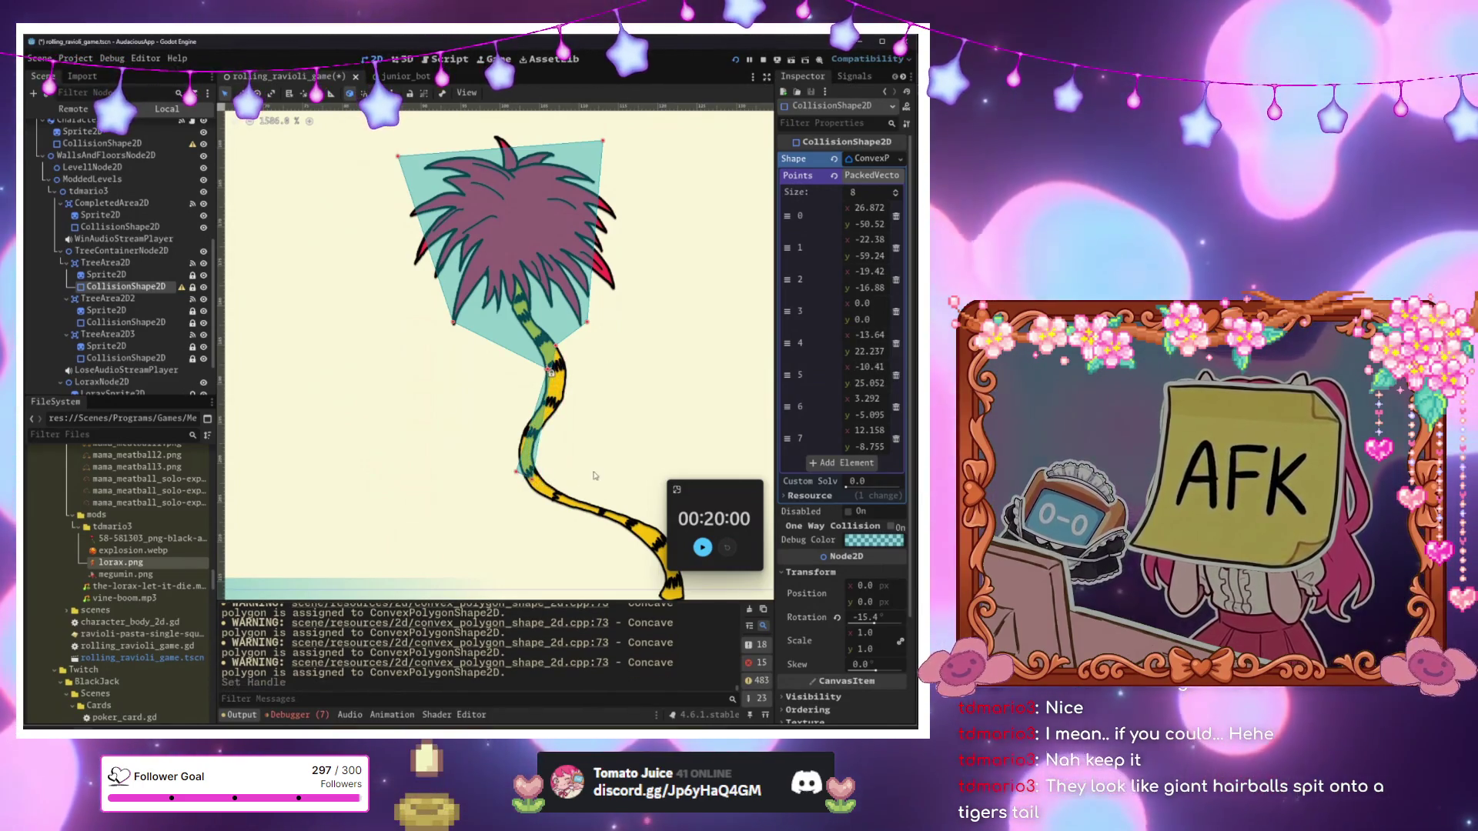
scroll(547, 315, "down", 3)
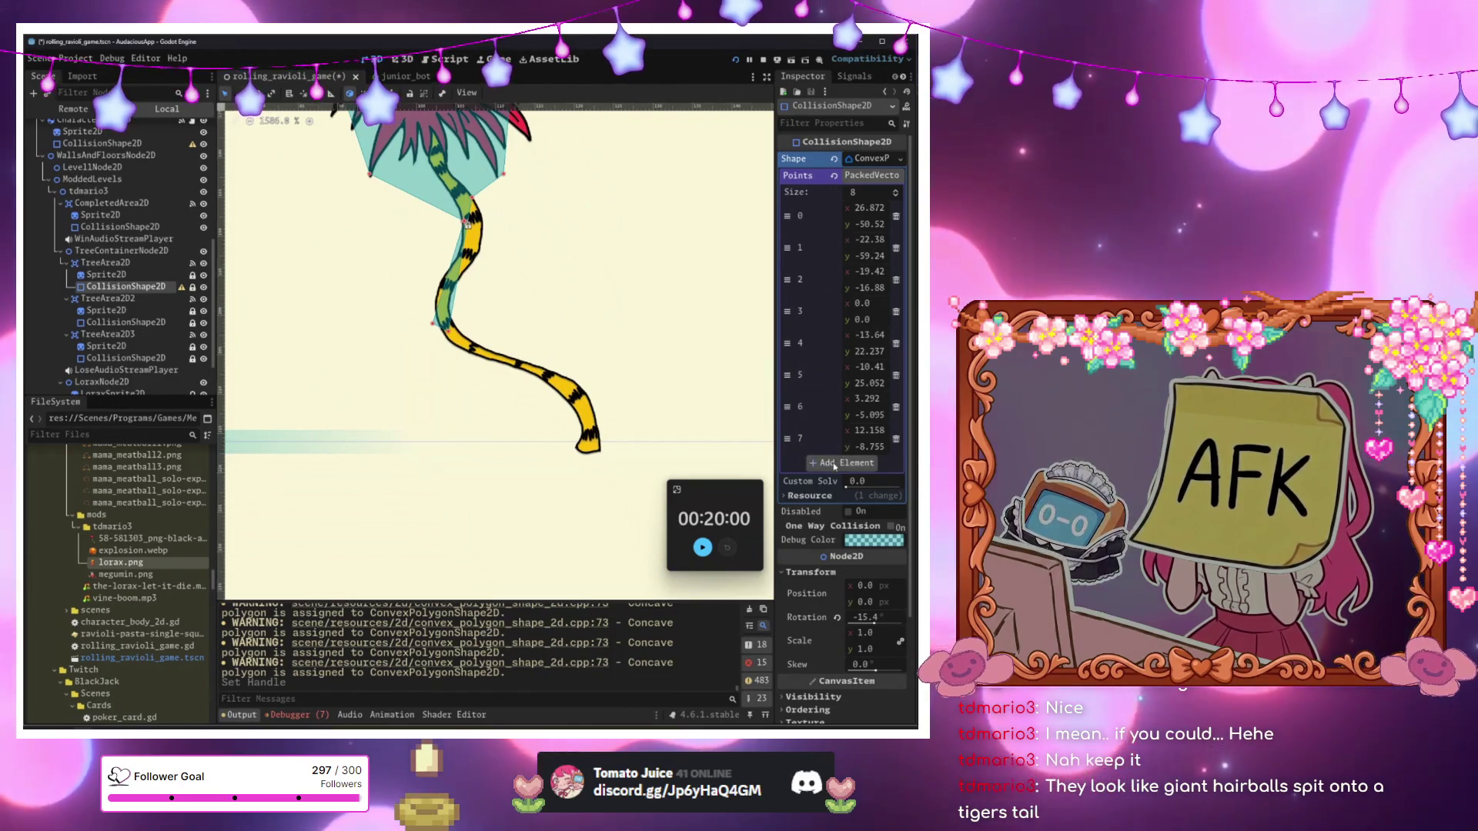
left_click(835, 464)
scroll(539, 346, "up", 2)
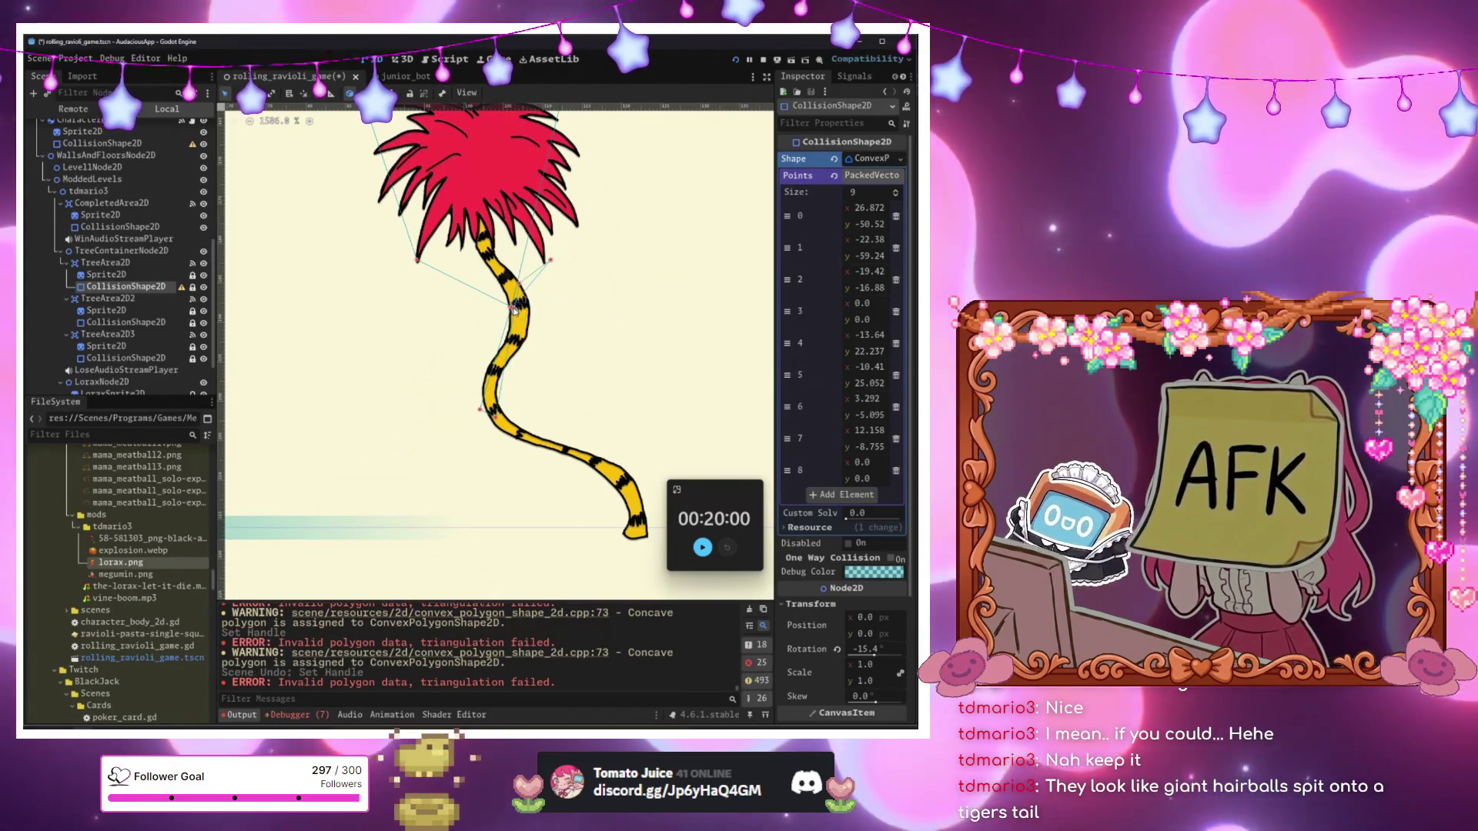
mouse_move(514, 308)
left_mouse_down()
mouse_move(495, 307)
mouse_move(552, 246)
left_mouse_up()
left_click(834, 499)
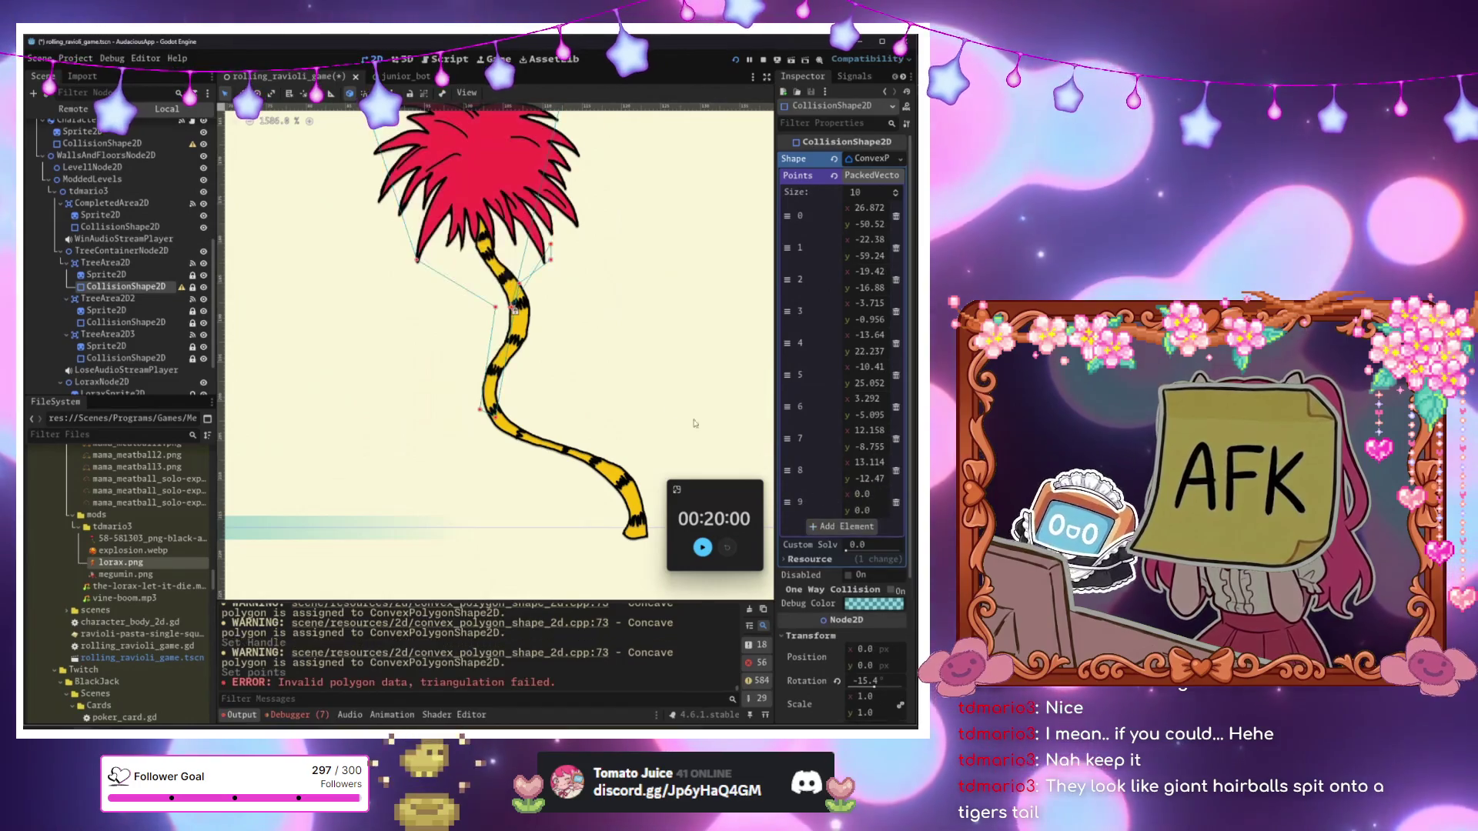
left_click_drag(517, 308, 551, 260)
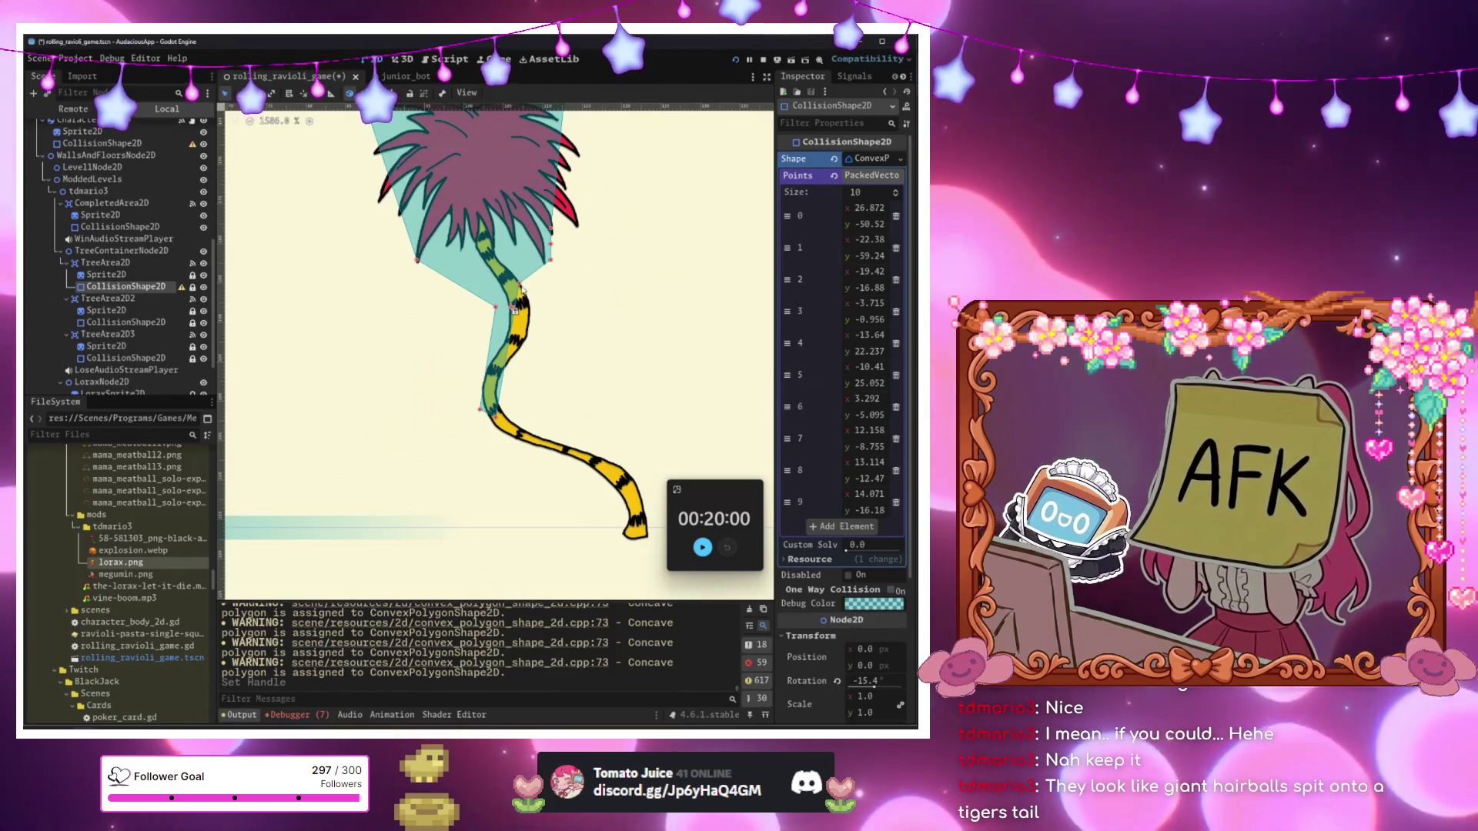
Drag points 6, 7 and 8 down to the tail tip and along the trunk.
left_click_drag(514, 309, 628, 530)
left_click_drag(550, 286, 645, 513)
left_click_drag(551, 244, 501, 412)
left_click_drag(645, 513, 639, 473)
left_click_drag(631, 530, 642, 520)
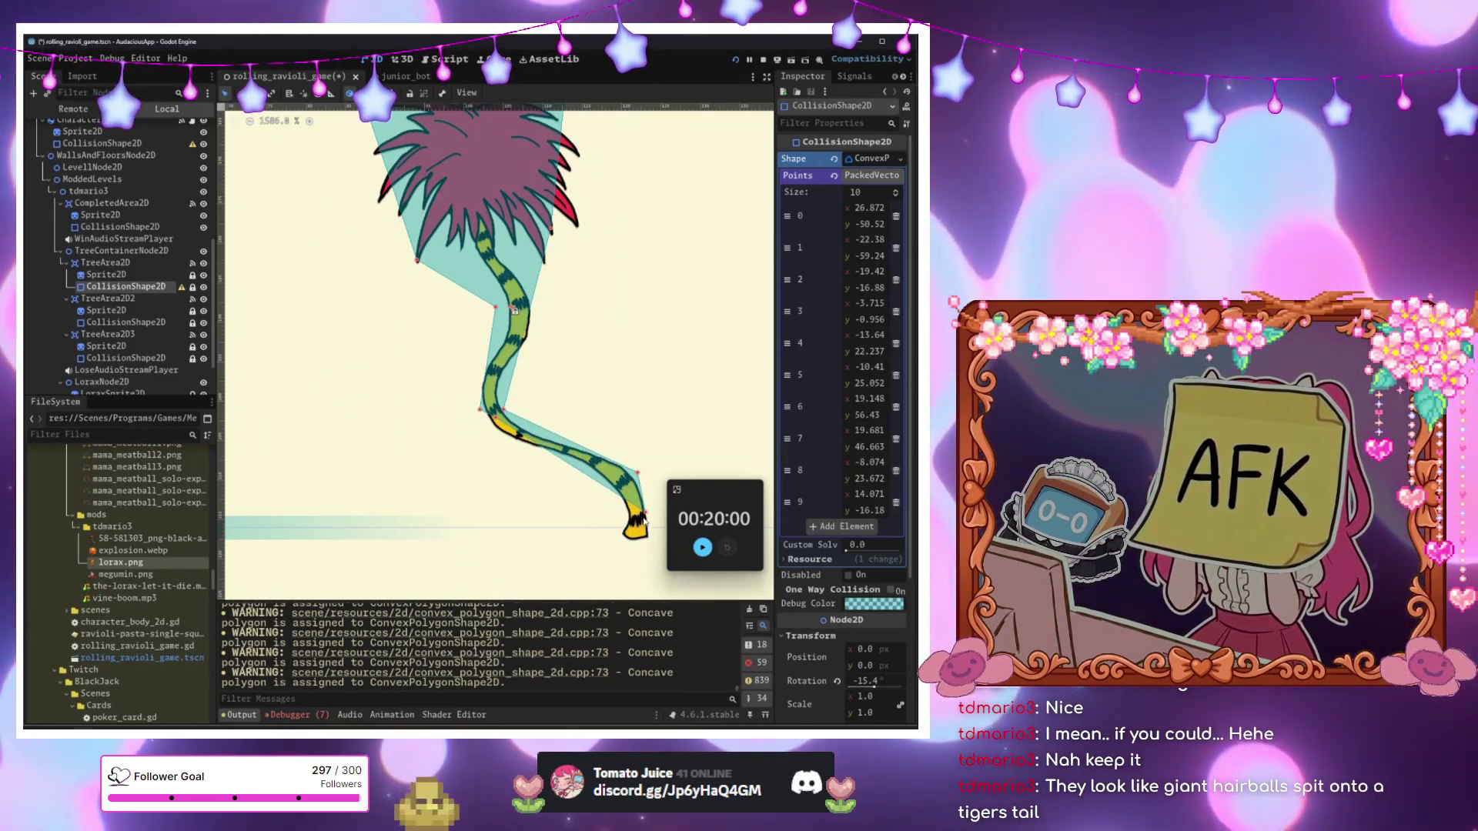
left_click(499, 434)
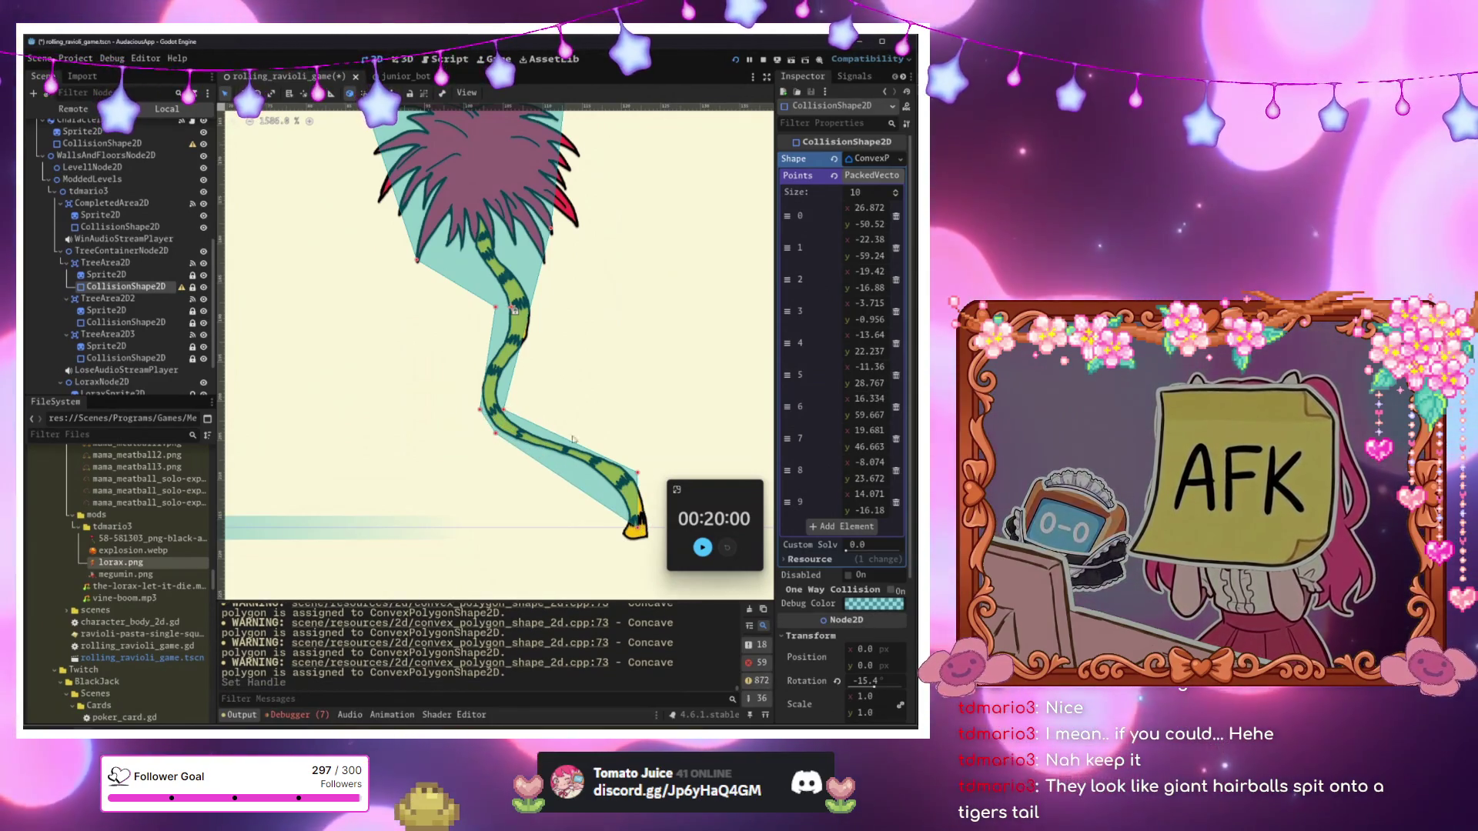
mouse_move(496, 455)
left_mouse_down()
mouse_move(630, 512)
mouse_move(518, 385)
mouse_move(495, 402)
left_mouse_up()
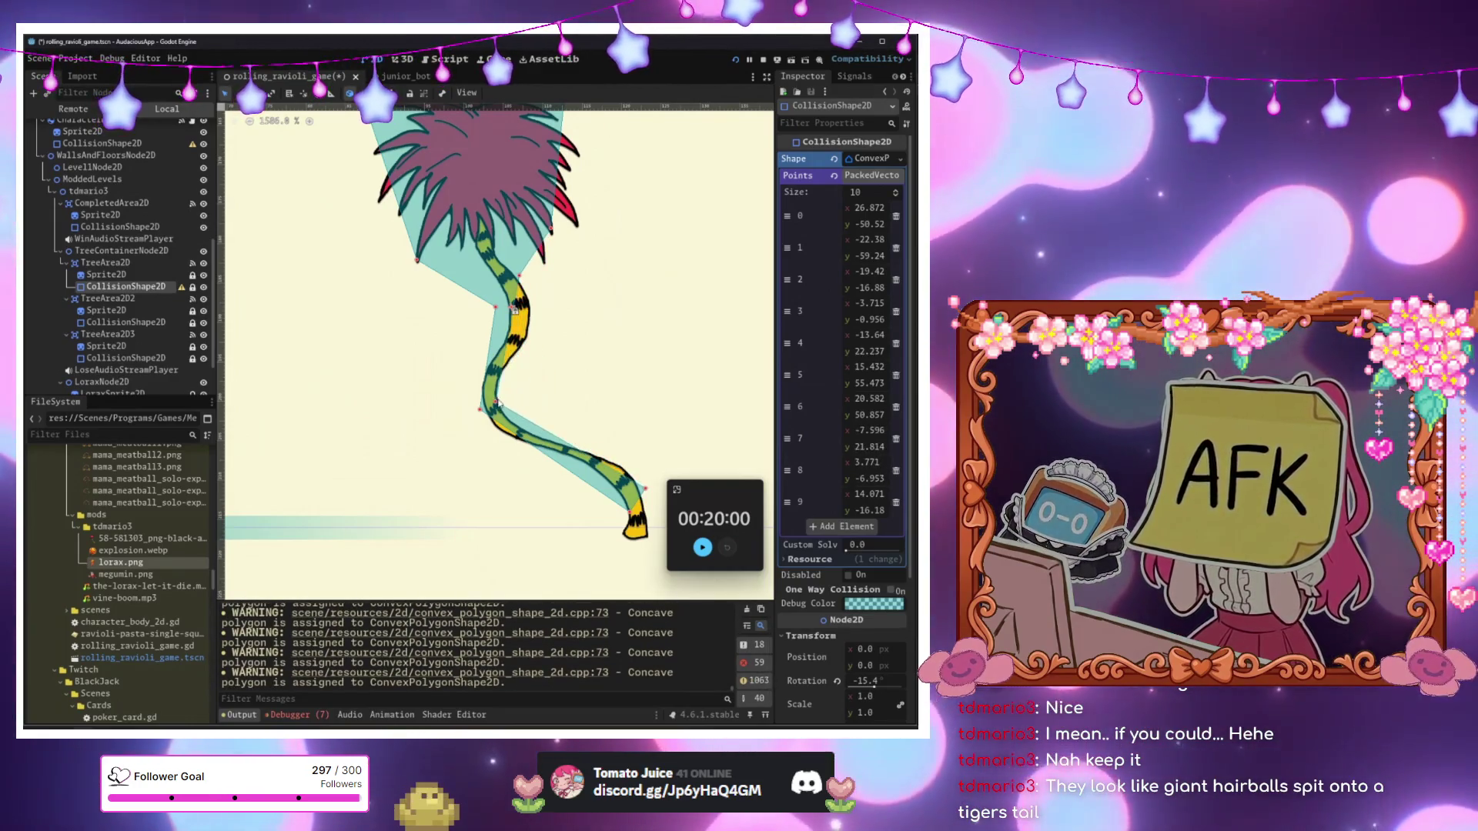
Fit the upper tail vertices to the trunk and adjust the crown's corner vertices.
left_click_drag(518, 298, 539, 319)
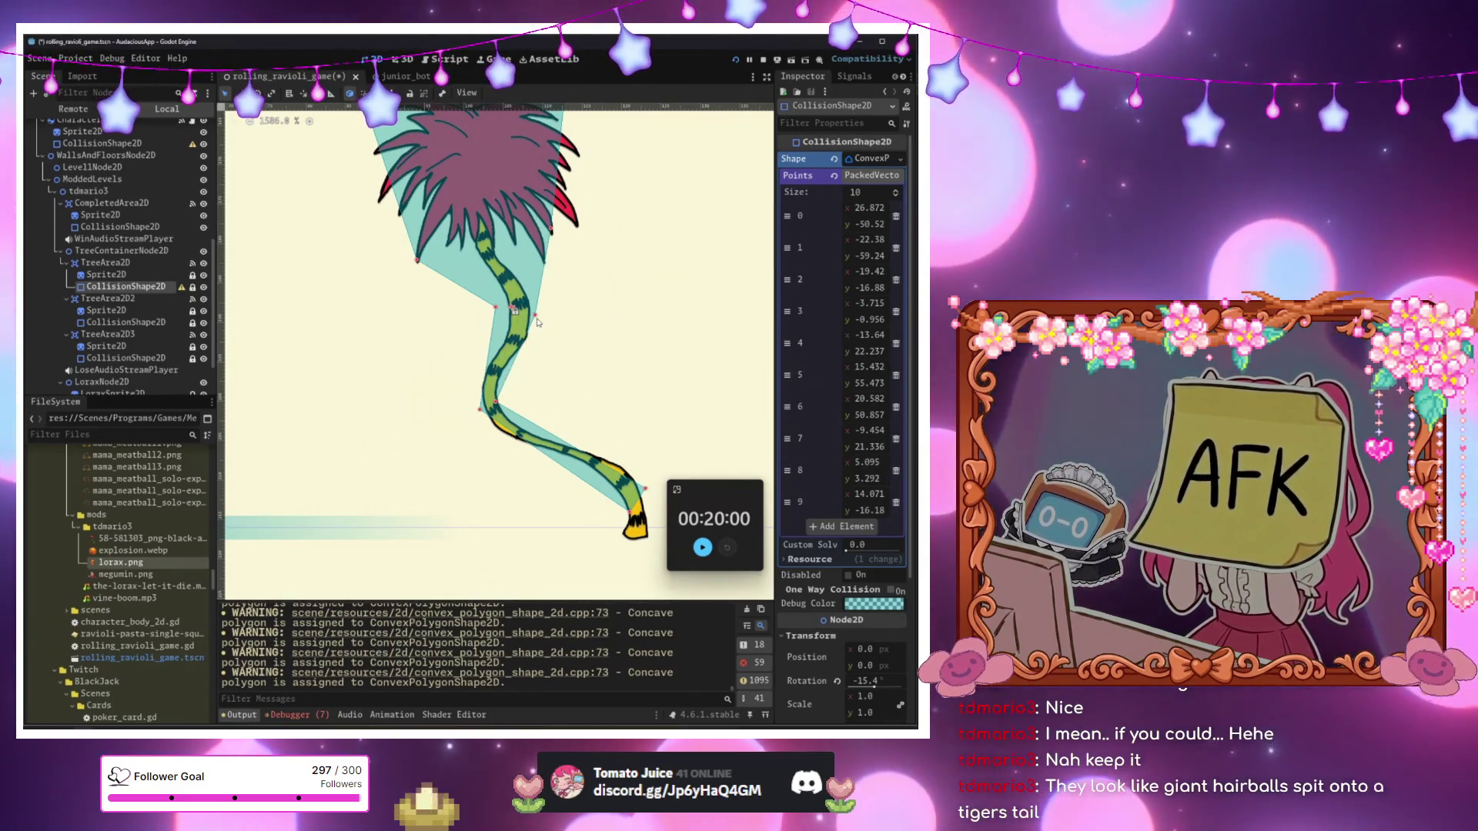
mouse_move(562, 224)
left_mouse_down()
mouse_move(575, 208)
mouse_move(584, 219)
left_mouse_up()
mouse_move(495, 306)
left_mouse_down()
mouse_move(492, 271)
mouse_move(554, 268)
mouse_move(559, 239)
left_mouse_up()
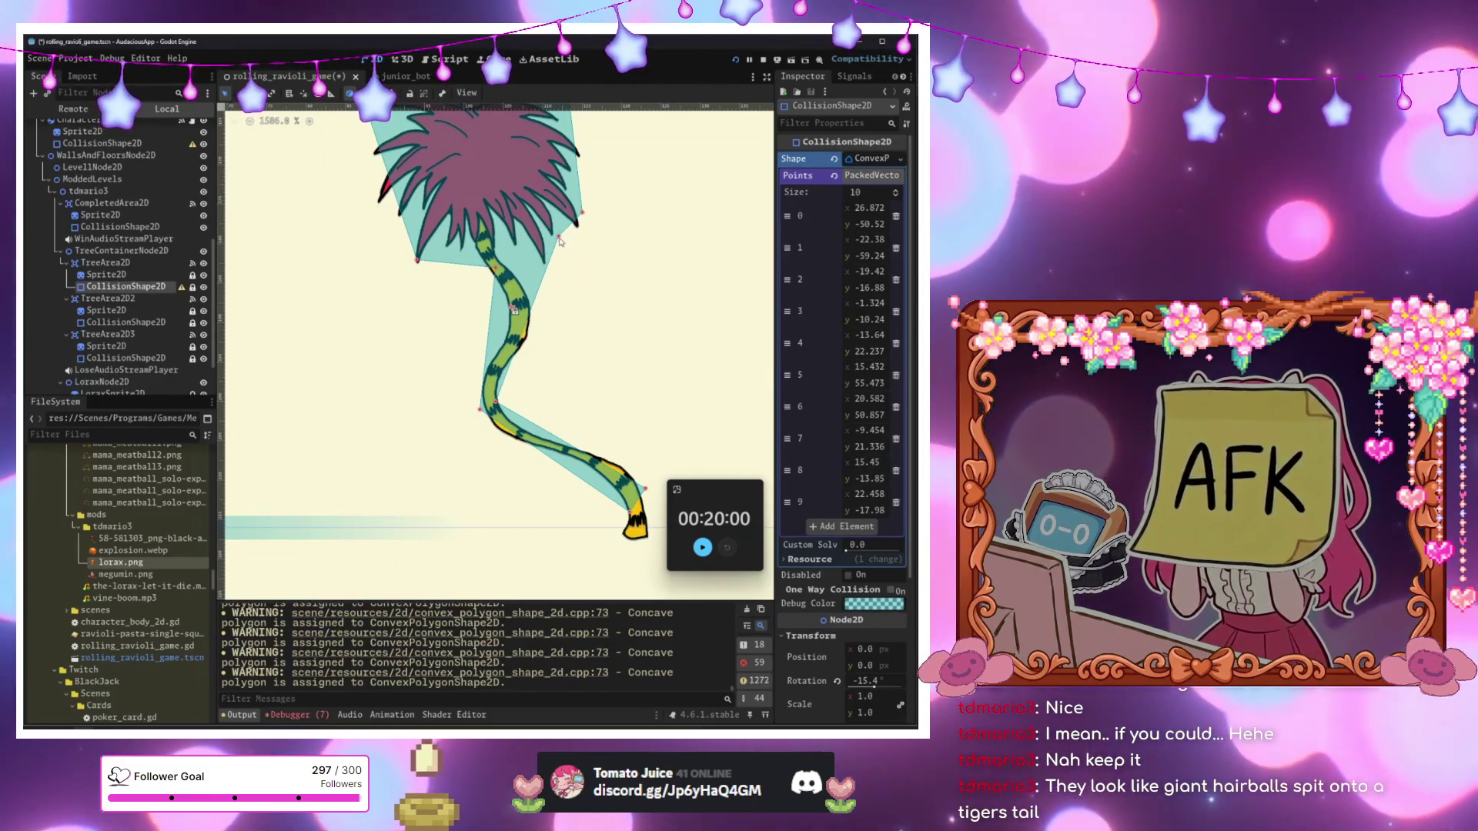
scroll(494, 286, "down", 3)
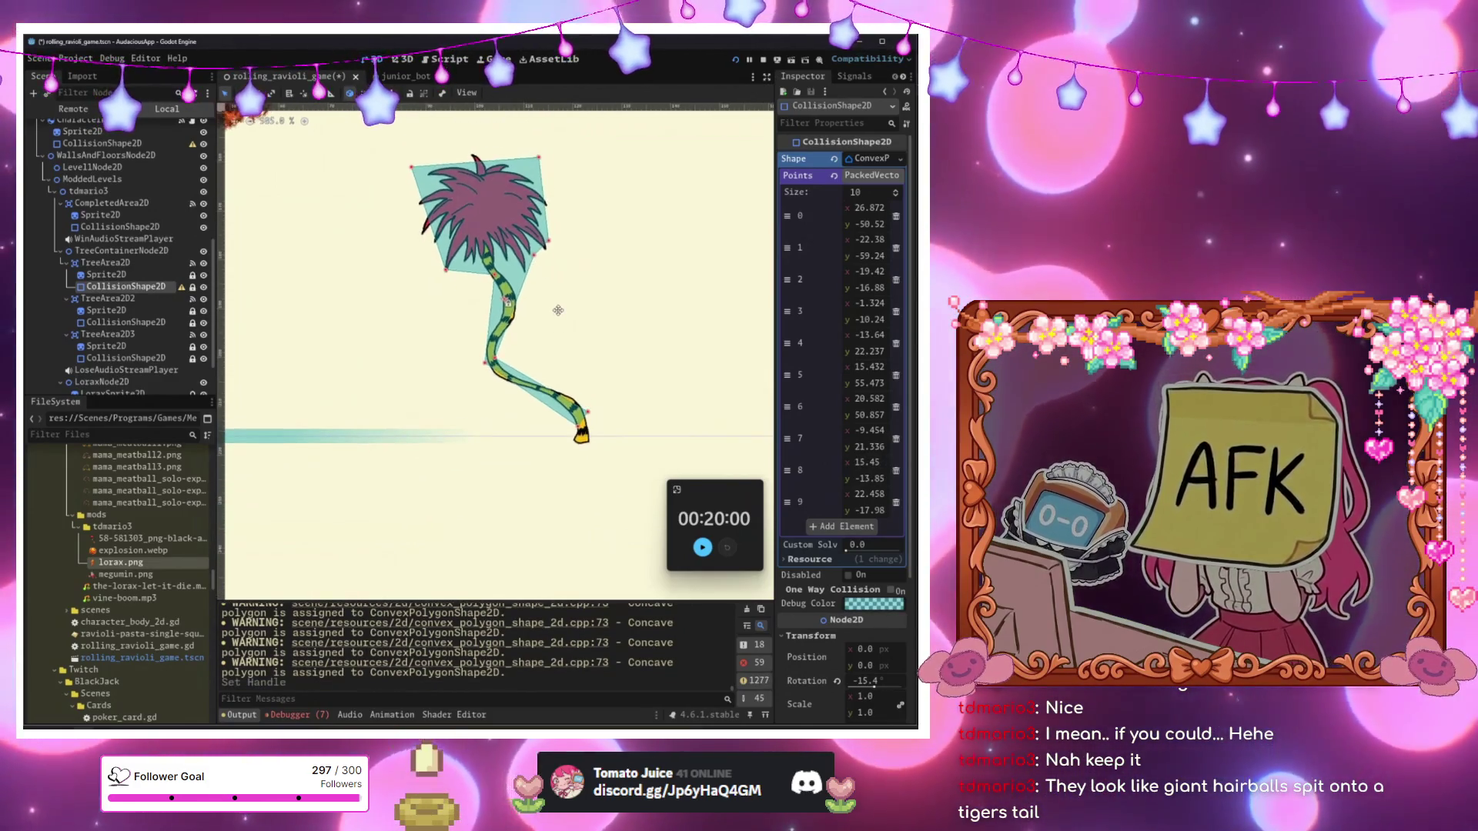
left_click_drag(411, 168, 414, 176)
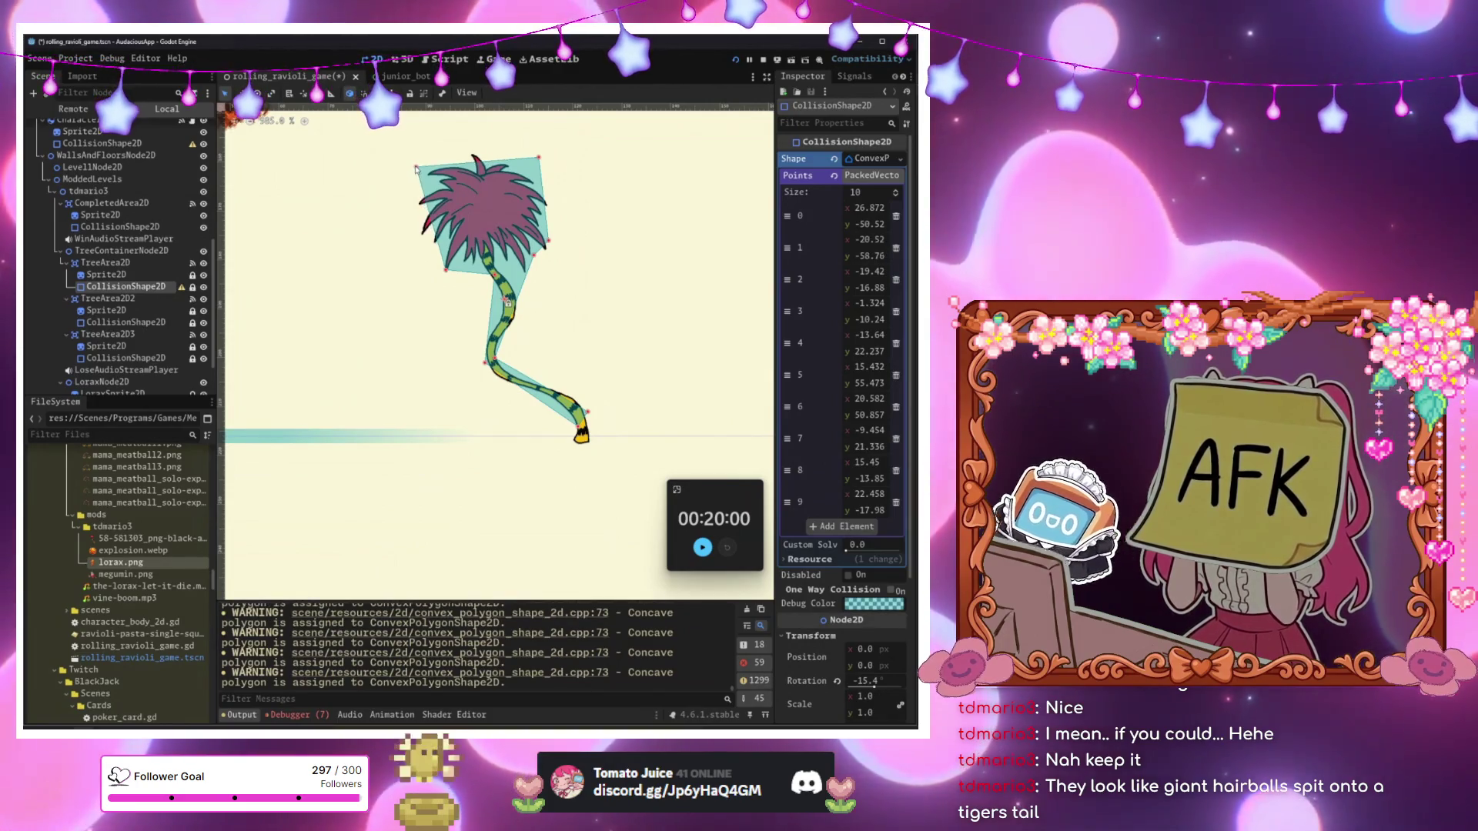
Add an eleventh point at the crown's upper right and refine points 8 and 10.
left_click(846, 526)
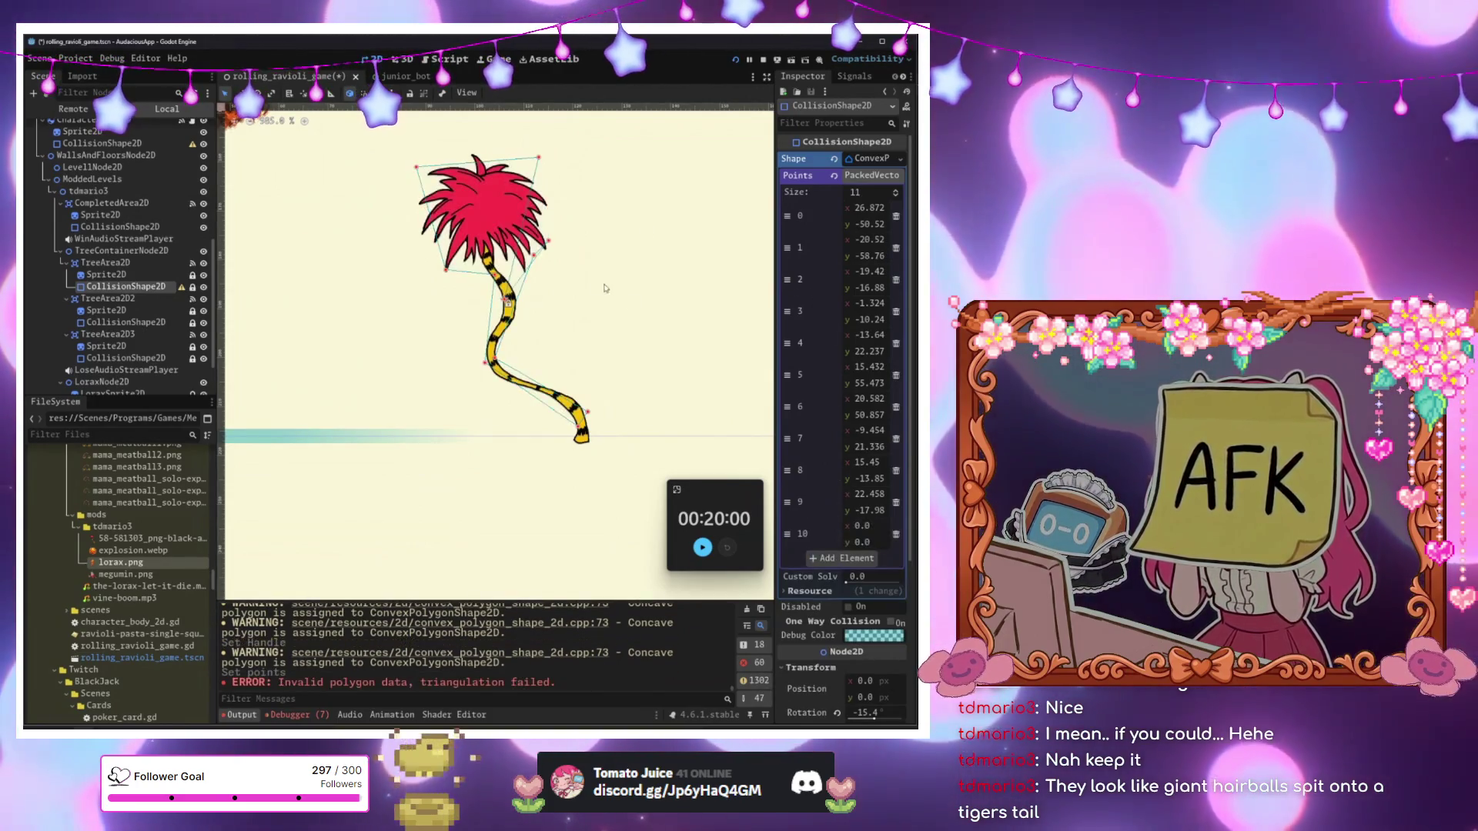
scroll(533, 380, "up", 1)
mouse_move(510, 381)
left_mouse_down()
mouse_move(536, 242)
mouse_move(520, 222)
mouse_move(471, 218)
mouse_move(407, 266)
left_mouse_up()
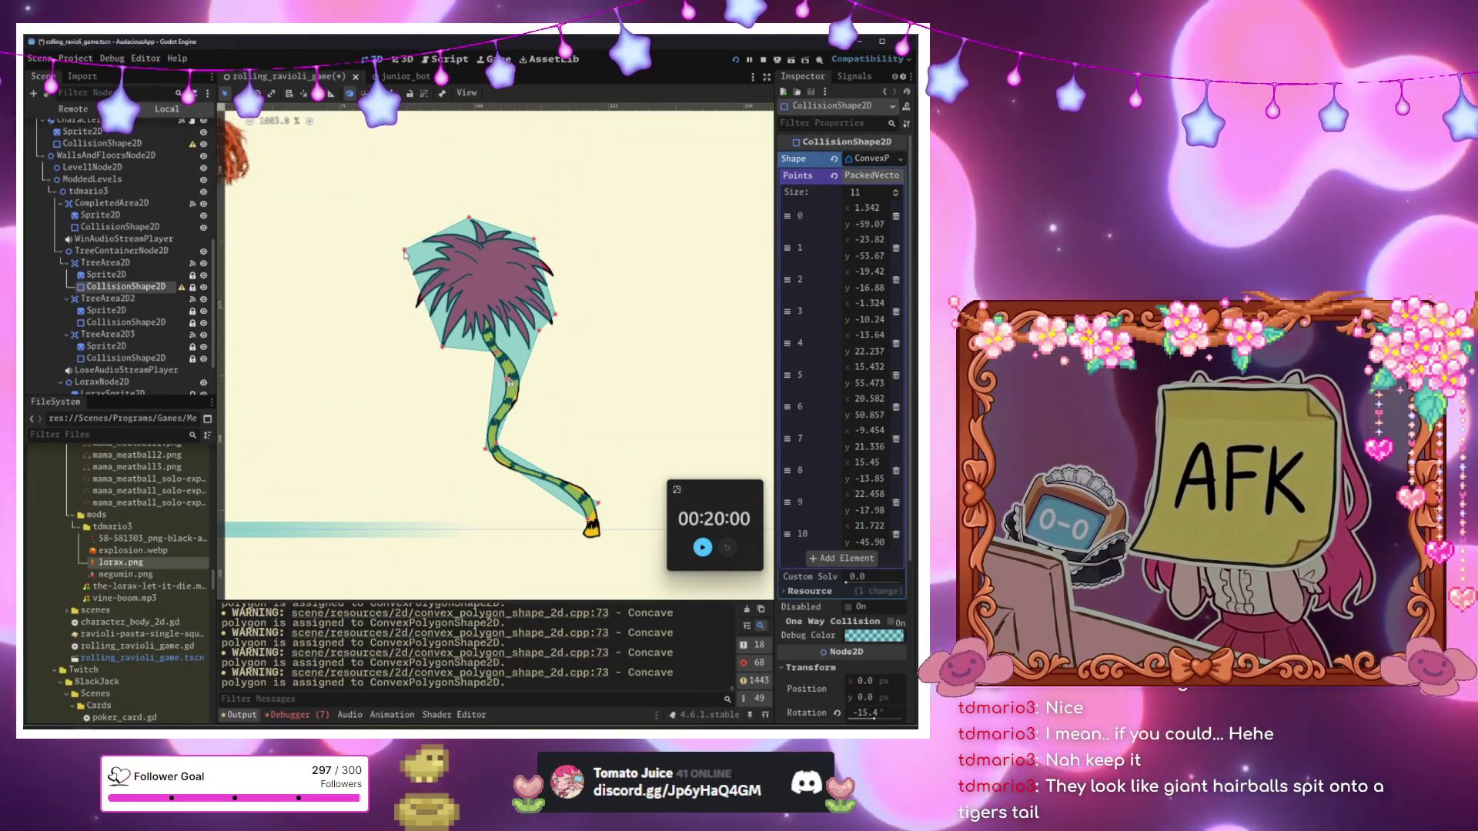
left_click_drag(405, 254, 404, 251)
left_click_drag(557, 319, 561, 309)
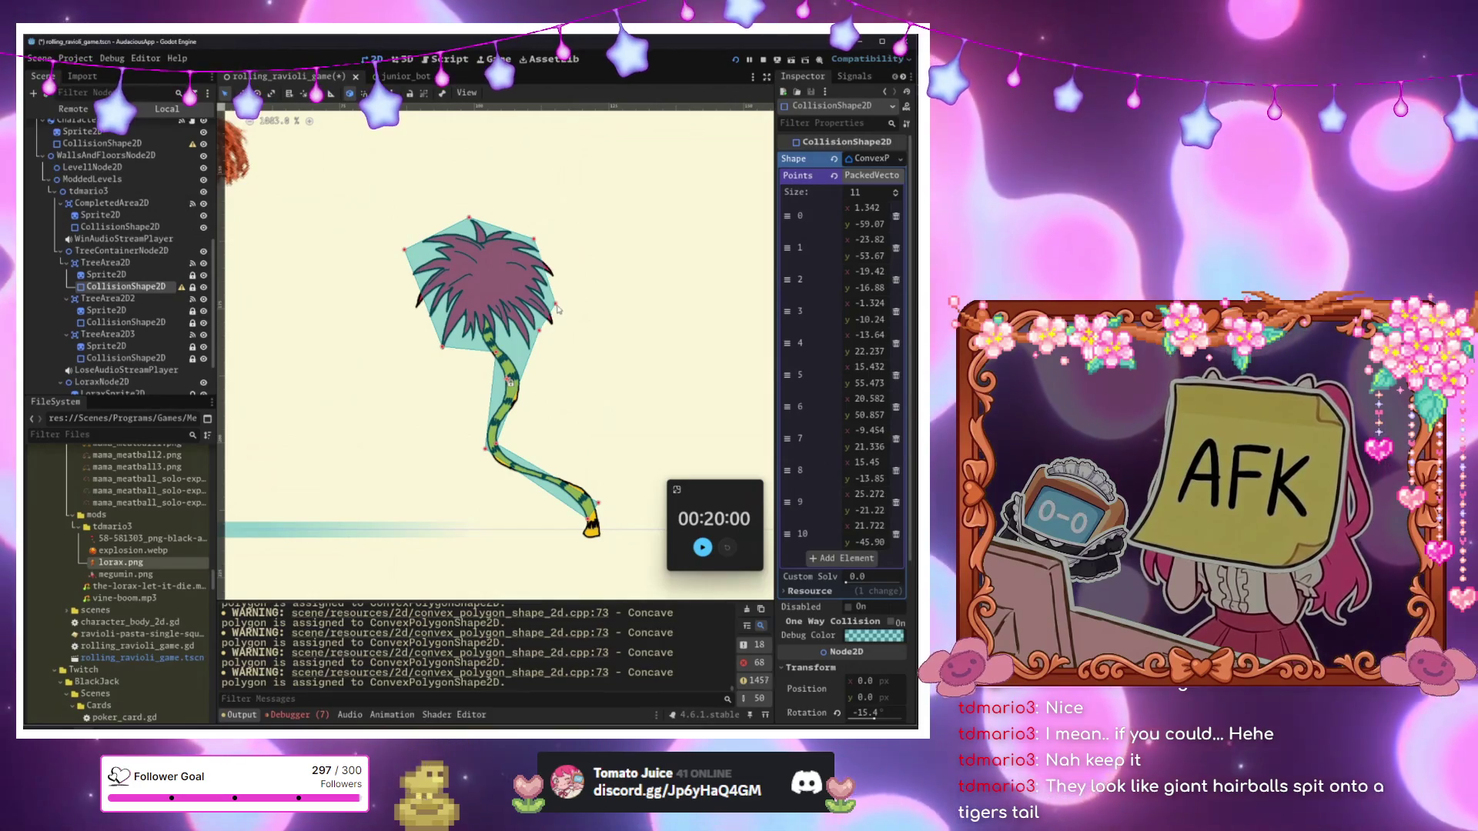
left_click(556, 277)
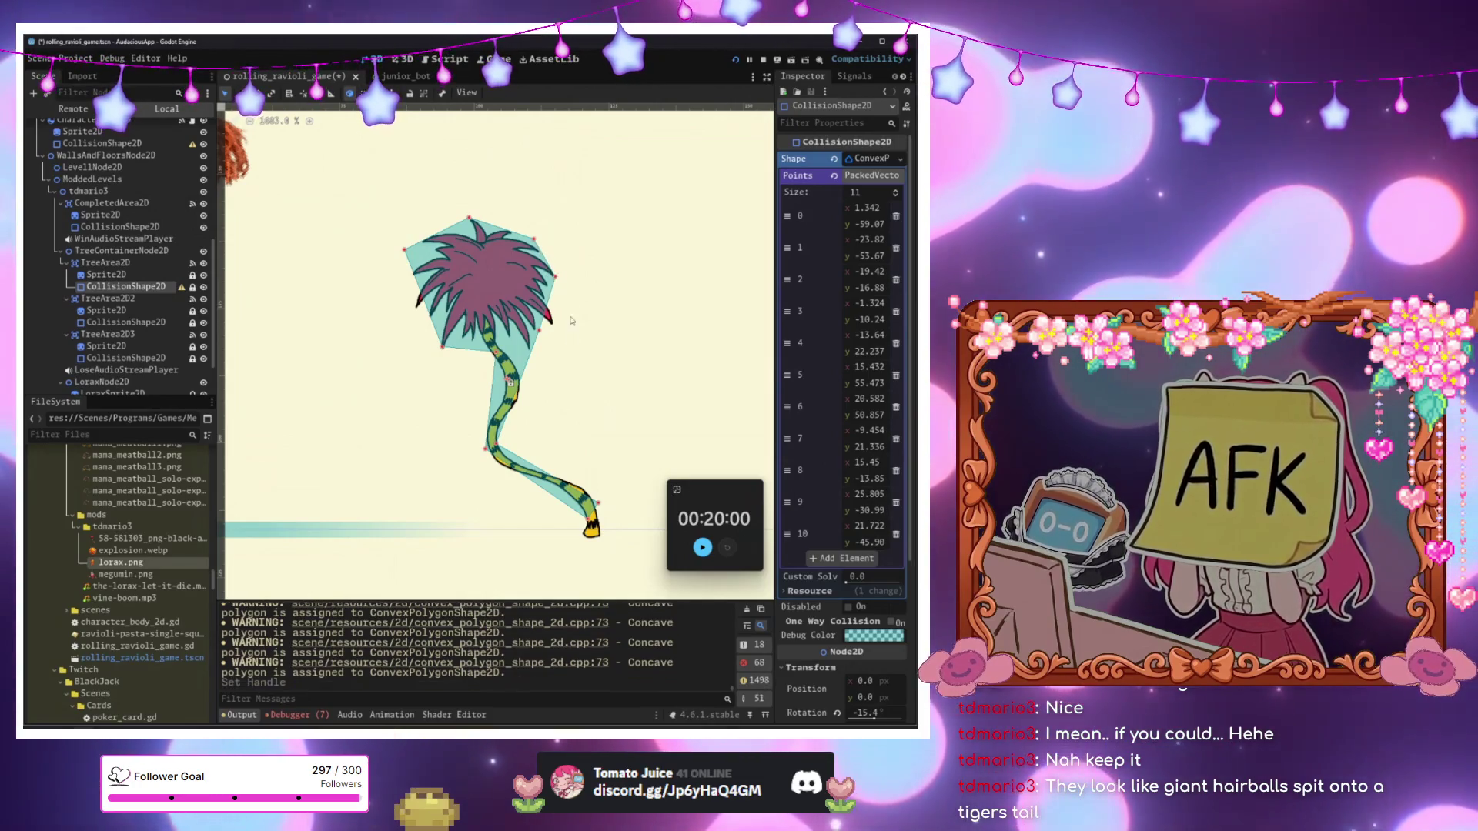
scroll(544, 323, "down", 3)
left_click_drag(505, 273, 524, 238)
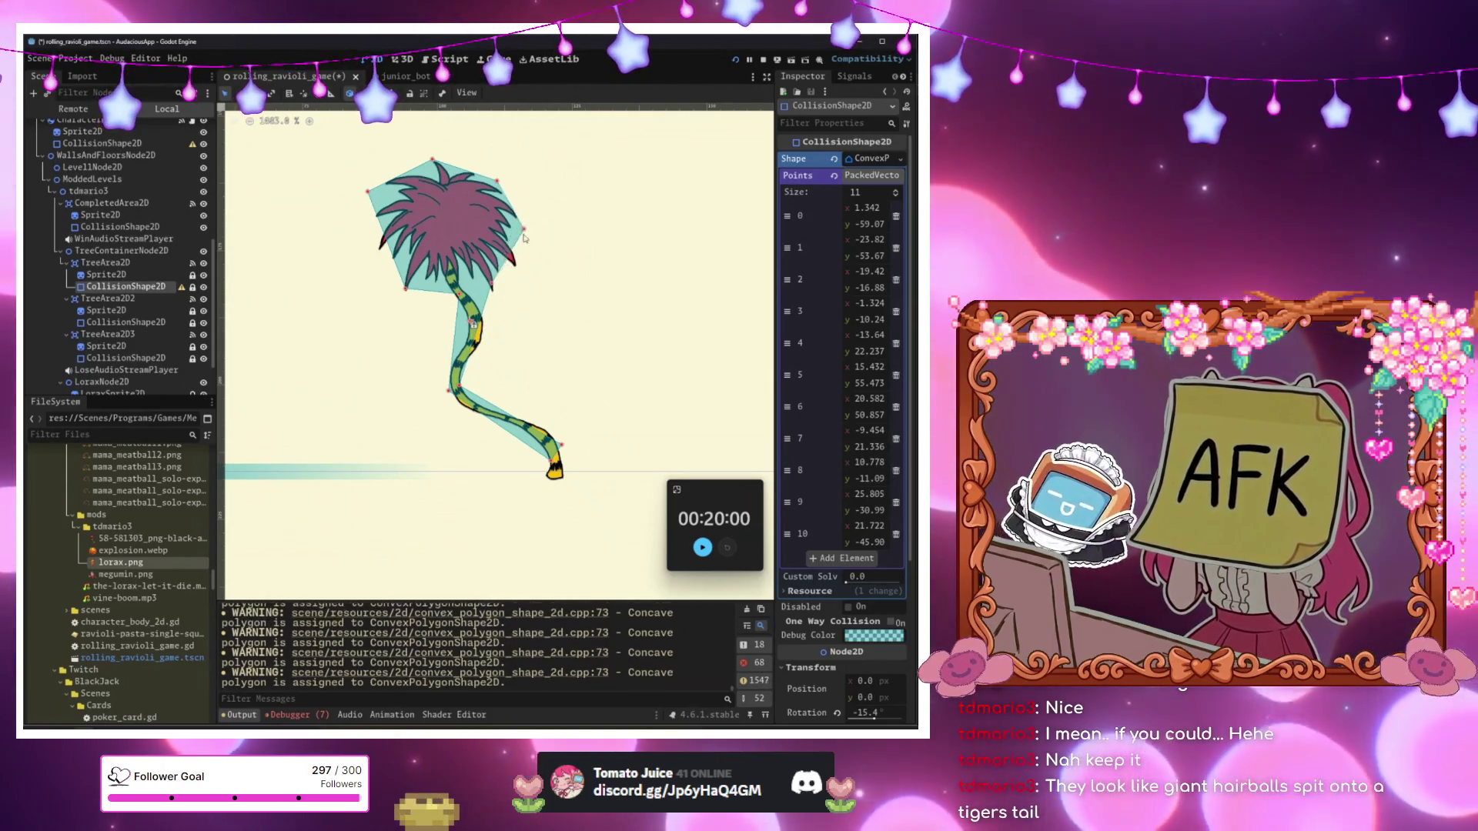
left_click(520, 271)
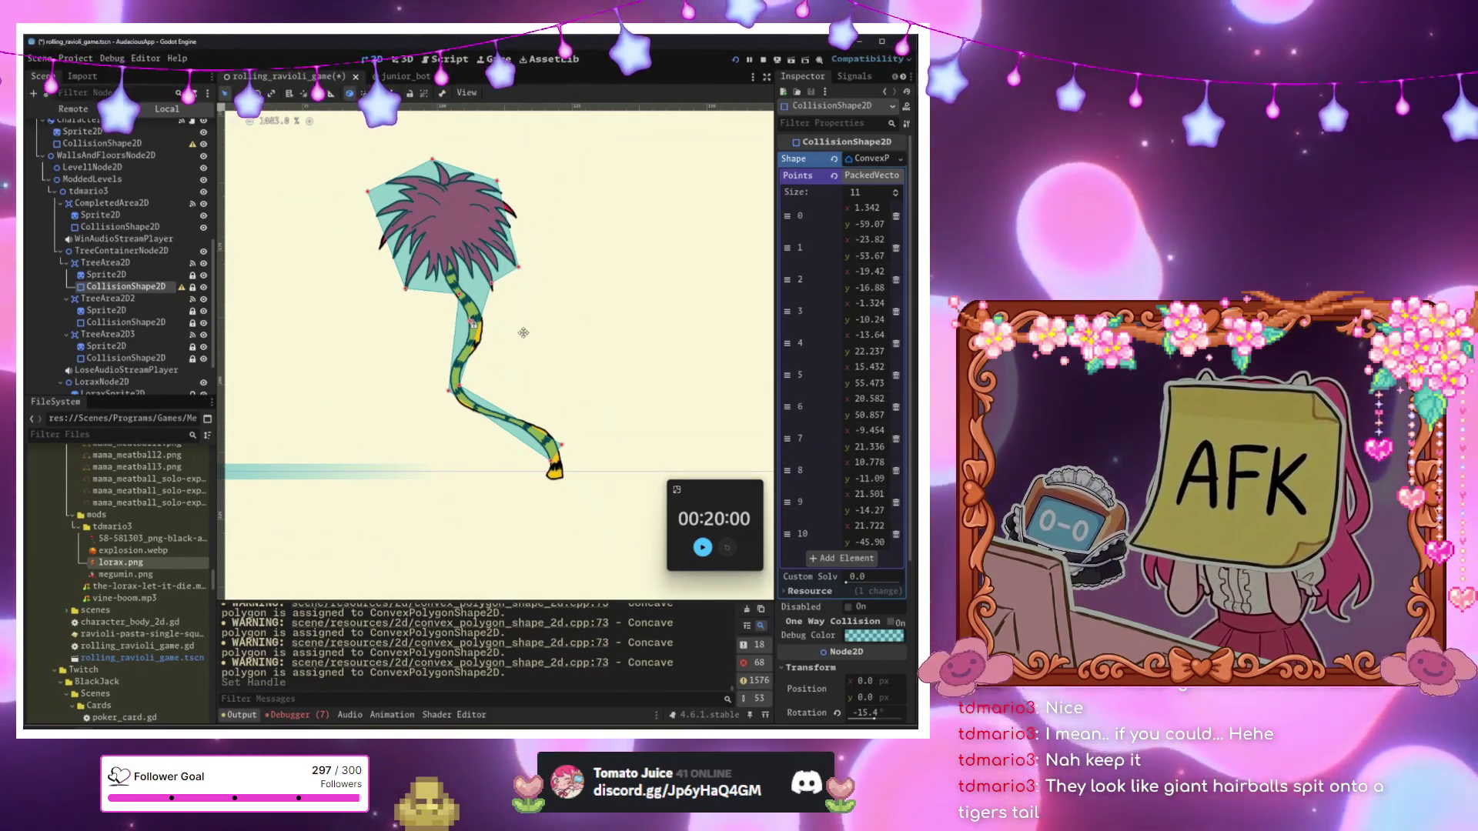
left_click_drag(490, 198, 506, 218)
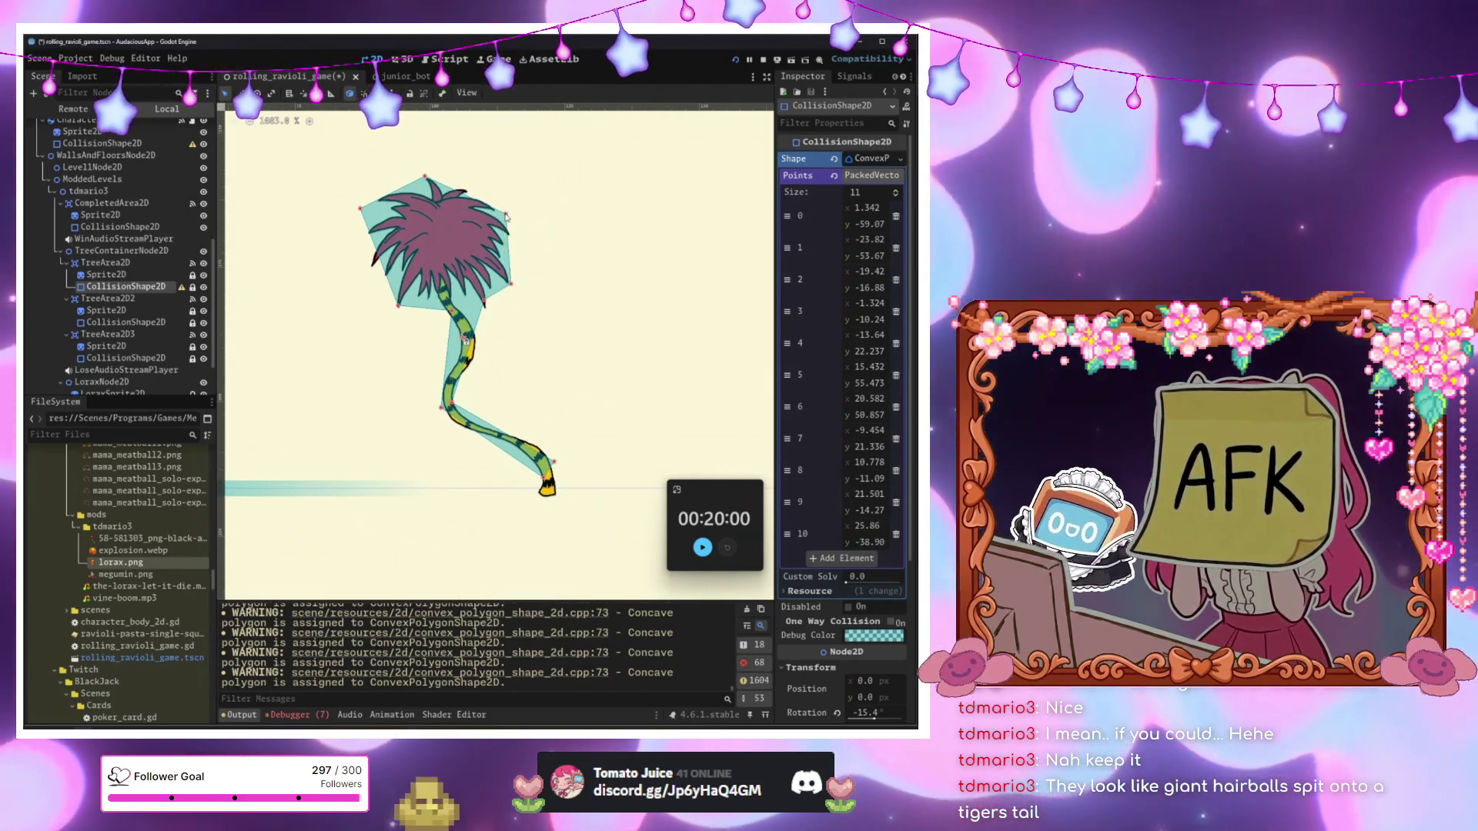
Zoom out to check the tree's outline and reselect its collision shape.
scroll(553, 448, "down", 1)
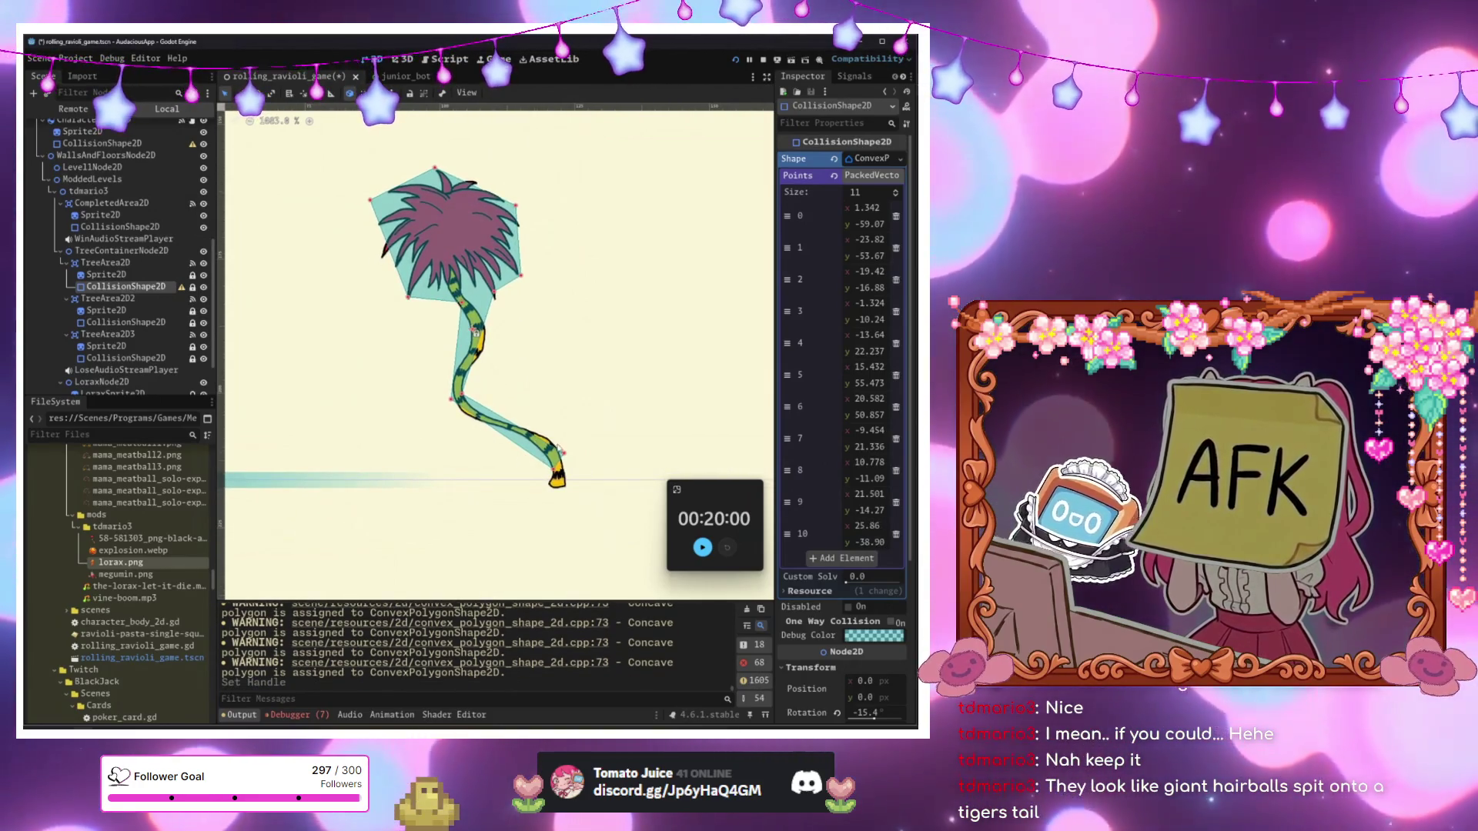
scroll(485, 402, "down", 4)
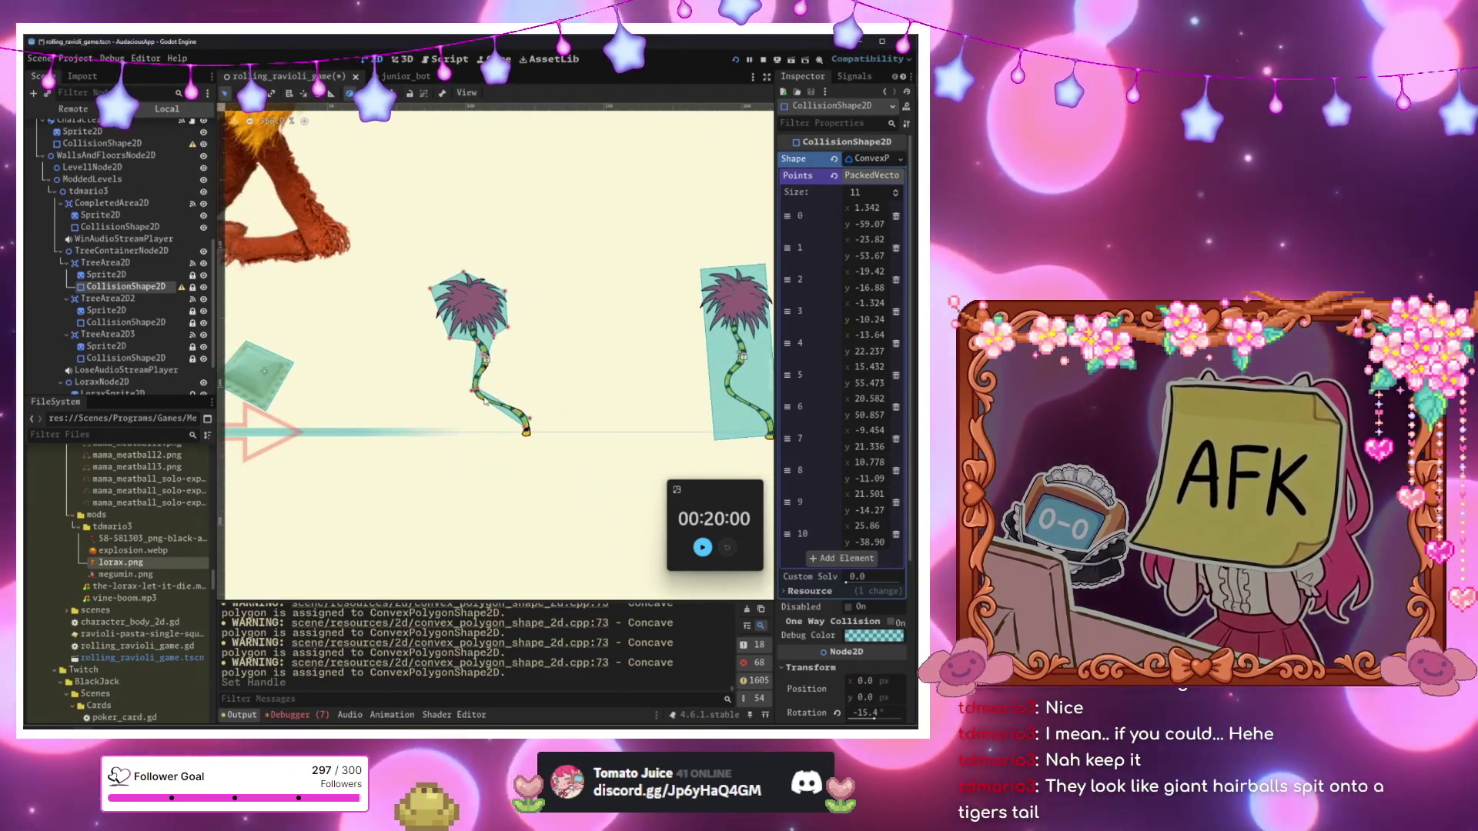
scroll(485, 401, "up", 6)
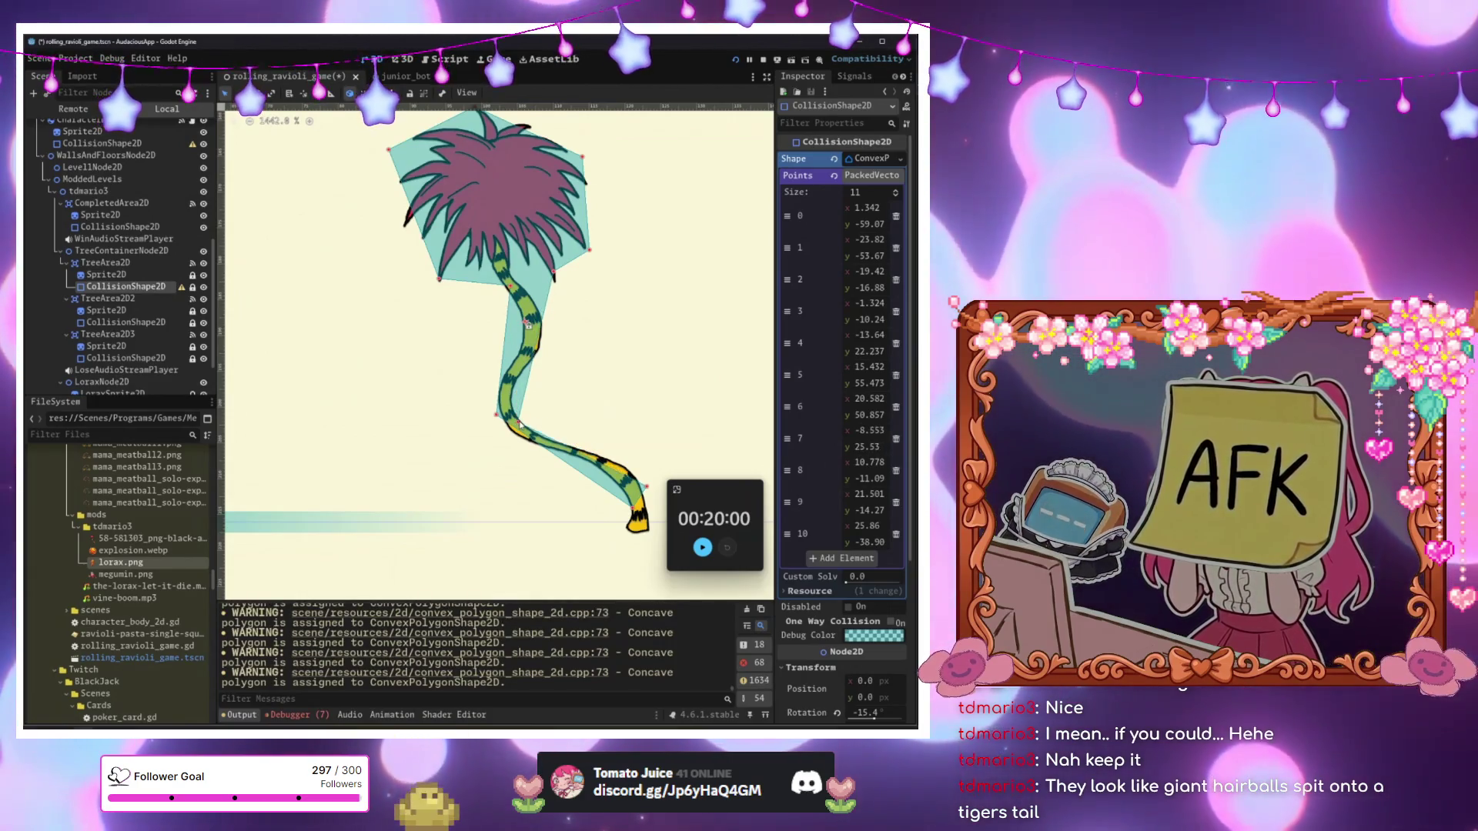
scroll(528, 325, "down", 5)
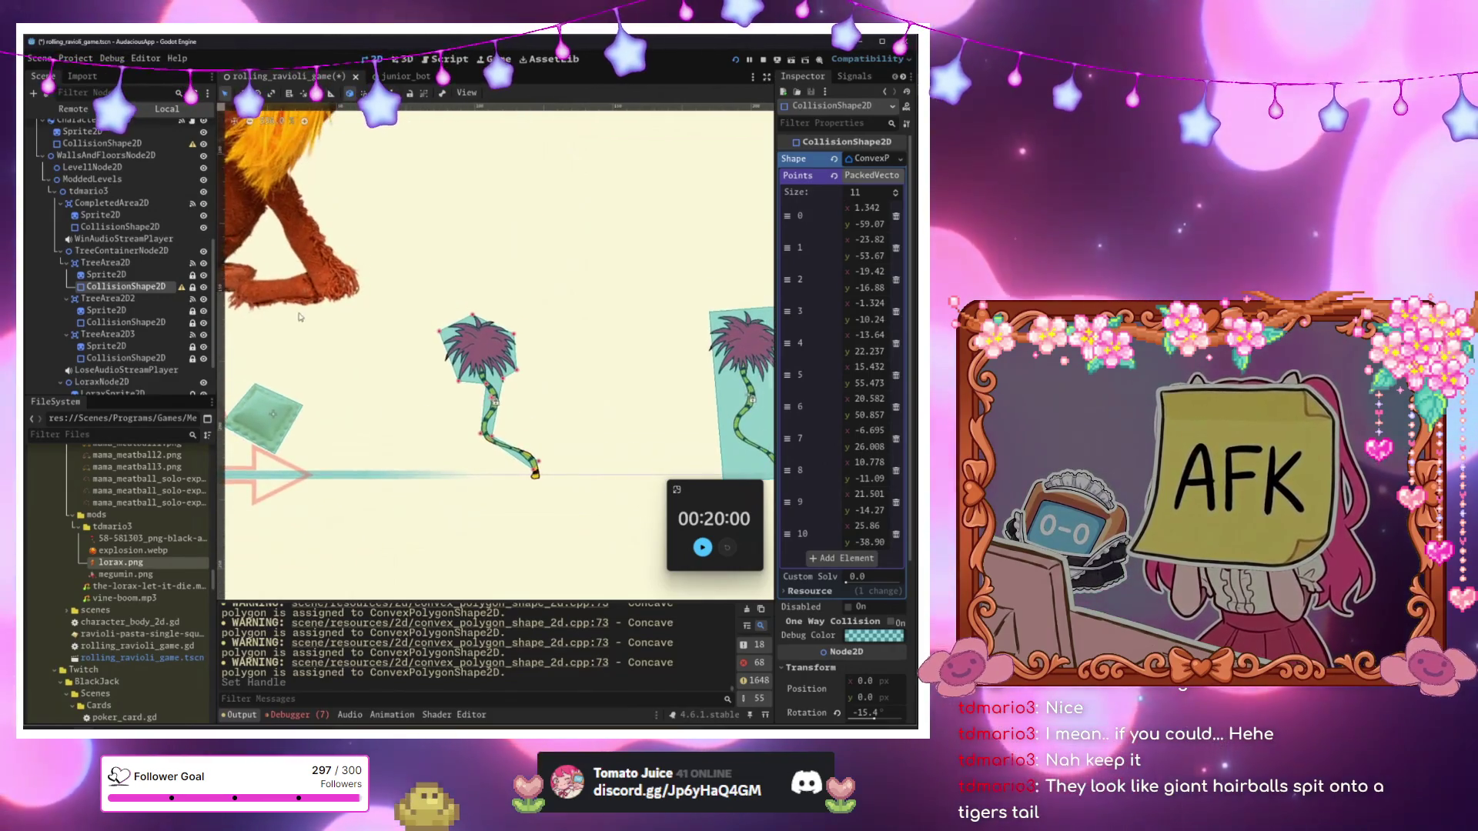
scroll(434, 441, "down", 2)
left_click(108, 275)
left_click(133, 287)
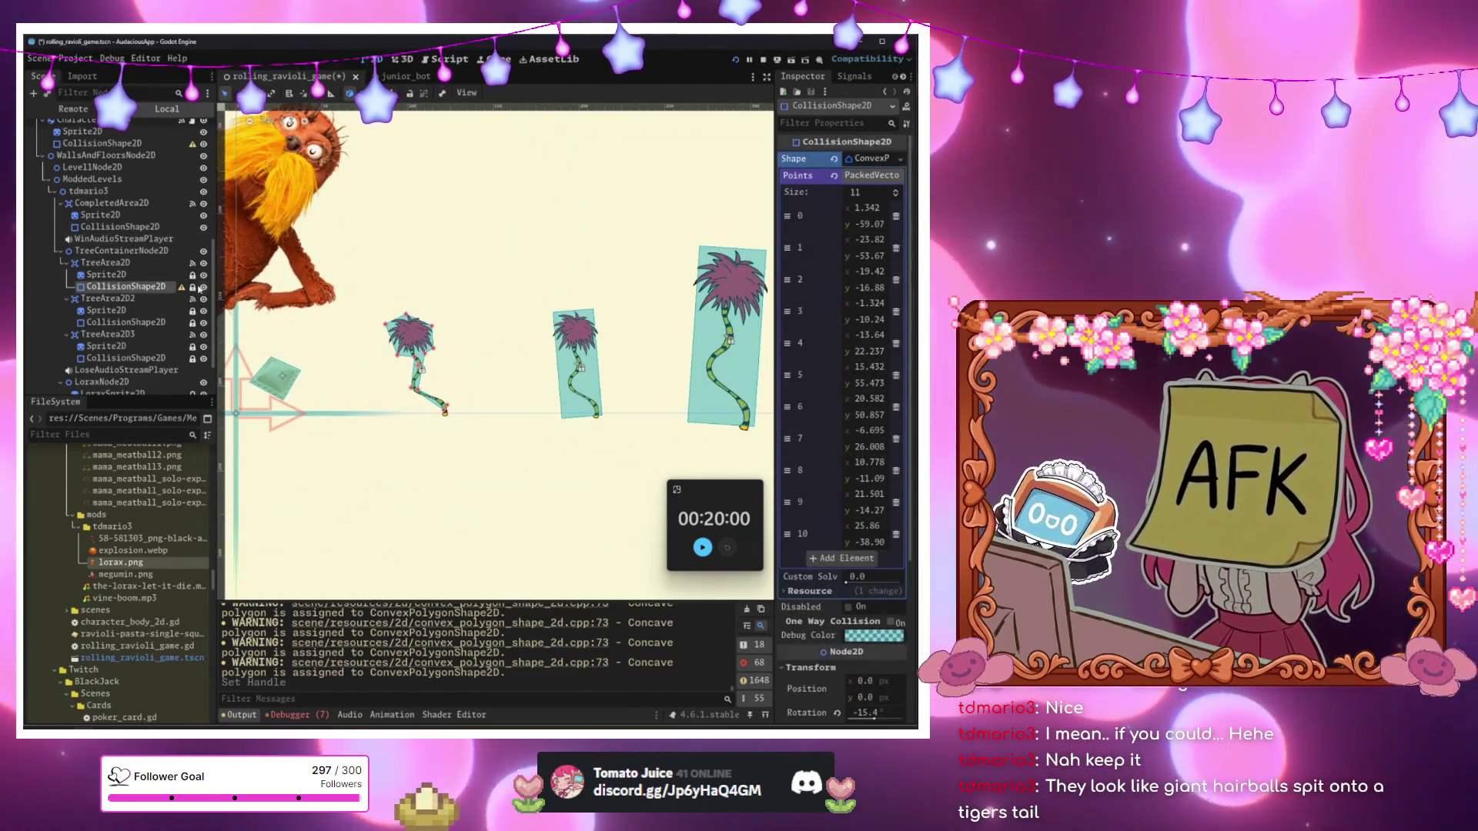
Read the collision shape's warning, then select TreeArea2D to add a new child node.
mouse_move(179, 287)
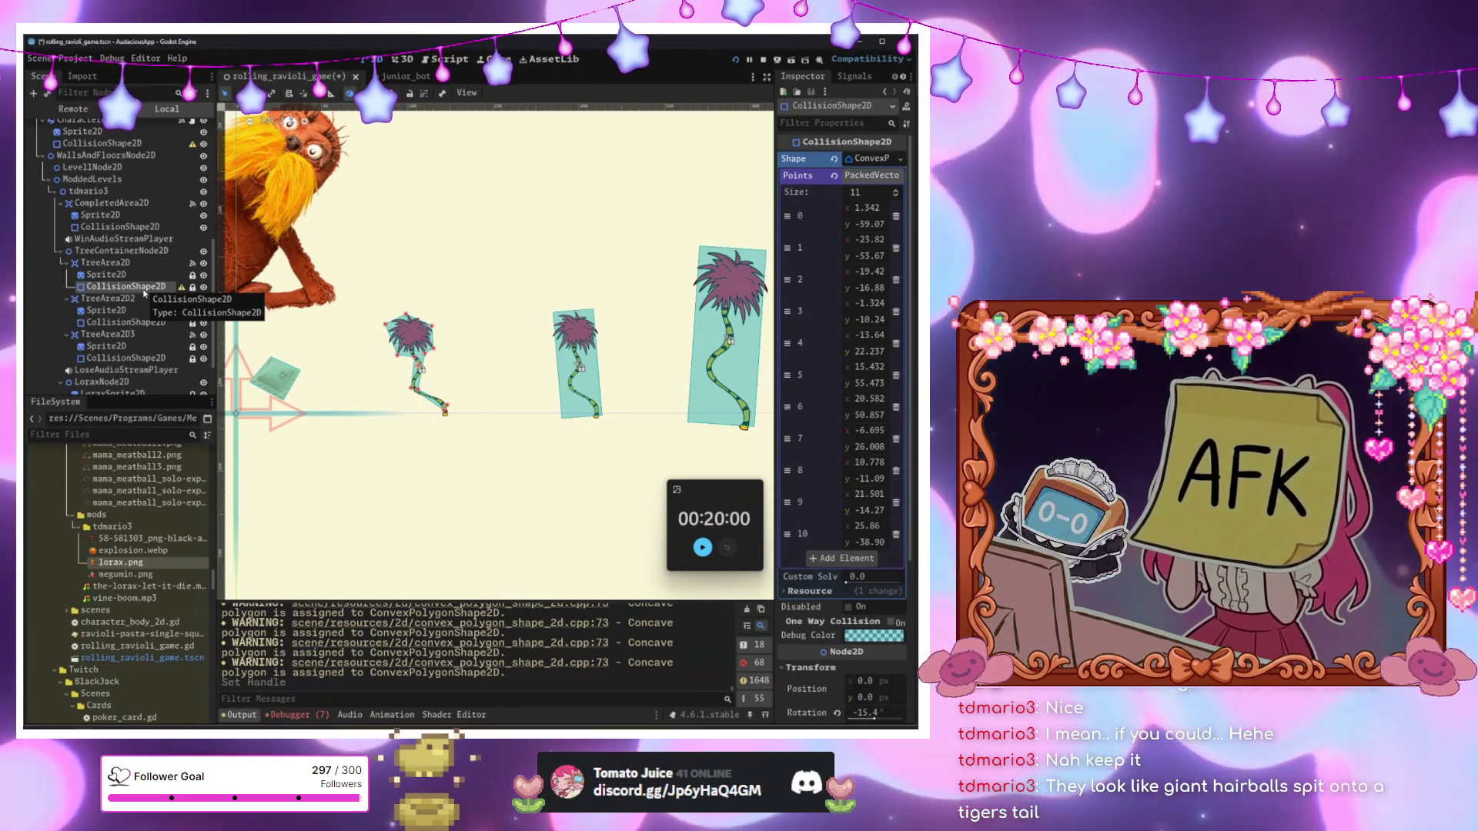
left_click(104, 263)
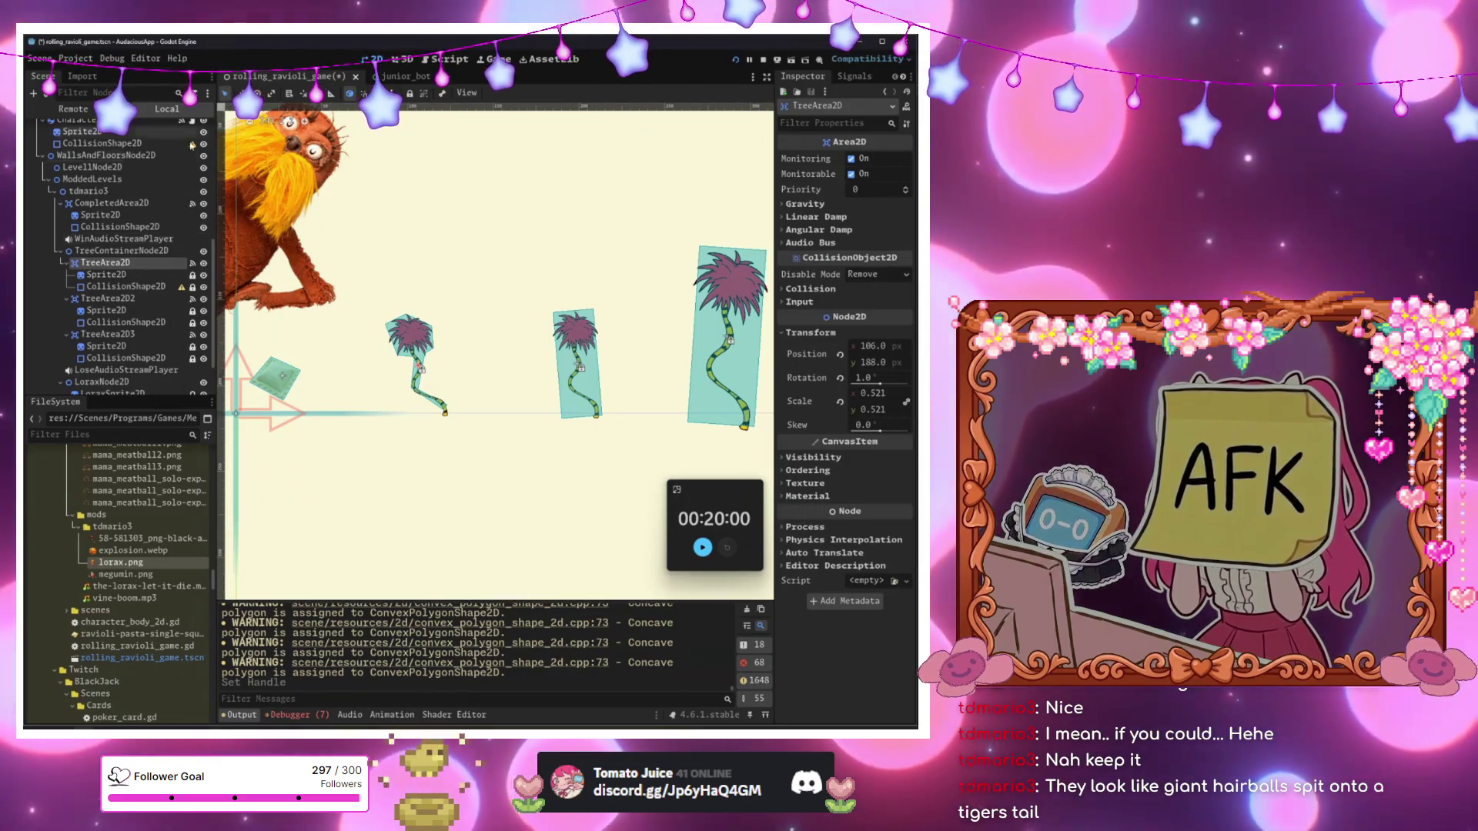
left_click(34, 93)
Create a CollisionPolygon2D under the tree and add a first polygon point.
type("c")
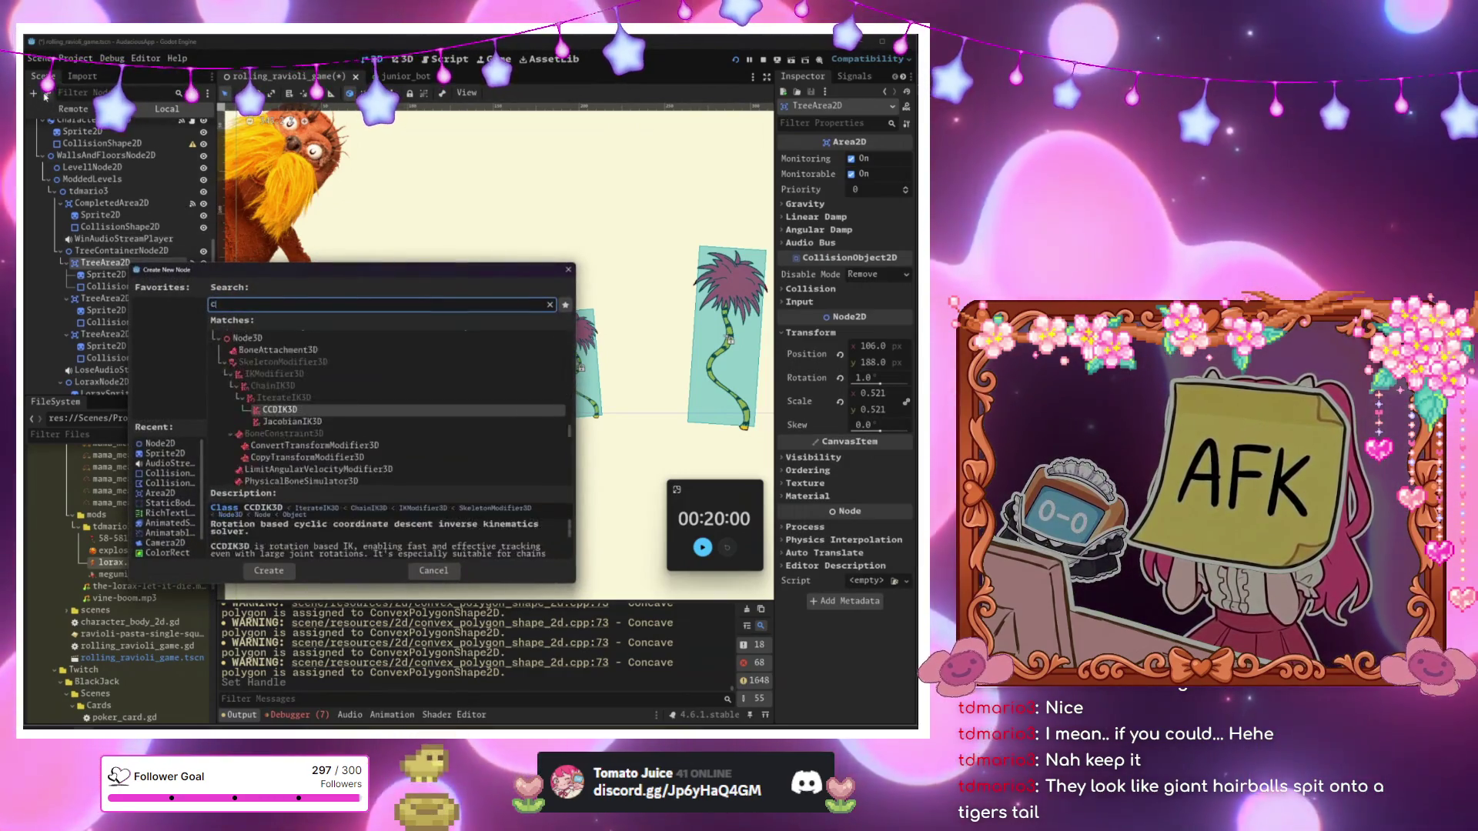
type("olli")
key("Up")
key("Return")
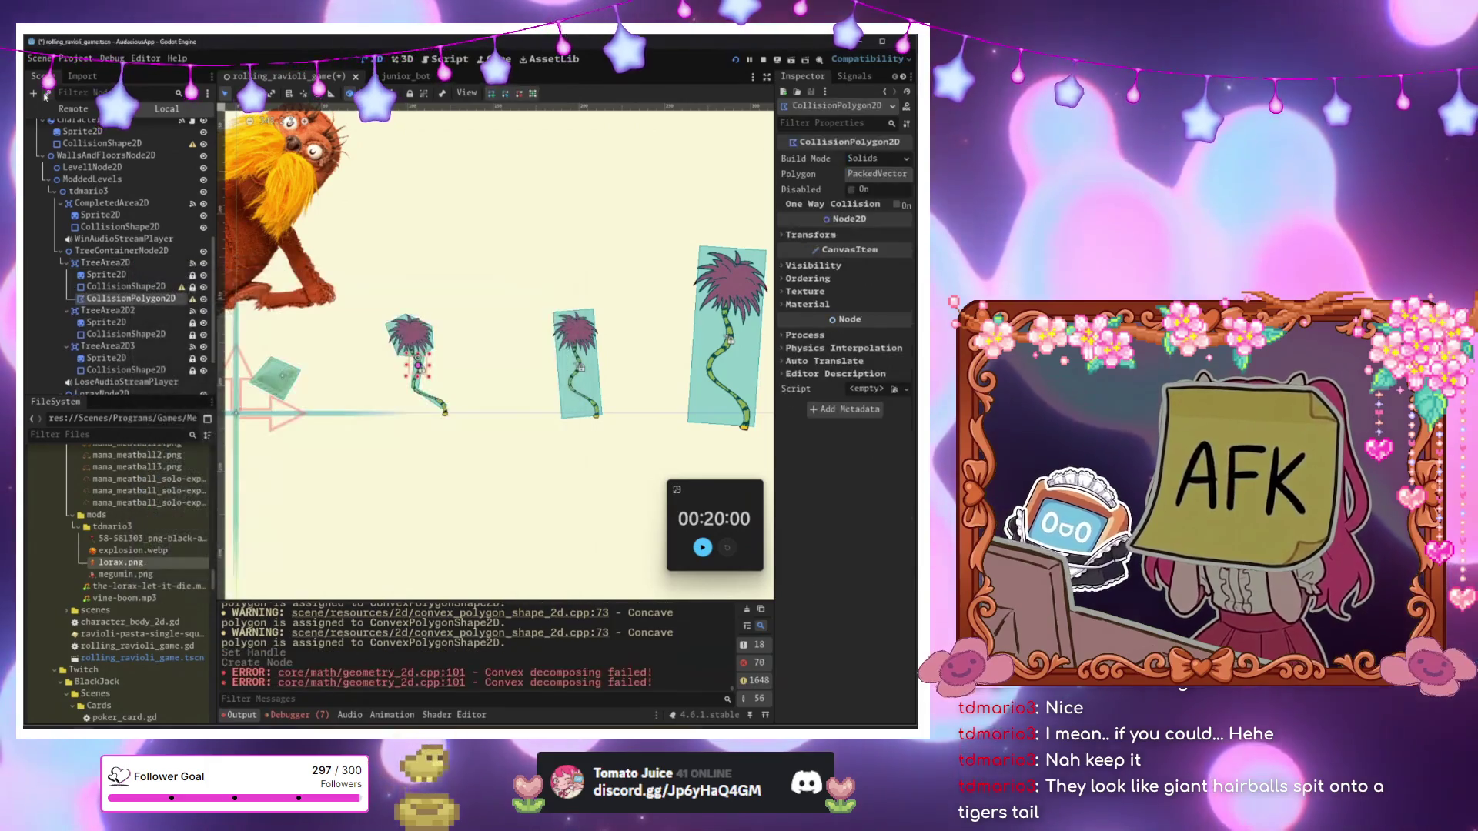
left_click(880, 159)
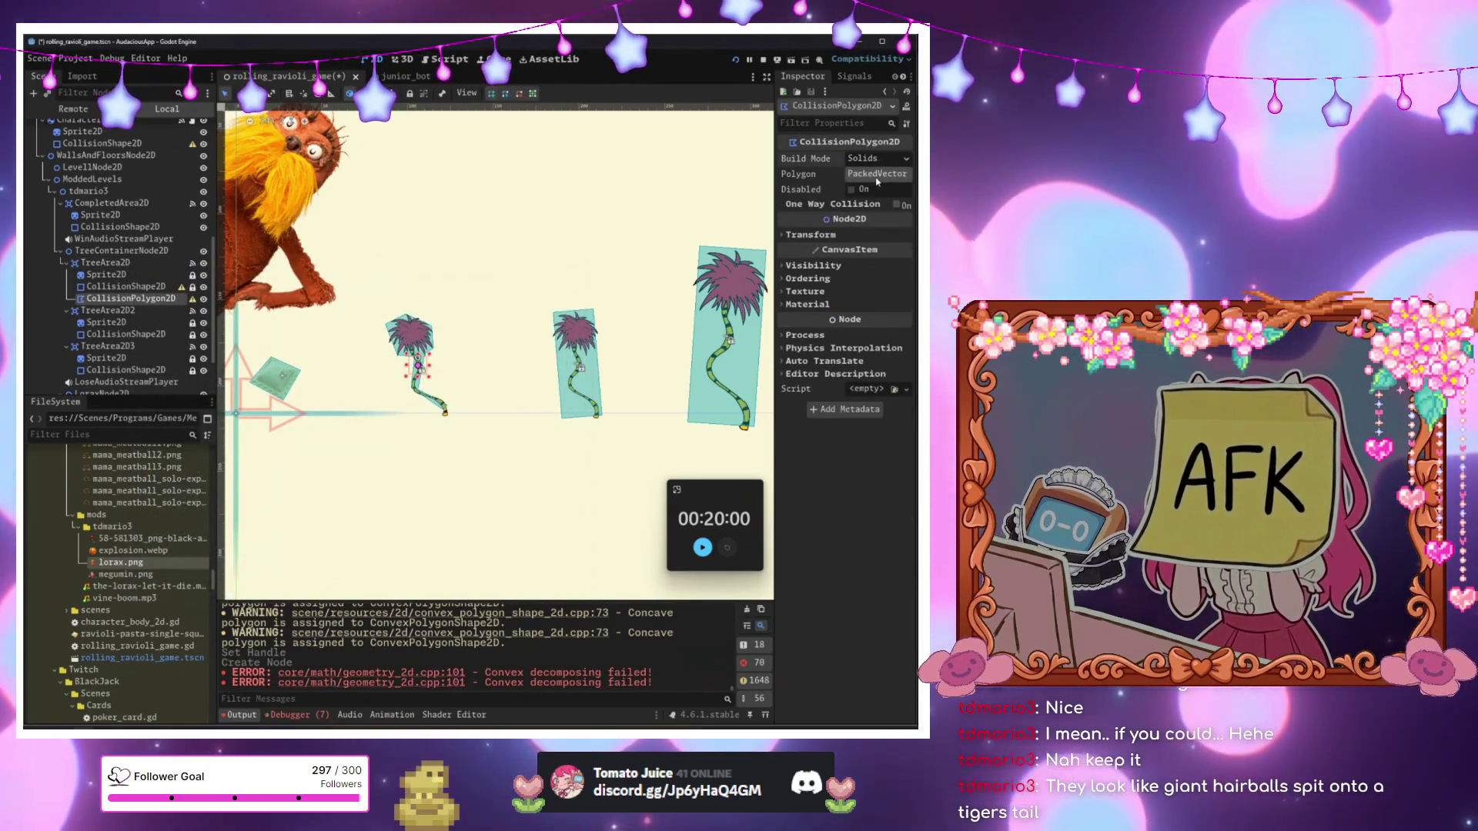
left_click(876, 178)
left_click(850, 208)
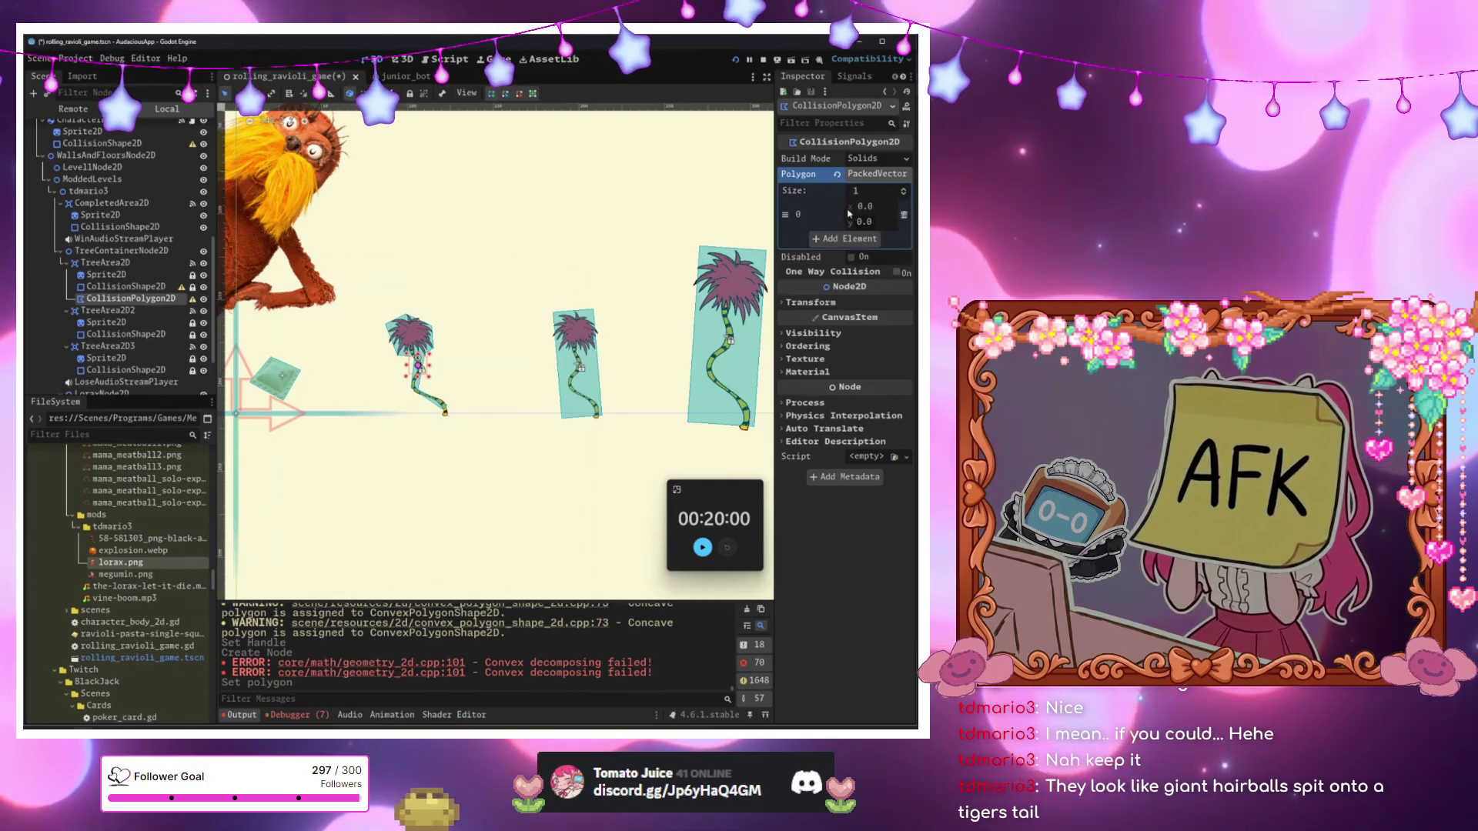
scroll(522, 236, "left", 5)
scroll(522, 236, "up", 2)
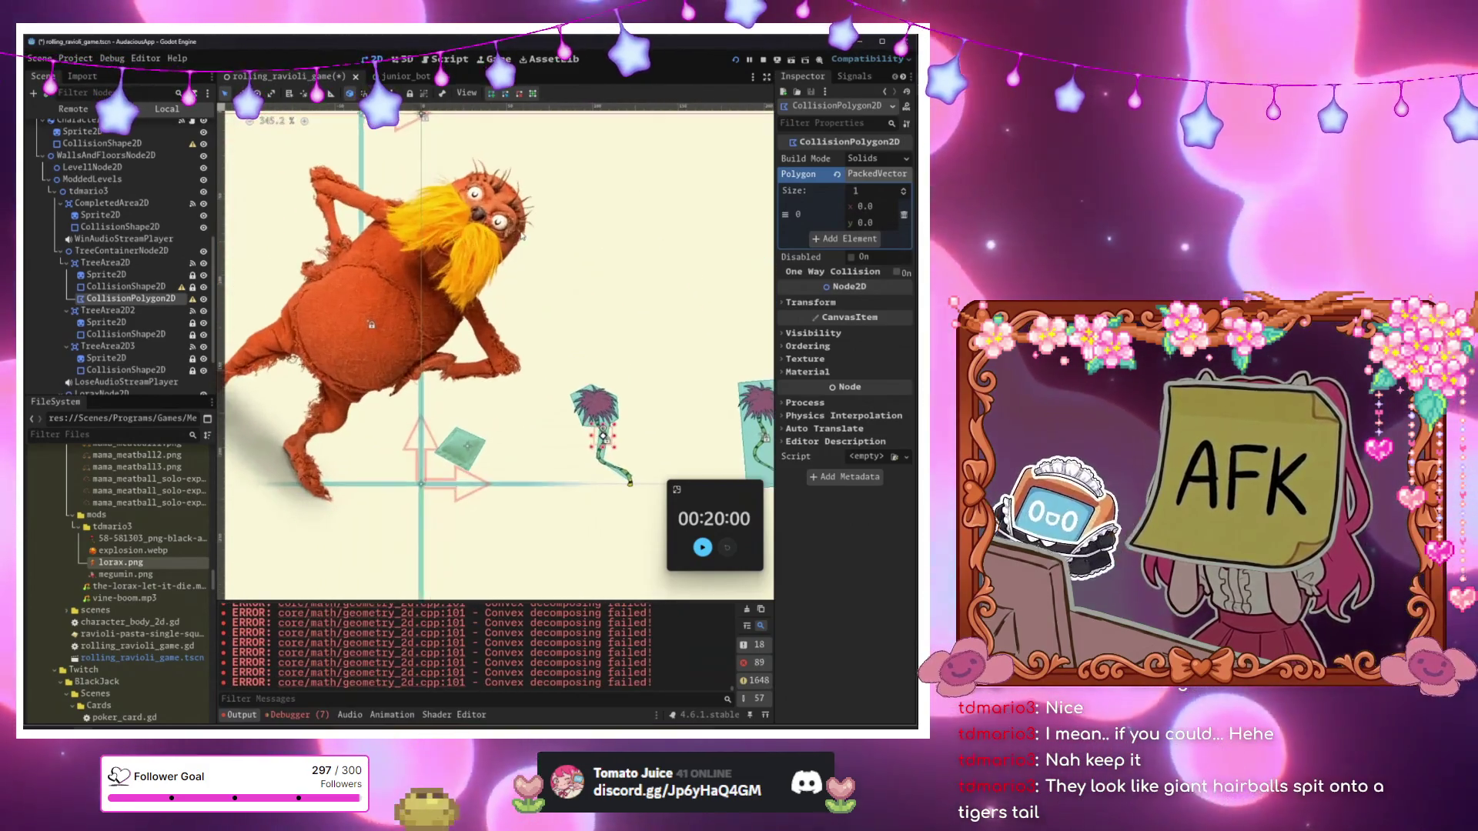
scroll(522, 235, "down", 2)
scroll(431, 137, "up", 4)
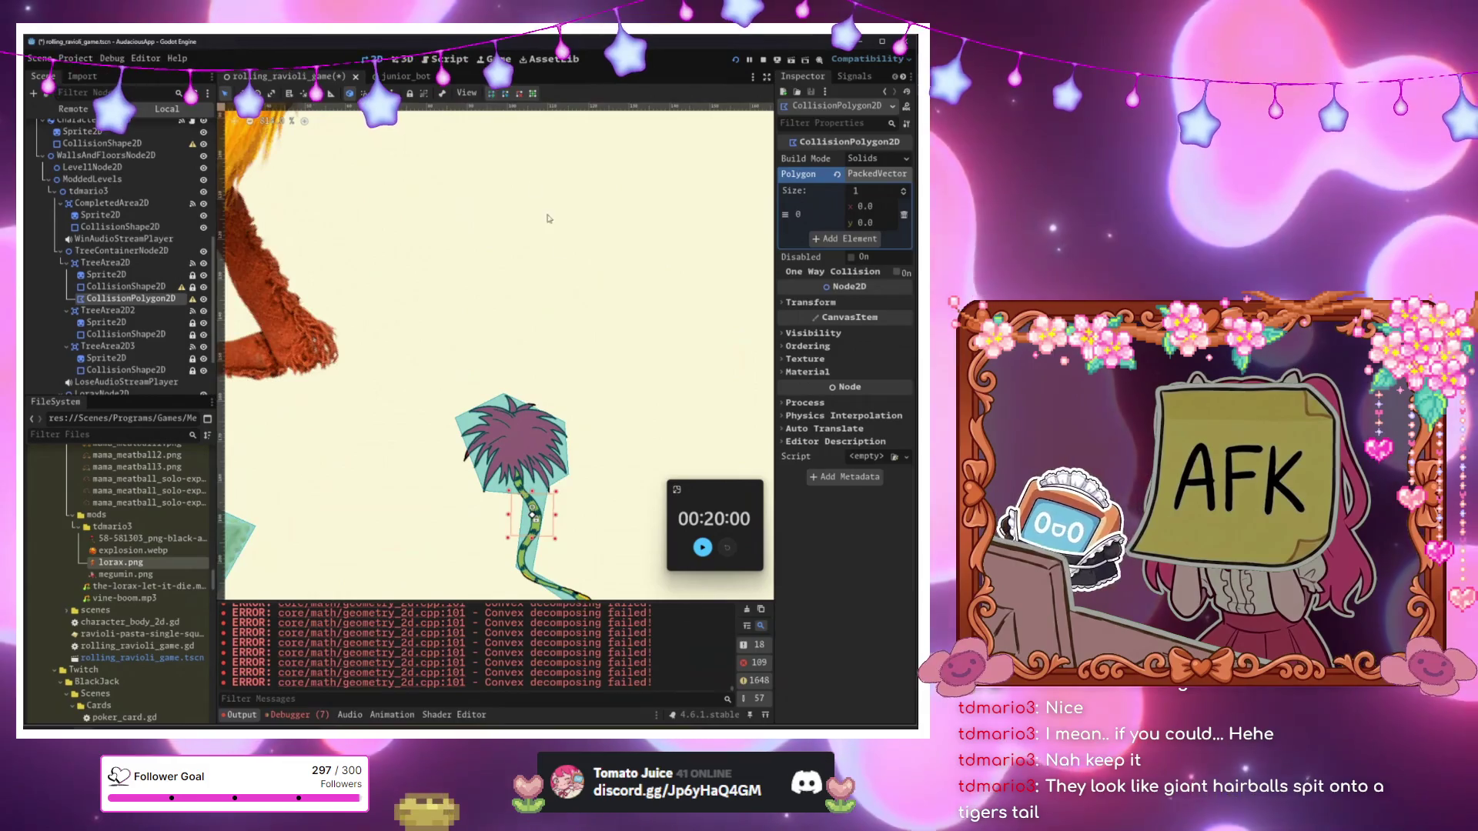
scroll(530, 187, "right", 2)
scroll(453, 274, "up", 4)
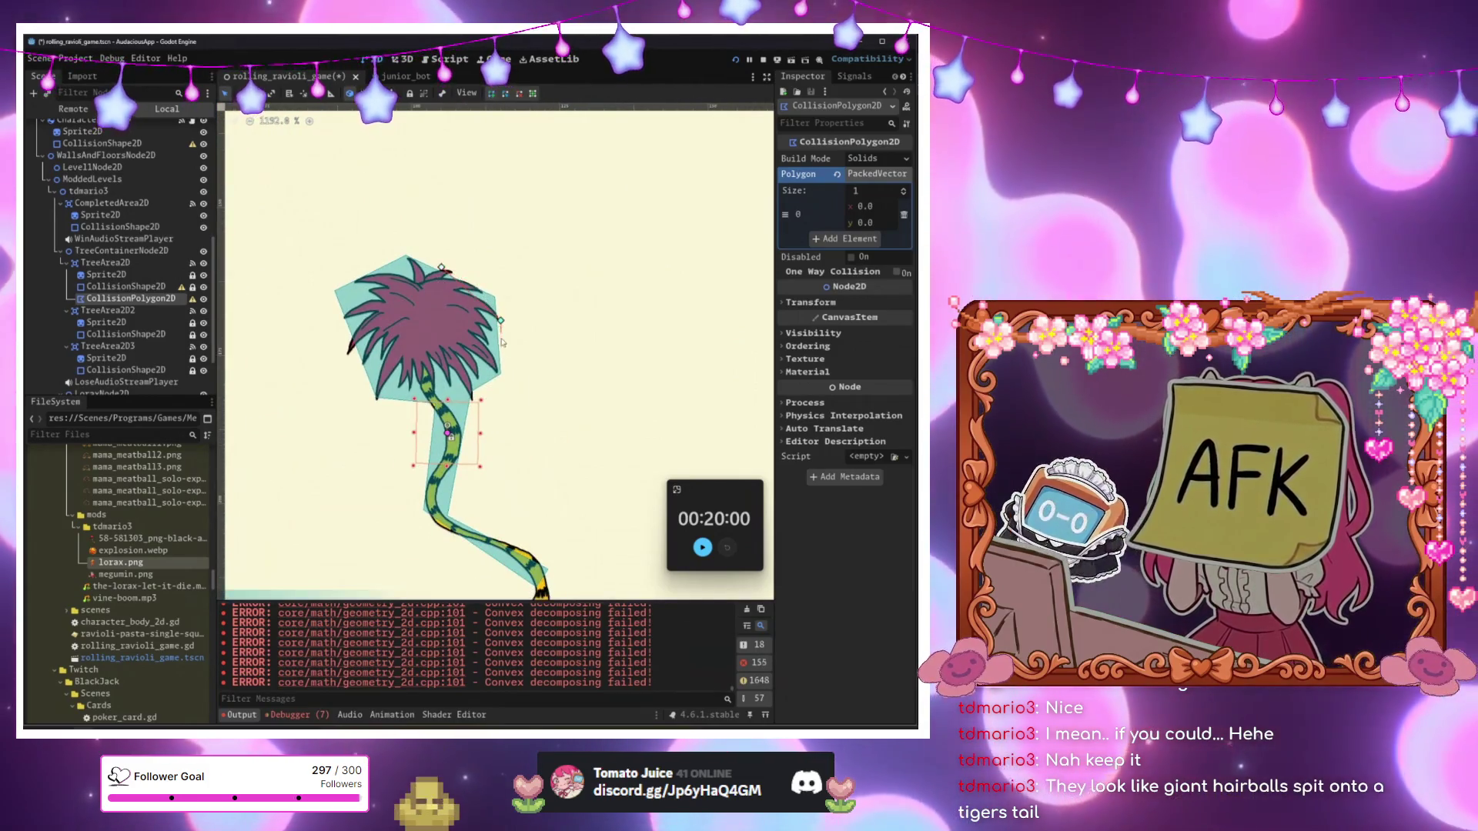
scroll(467, 433, "down", 4)
scroll(431, 401, "right", 1)
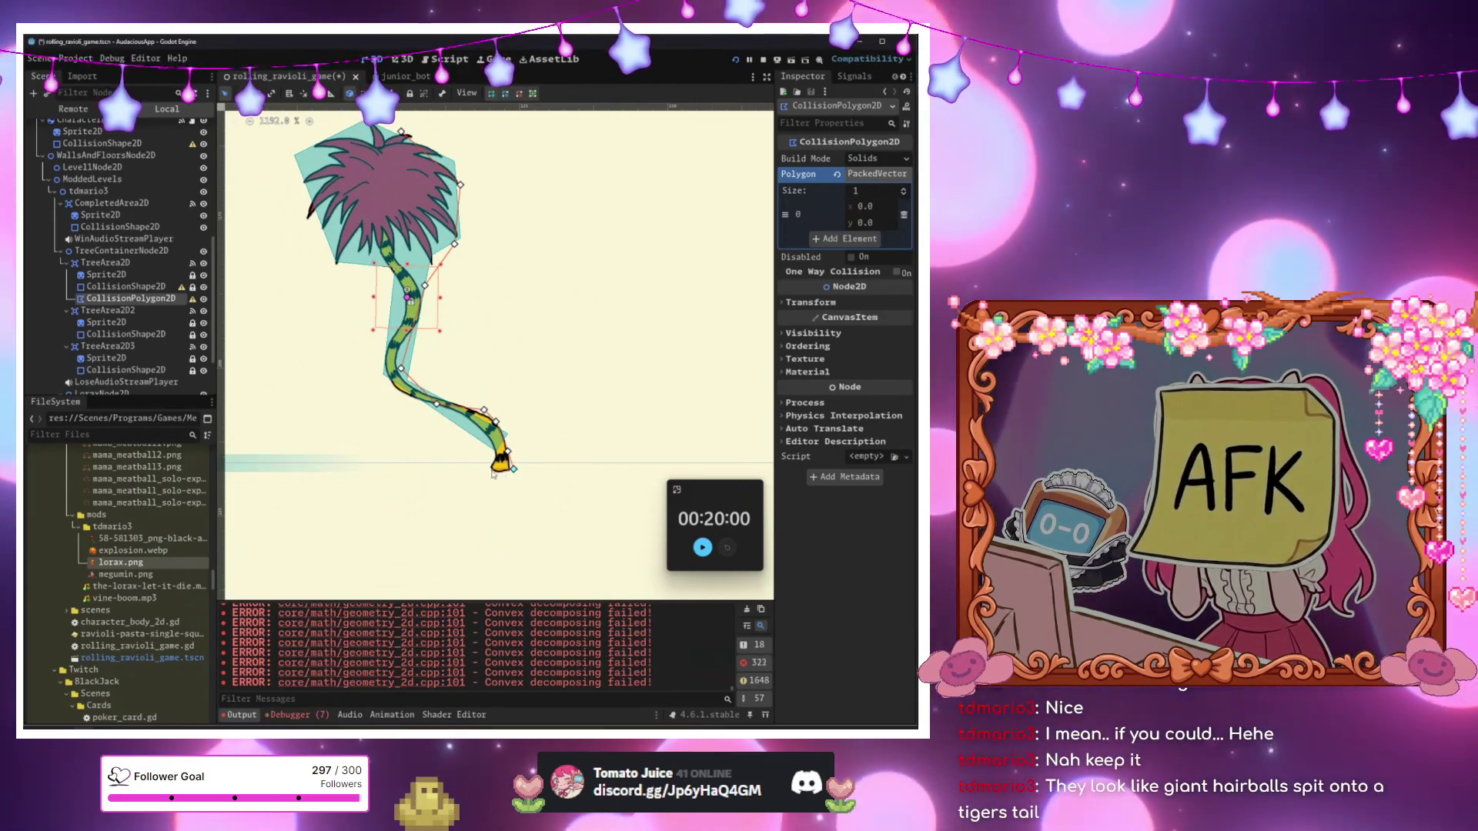
Trace the outline from the tail's lower-left up around the crown and close it.
left_click(407, 409)
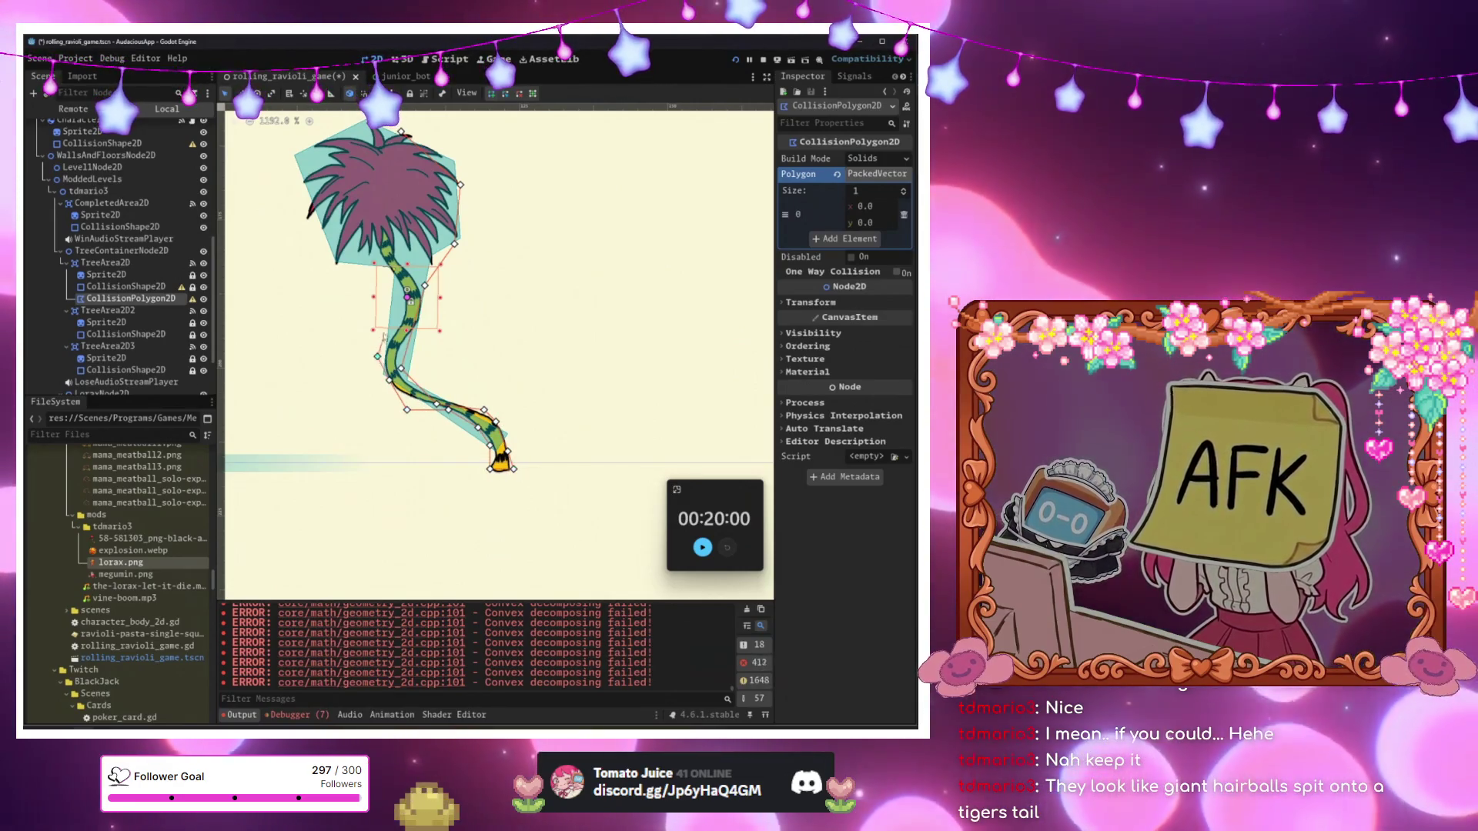
left_click(335, 257)
left_click(312, 220)
left_click(301, 166)
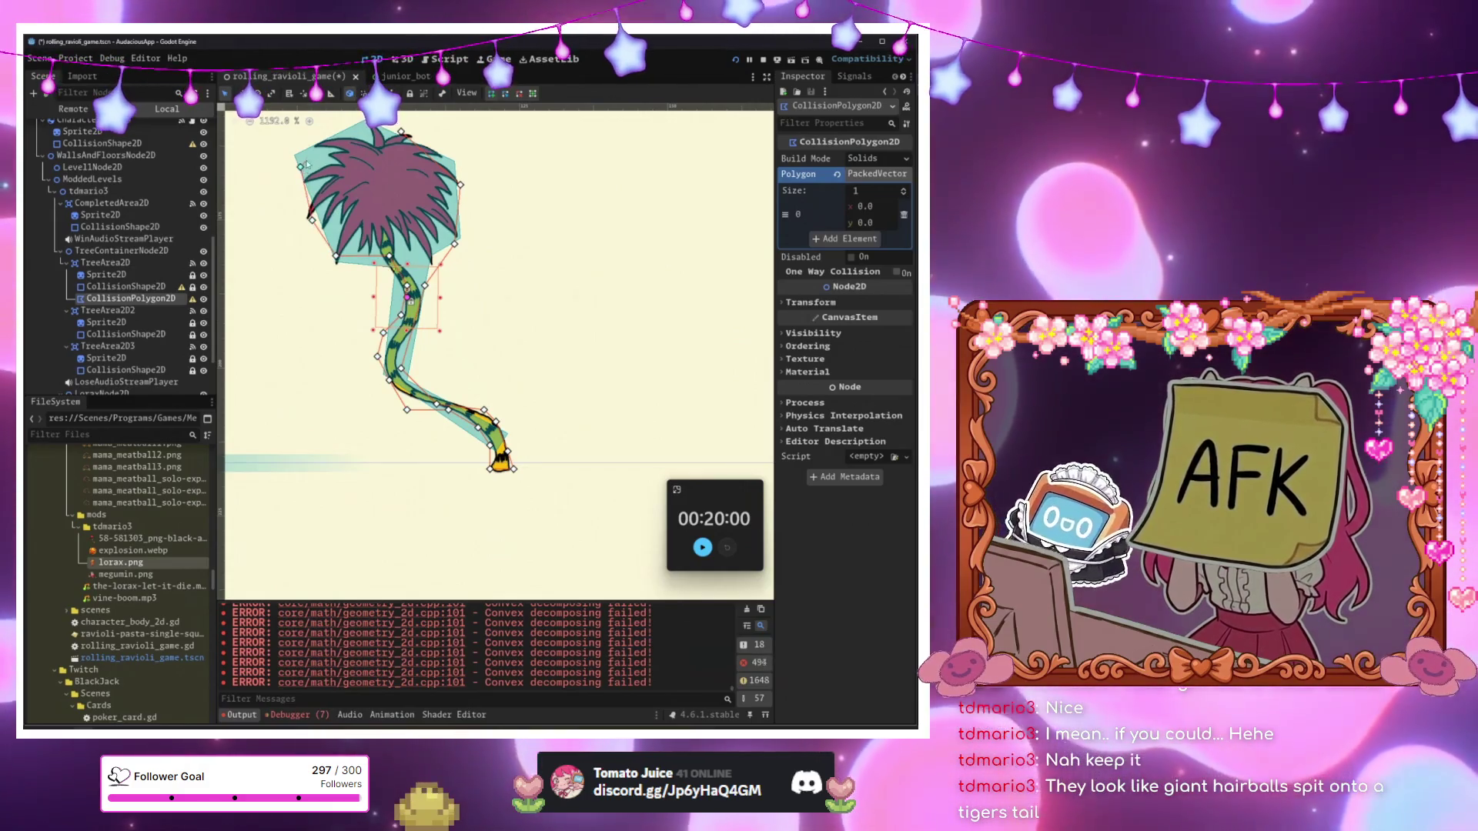
left_click(318, 138)
left_click(353, 120)
left_click(400, 133)
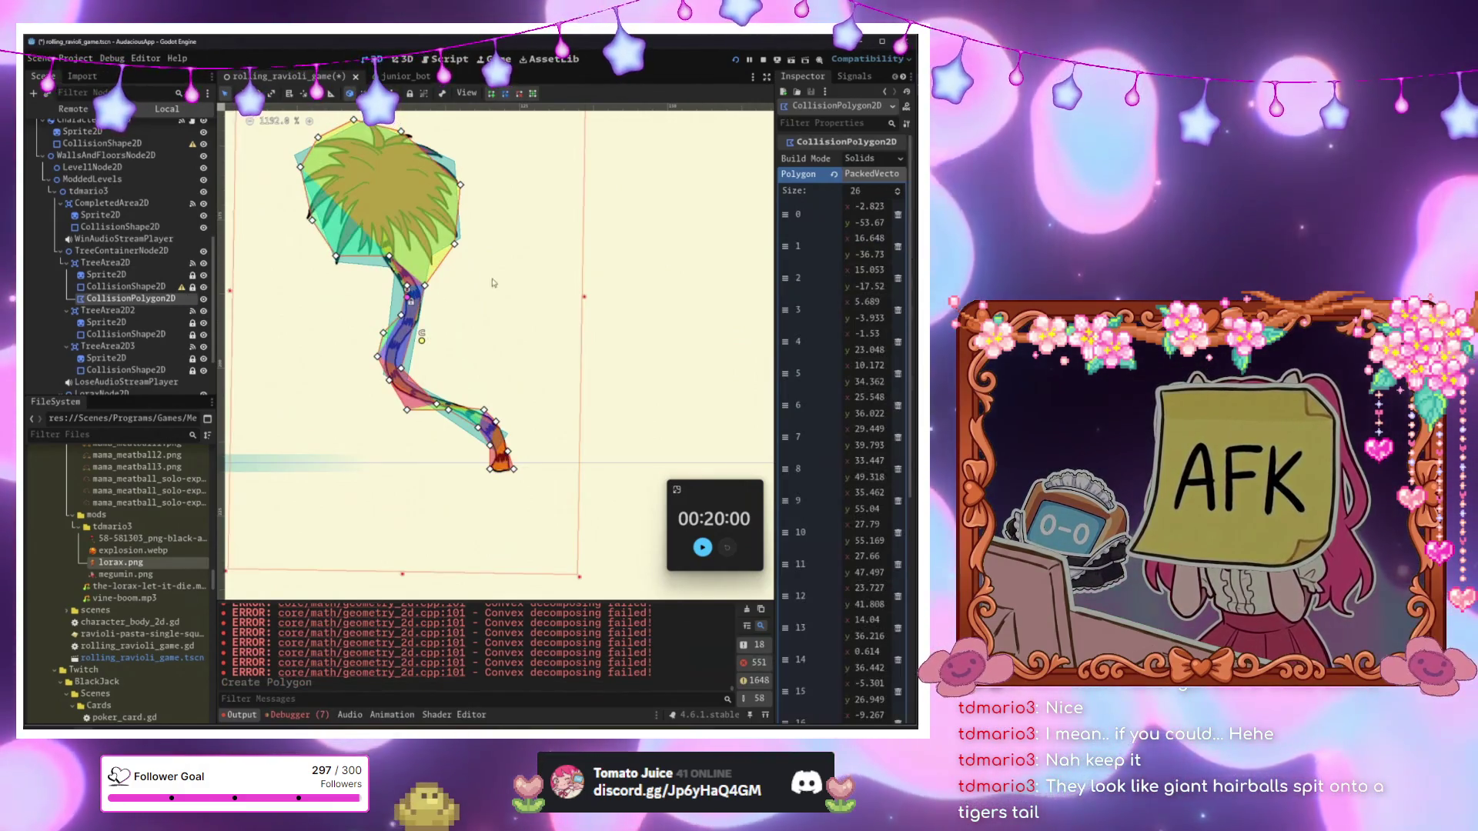
Select the old convex CollisionShape2D and delete it.
scroll(457, 332, "up", 3)
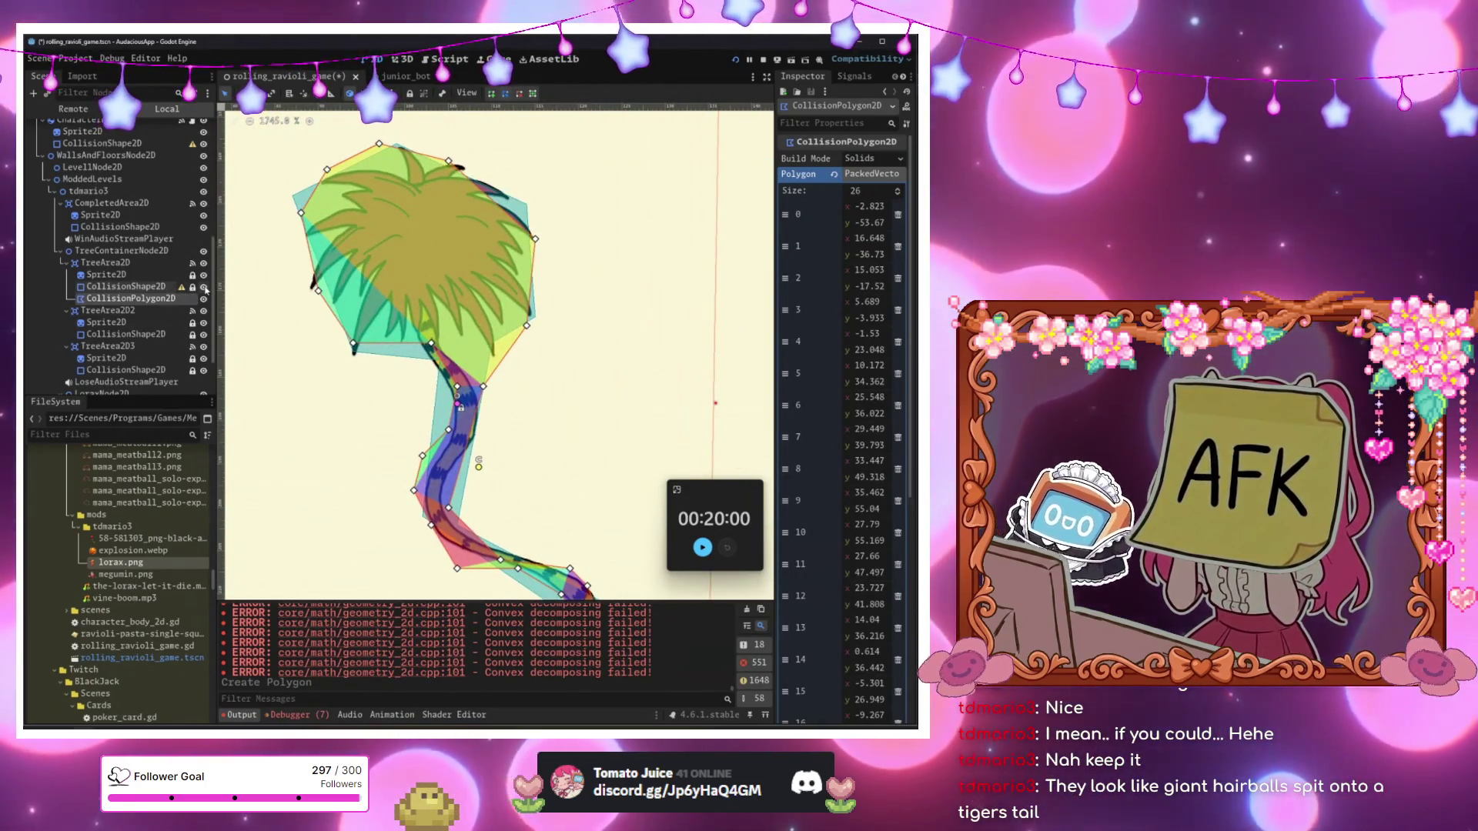
left_click(154, 286)
scroll(240, 315, "down", 1)
scroll(240, 315, "down", 10)
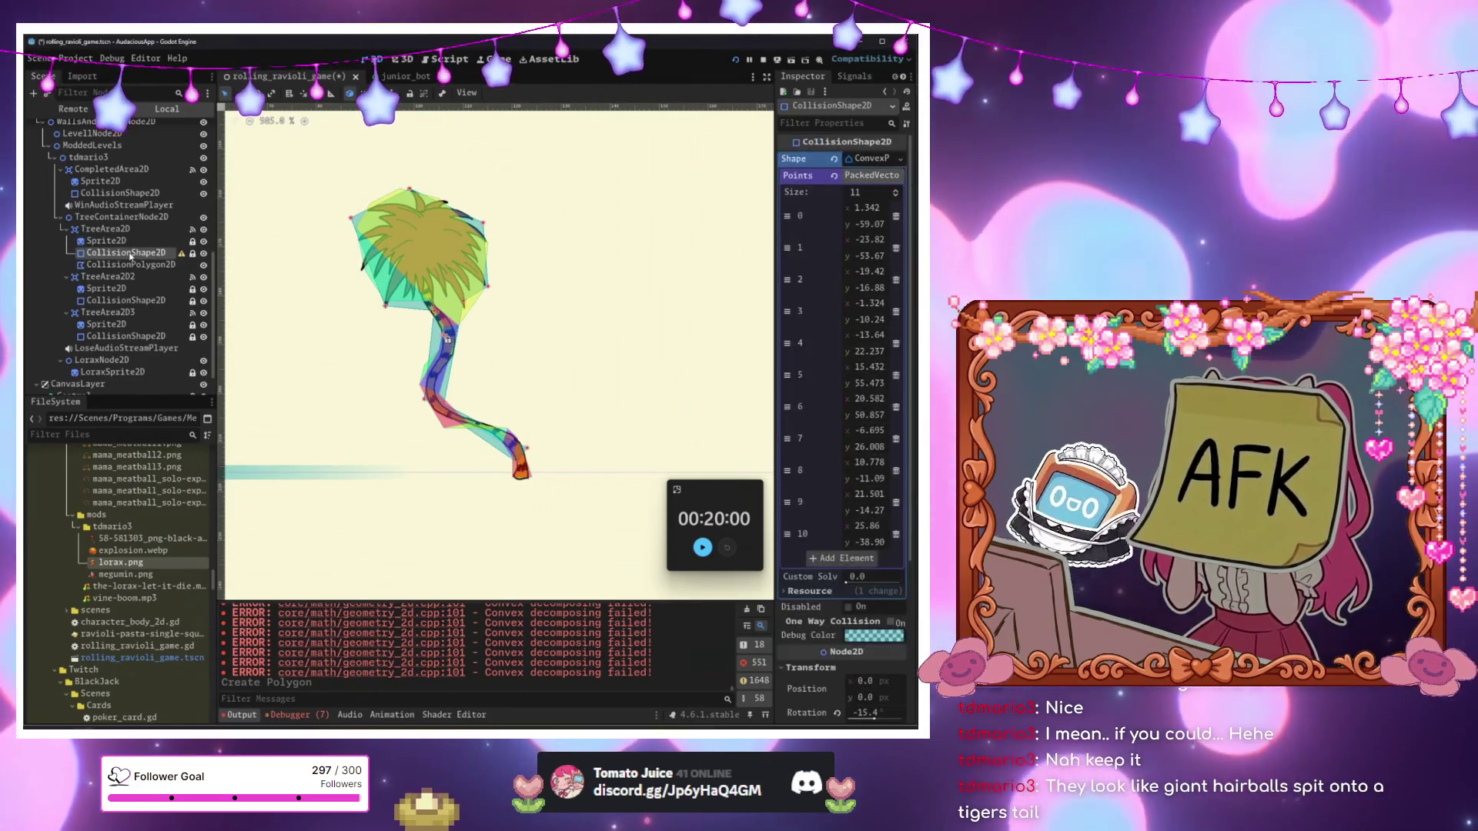
key("Delete")
Confirm removing the CollisionShape2D and check the polygon's coverage of the lower trunk.
left_click(626, 400)
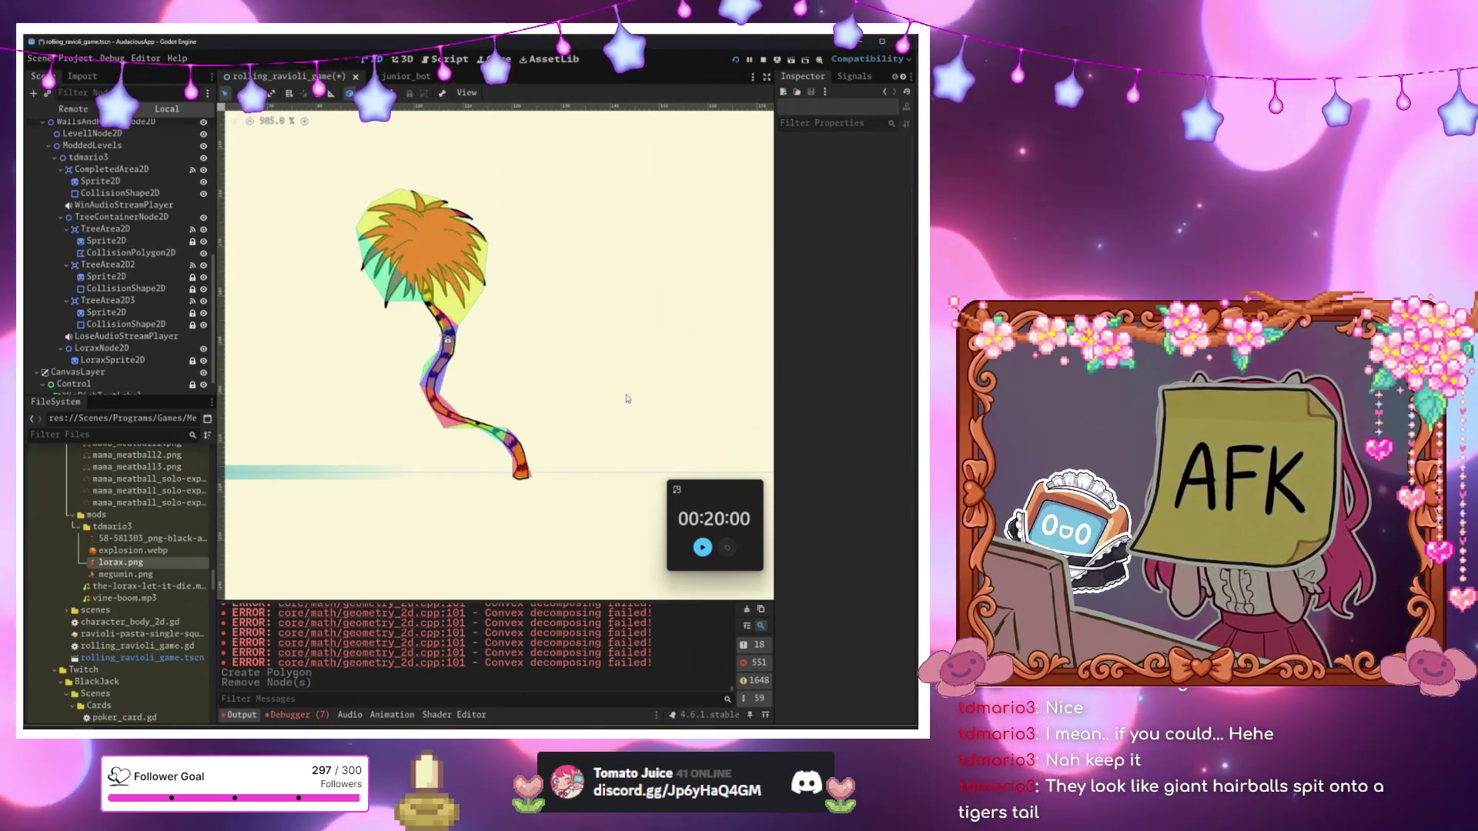
scroll(541, 337, "up", 5)
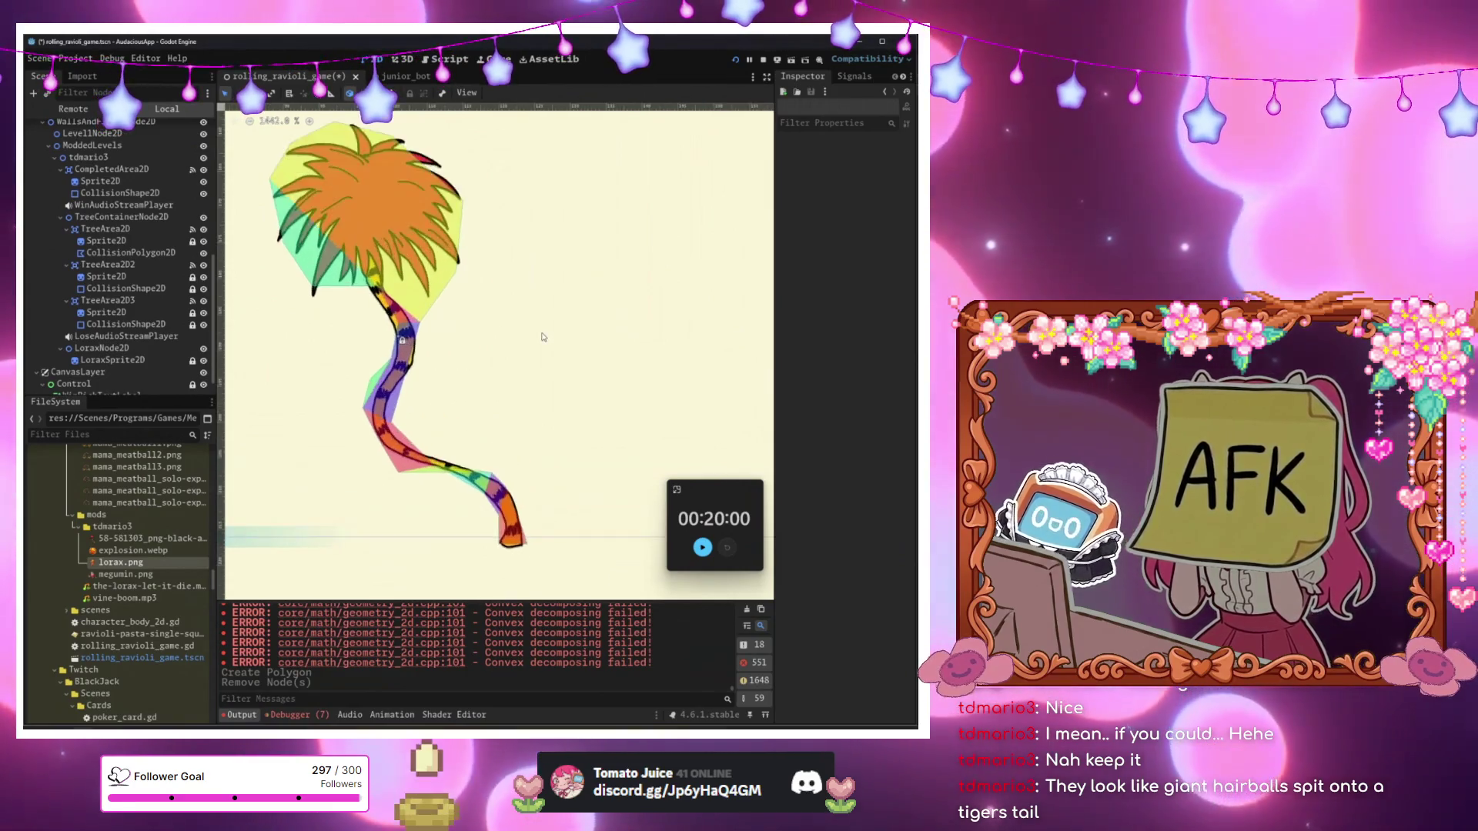
scroll(415, 337, "up", 2)
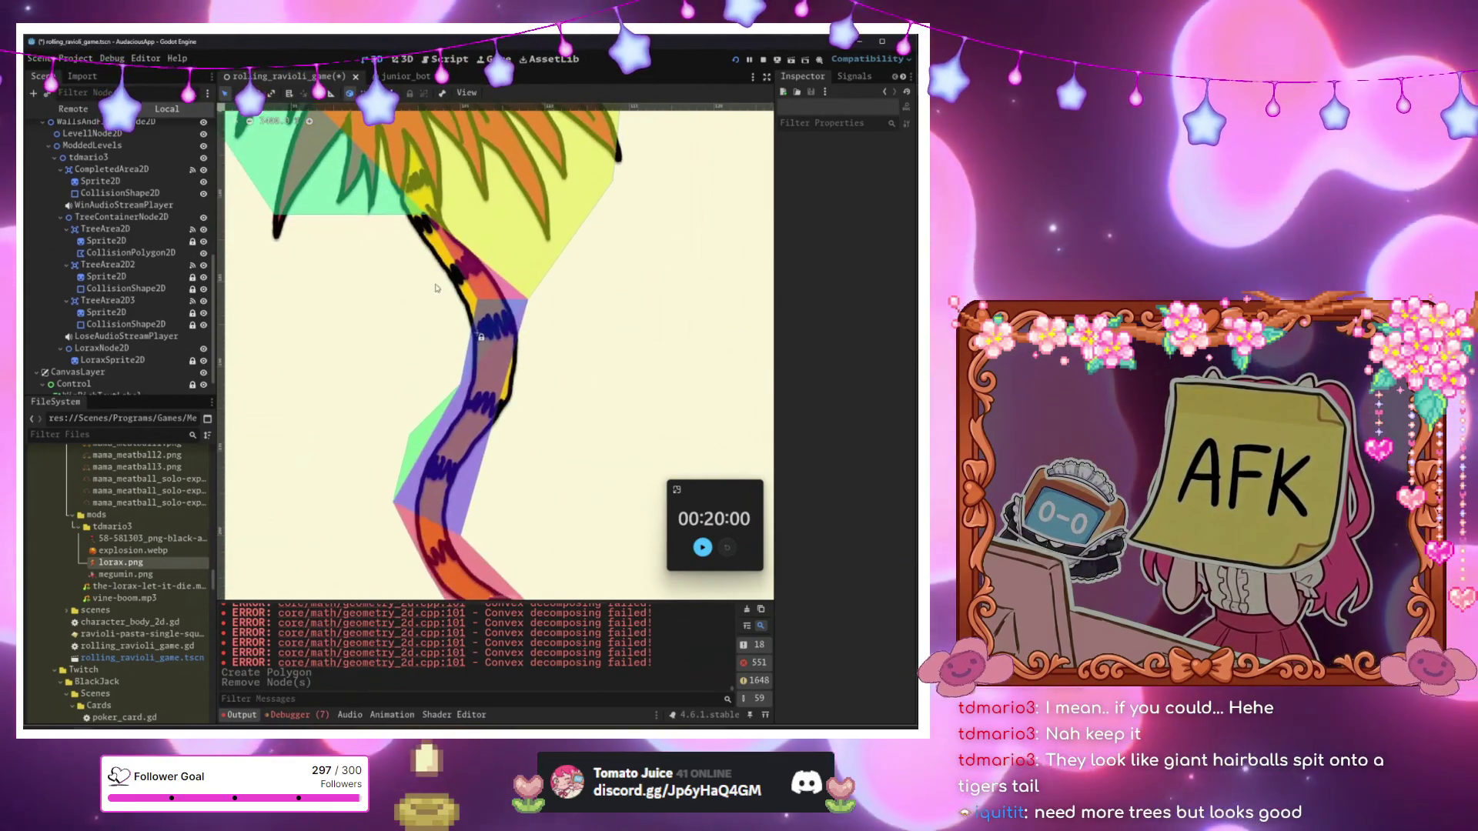
scroll(380, 498, "down", 2)
left_click_drag(380, 498, 344, 319)
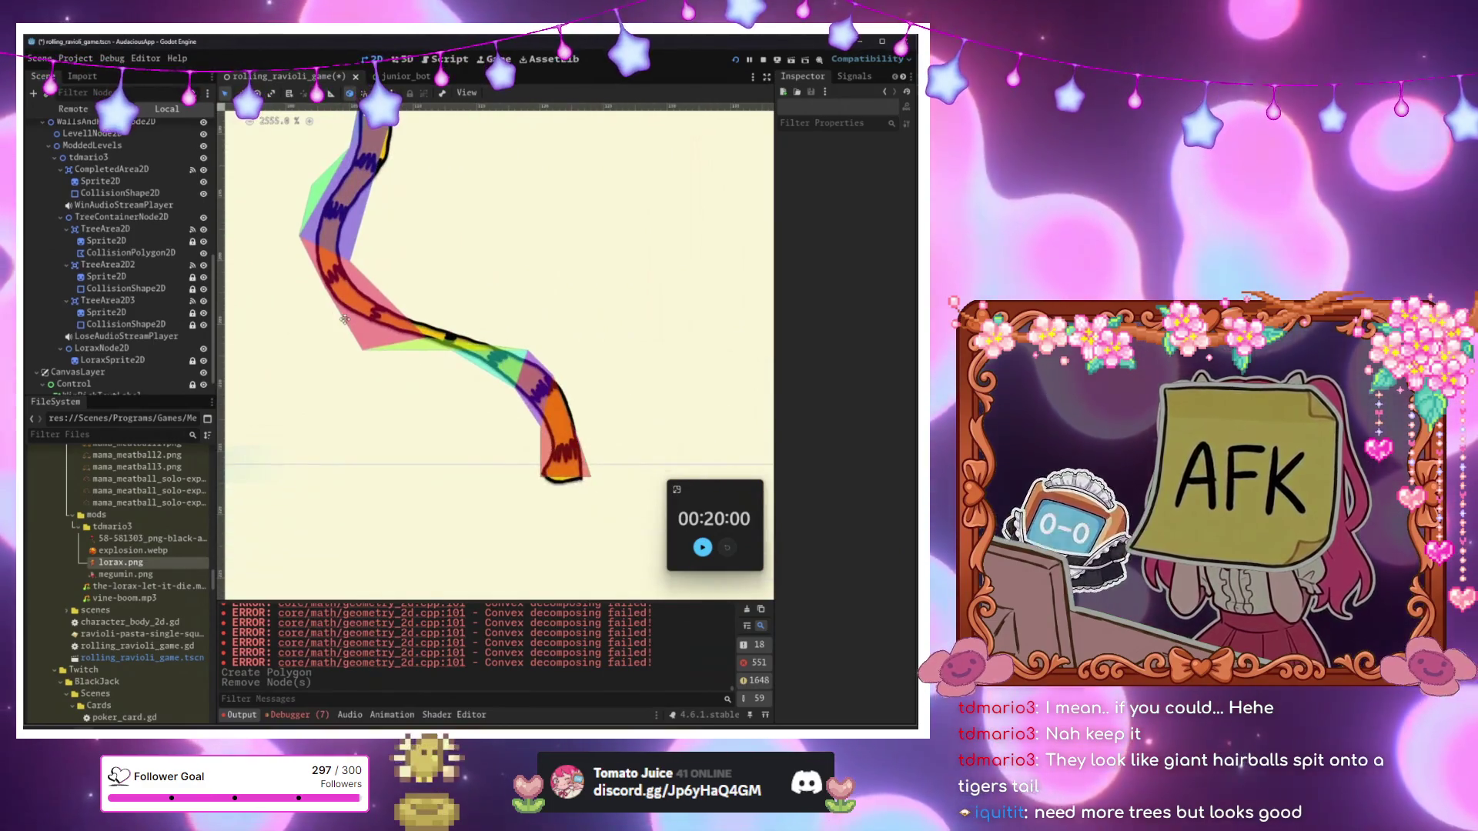
scroll(608, 474, "down", 5)
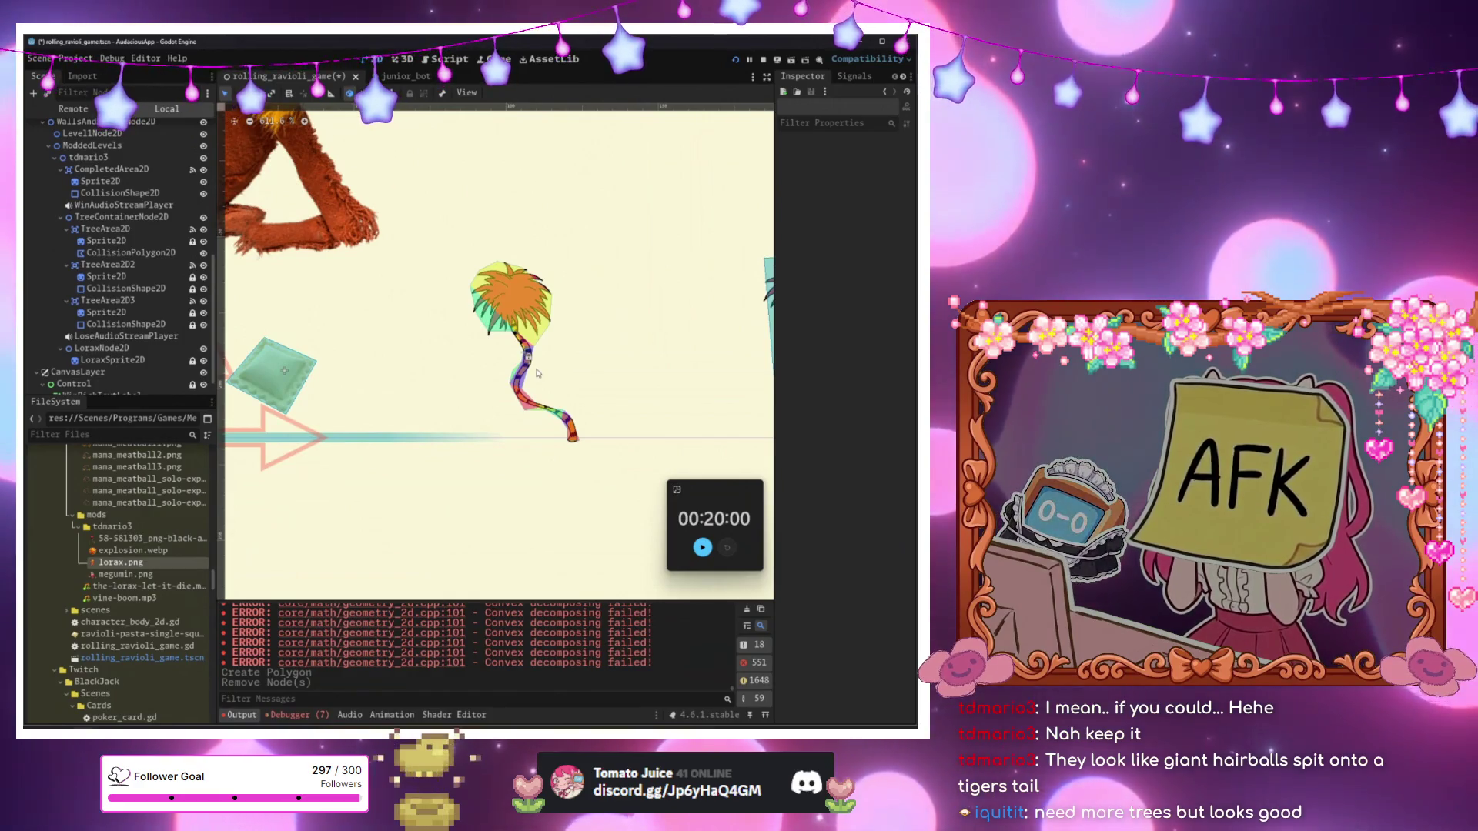
Save and run the level, stop it with F8, then run again to the win screen.
key("F5")
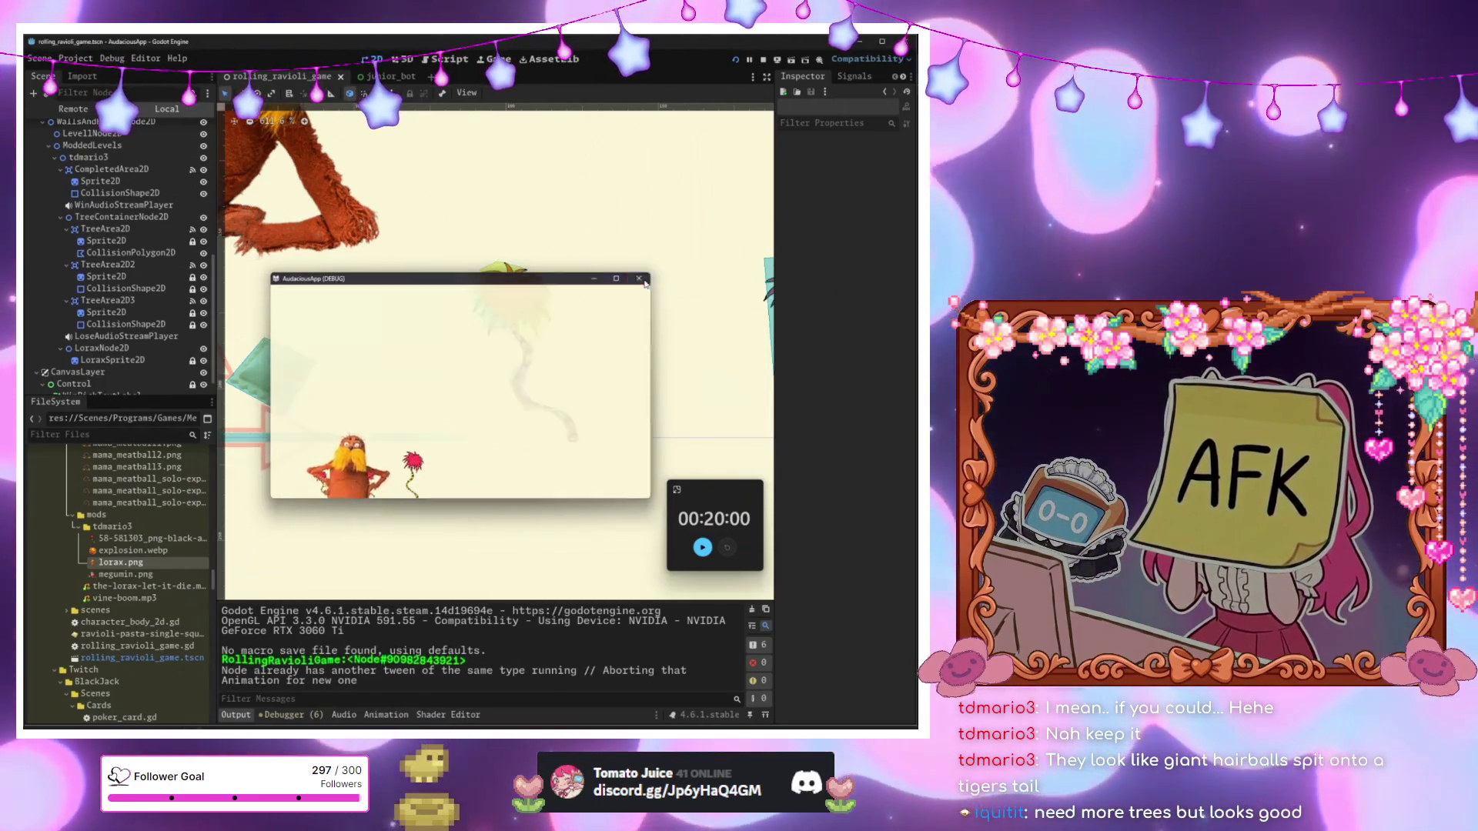
key("F8")
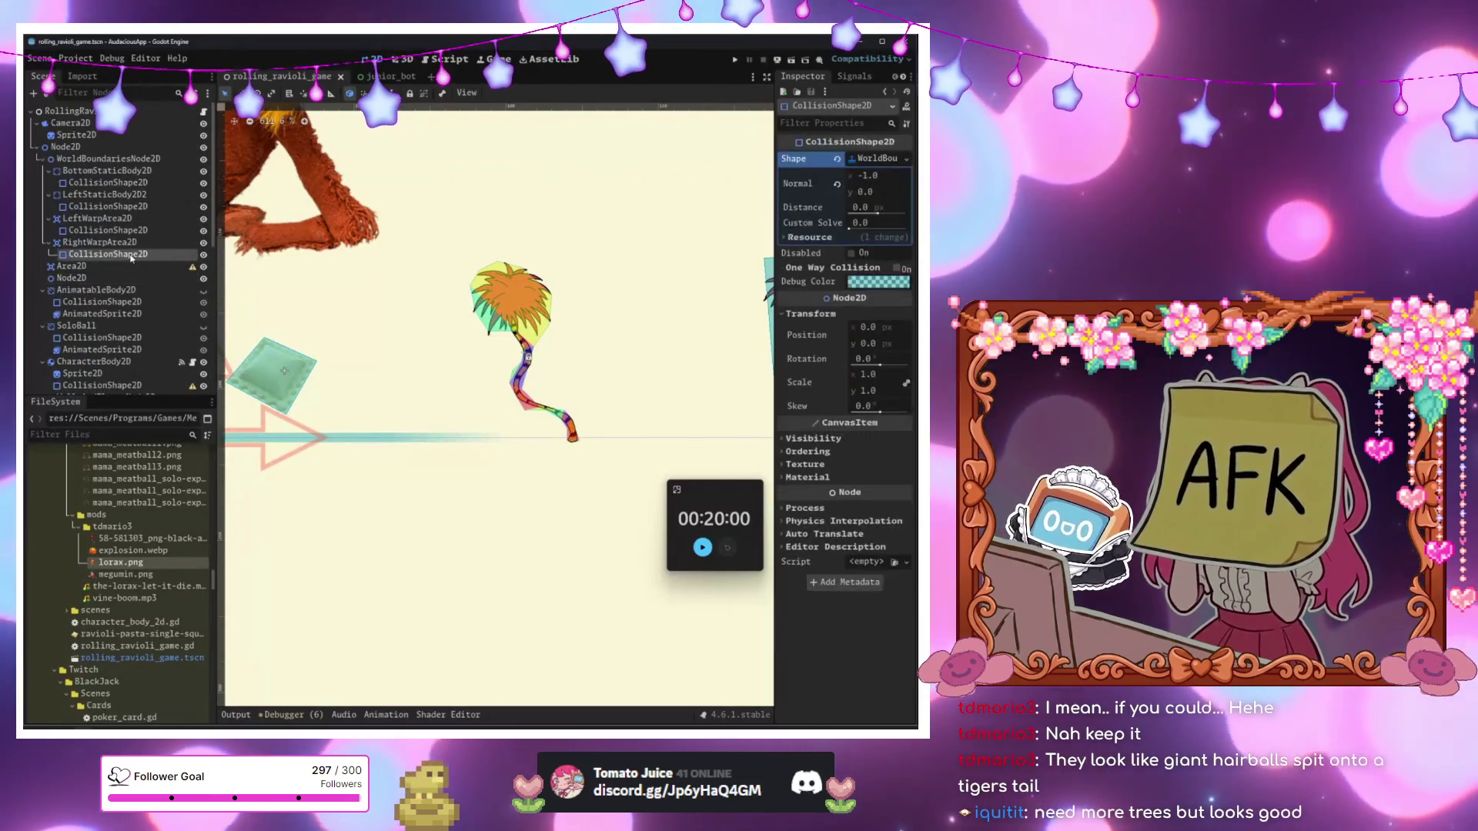
key("F5")
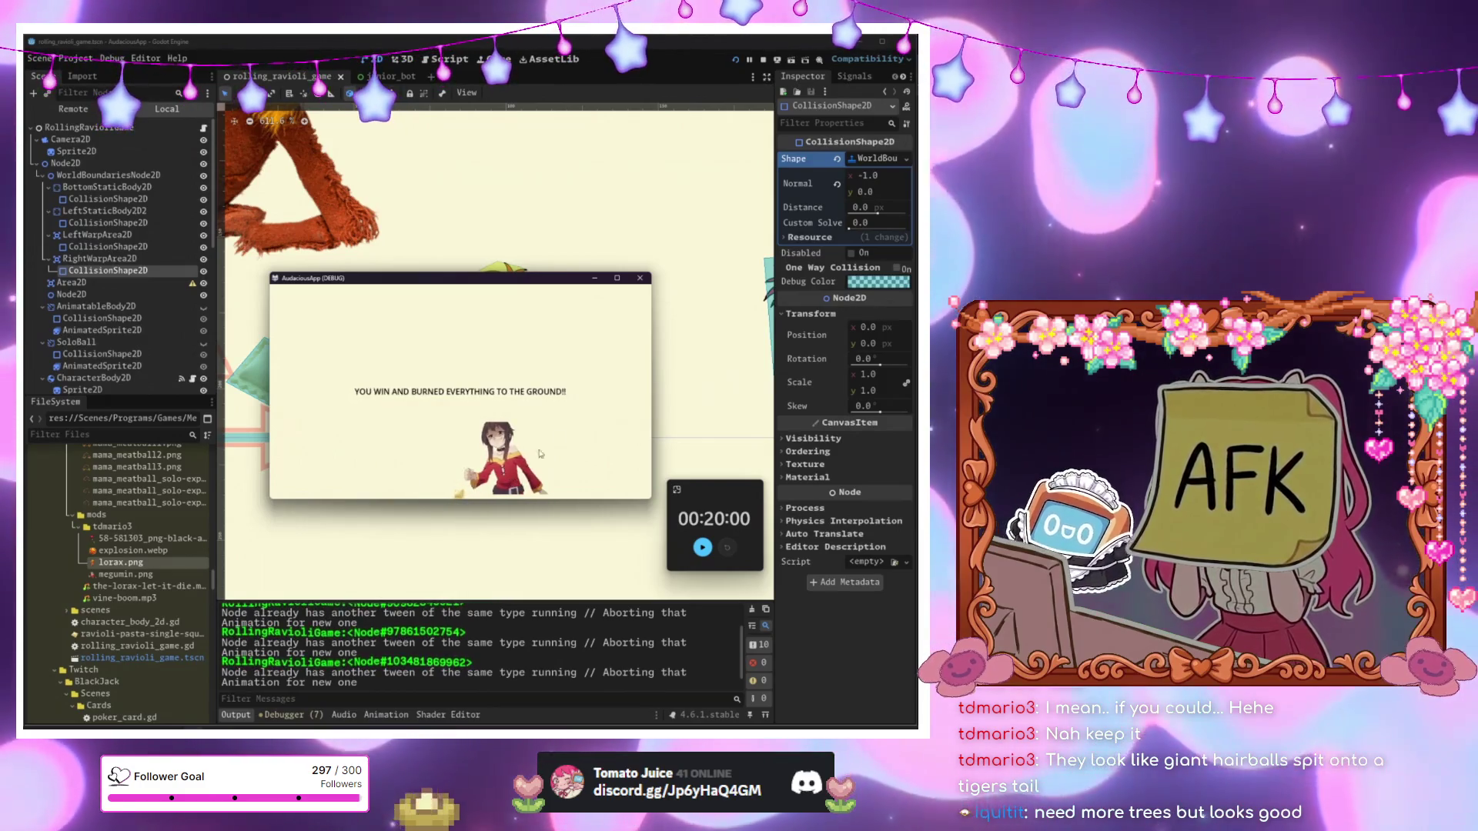
scroll(618, 340, "down", 3)
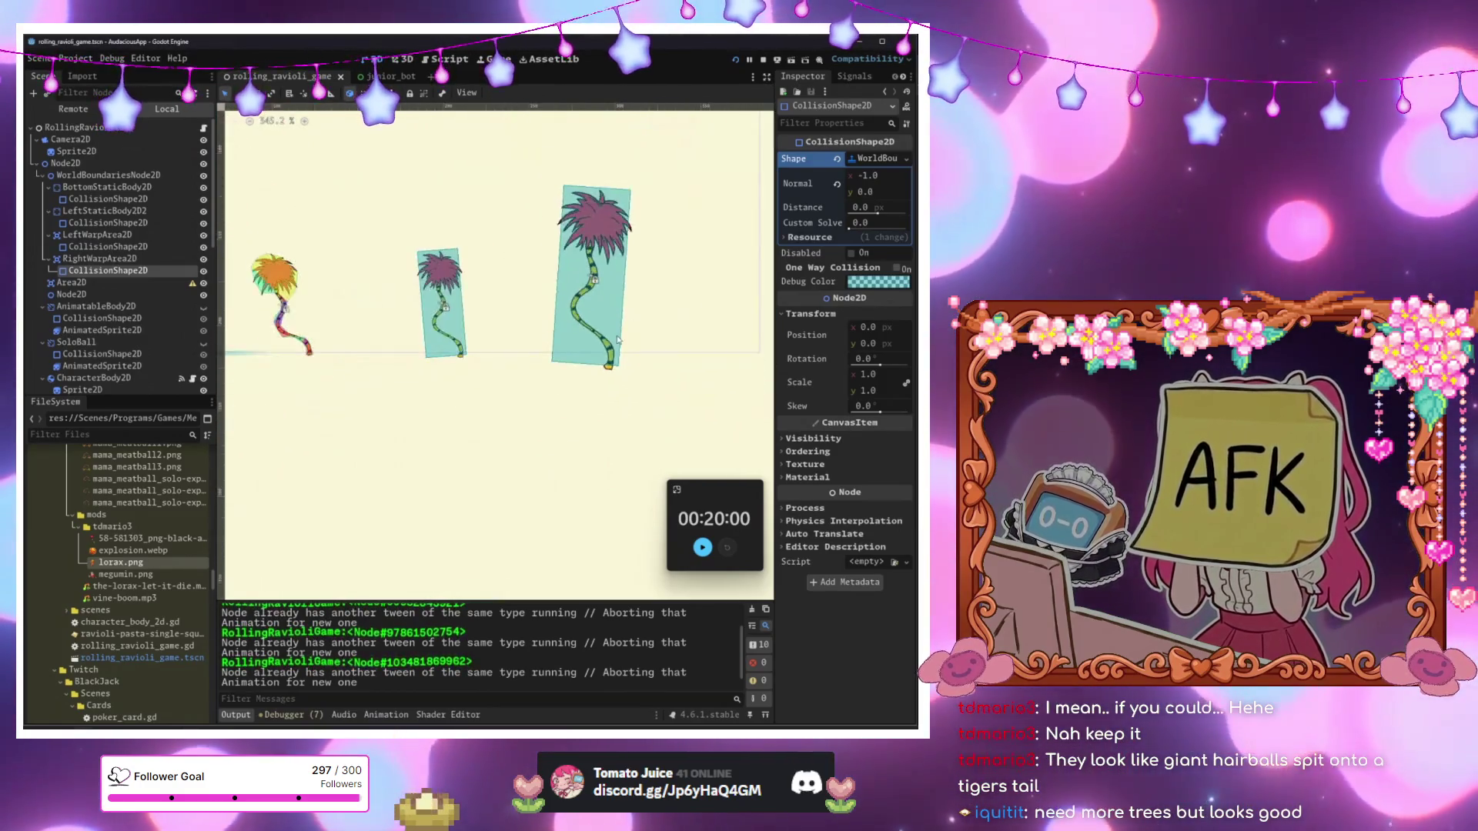
Drag CompletedArea2D to position (689, 4).
scroll(246, 315, "down", 7)
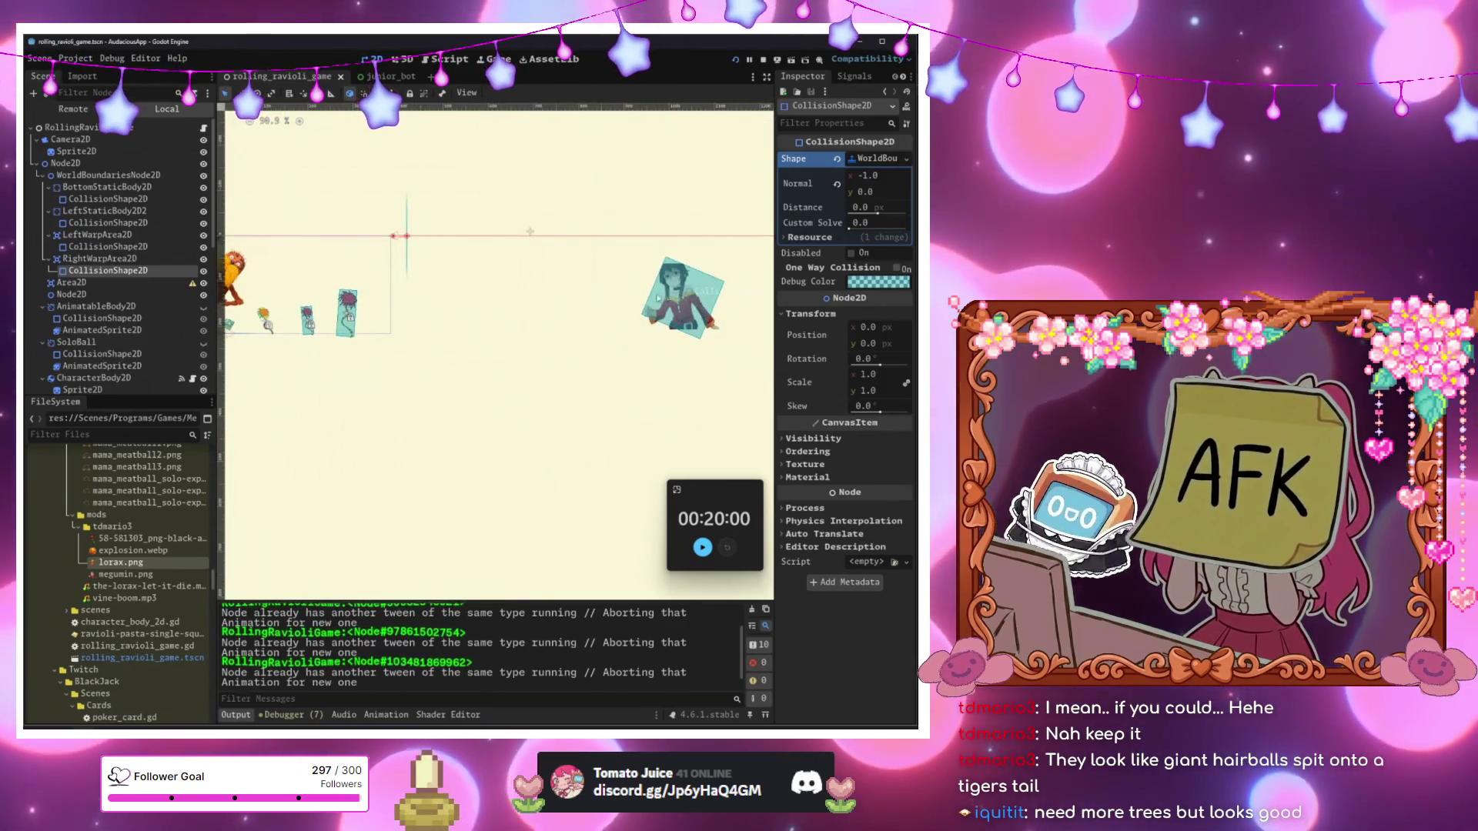
left_click(679, 304)
left_click(116, 360)
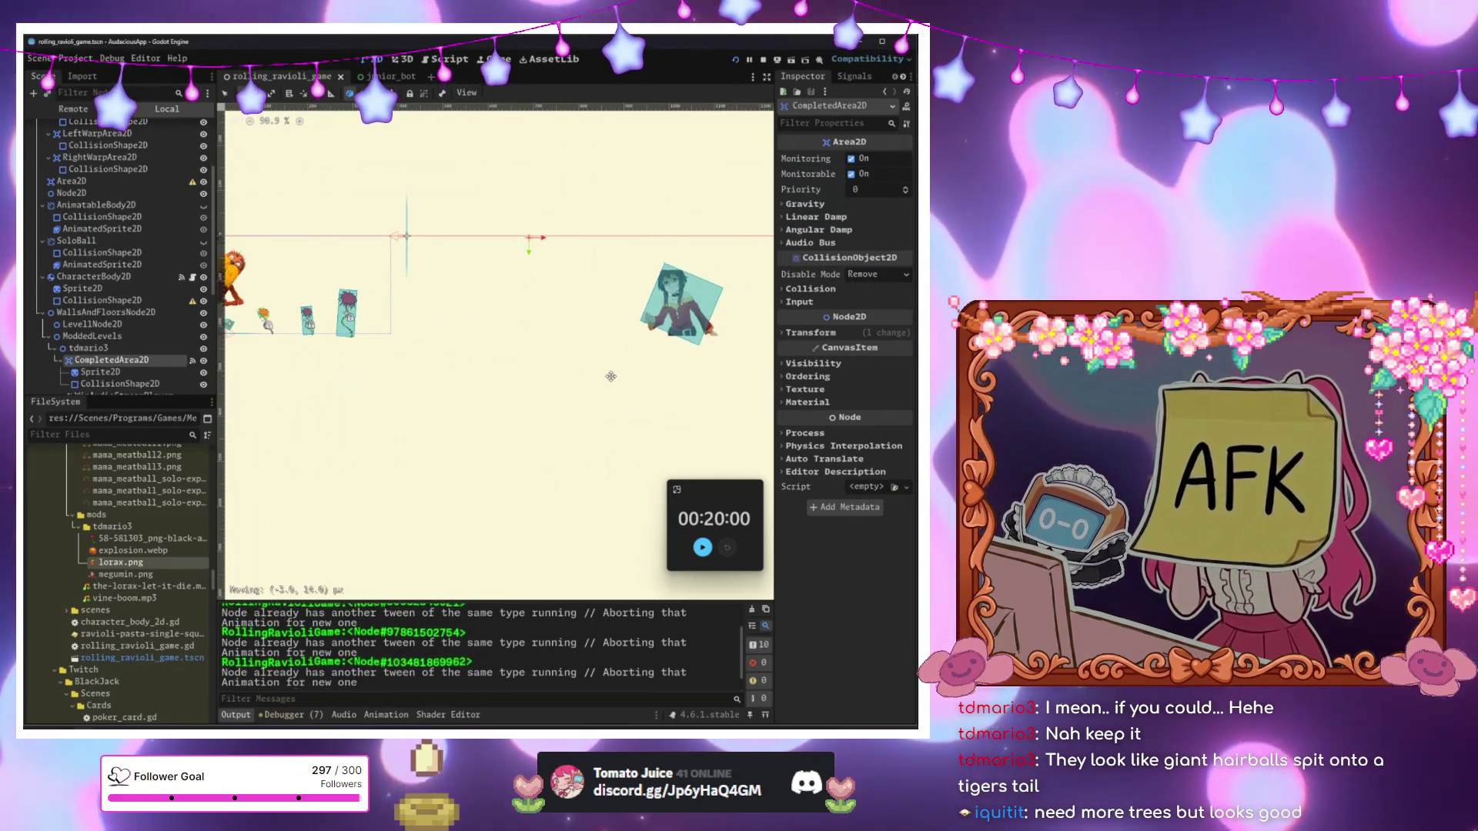
left_click_drag(610, 376, 526, 243)
scroll(418, 231, "up", 3)
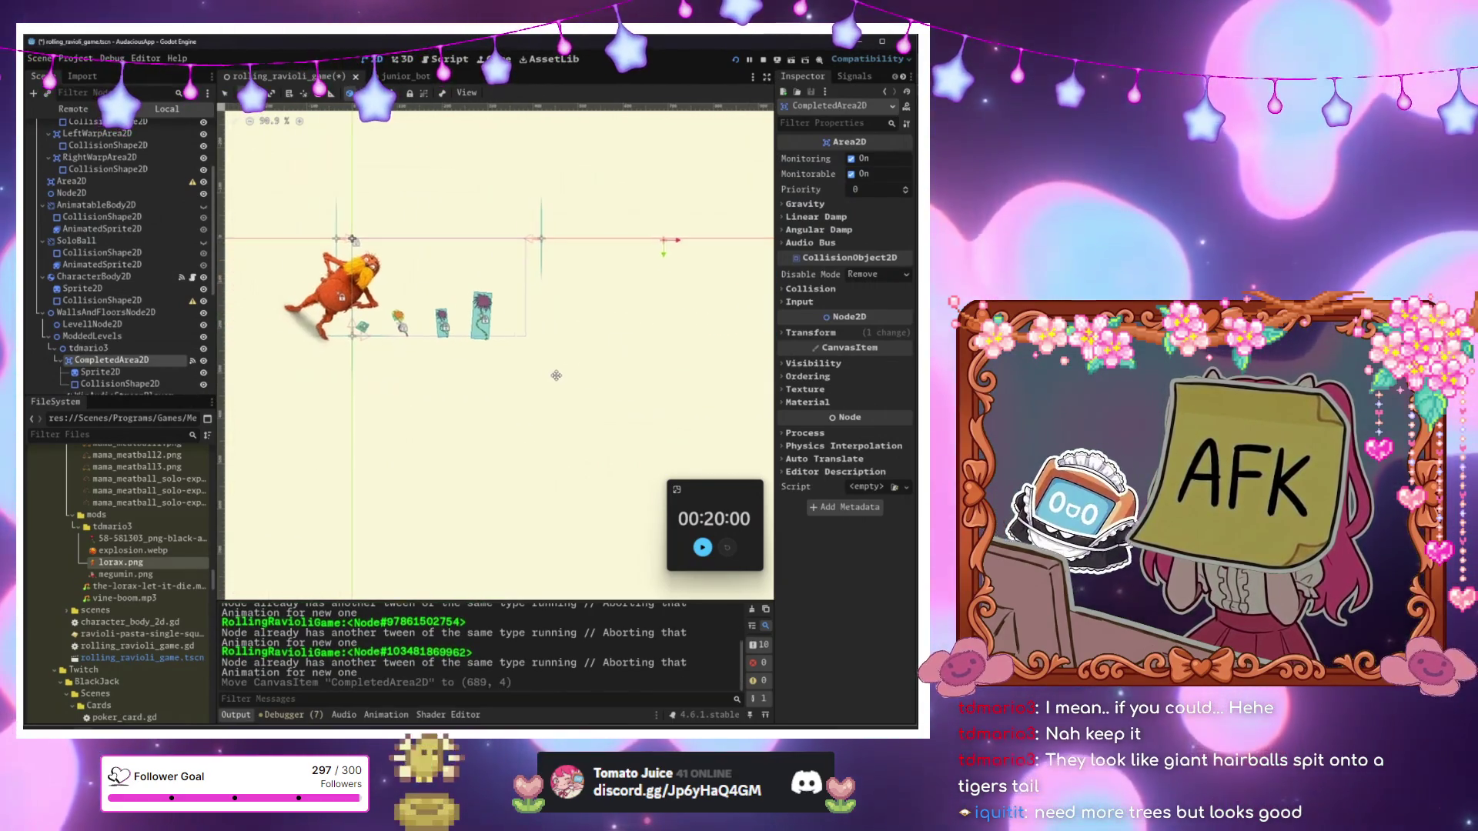
scroll(418, 231, "up", 4)
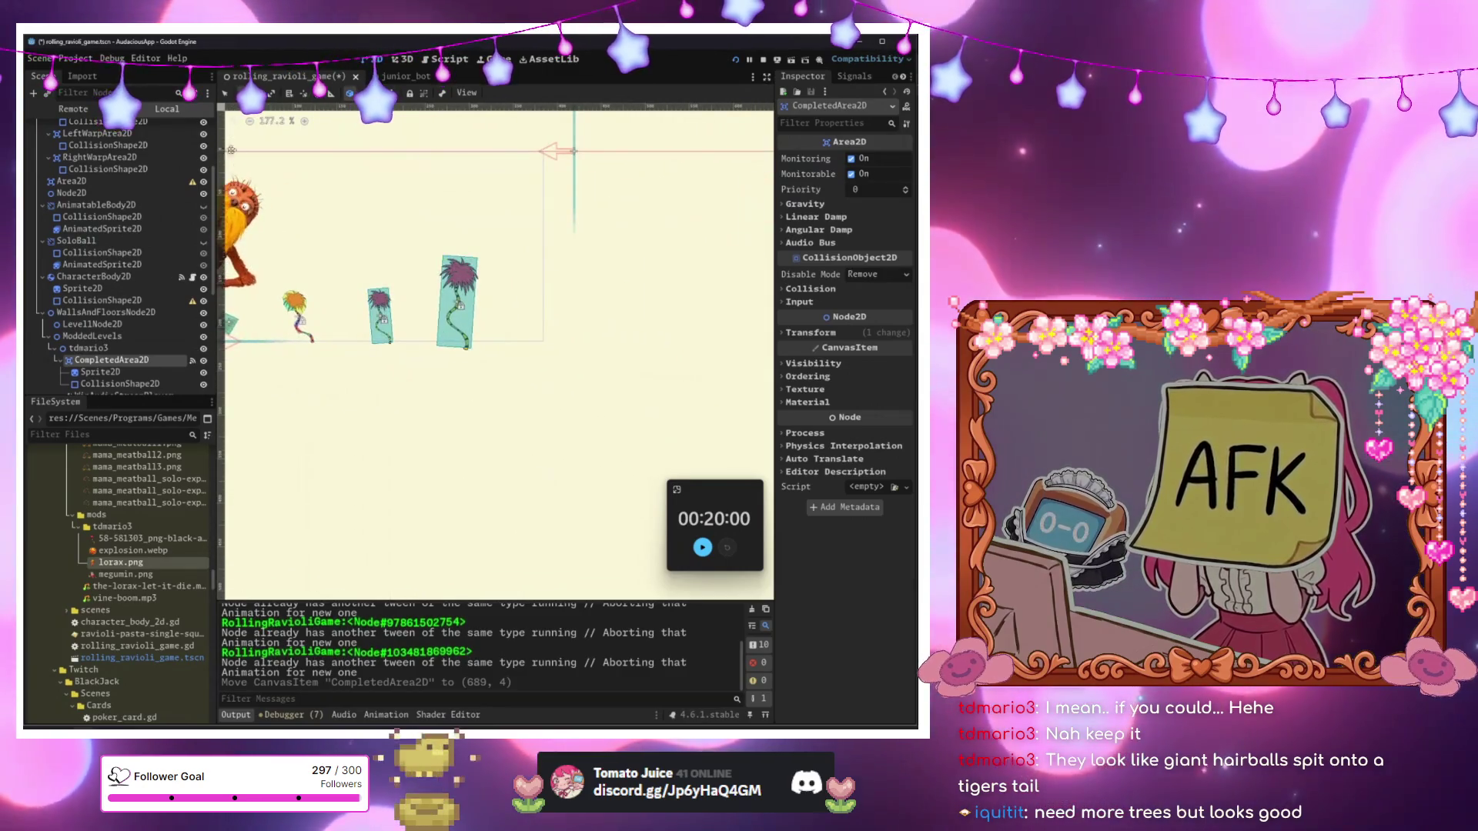
Select the animatable body and nearby nodes, then pan toward the Lorax and trees.
left_click(301, 425)
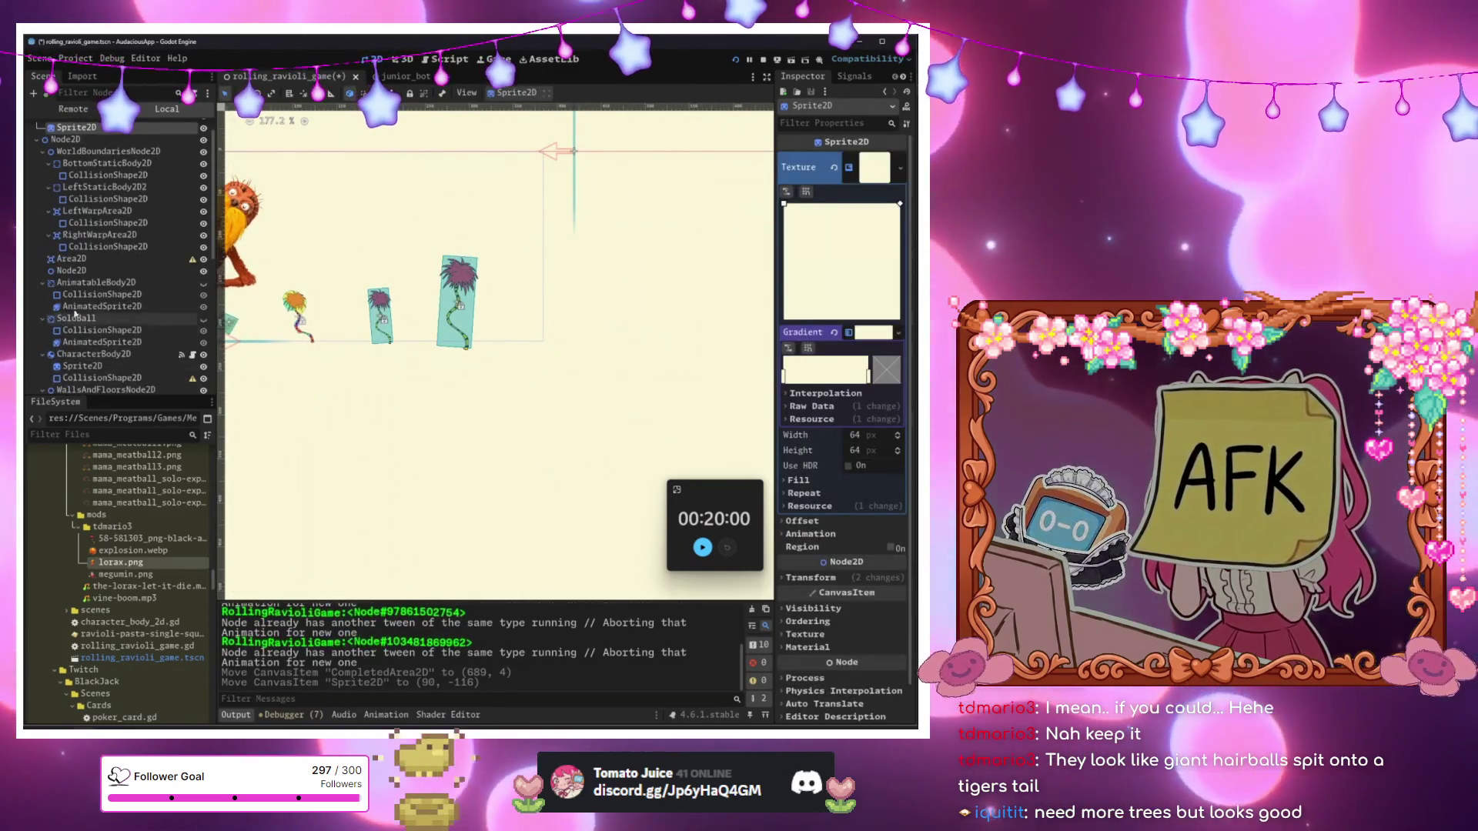
left_click(100, 283)
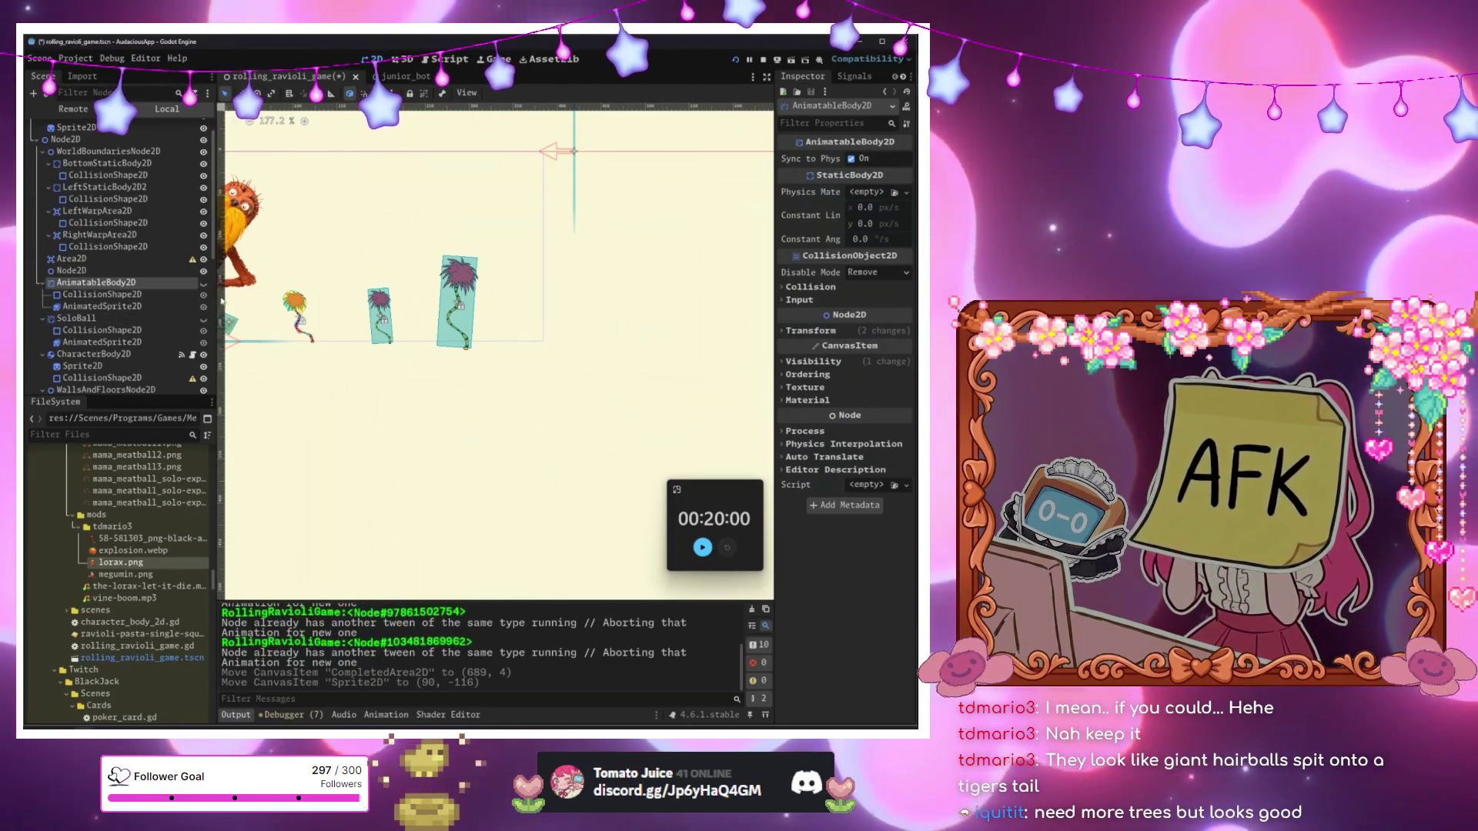
left_click(99, 260)
scroll(108, 285, "down", 3)
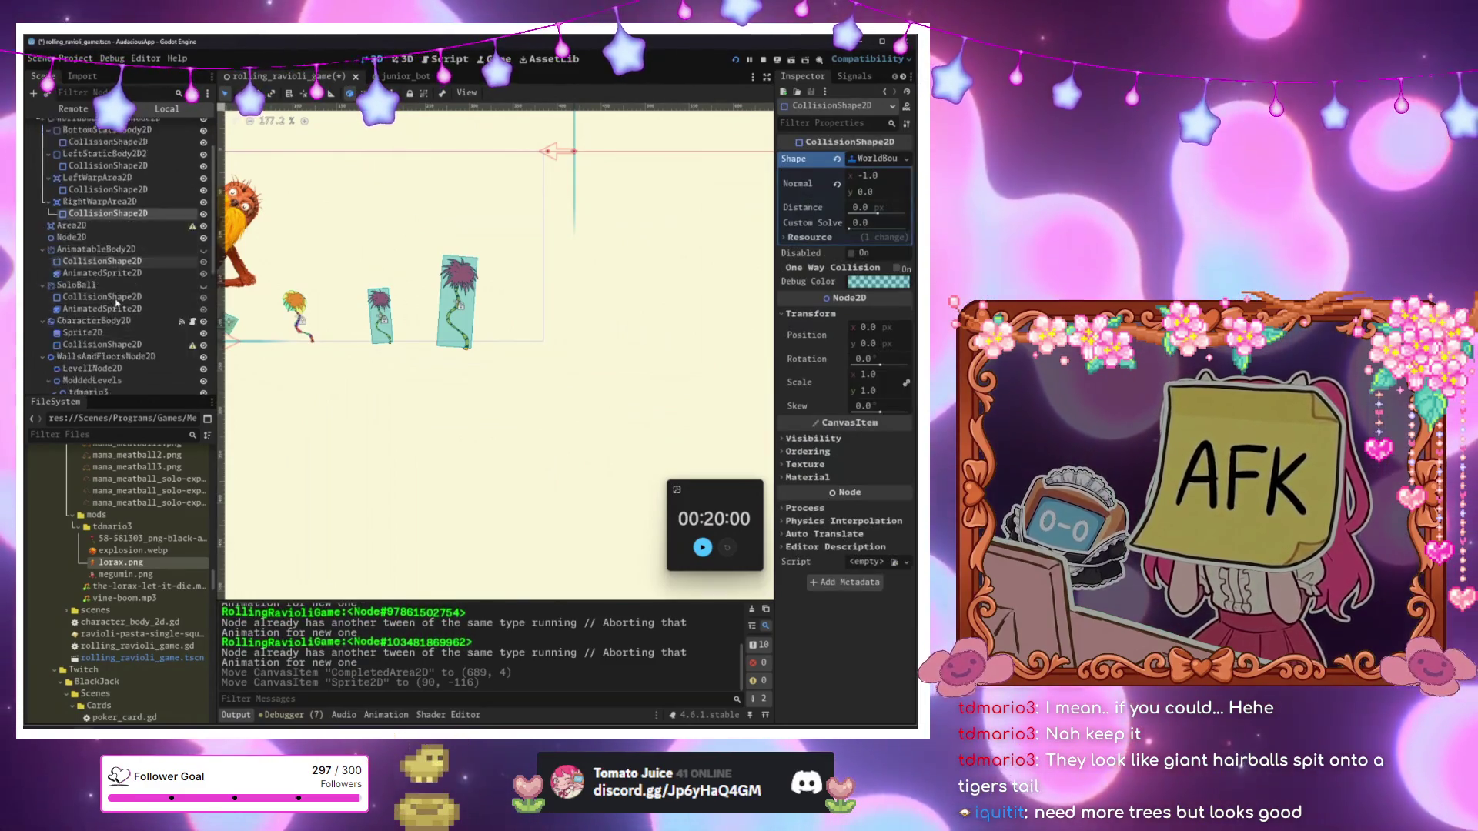
left_click(117, 311)
left_click_drag(512, 299, 564, 315)
Delete the middle and tallest Truffula trees (TreeArea2D2 and TreeArea2D3).
left_click(112, 337)
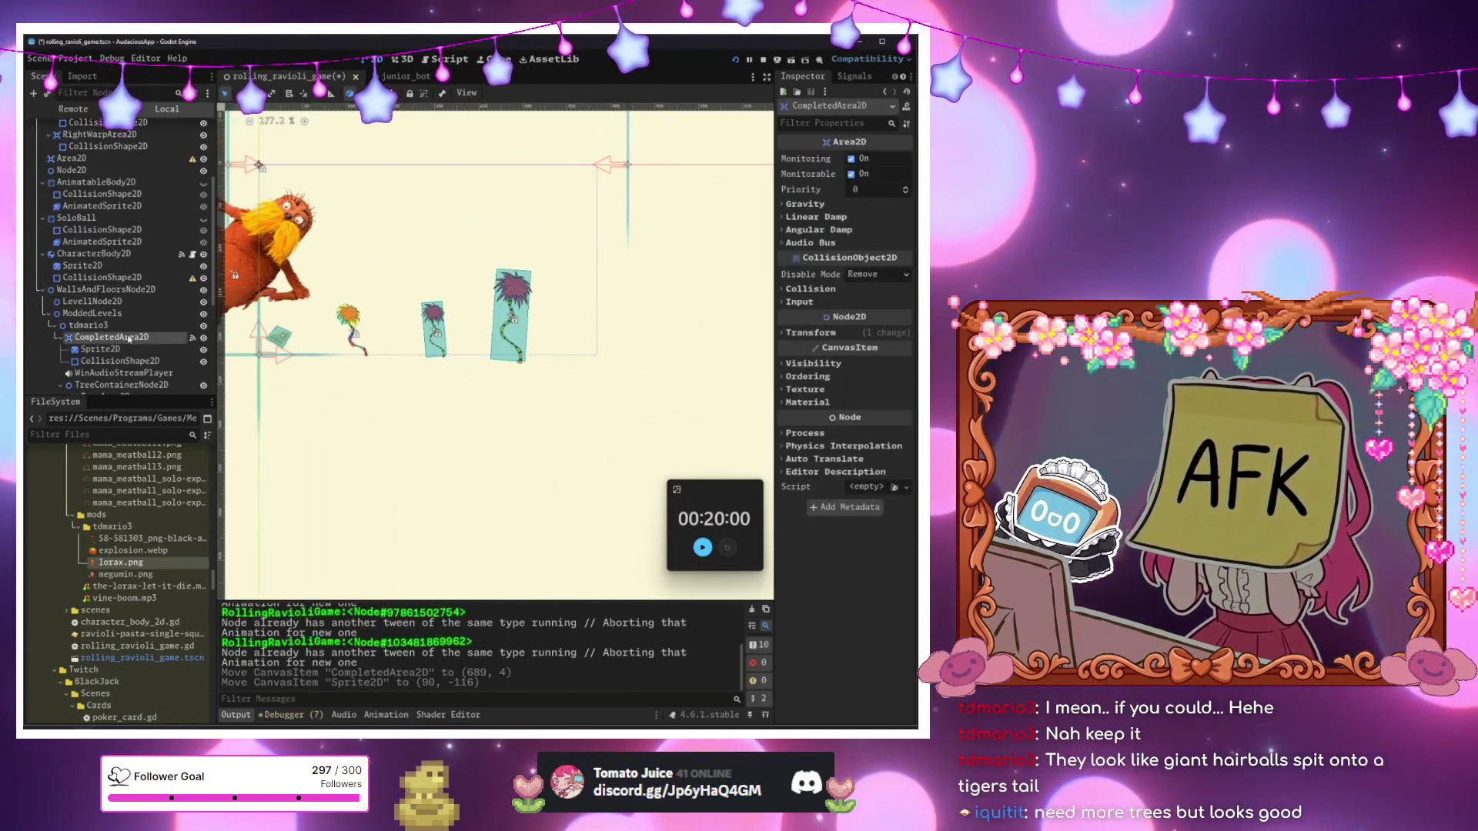
scroll(116, 308, "down", 5)
left_click(106, 205)
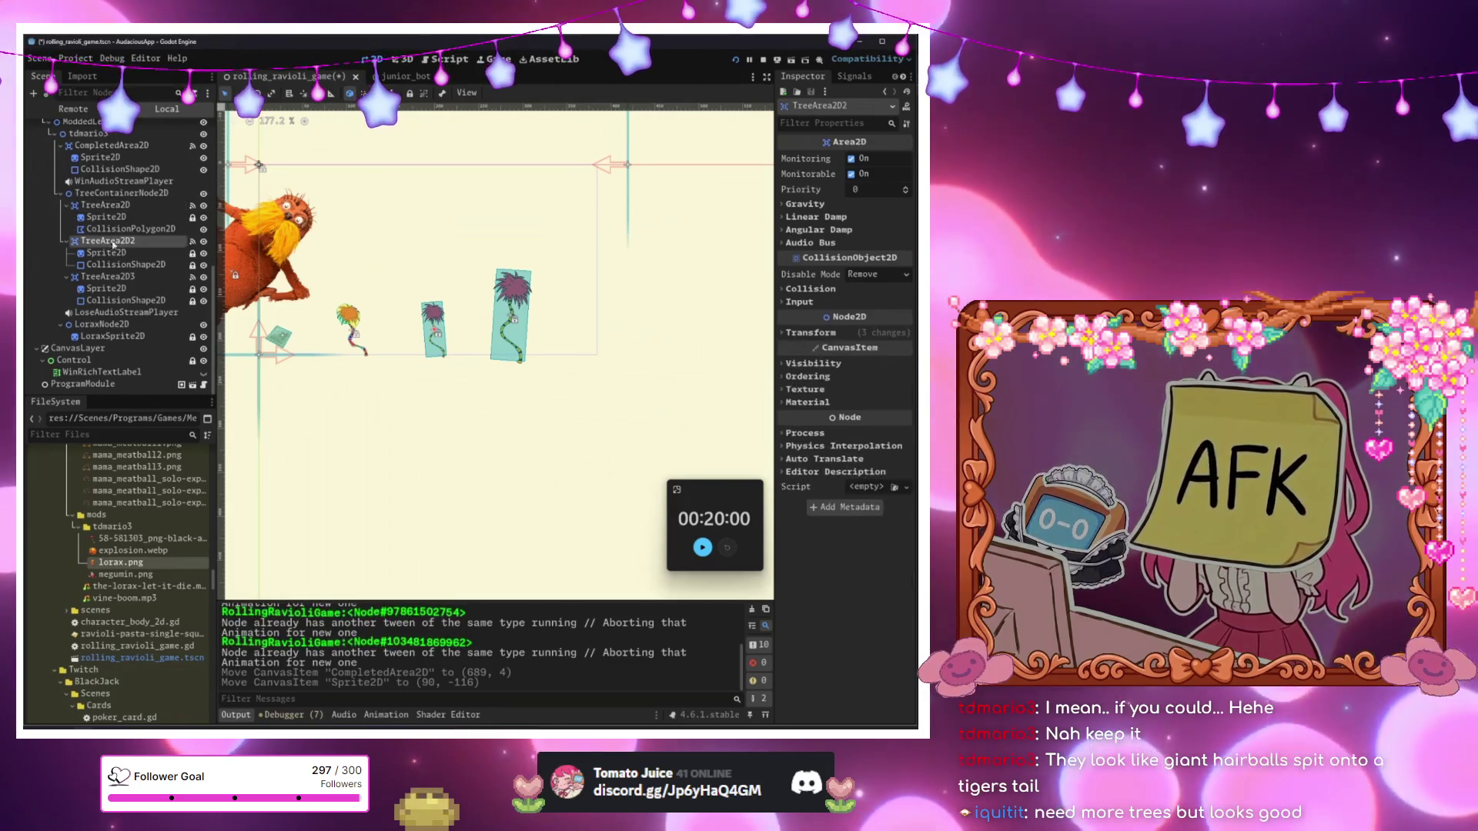
key("Delete")
key("Return")
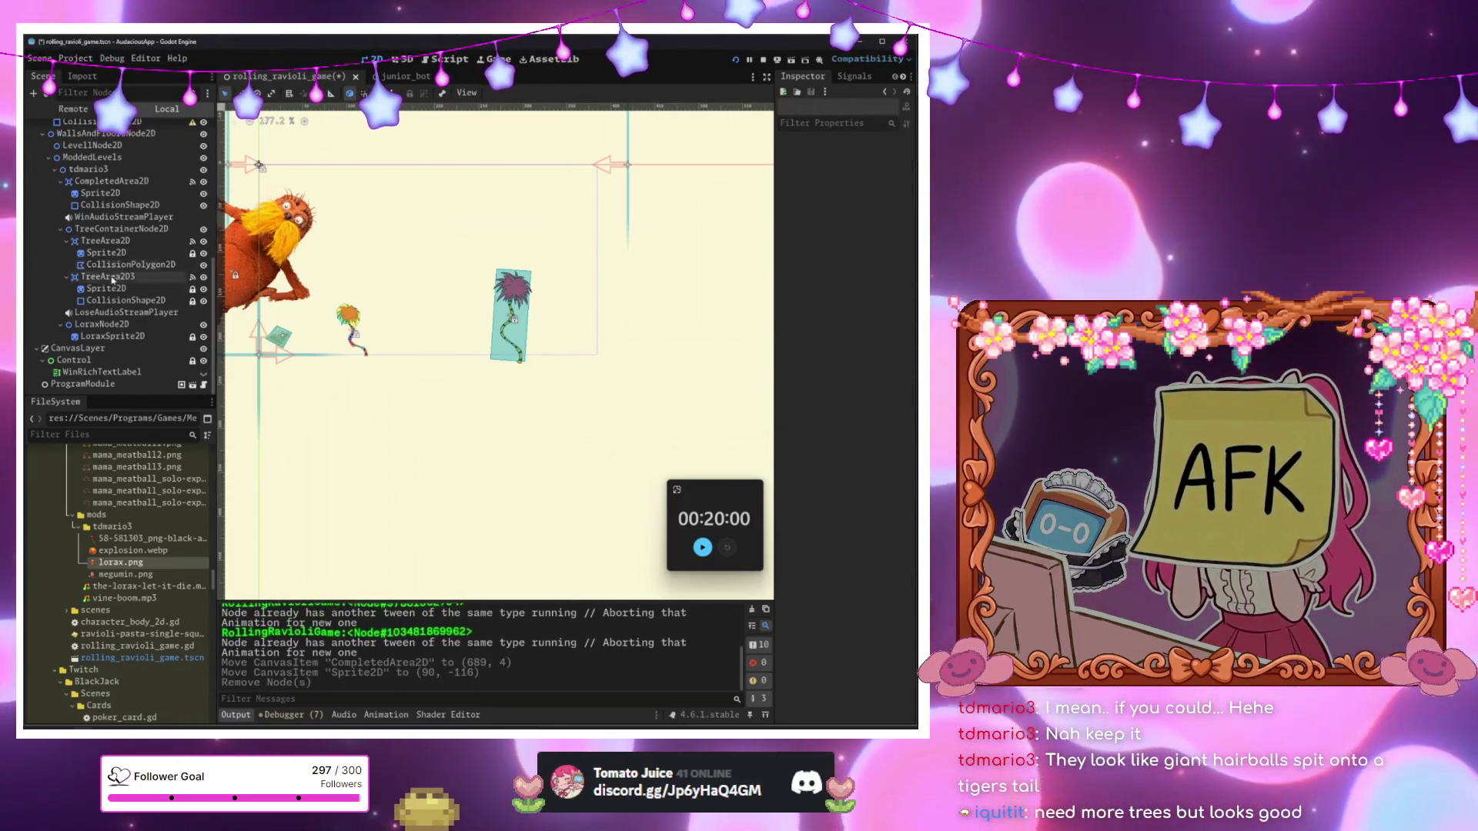
left_click(108, 277)
key("Delete")
key("Return")
Duplicate the remaining Truffula tree with Ctrl+D.
scroll(418, 346, "up", 2)
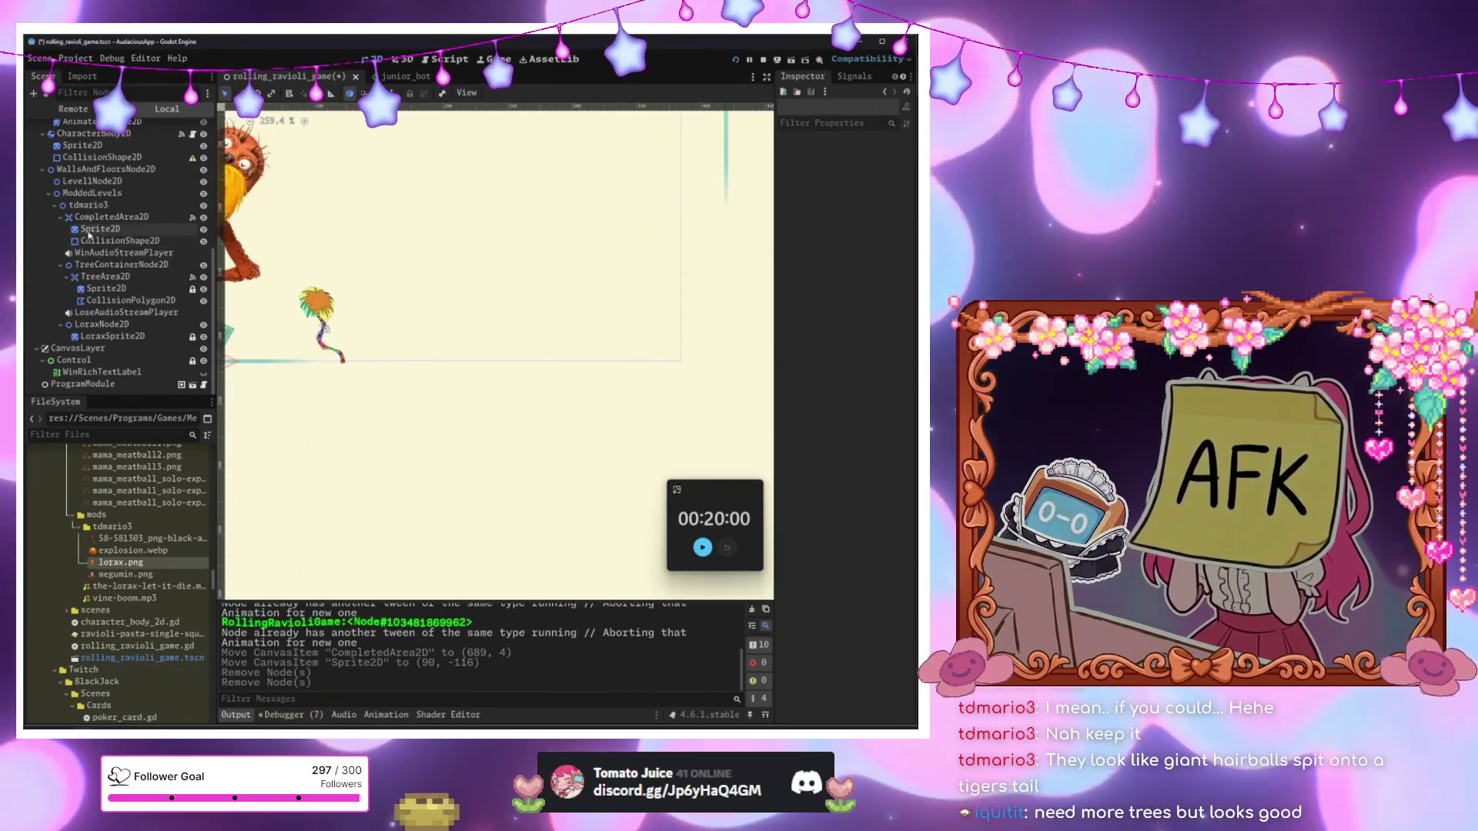
left_click(106, 276)
key("ctrl+d")
Flip the tree copy upside down (-155°), scale it 2.27× and hang it at (210, 56).
left_click_drag(365, 353, 467, 349)
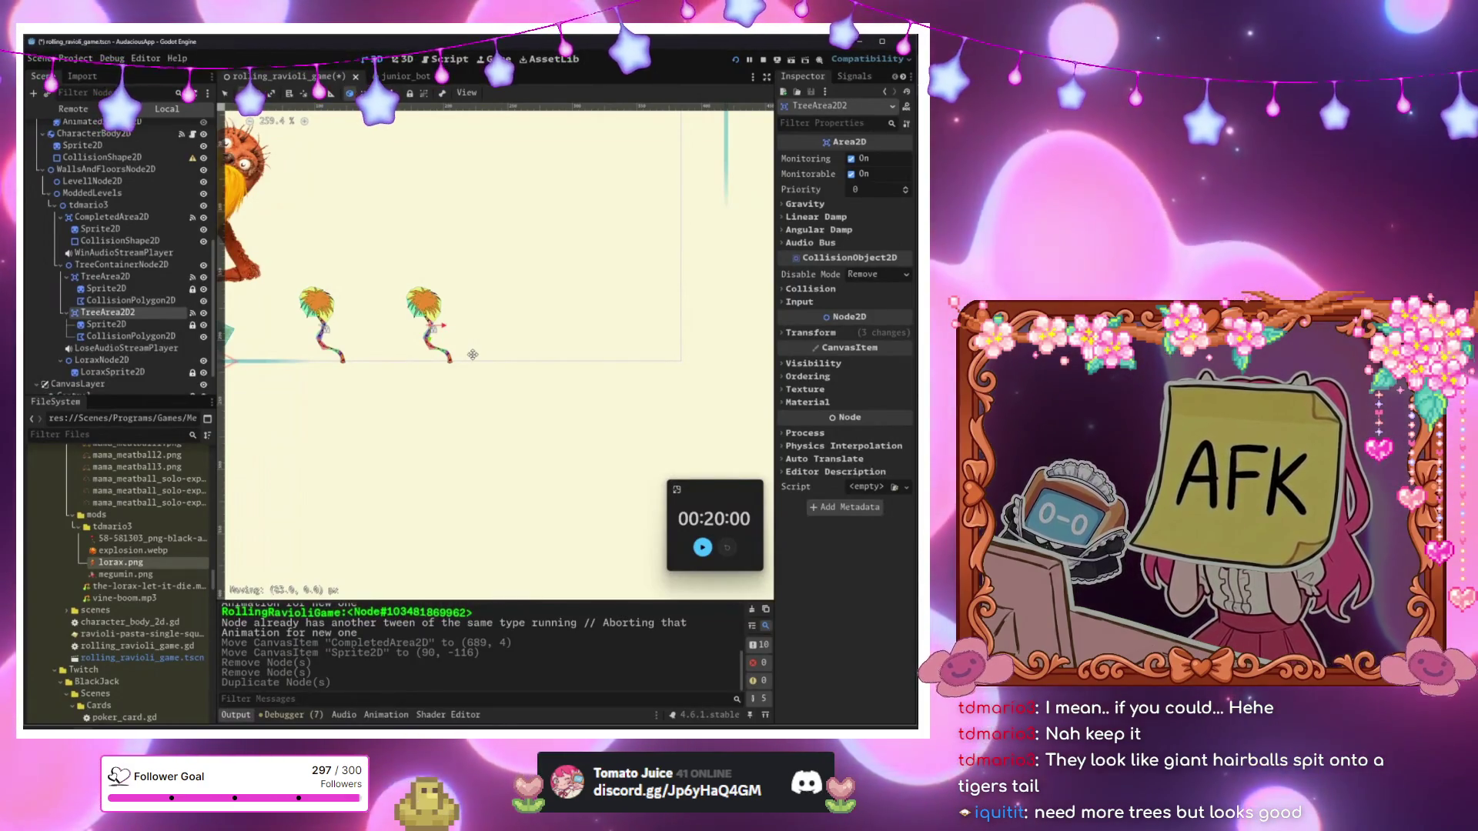
mouse_move(475, 316)
left_mouse_down()
mouse_move(516, 270)
mouse_move(574, 370)
left_mouse_up()
key("s")
key("ctrl+z")
left_click_drag(636, 324, 505, 523)
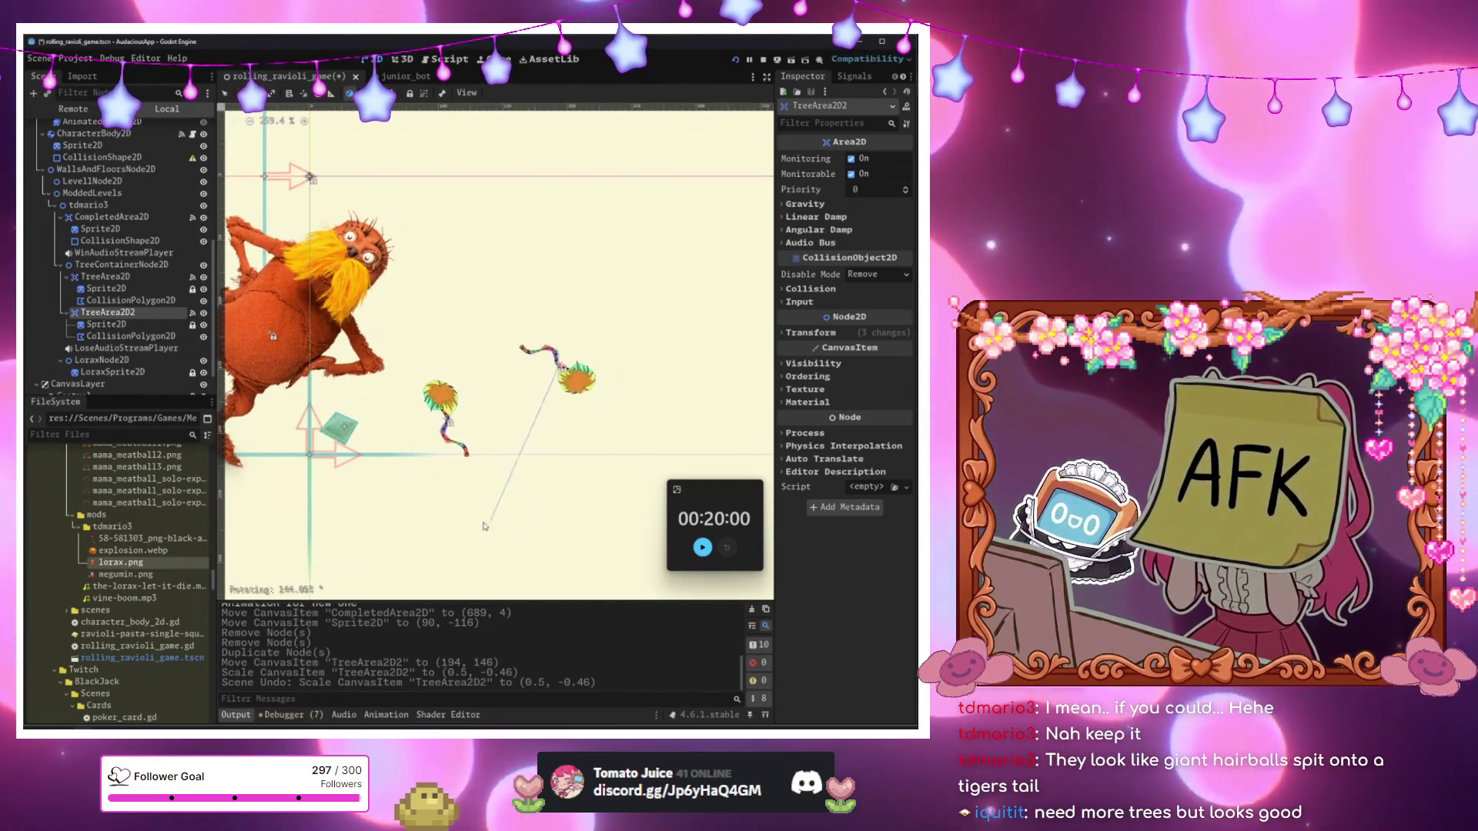
left_click_drag(335, 460, 331, 474)
key("s")
mouse_move(577, 369)
left_mouse_down()
mouse_move(637, 344)
mouse_move(616, 220)
mouse_move(651, 228)
left_mouse_up()
mouse_move(638, 383)
left_mouse_down()
mouse_move(501, 362)
mouse_move(515, 360)
left_mouse_up()
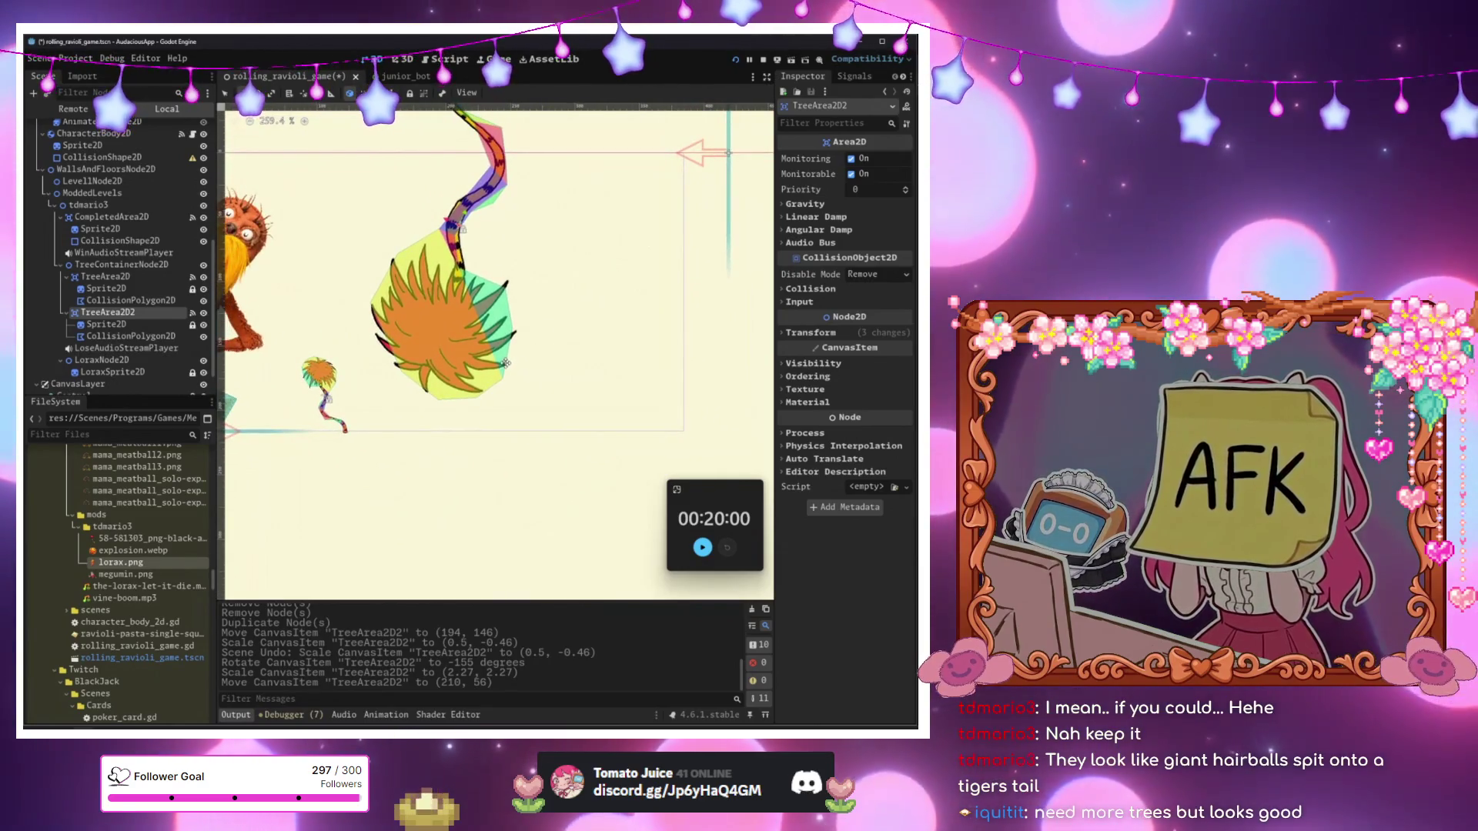
scroll(370, 339, "right", 3)
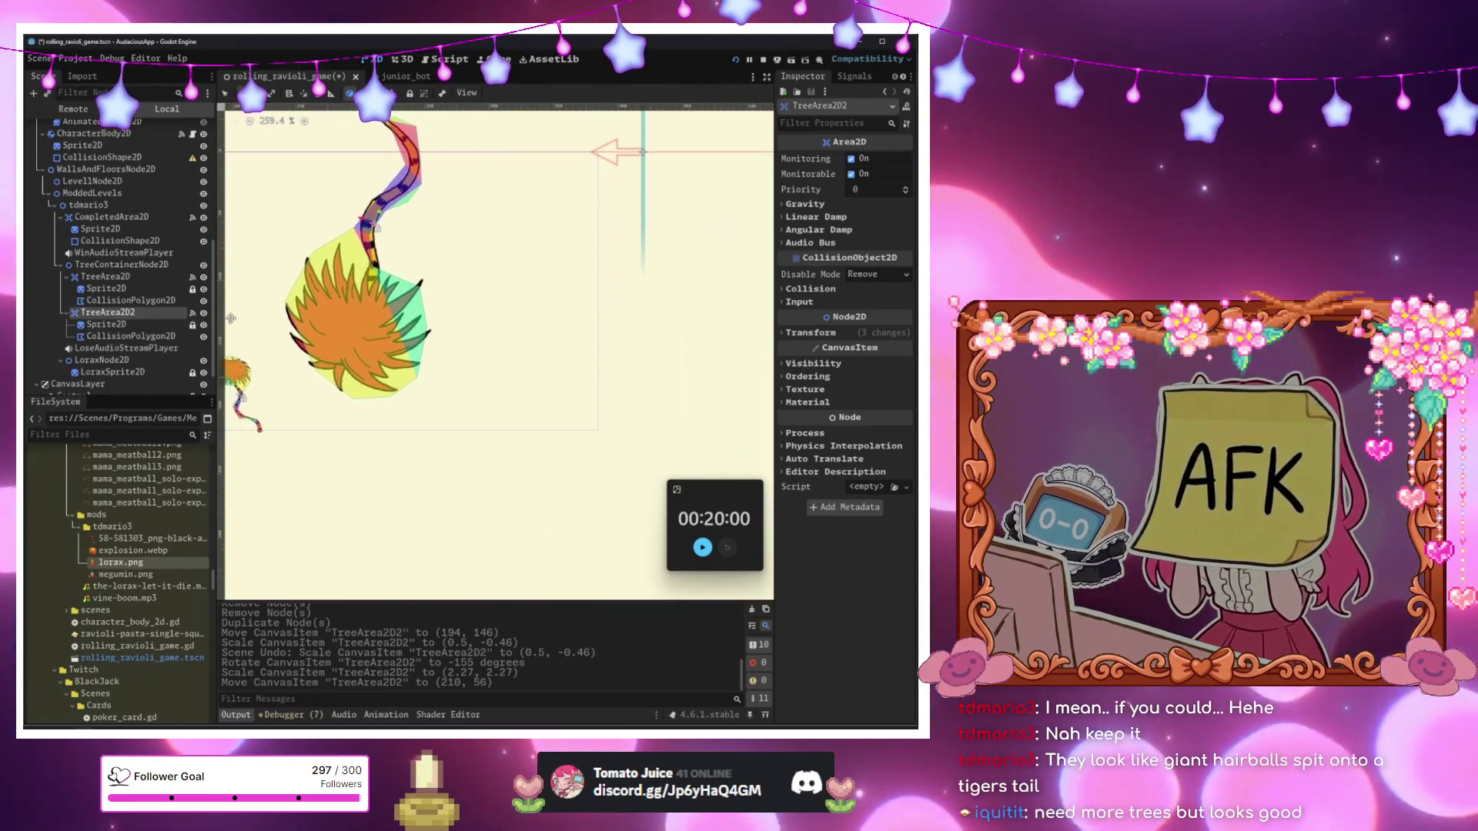
left_click_drag(235, 318, 213, 322)
Duplicate the hanging tree, shrink the copy to 0.69× and place it at (377, 35).
key("ctrl+d")
mouse_move(479, 330)
left_mouse_down()
mouse_move(635, 254)
mouse_move(750, 240)
mouse_move(616, 293)
left_mouse_up()
mouse_move(693, 323)
left_mouse_down()
mouse_move(626, 254)
mouse_move(568, 316)
mouse_move(443, 351)
left_mouse_up()
key("w")
scroll(443, 351, "left", 5)
scroll(443, 351, "down", 1)
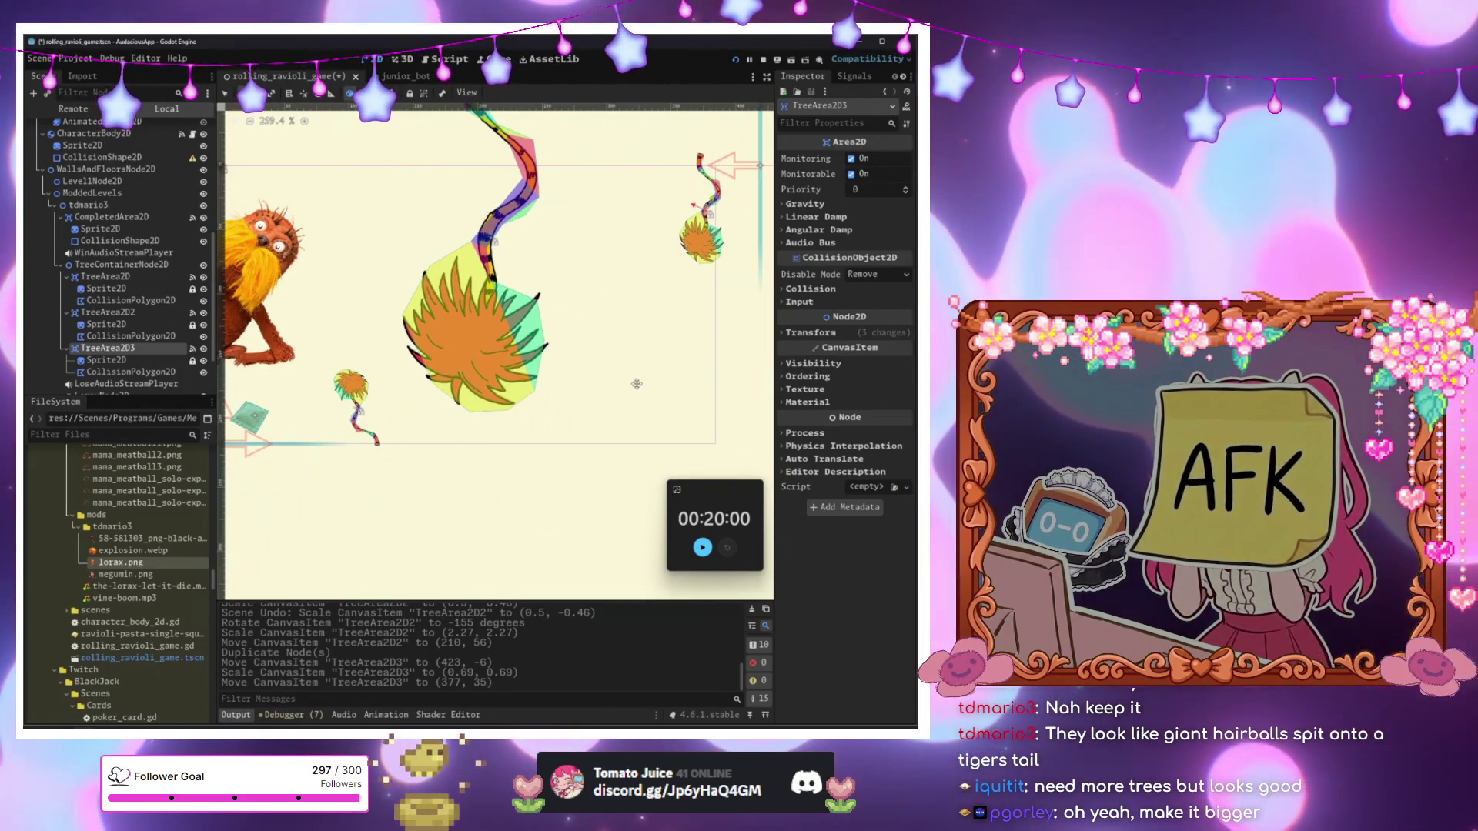
Duplicate the small hanging tree into a fourth tree and move it lower in the level.
mouse_move(673, 358)
left_mouse_down()
mouse_move(619, 425)
mouse_move(655, 369)
left_mouse_up()
key("ctrl+z")
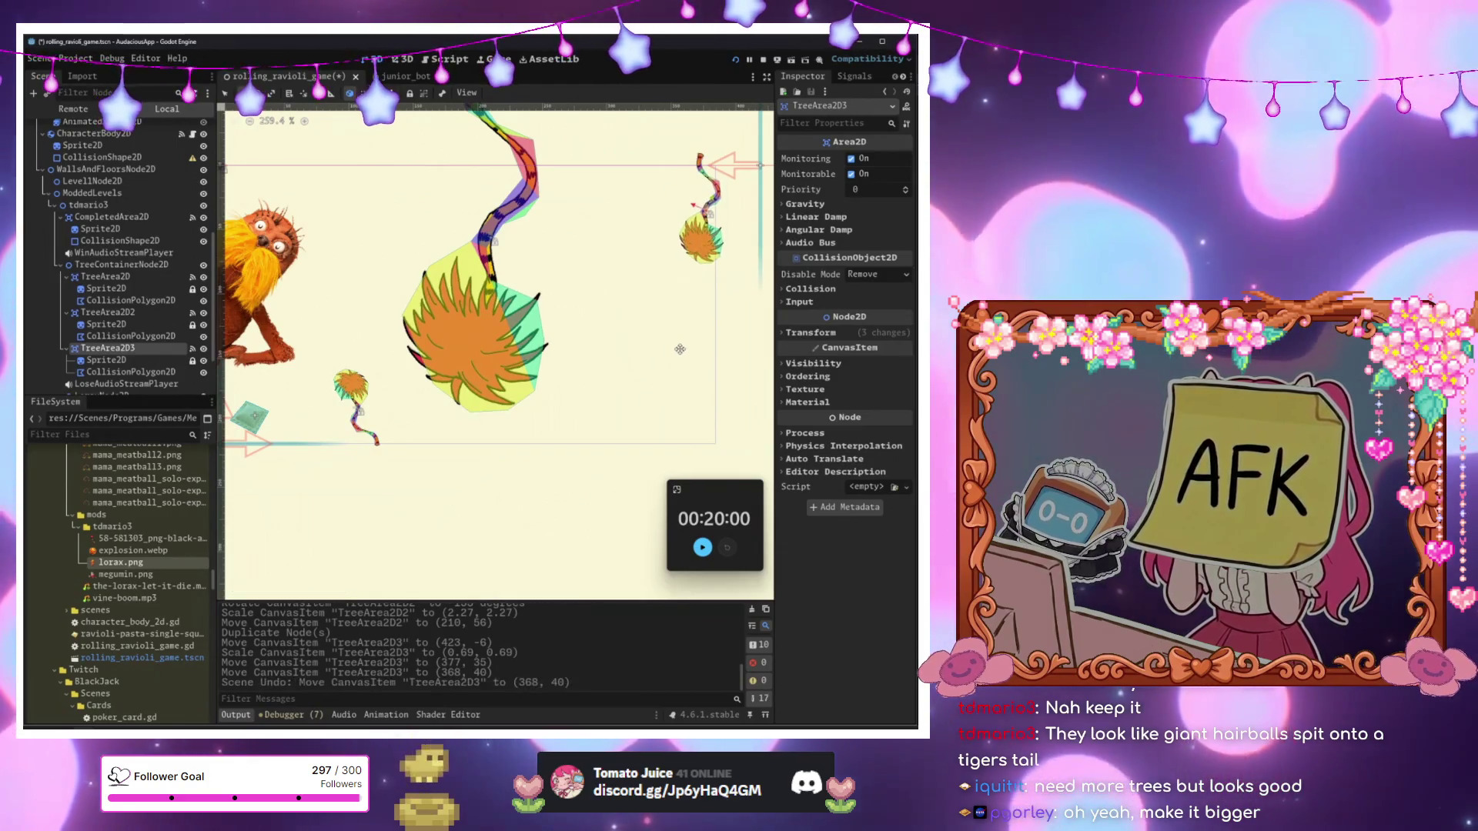
key("ctrl+d")
mouse_move(648, 465)
left_mouse_down()
mouse_move(677, 400)
mouse_move(717, 374)
left_mouse_up()
mouse_move(715, 433)
left_mouse_down()
mouse_move(600, 459)
mouse_move(647, 402)
mouse_move(677, 396)
mouse_move(647, 420)
left_mouse_up()
key("ctrl+z")
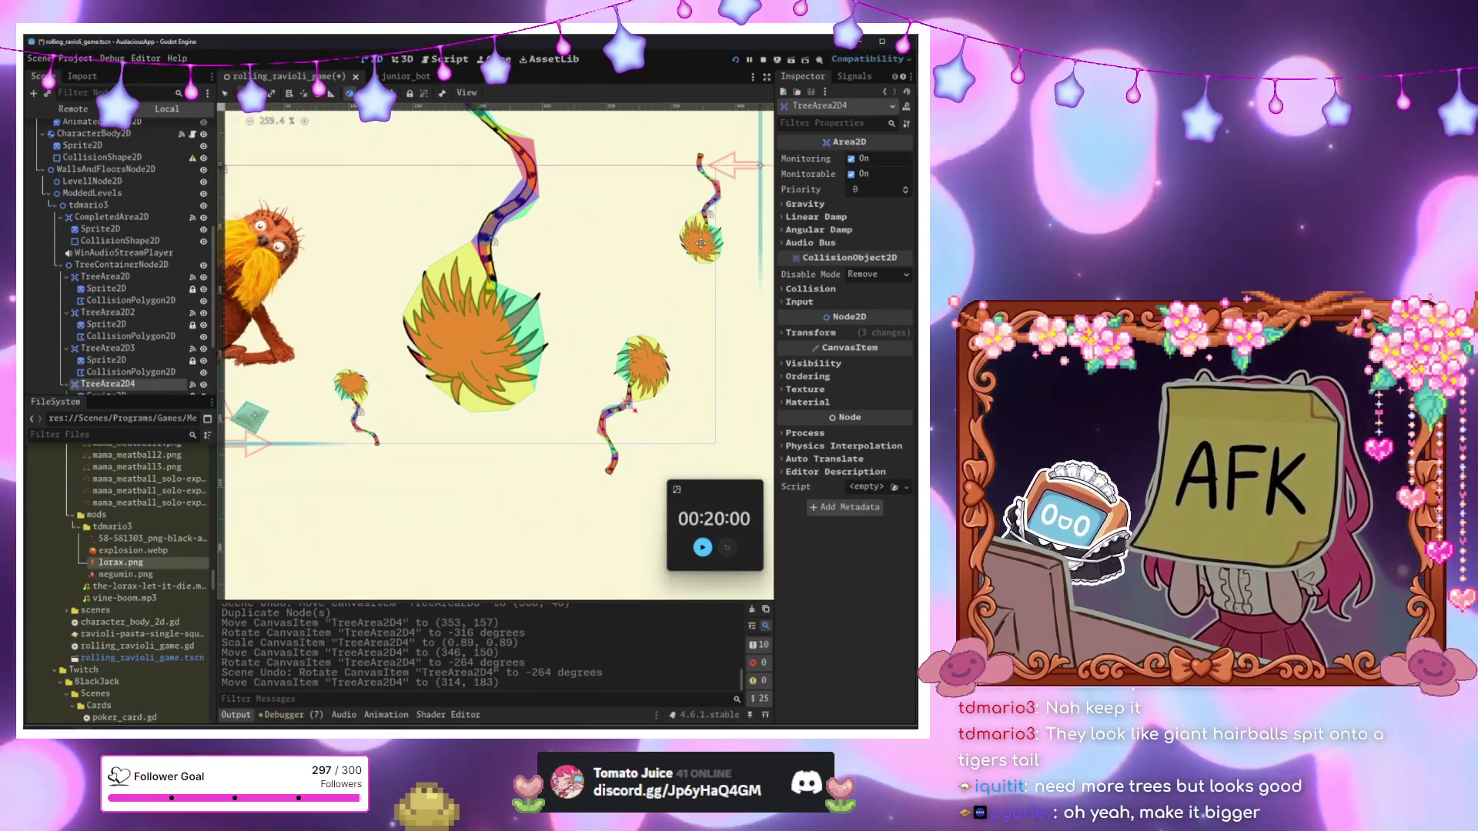
Duplicate the fourth tree into a fifth, TreeArea2D5, and start enlarging it.
scroll(616, 262, "up", 3)
scroll(577, 266, "down", 3)
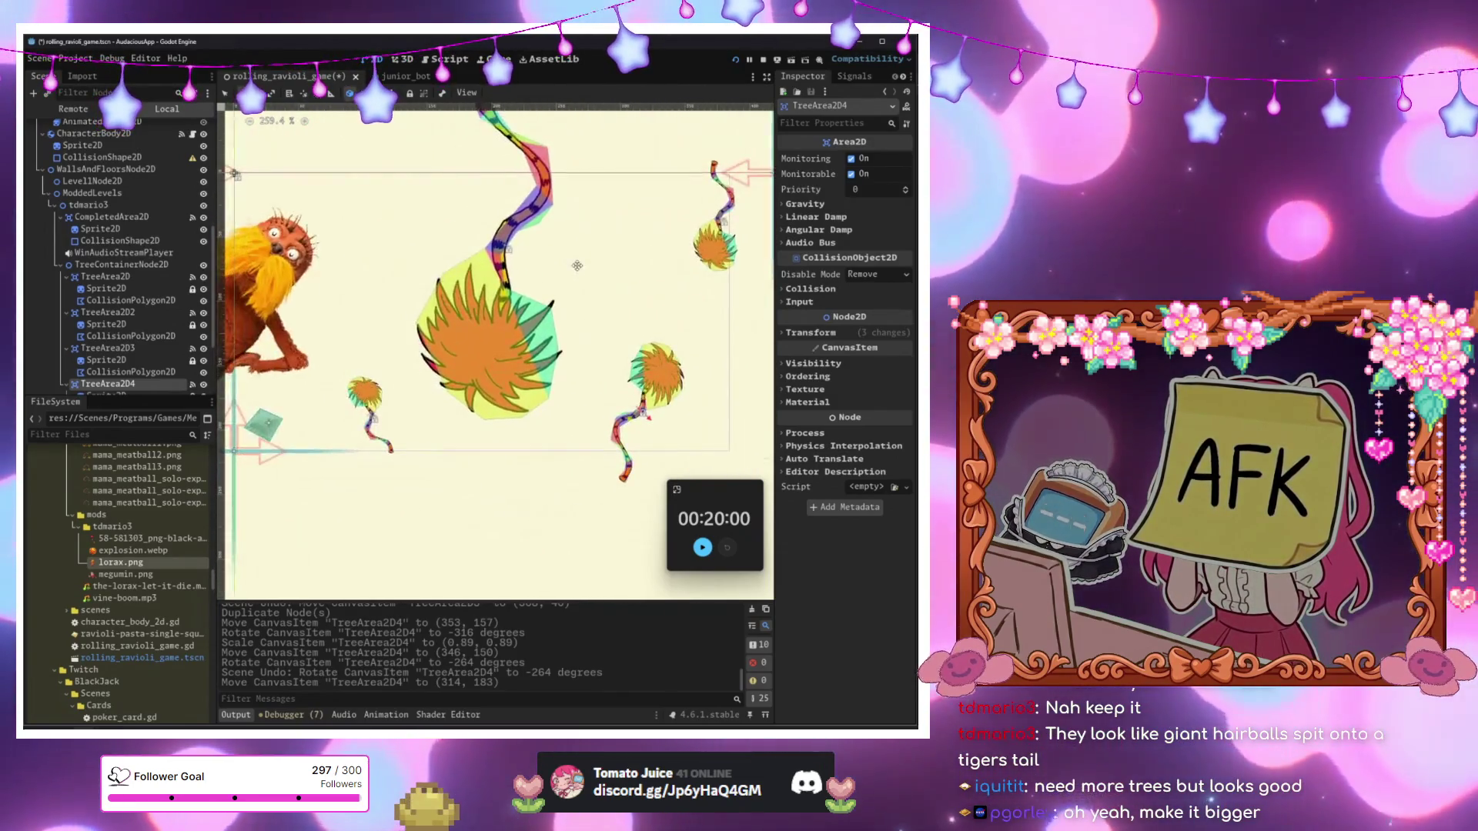
scroll(576, 265, "down", 3)
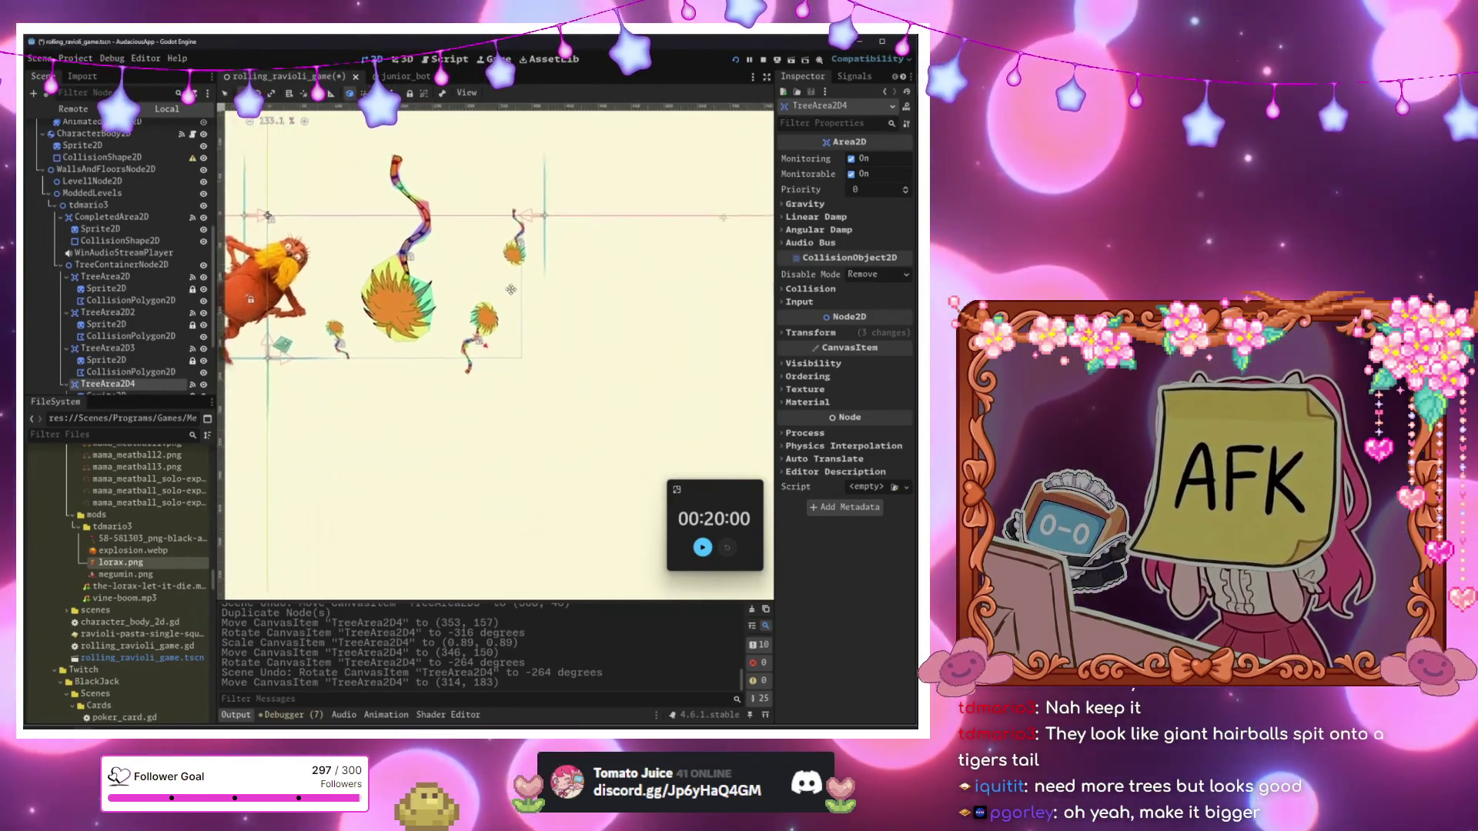
scroll(500, 269, "down", 1)
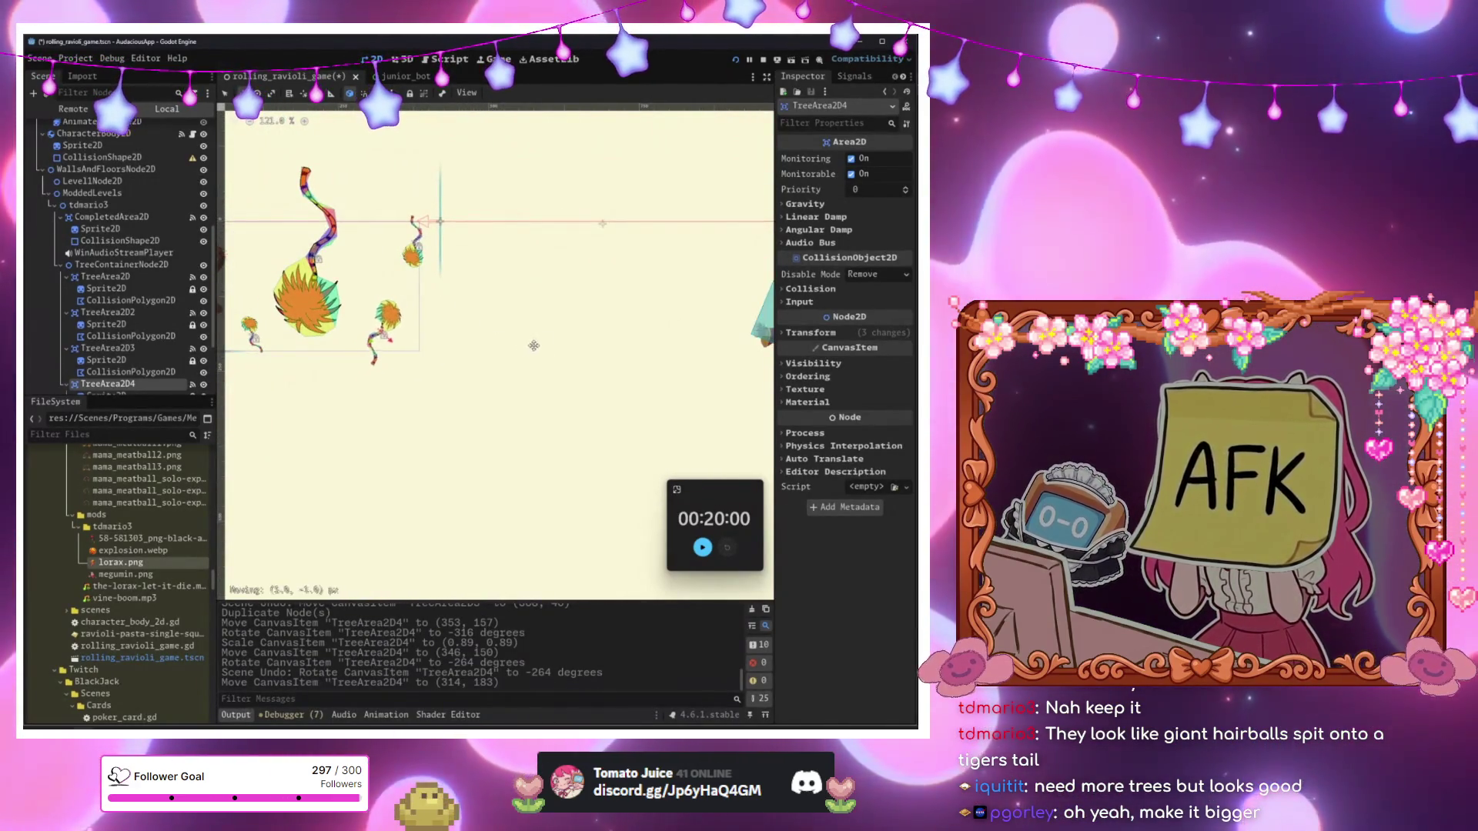
left_click_drag(566, 341, 545, 341)
key("ctrl+z")
scroll(534, 342, "left", 3)
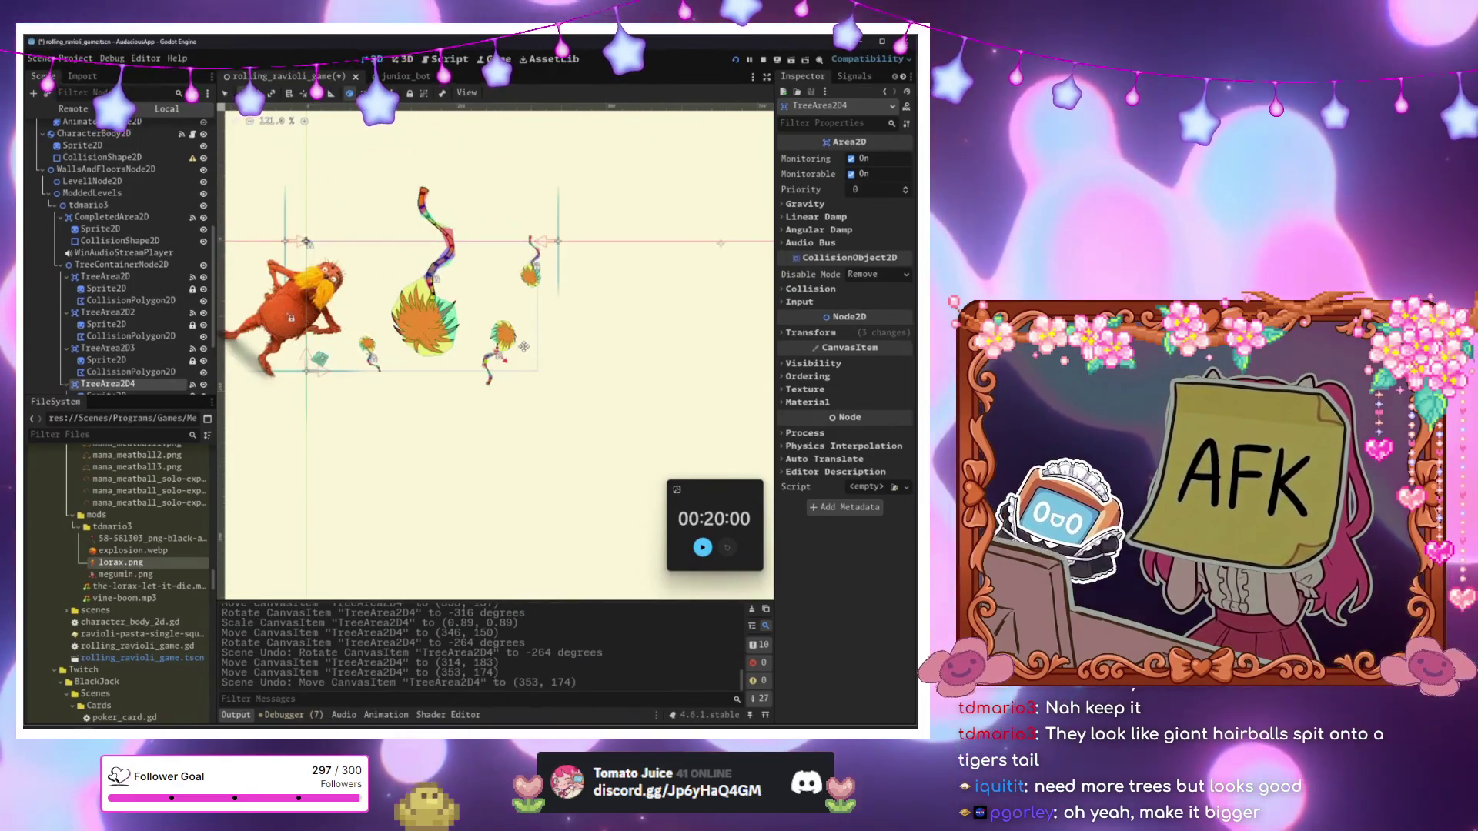
left_click_drag(580, 397, 621, 398)
key("ctrl+z")
key("ctrl+d")
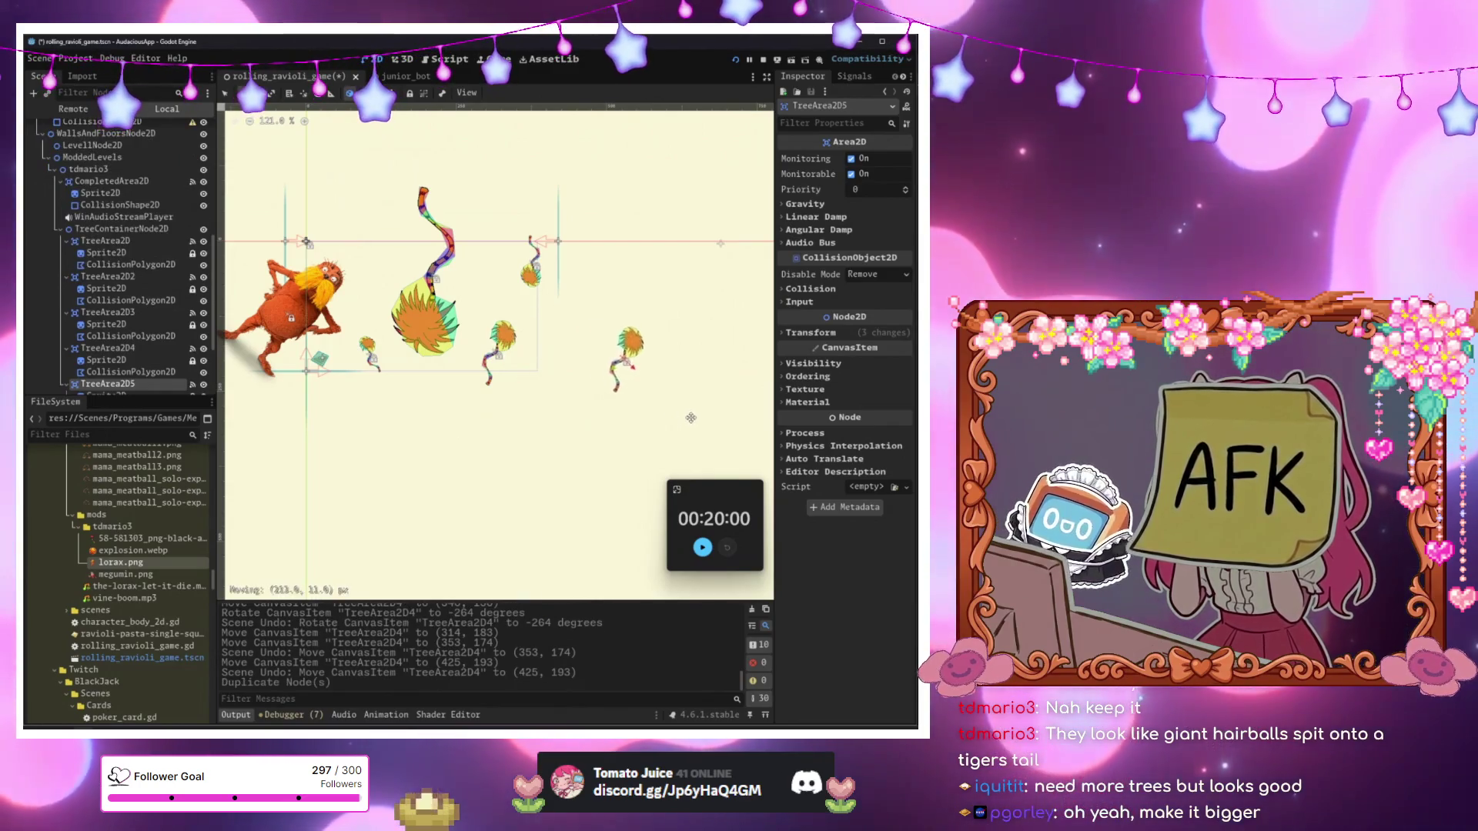
key("s")
mouse_move(704, 417)
left_mouse_down()
mouse_move(712, 396)
mouse_move(750, 415)
mouse_move(715, 391)
mouse_move(535, 398)
left_mouse_up()
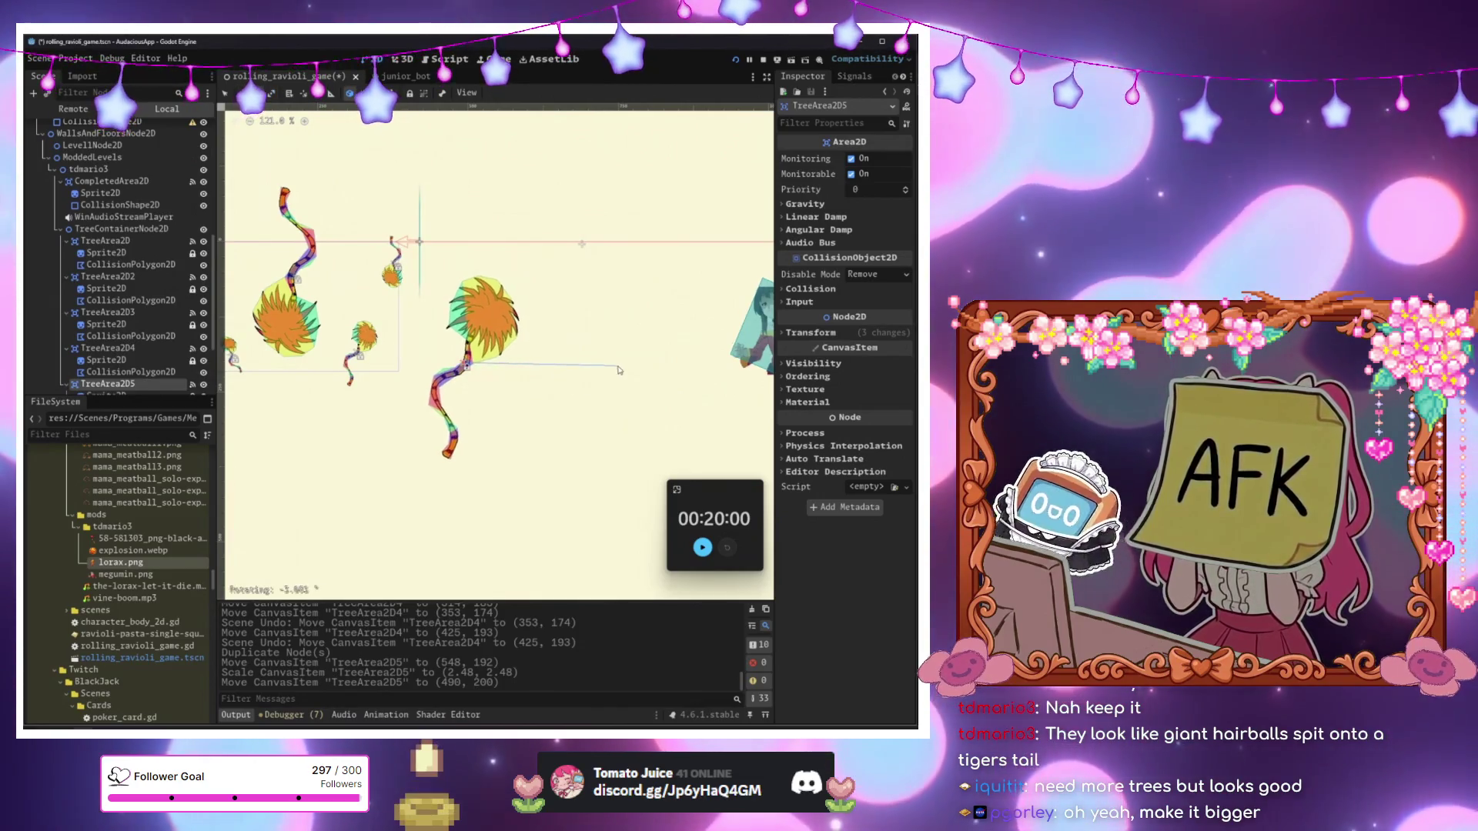
Confirm the fifth tree's 2.48× scale and tilt, and settle its position.
left_click(631, 340)
mouse_move(539, 330)
left_mouse_down()
mouse_move(565, 329)
mouse_move(571, 348)
mouse_move(488, 339)
mouse_move(478, 376)
mouse_move(462, 376)
mouse_move(508, 376)
mouse_move(466, 377)
left_mouse_up()
key("ctrl+z")
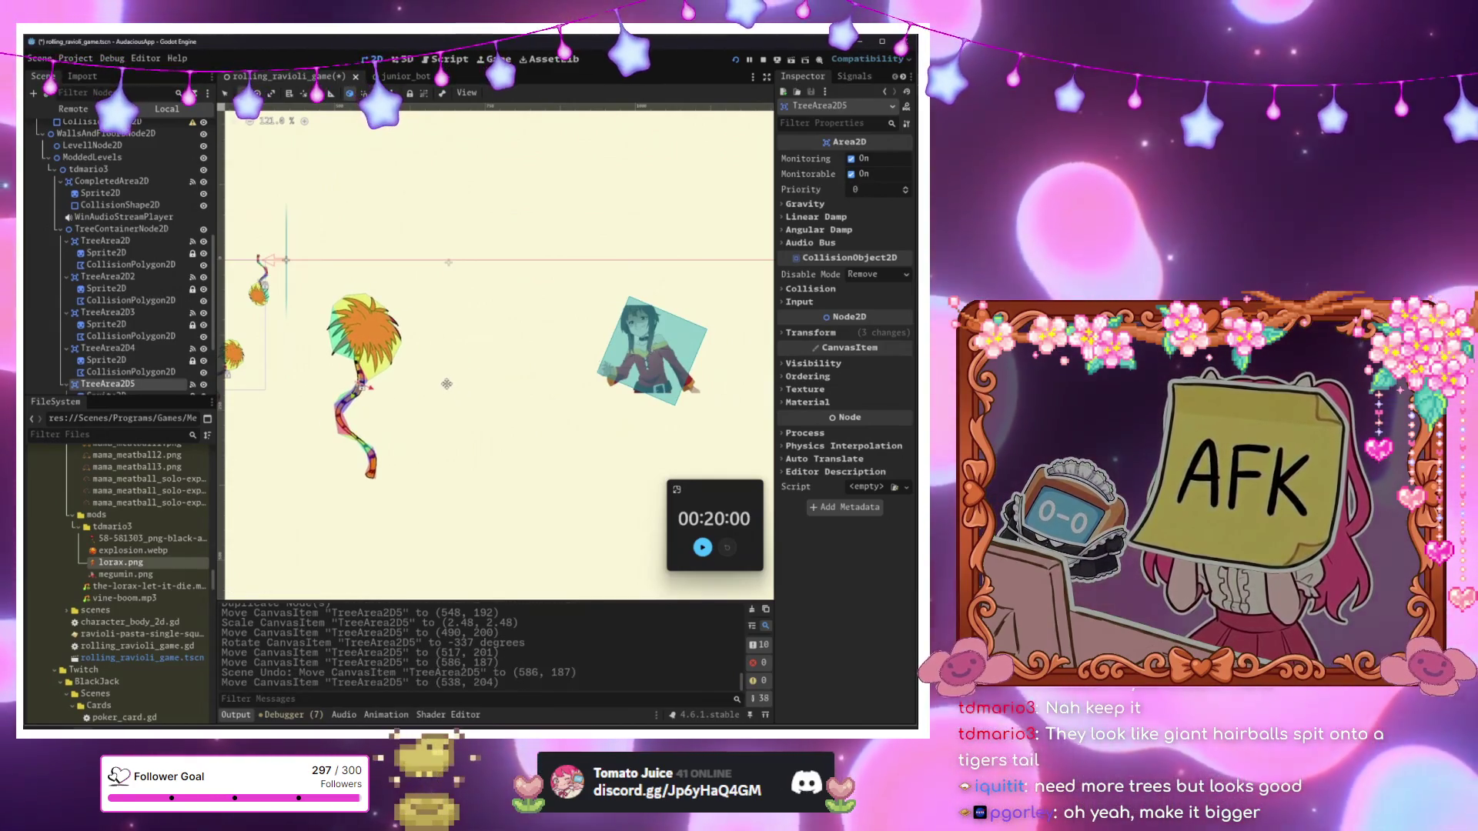
key("ctrl+z")
mouse_move(290, 410)
left_mouse_down()
mouse_move(440, 379)
mouse_move(515, 392)
left_mouse_up()
mouse_move(611, 370)
left_mouse_down()
mouse_move(599, 360)
mouse_move(696, 359)
left_mouse_up()
key("ctrl+z")
Duplicate the fifth tree into TreeArea2D6, move it right to (830, 168) and scale it to 0.94.
key("ctrl+d")
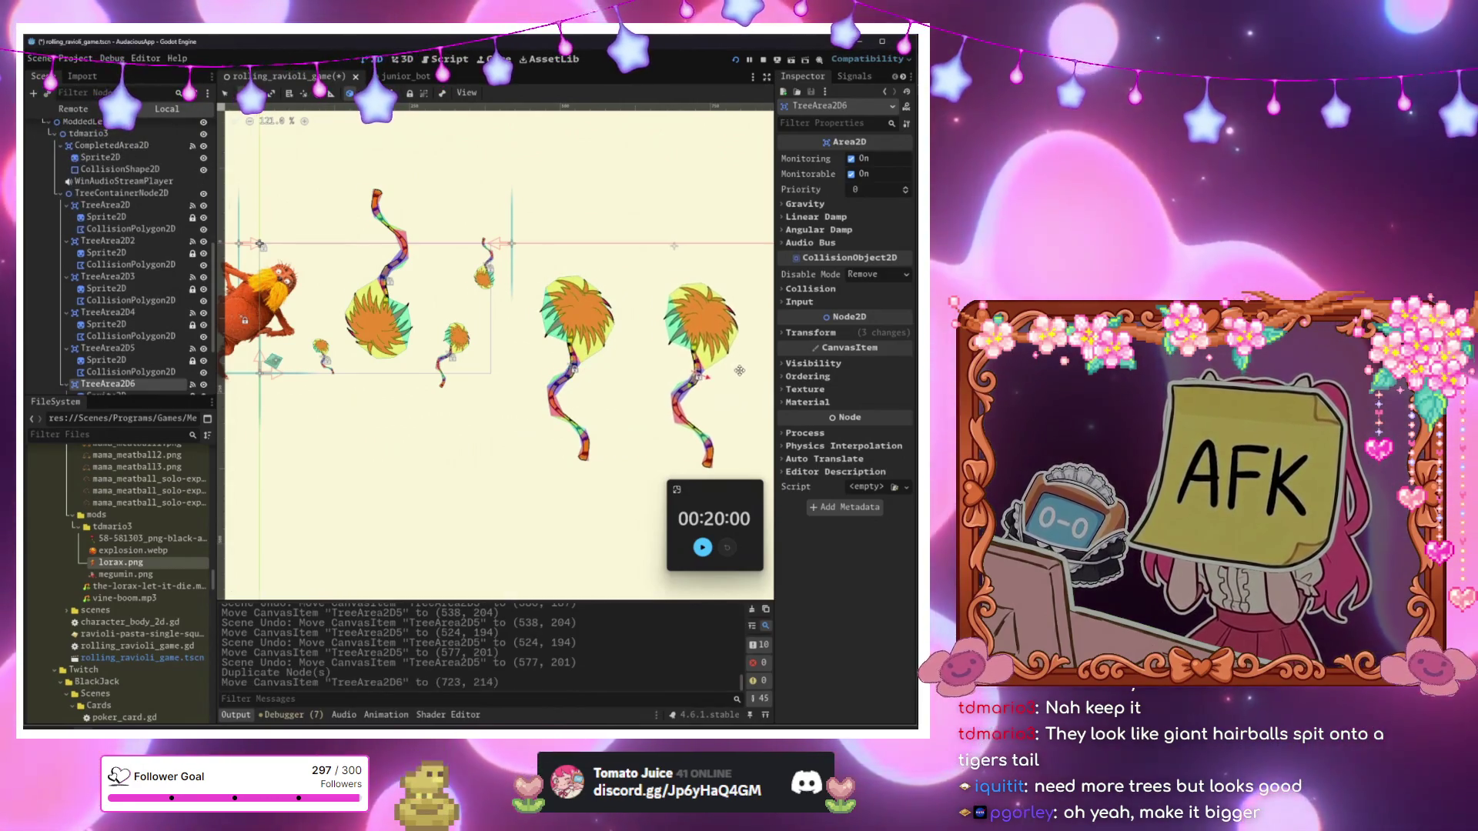
scroll(697, 359, "right", 5)
mouse_move(615, 334)
left_mouse_down()
mouse_move(647, 358)
mouse_move(652, 345)
mouse_move(637, 354)
left_mouse_up()
key("s")
left_click_drag(637, 354, 642, 305)
scroll(577, 323, "down", 2)
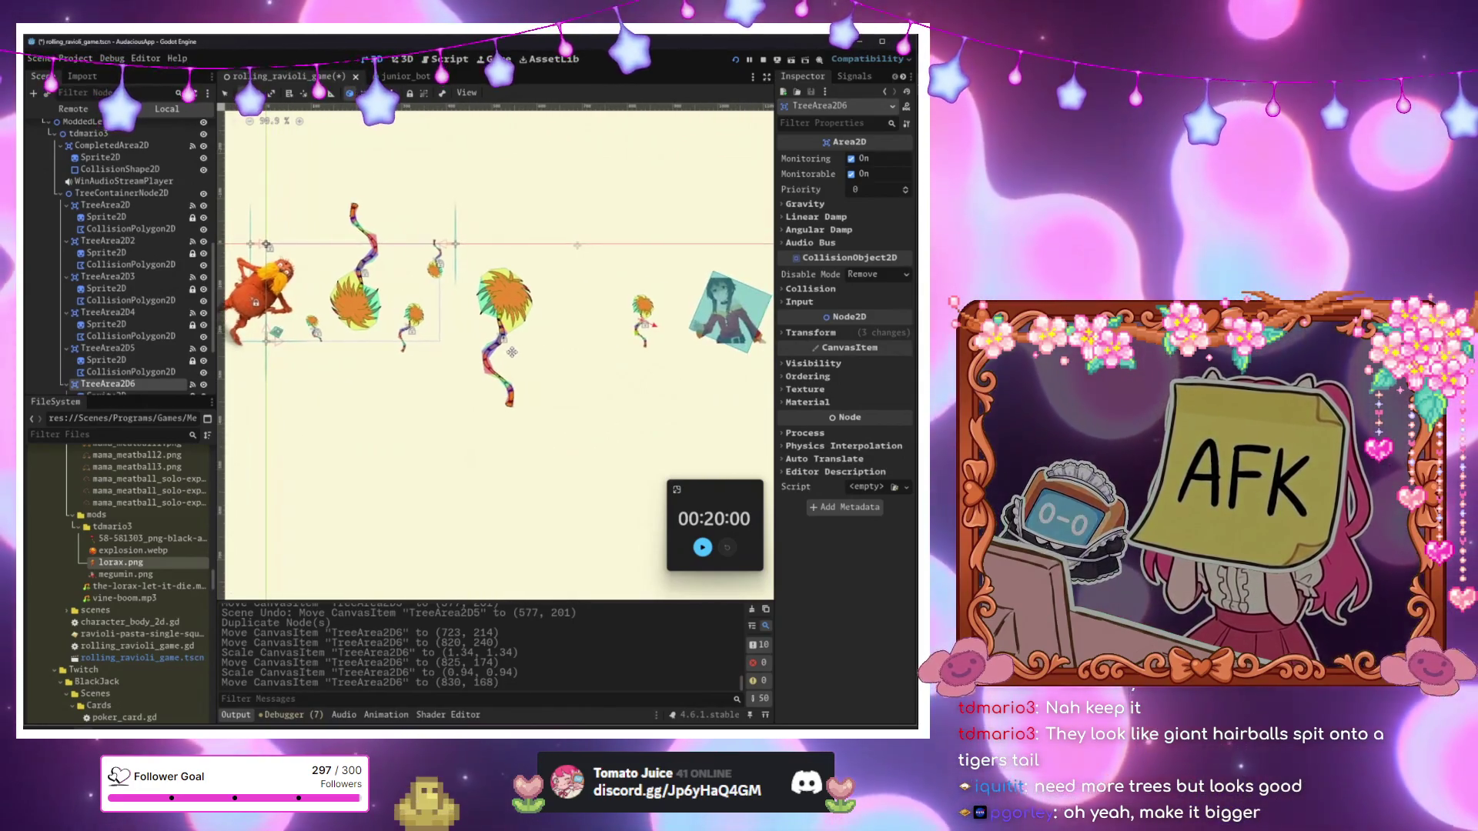
scroll(491, 361, "up", 8)
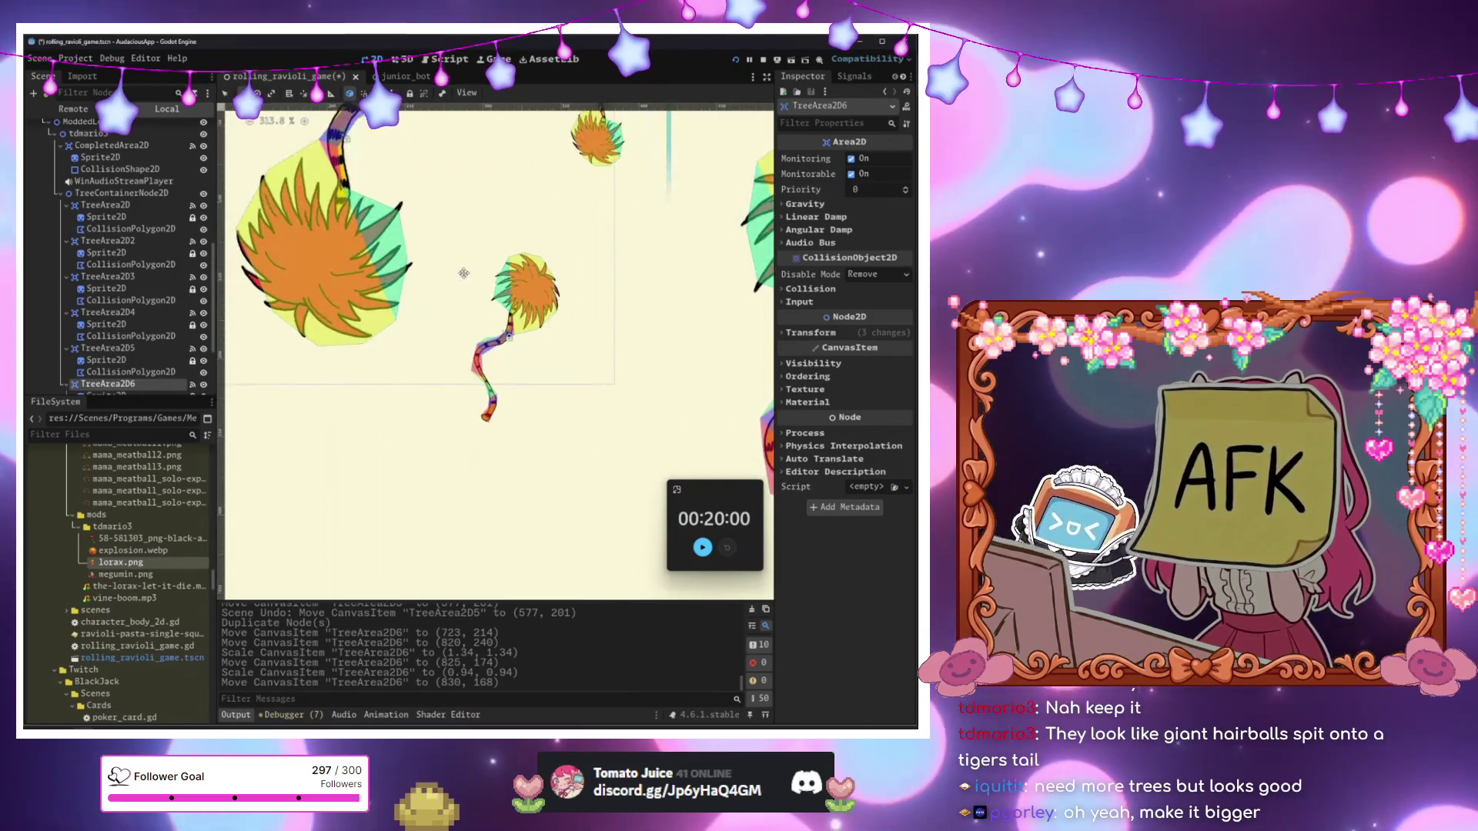
scroll(423, 361, "down", 2)
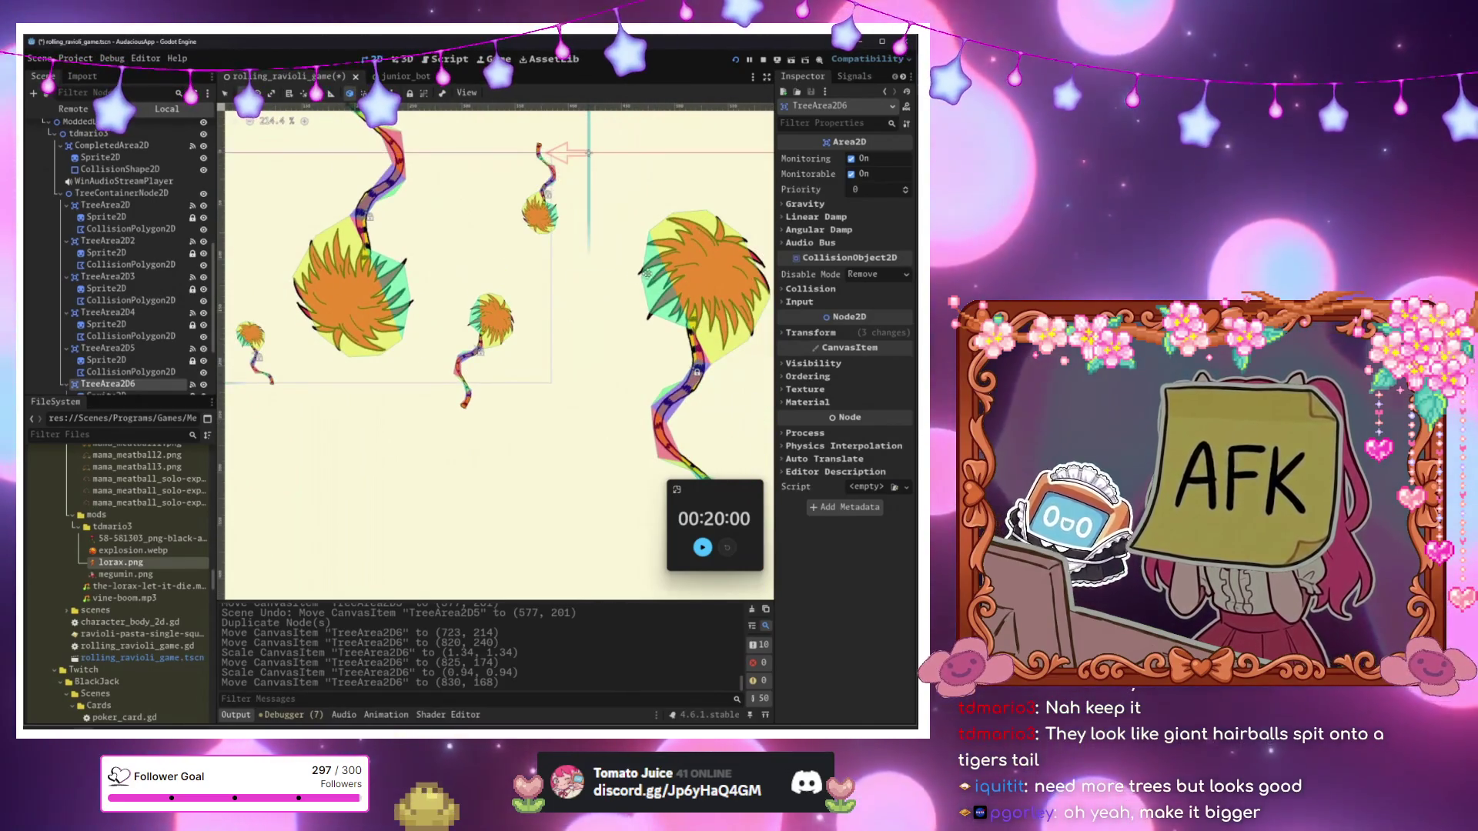
scroll(679, 215, "right", 3)
scroll(678, 214, "up", 1)
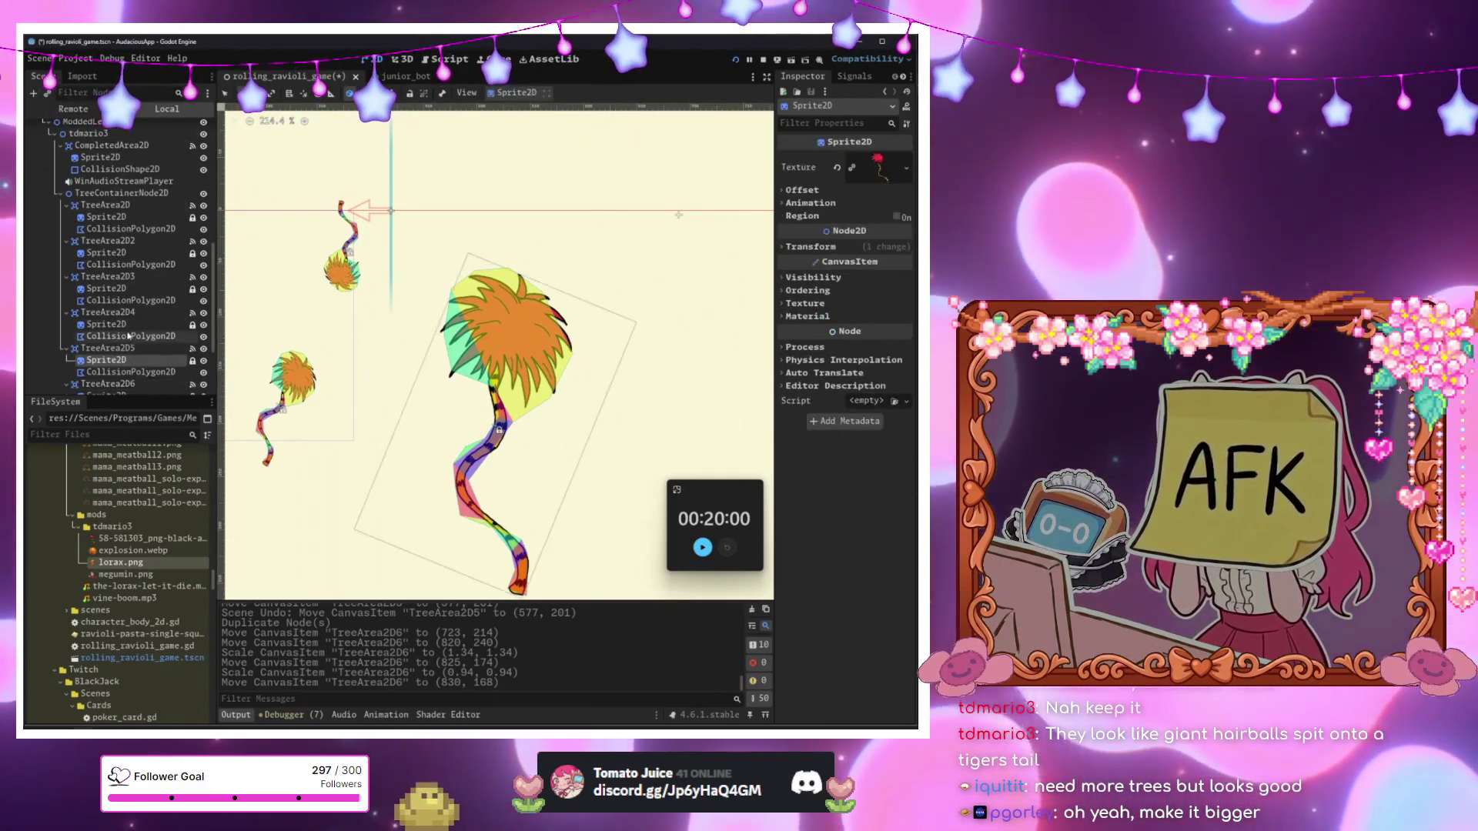
Select the tree container and then the tdmario3 level node in the Scene dock.
left_click(115, 192)
scroll(112, 231, "up", 3)
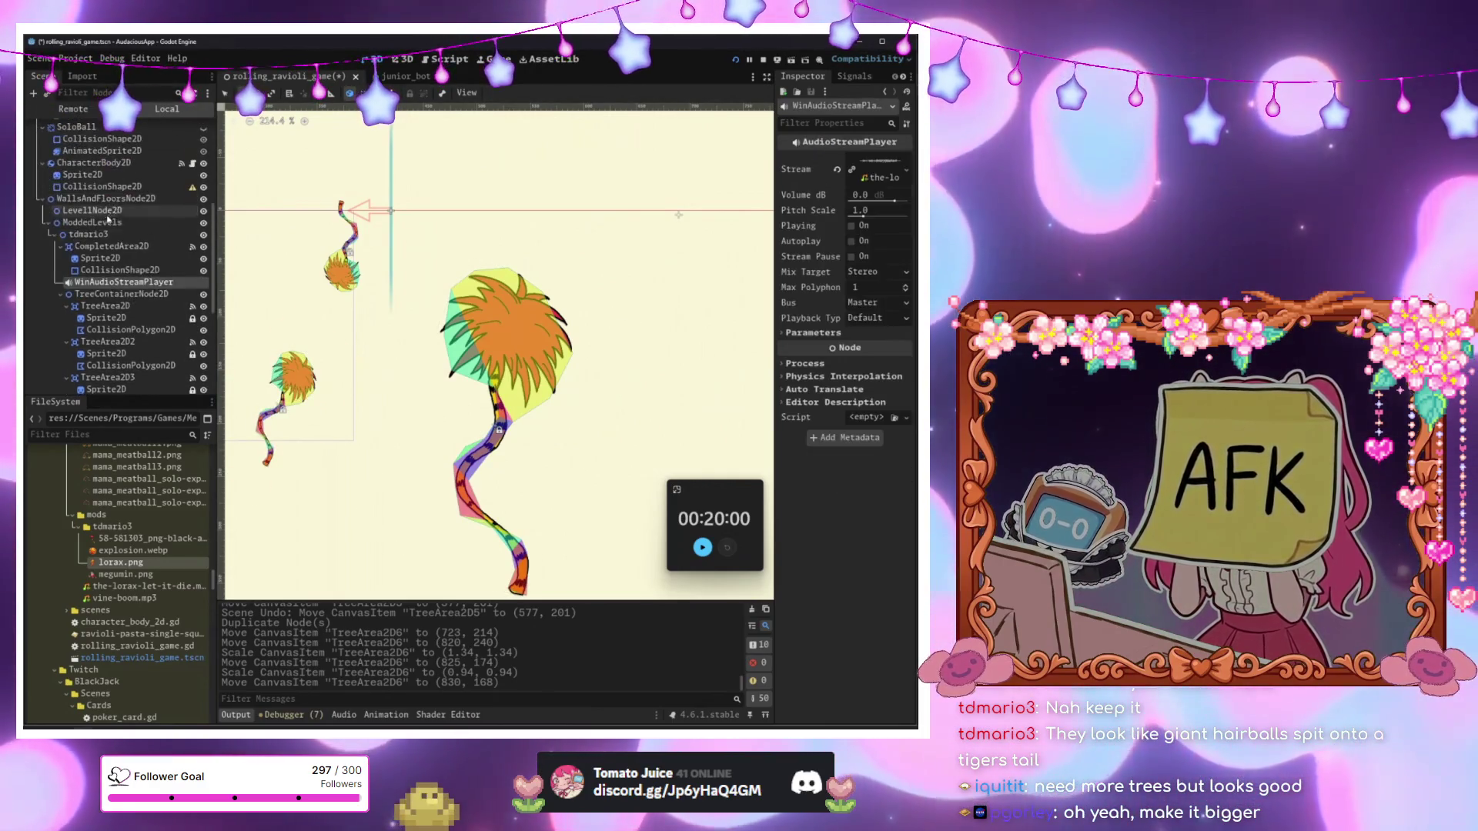
left_click(88, 234)
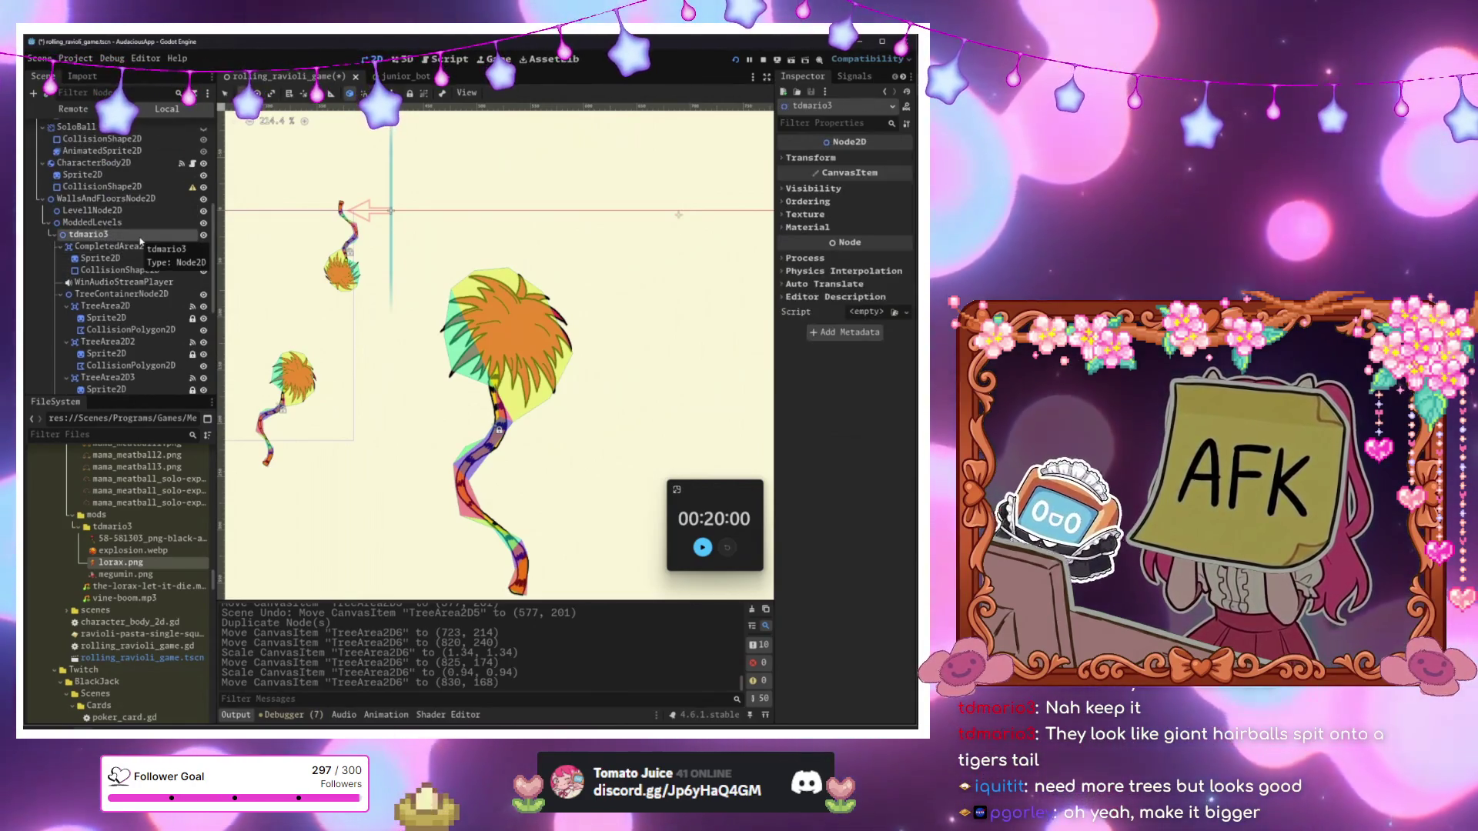
Add a StaticBody2D child to the tdmario3 level.
key("ctrl+a")
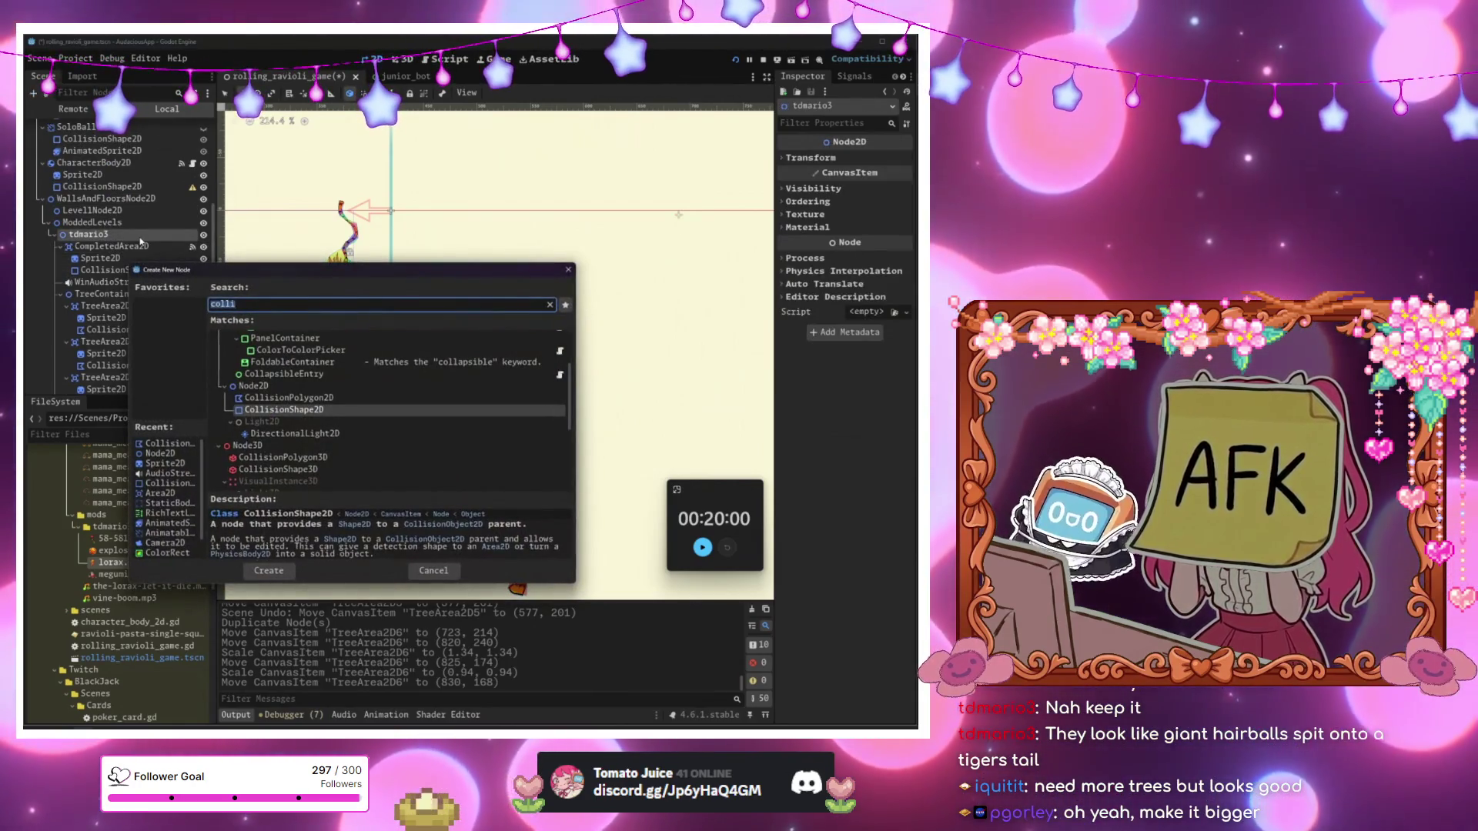
type("anim")
key("BackSpace")
key("BackSpace")
key("BackSpace")
type("static")
key("Return")
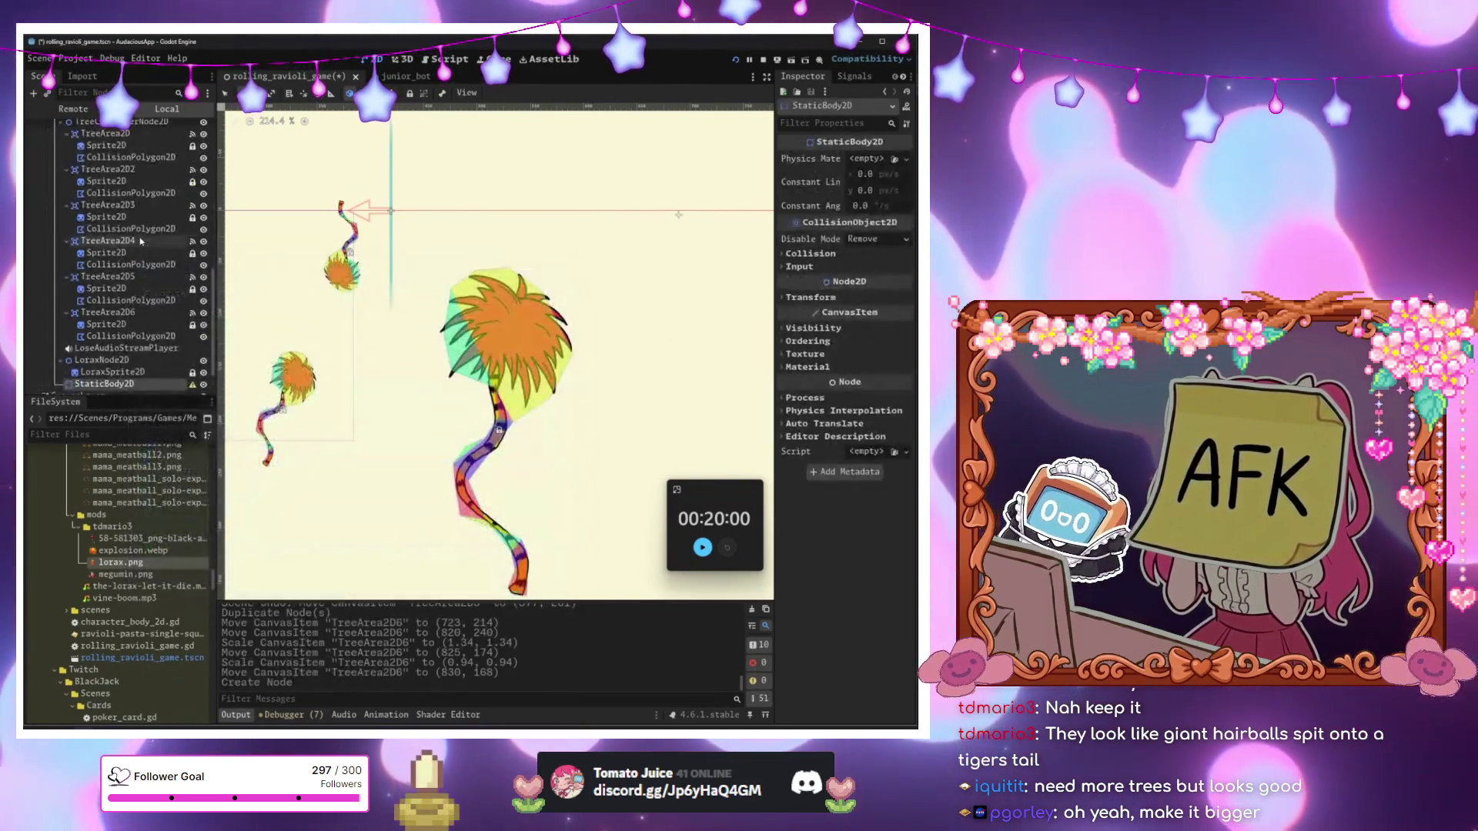
Give the static body a CollisionShape2D child with a new SegmentShape2D shape.
key("ctrl+a")
type("collisionshape")
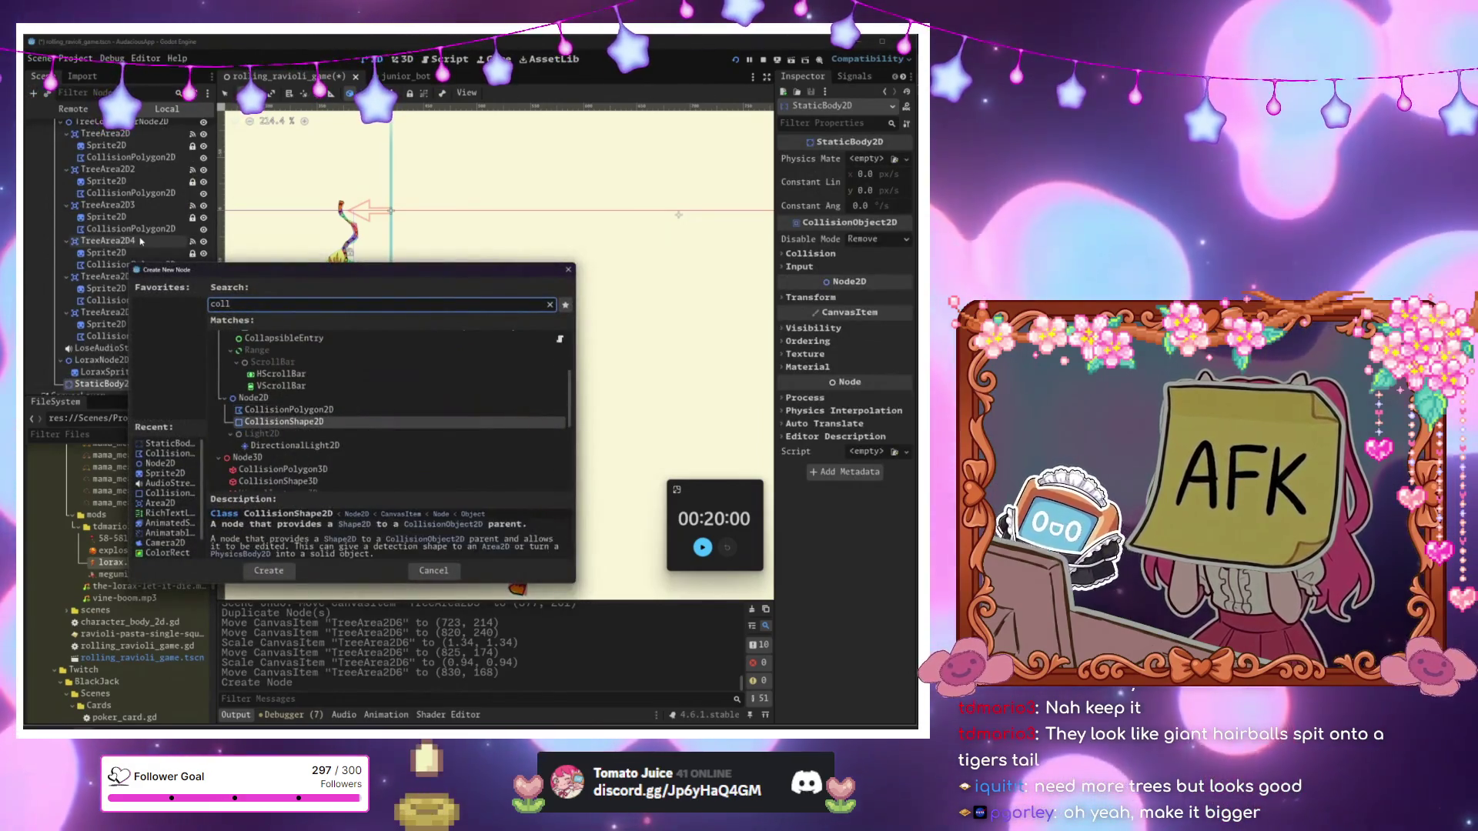
key("Return")
left_click(869, 160)
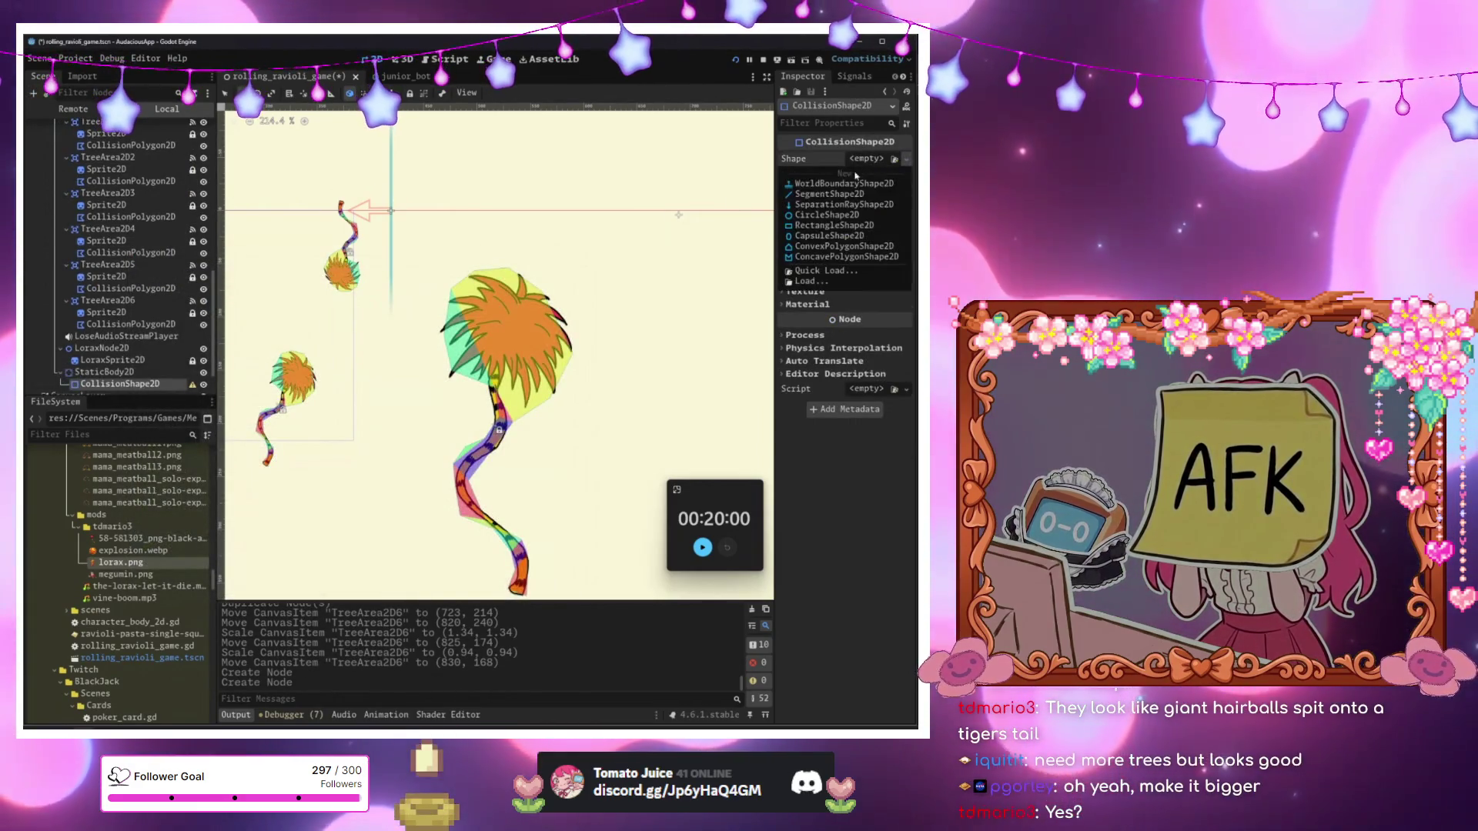
left_click(822, 198)
scroll(365, 306, "up", 3)
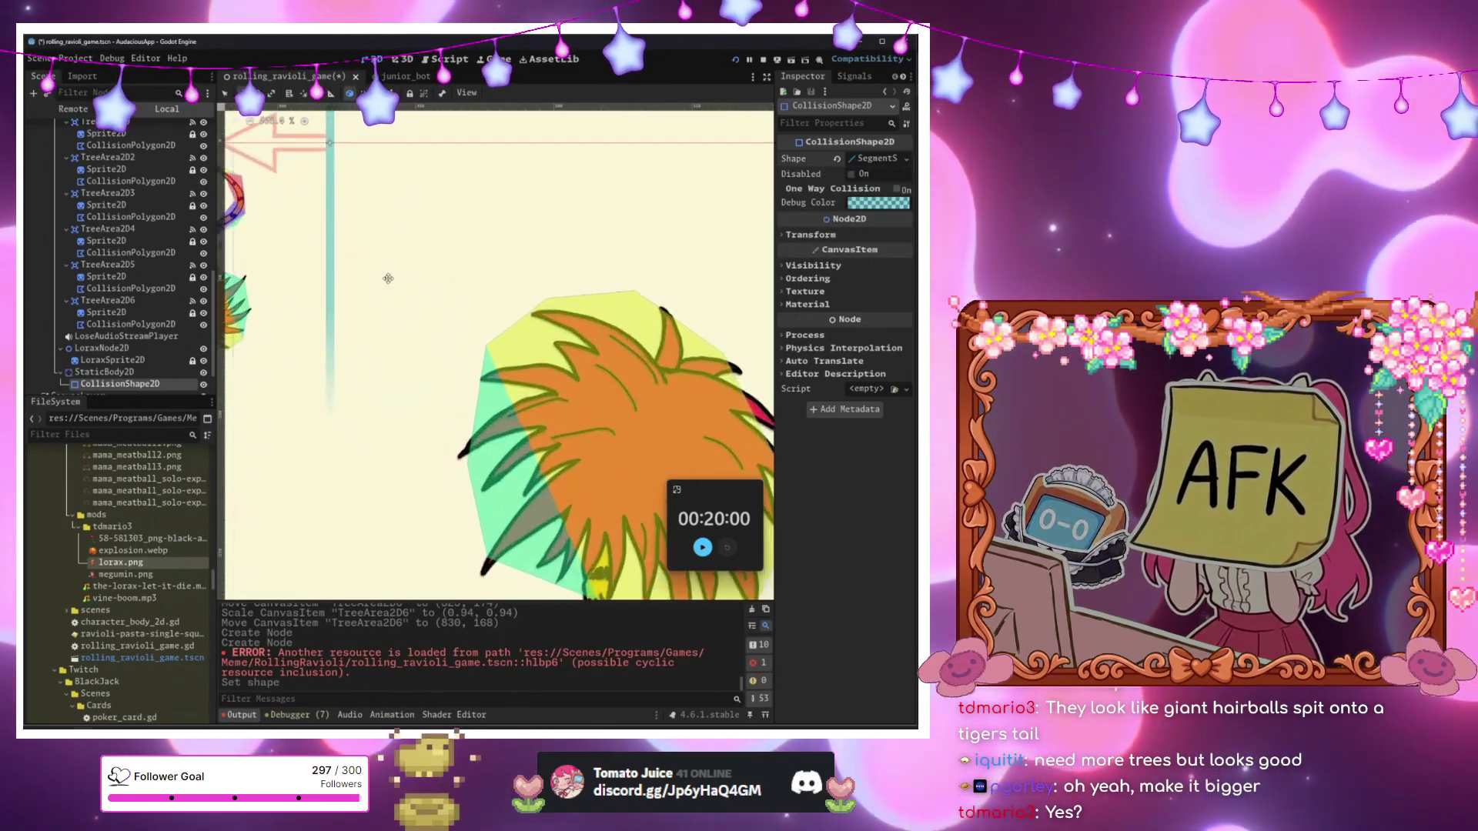
Lock the collision shape and move the static body to (425, 128) among the tree trunks.
scroll(365, 307, "down", 3)
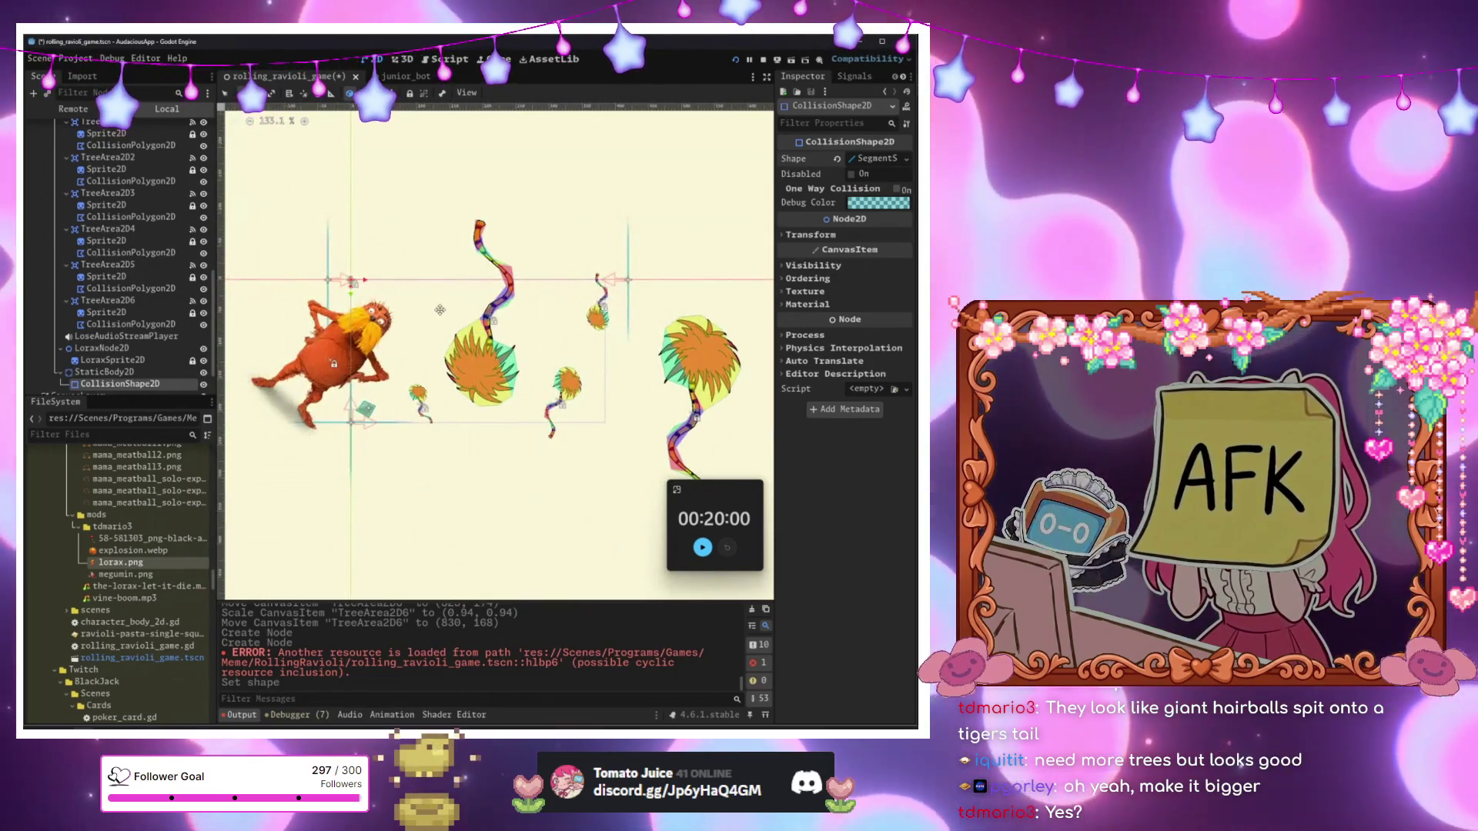
scroll(439, 309, "up", 10)
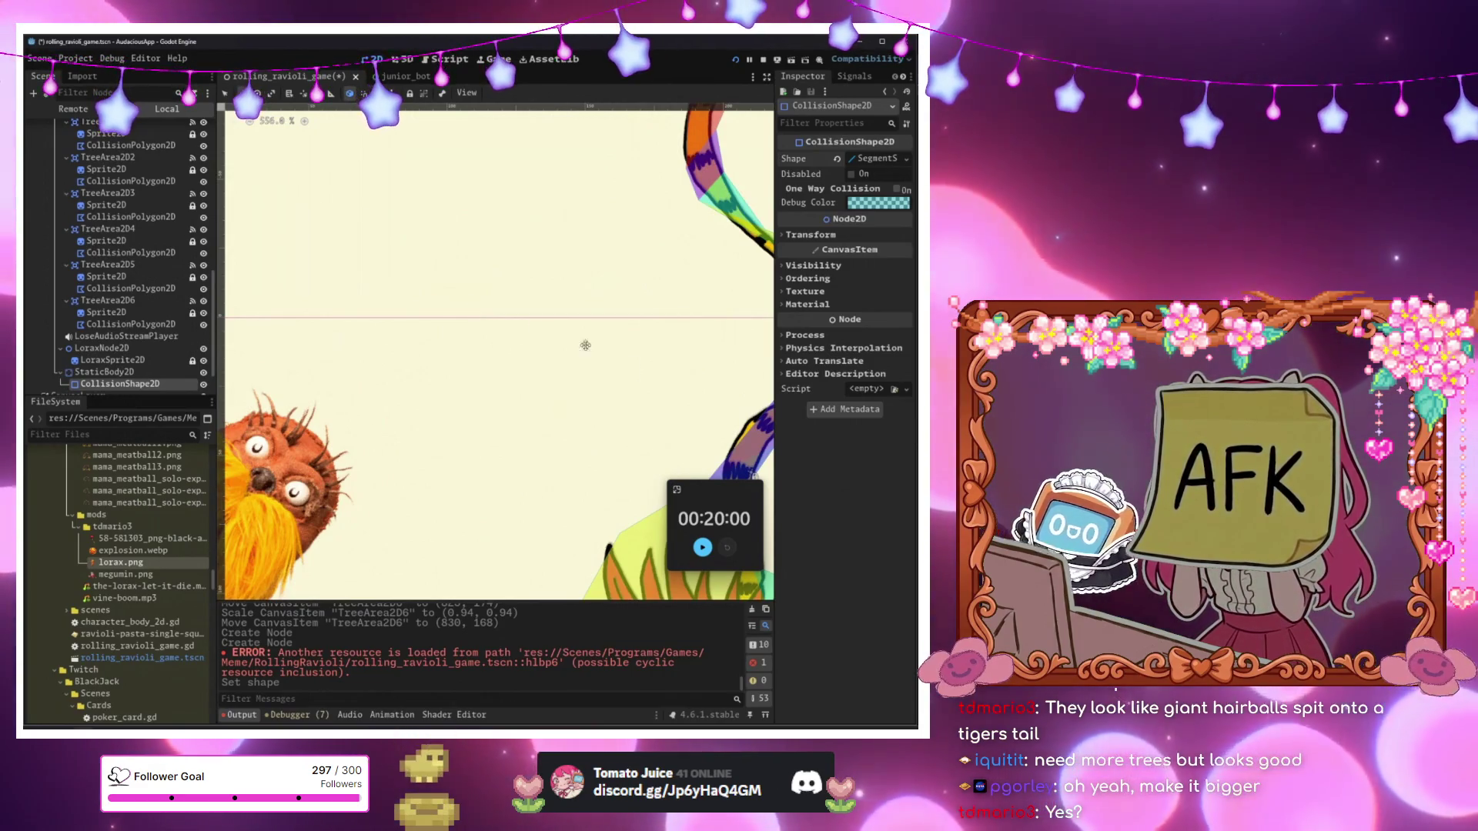
left_click_drag(621, 383, 575, 341)
scroll(598, 348, "up", 1)
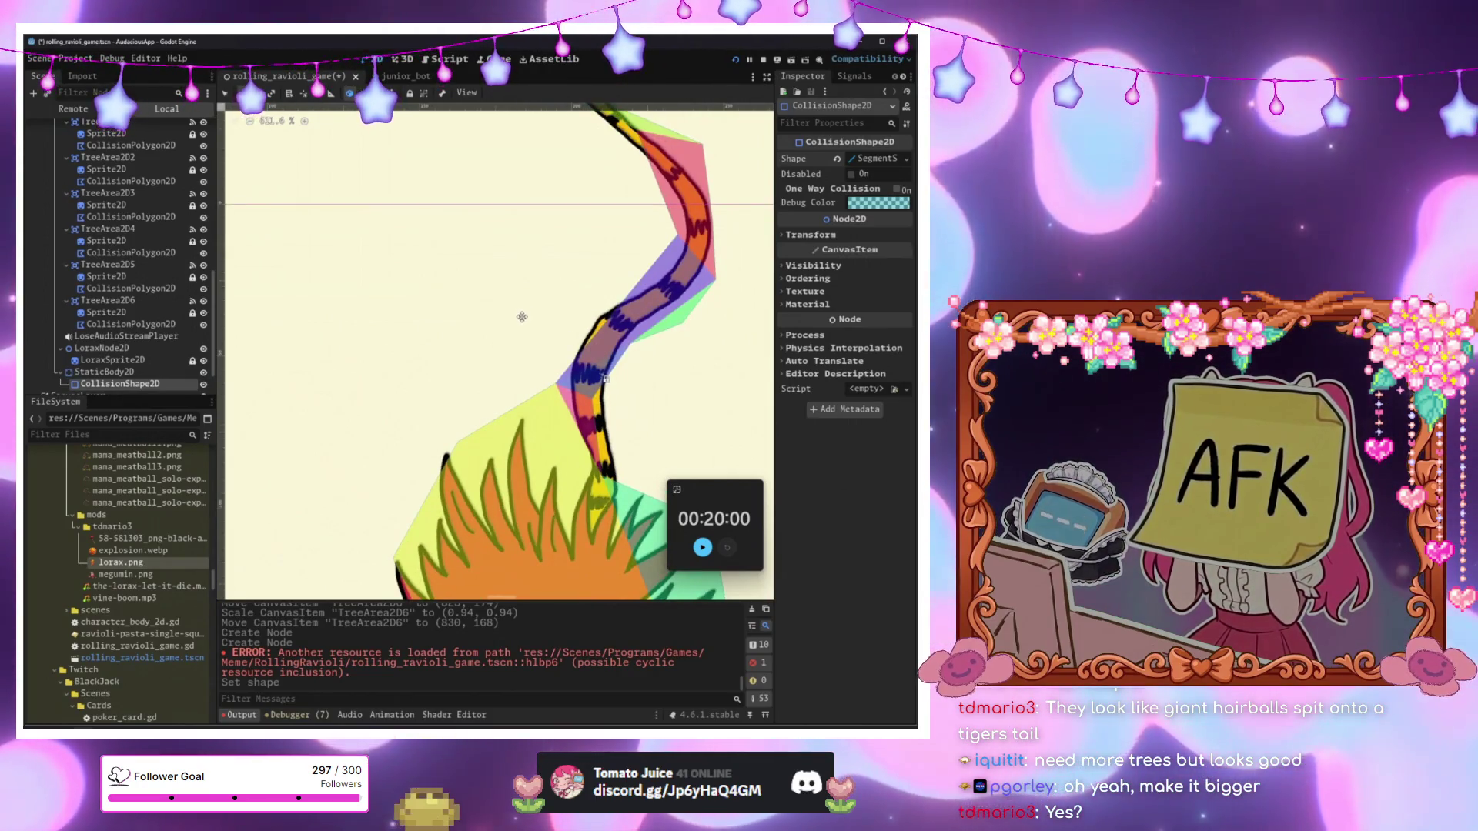
scroll(95, 316, "up", 5)
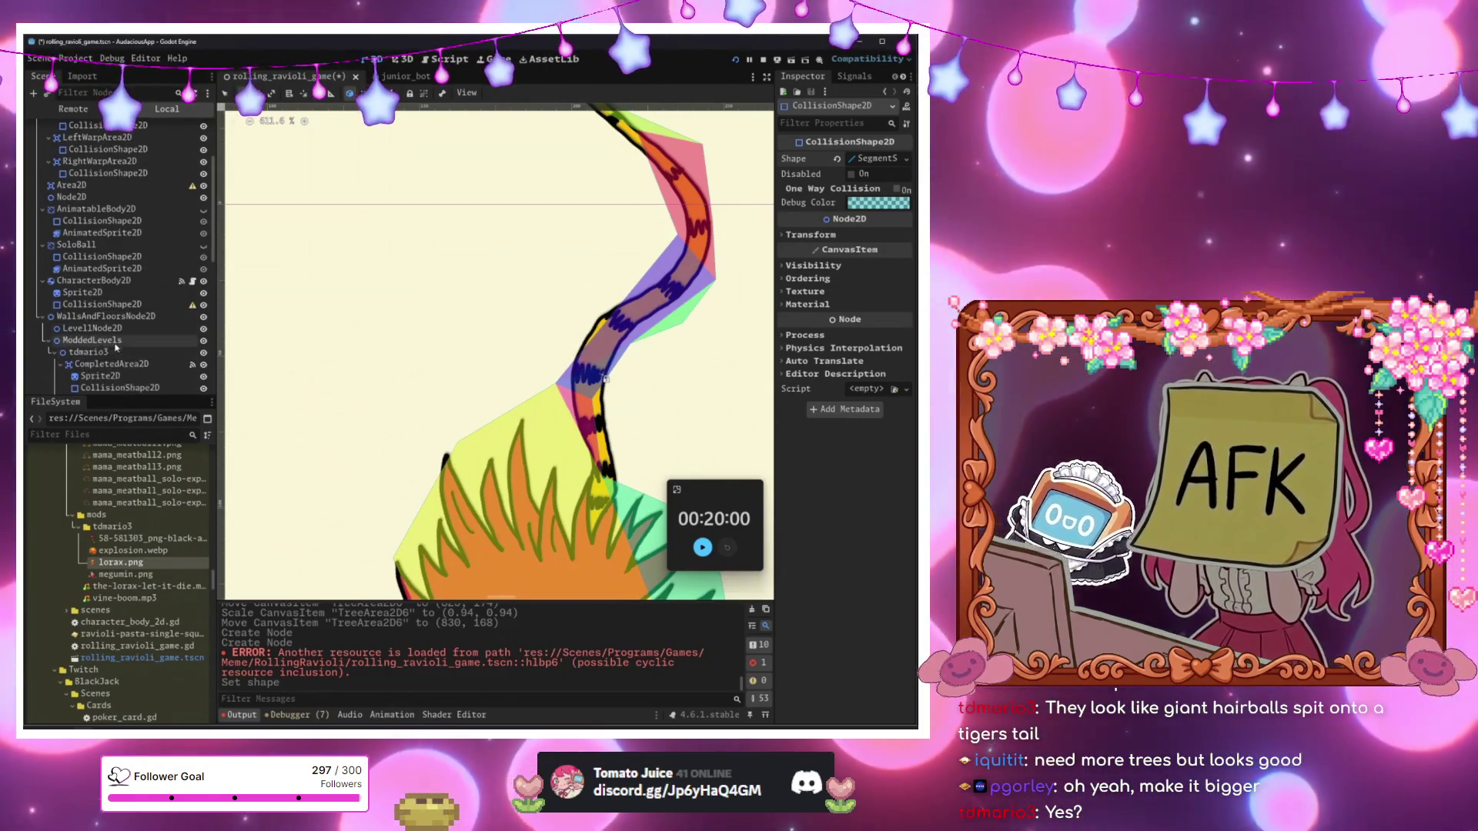
scroll(526, 319, "down", 7)
scroll(526, 319, "down", 3)
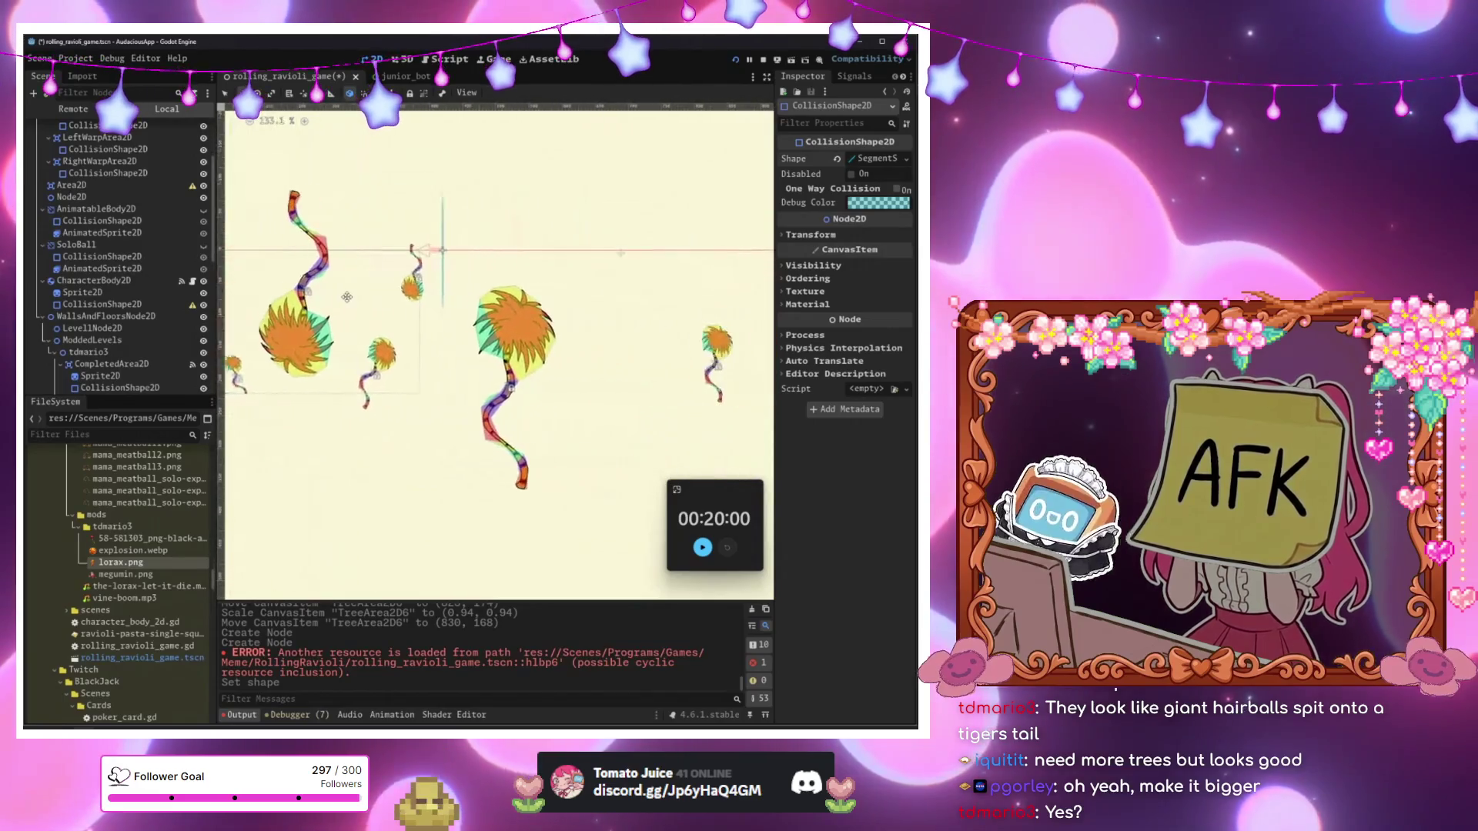
scroll(286, 307, "up", 2)
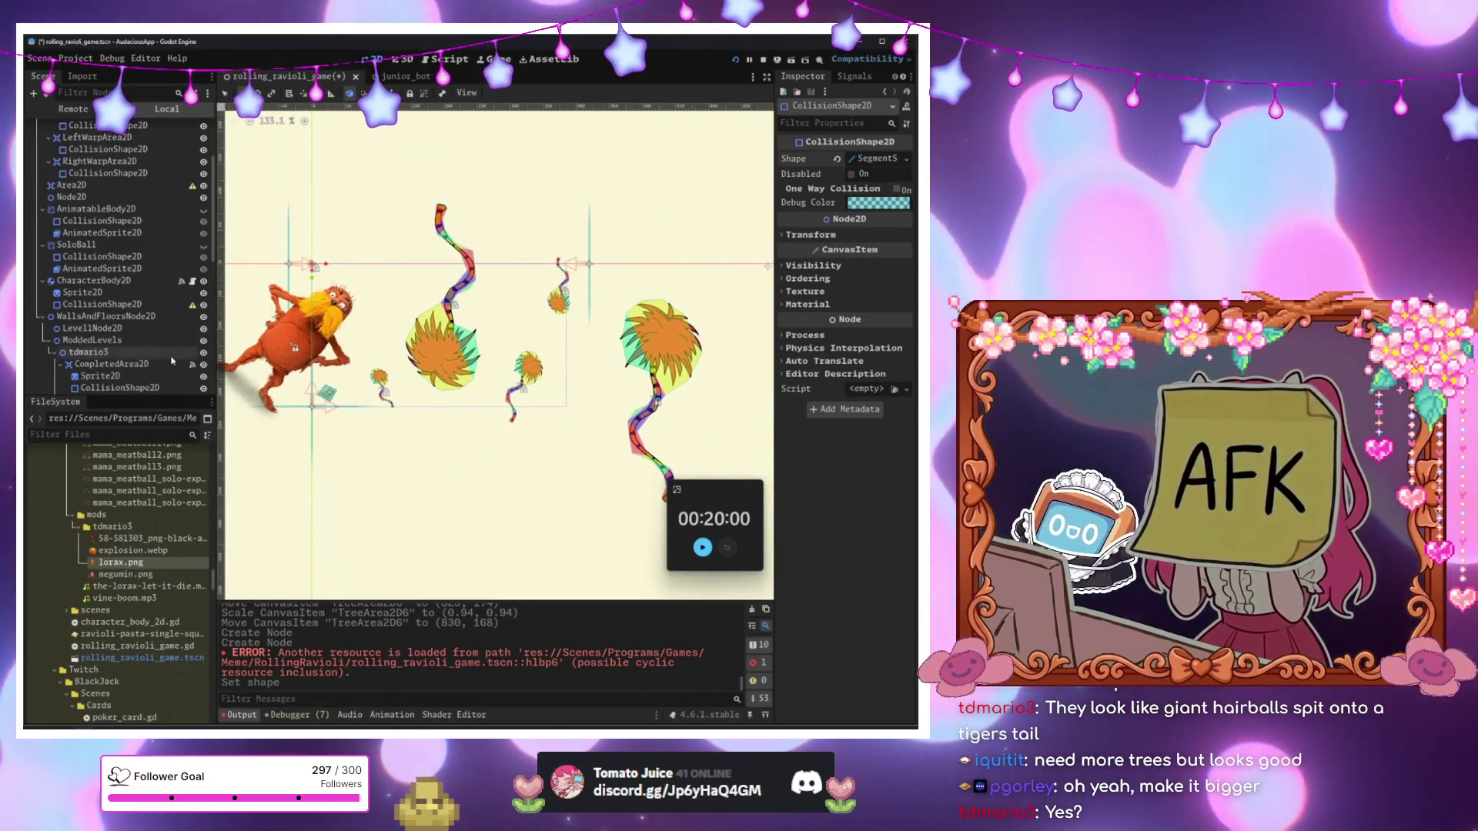
scroll(123, 308, "down", 5)
scroll(308, 308, "down", 1)
scroll(137, 309, "down", 5)
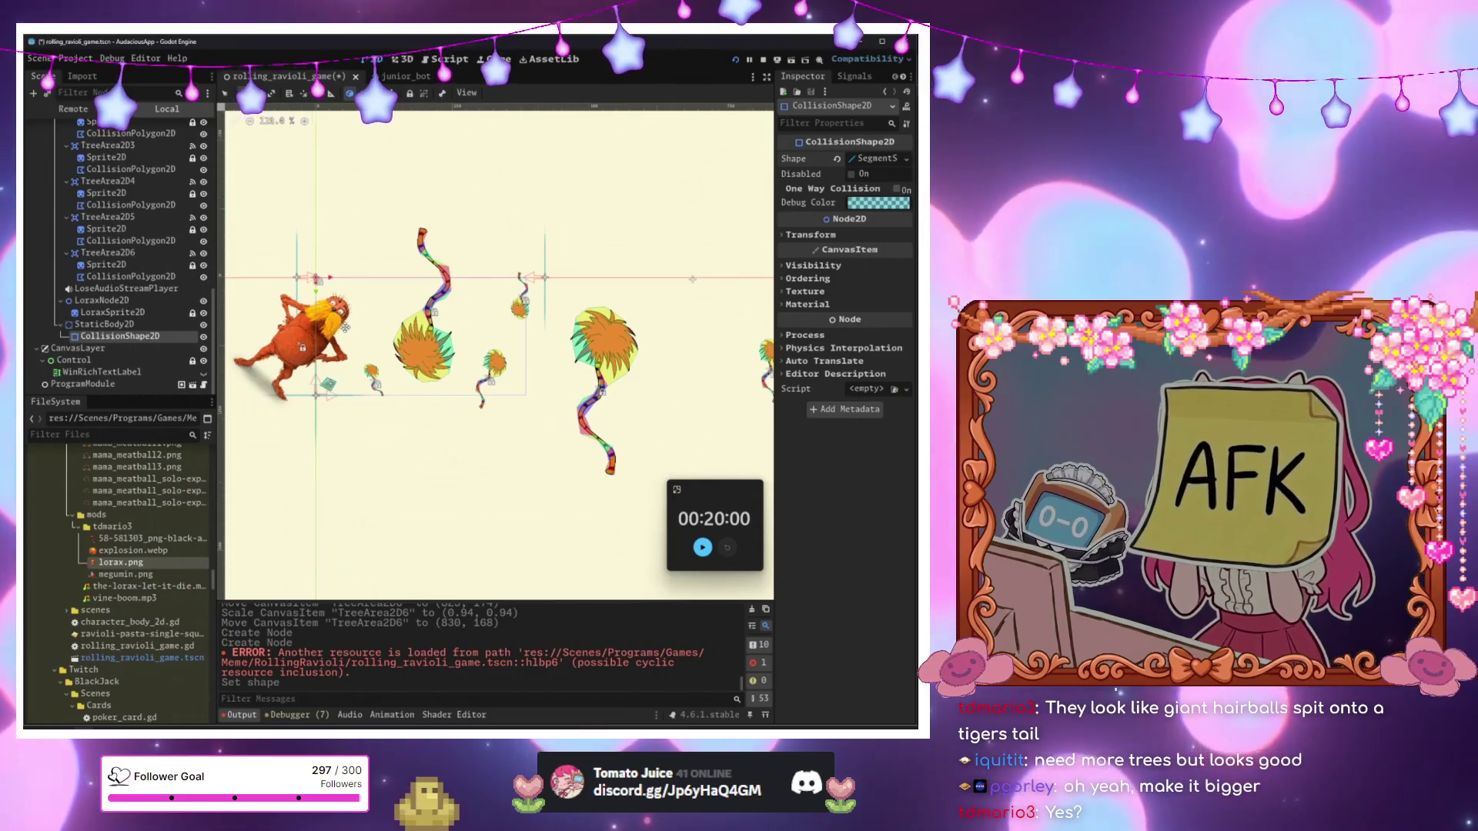
scroll(346, 327, "up", 4)
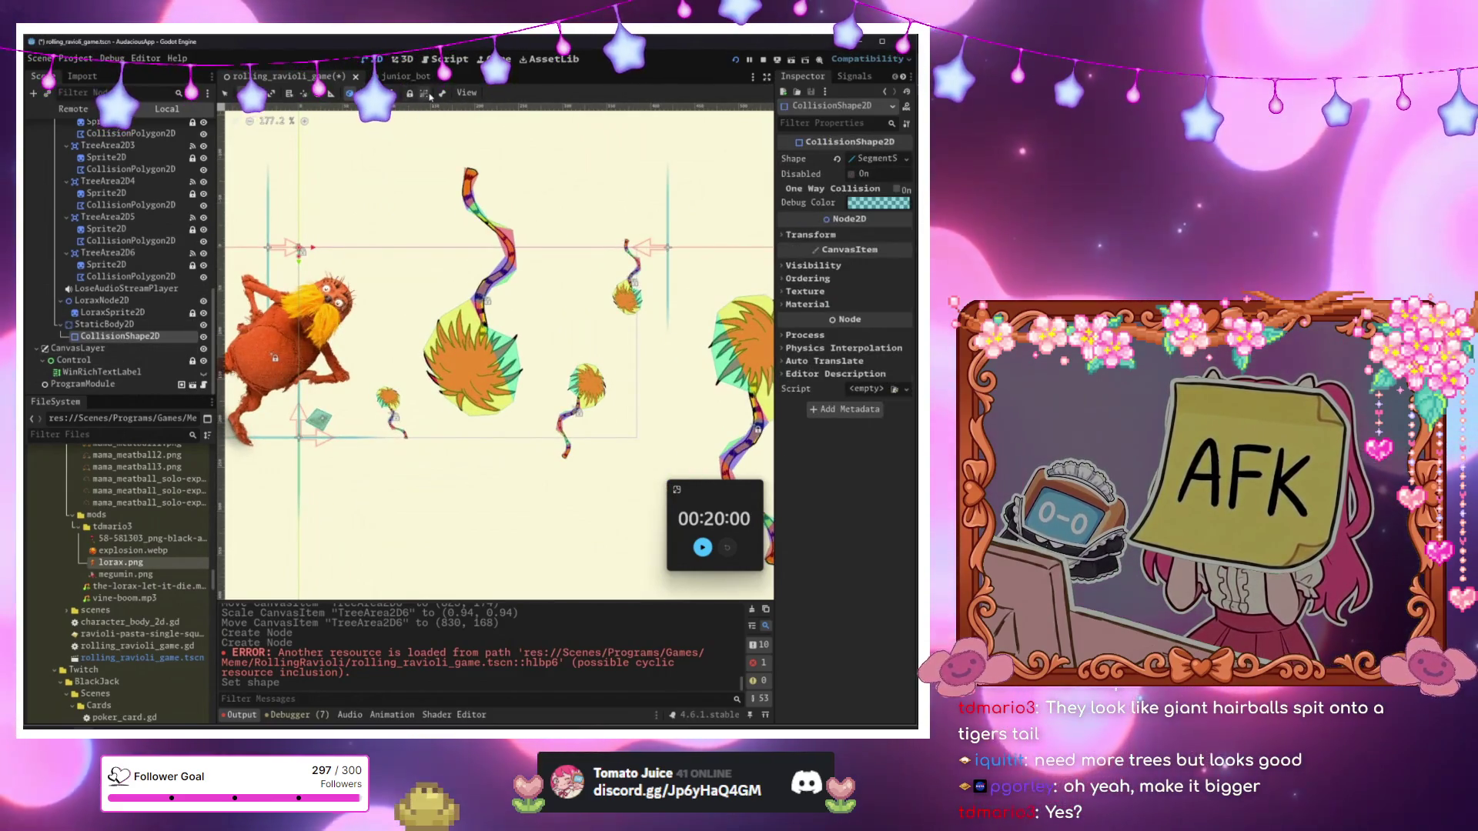
key("ctrl+l")
left_click(312, 323)
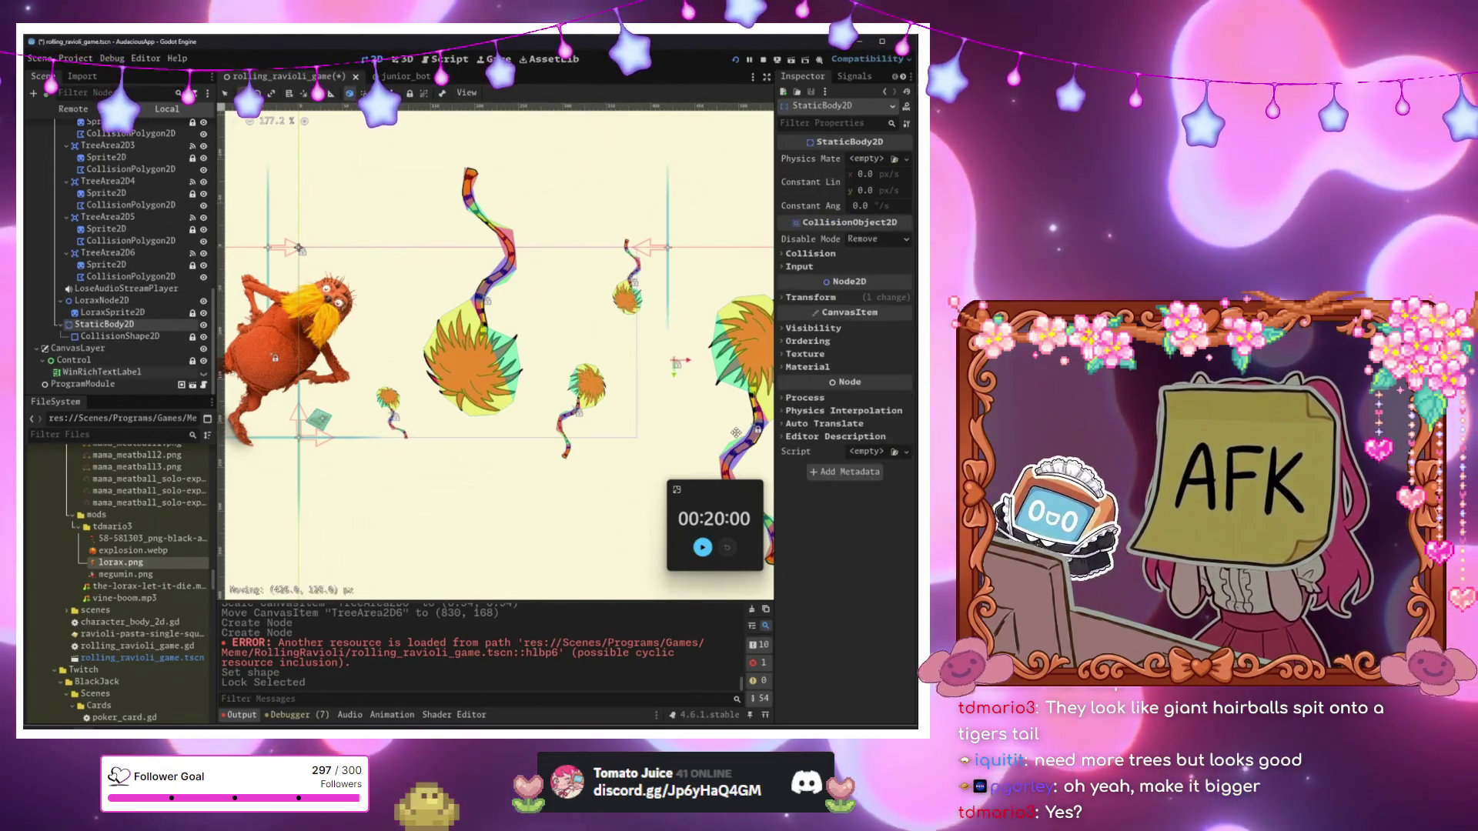
left_click_drag(737, 432, 736, 433)
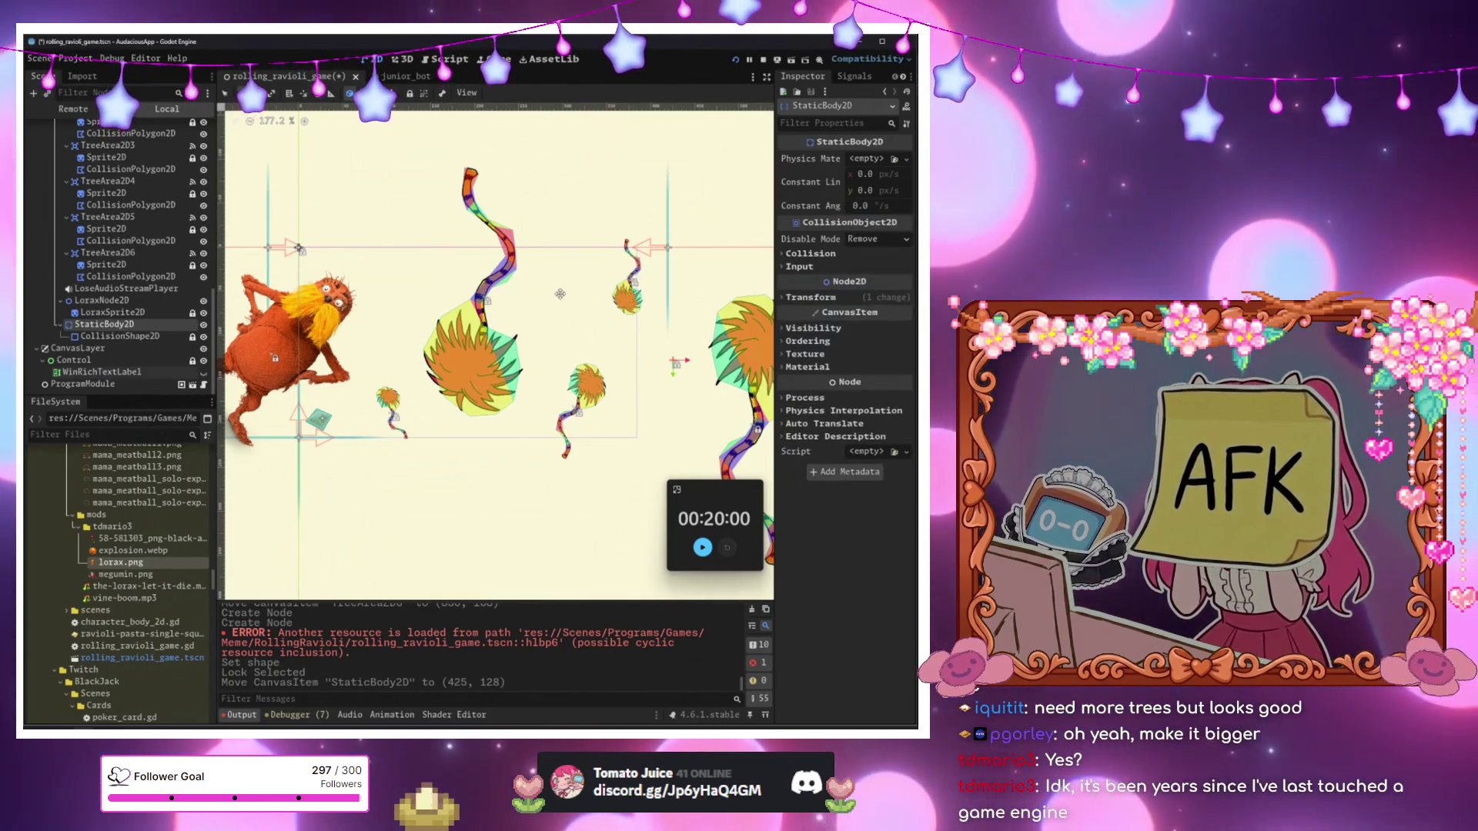
Inspect the root game, ModdedLevels, tdmario3, goal shape and LoraxSprite2D nodes.
scroll(154, 129, "up", 10)
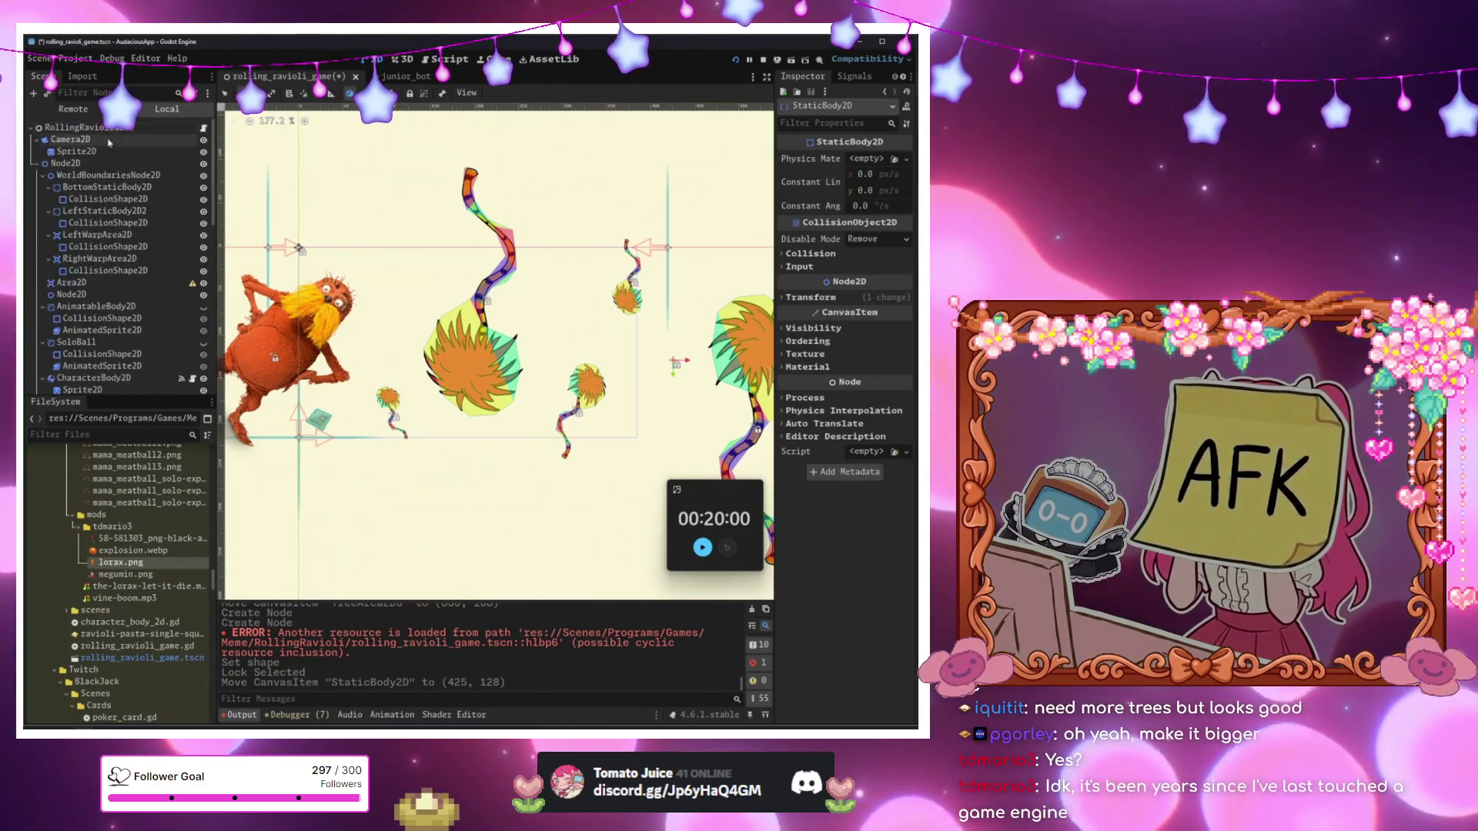
left_click(92, 128)
scroll(129, 302, "down", 1)
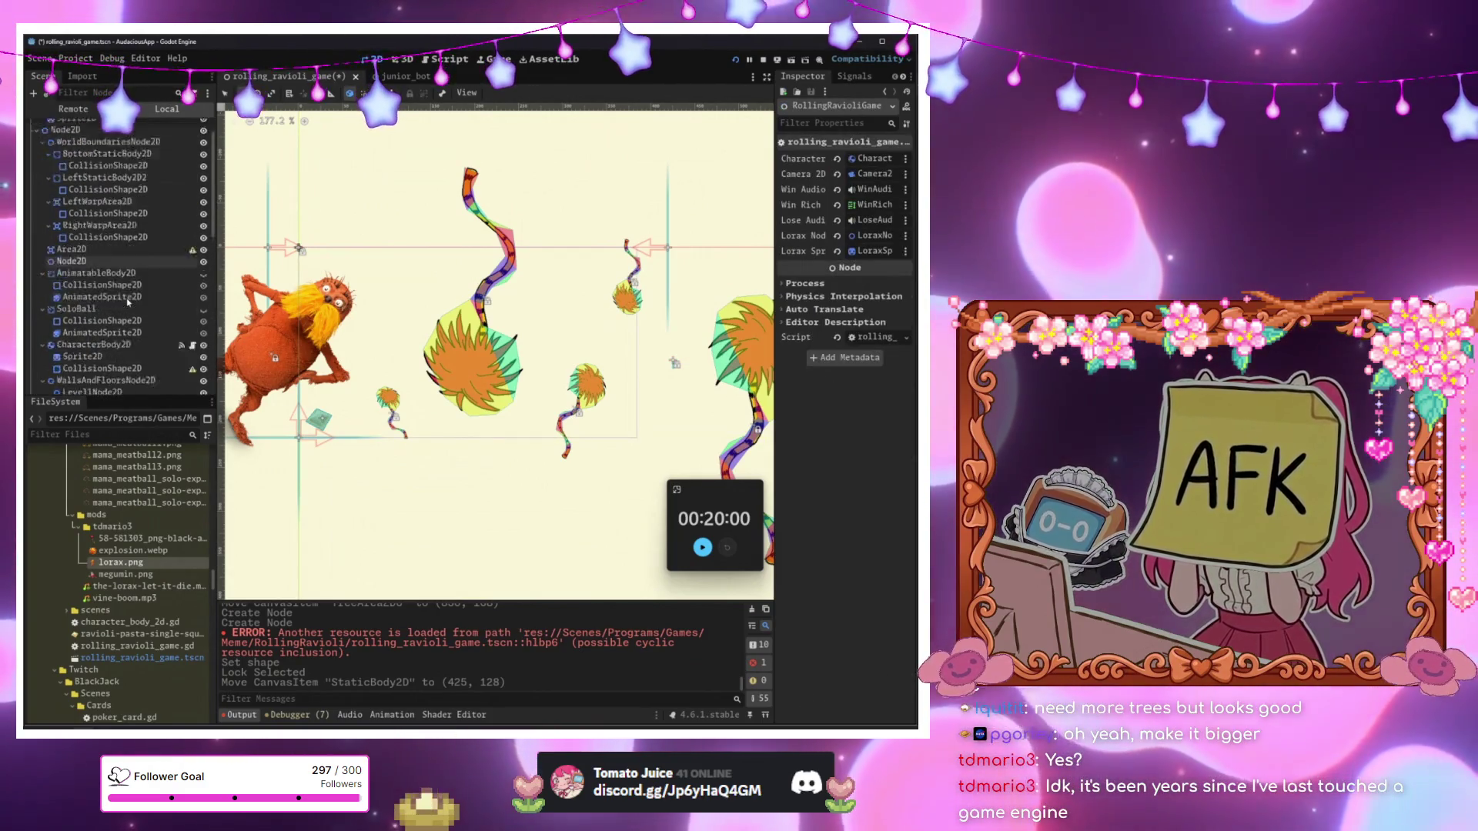
scroll(129, 302, "down", 3)
left_click(121, 293)
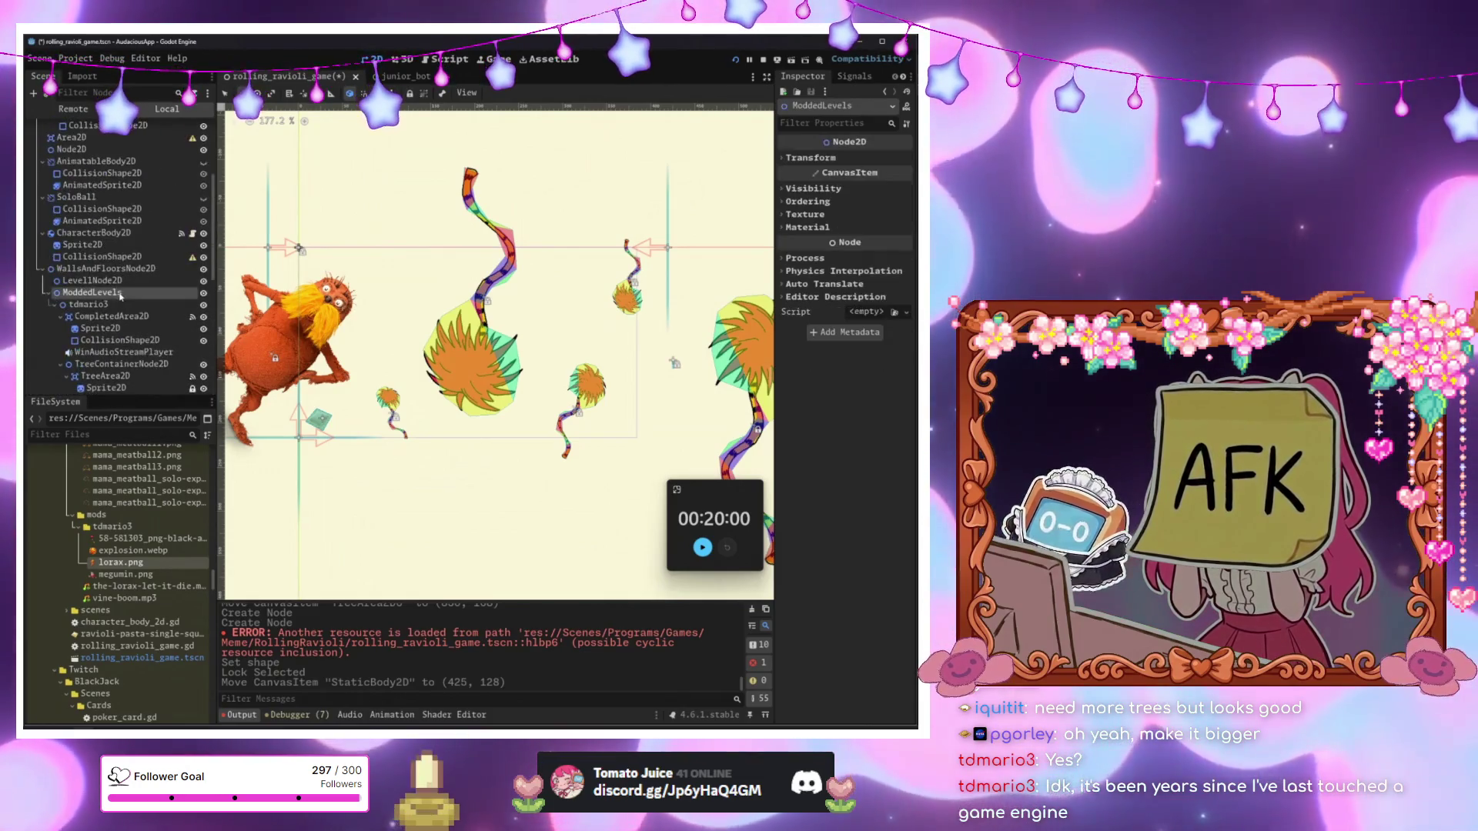
left_click(124, 307)
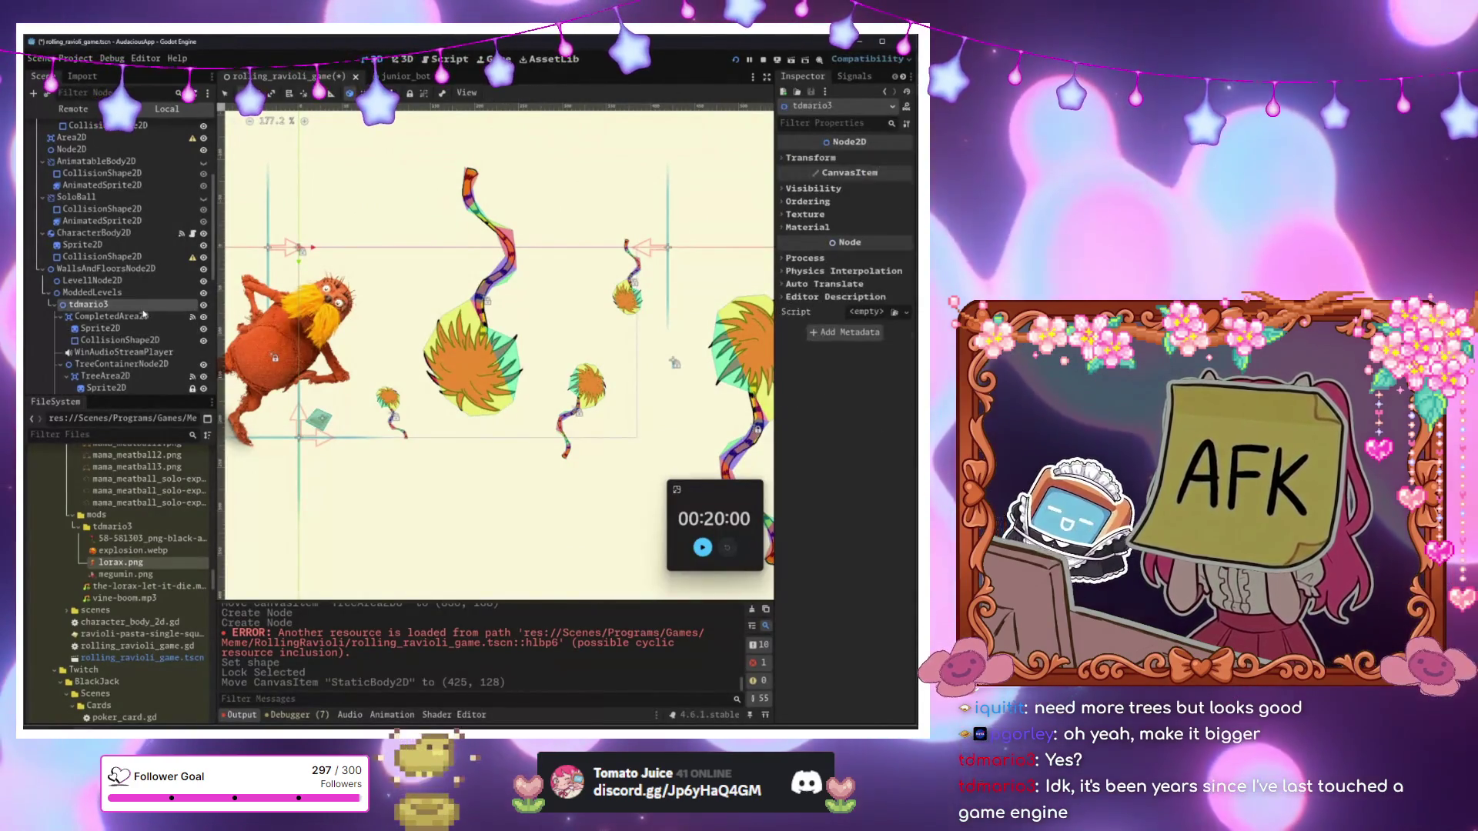
left_click_drag(471, 343, 404, 336)
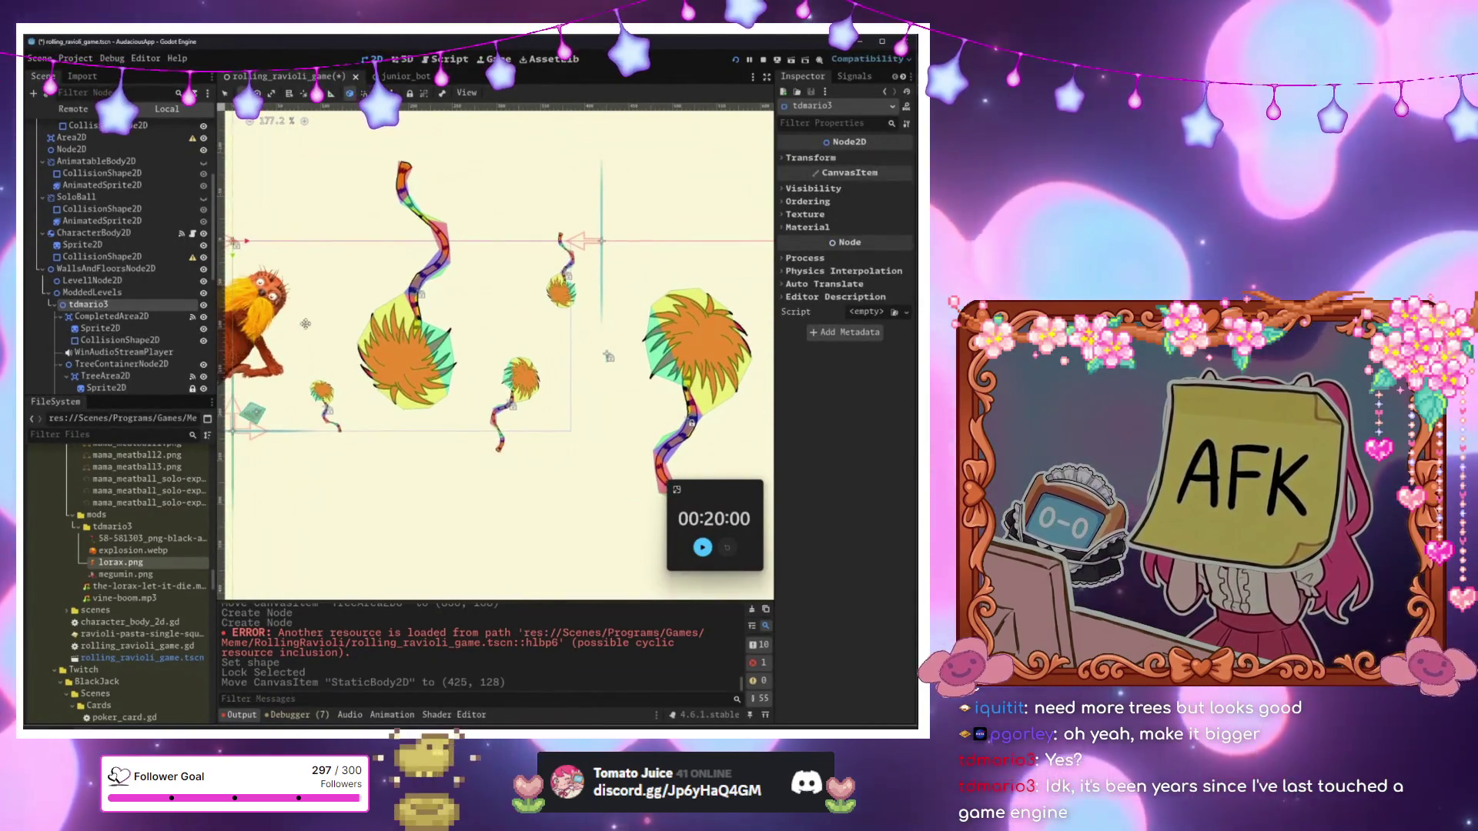
left_click(122, 339)
scroll(126, 339, "down", 3)
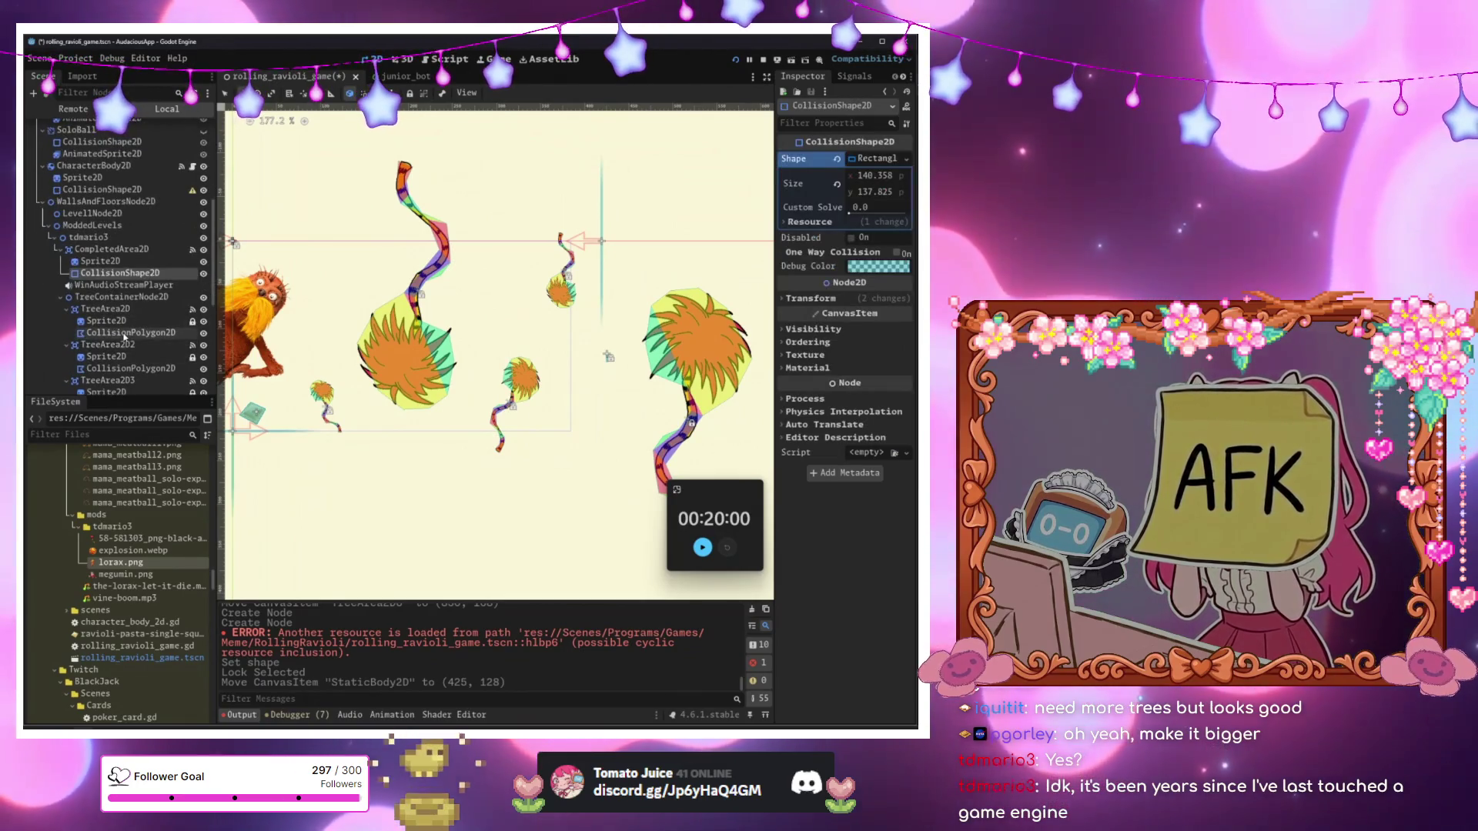
scroll(124, 337, "down", 9)
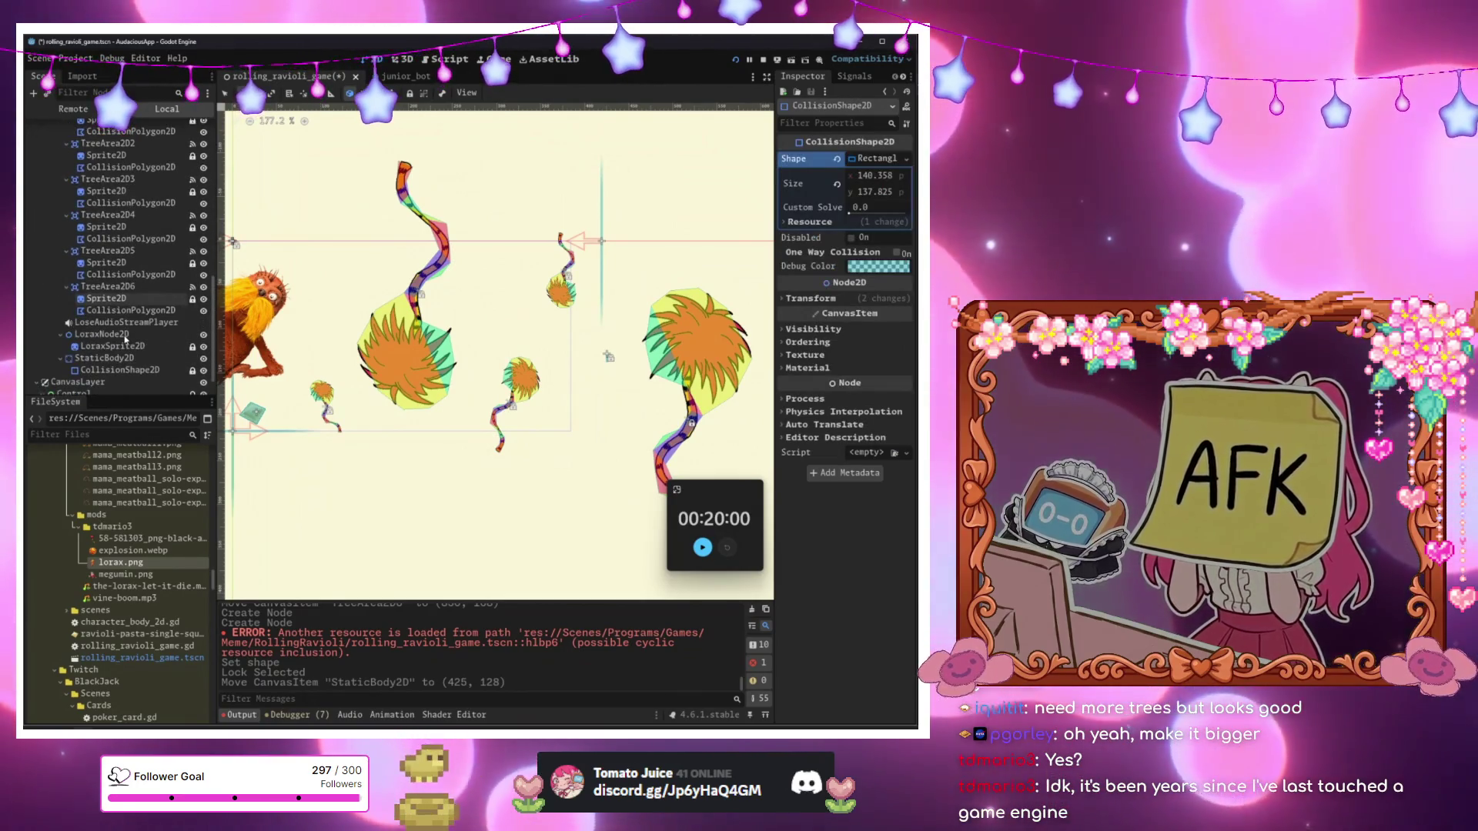
left_click(123, 348)
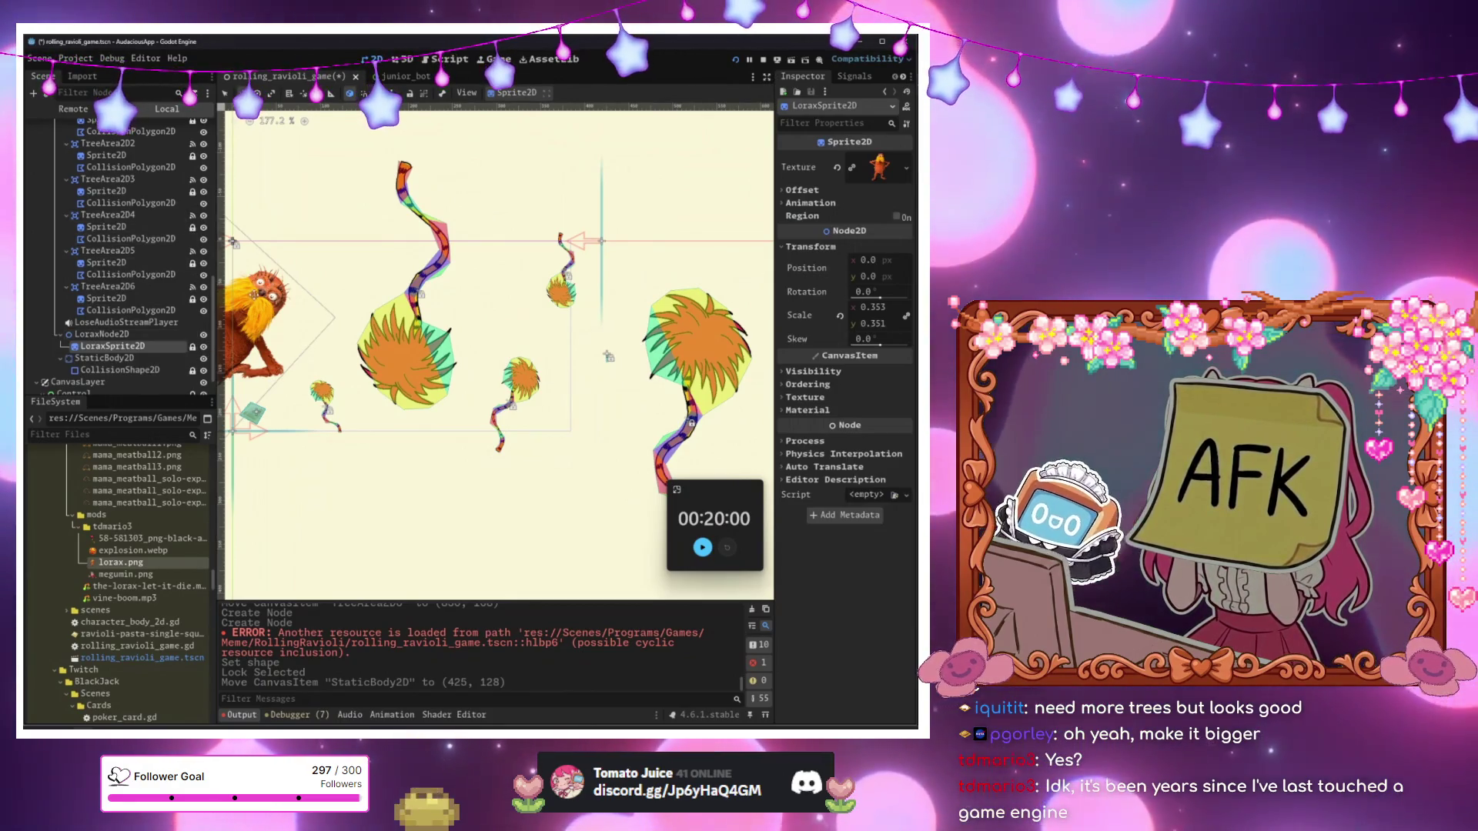
scroll(669, 371, "up", 5)
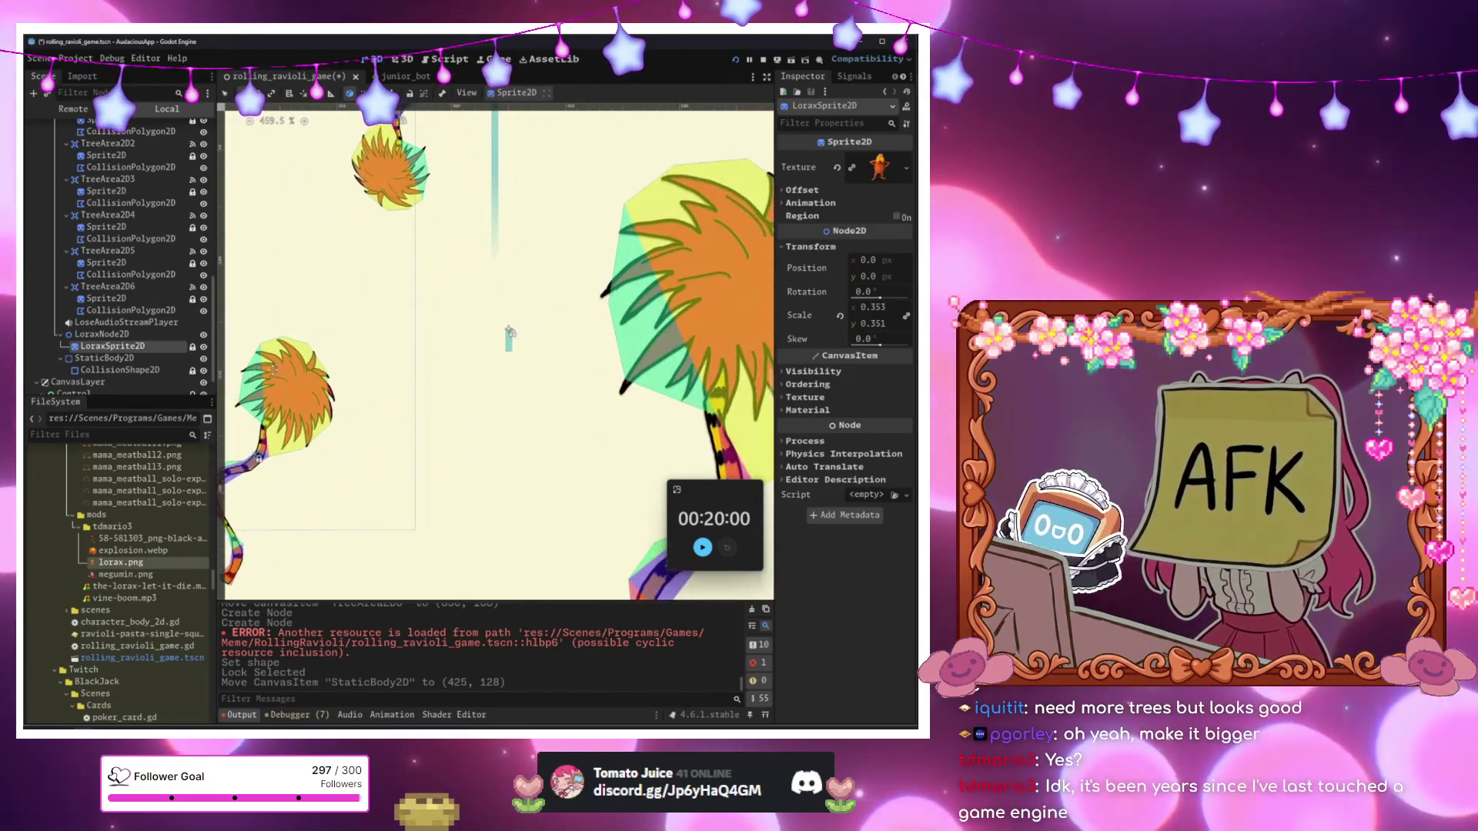
Enable One Way Collision on the segment collider and stretch it level and wider to the left.
left_click(123, 370)
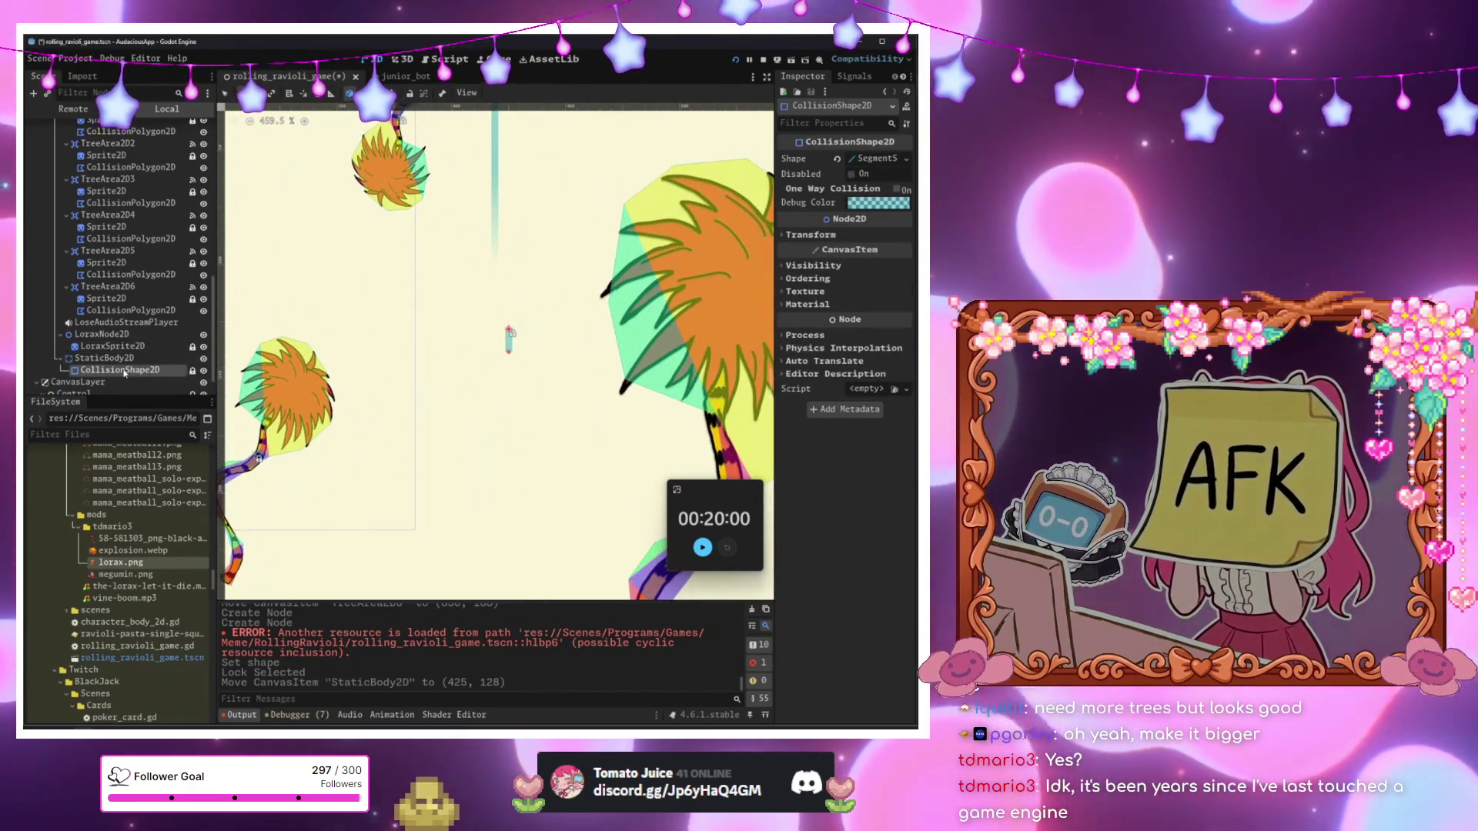
left_click(896, 189)
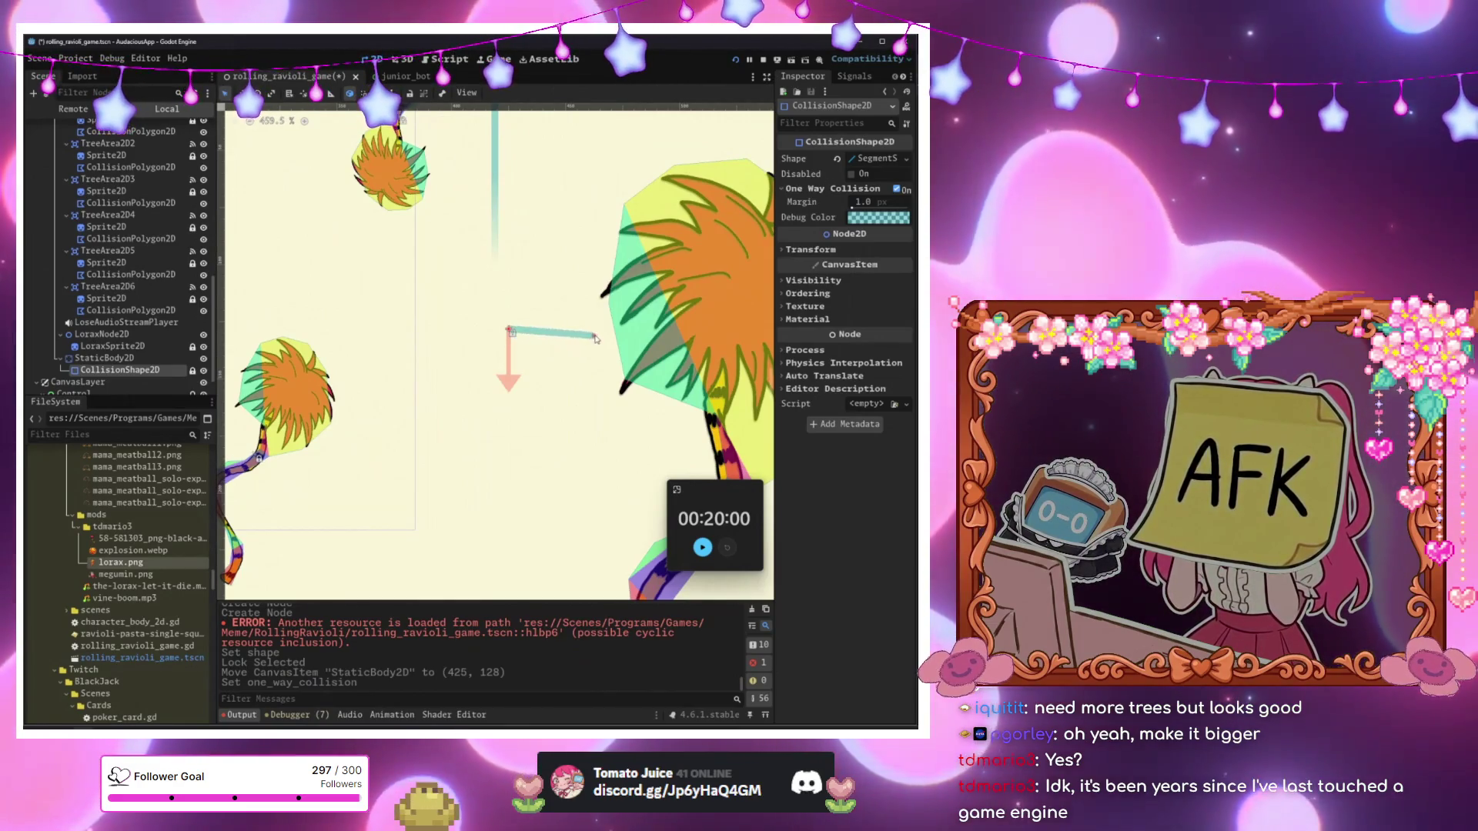
left_click_drag(595, 340, 606, 330)
mouse_move(509, 331)
left_mouse_down()
mouse_move(363, 332)
mouse_move(418, 333)
mouse_move(404, 332)
left_mouse_up()
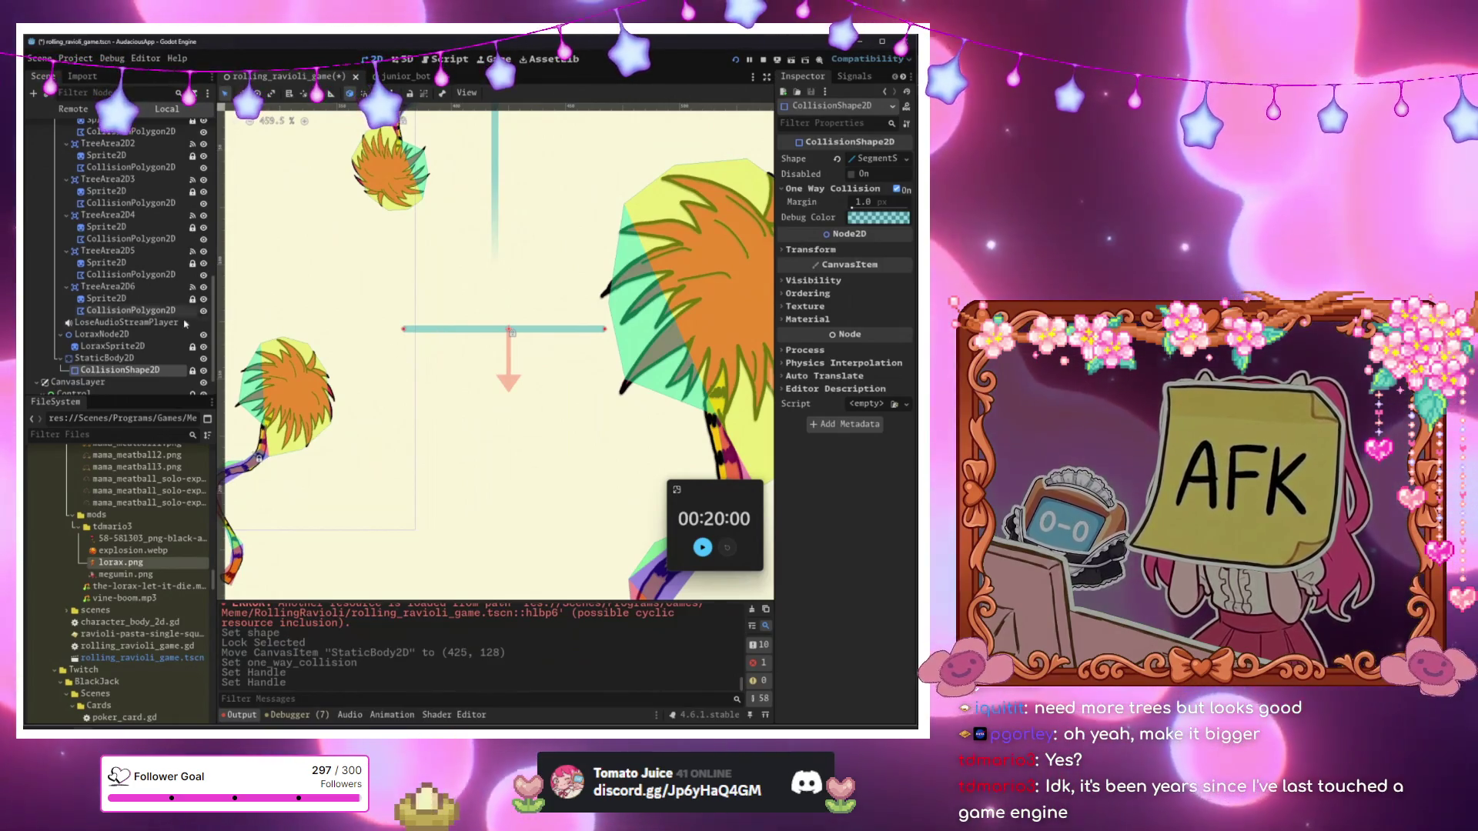
left_click(139, 370)
left_click(145, 359)
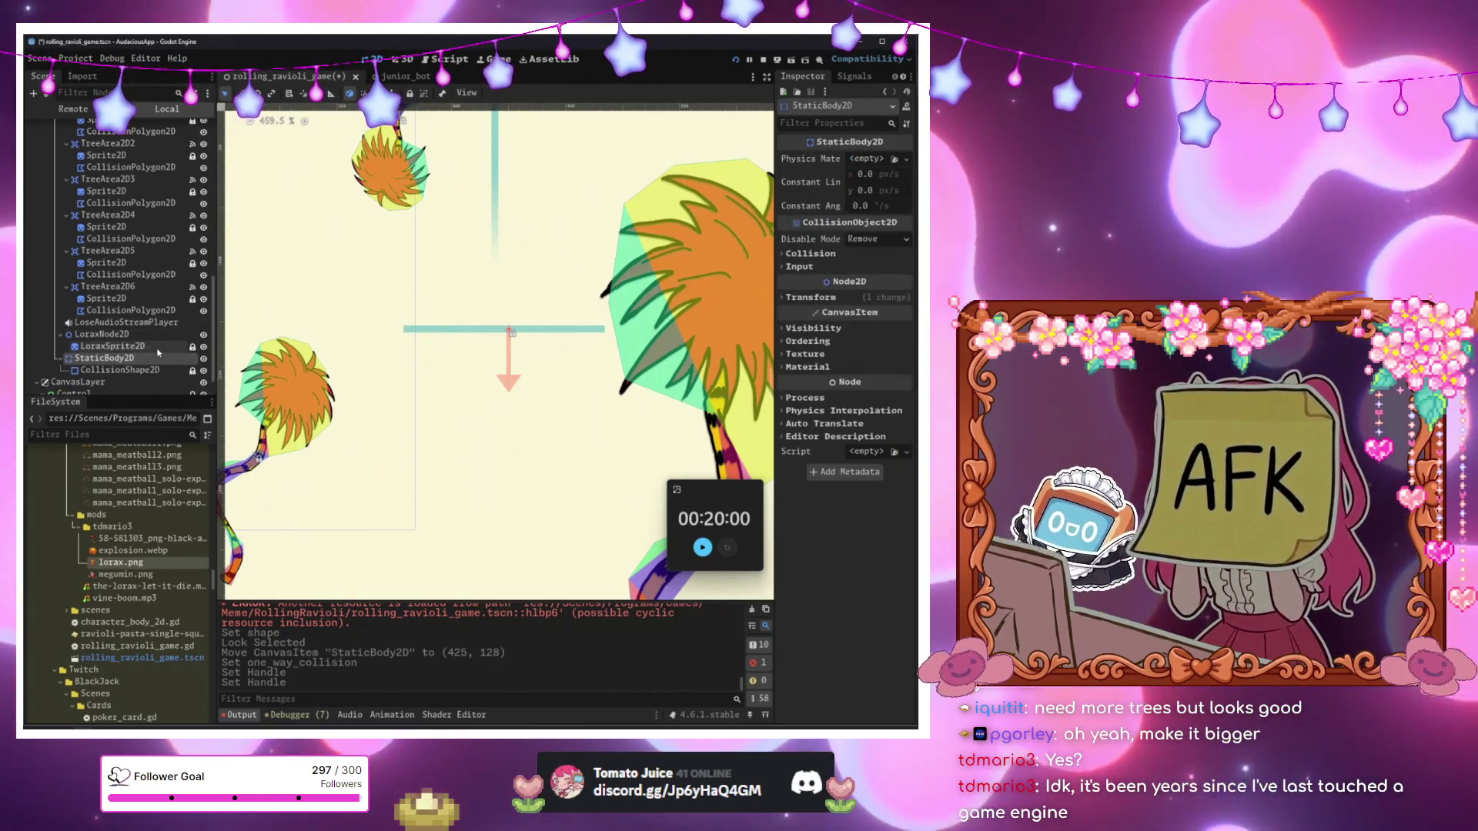
Add a Sprite2D child under the StaticBody2D.
key("ctrl+a")
type("sprite")
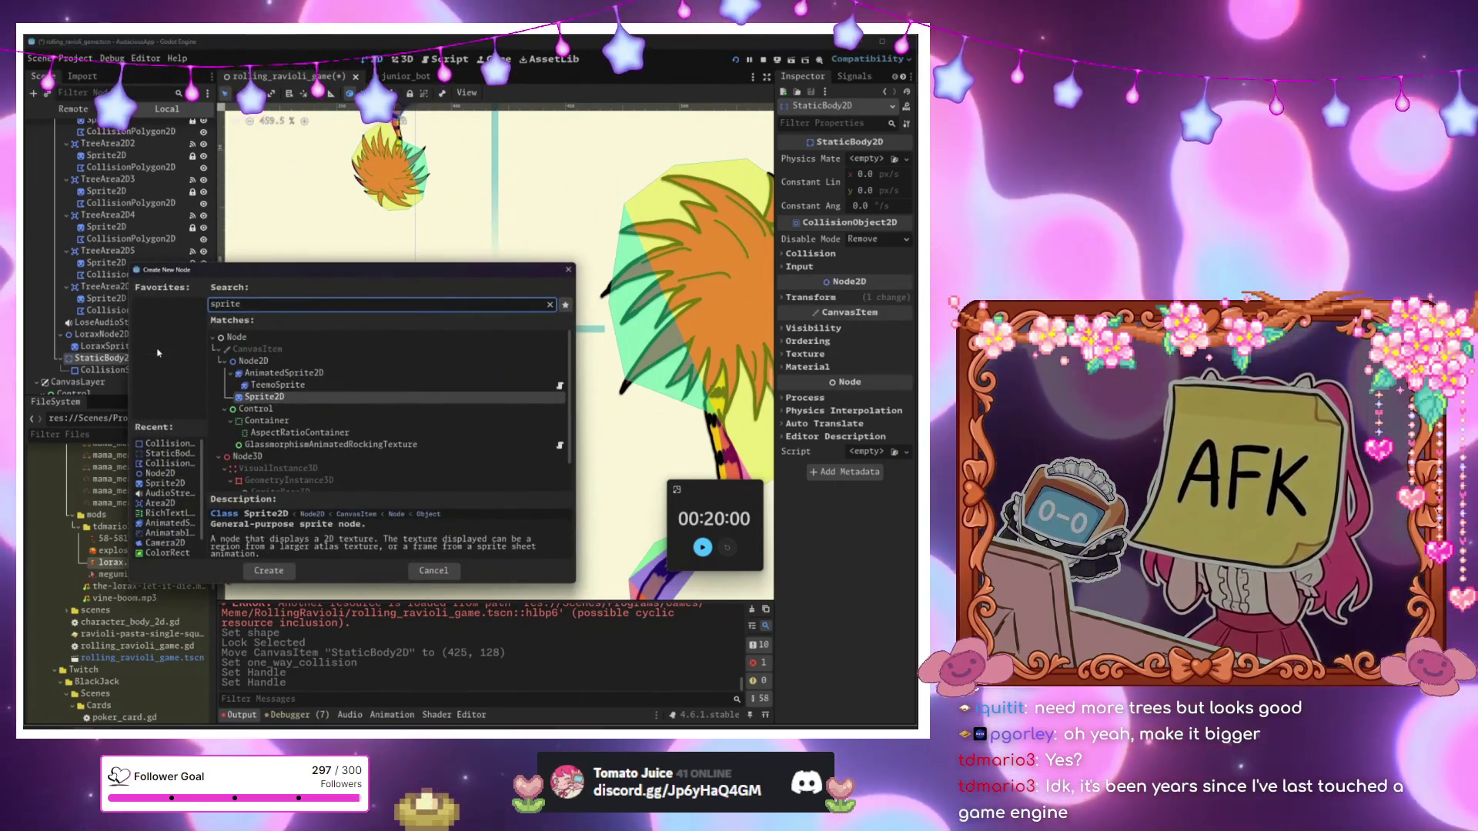
key("Return")
scroll(530, 223, "down", 5)
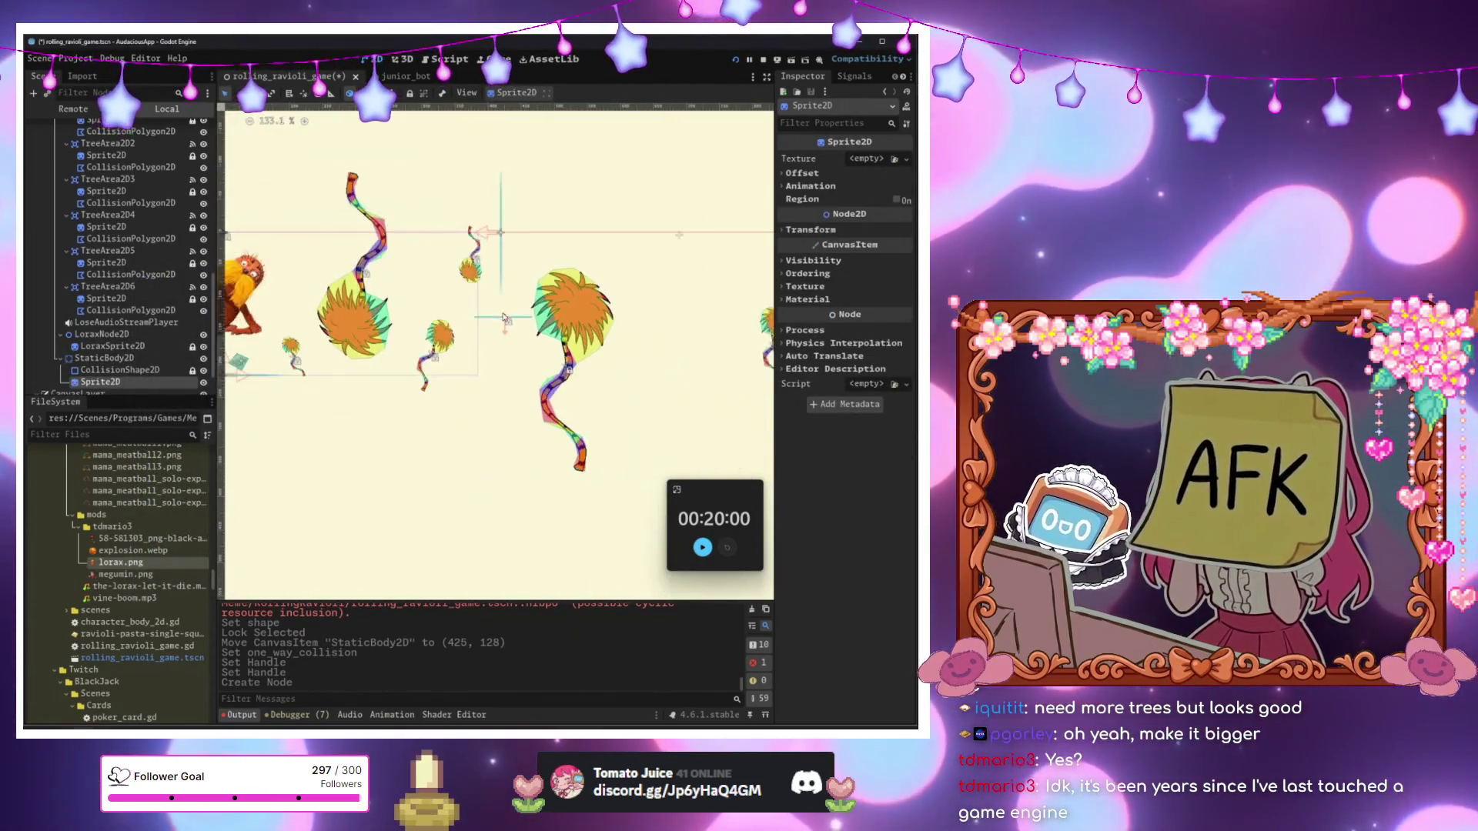
scroll(353, 330, "down", 2)
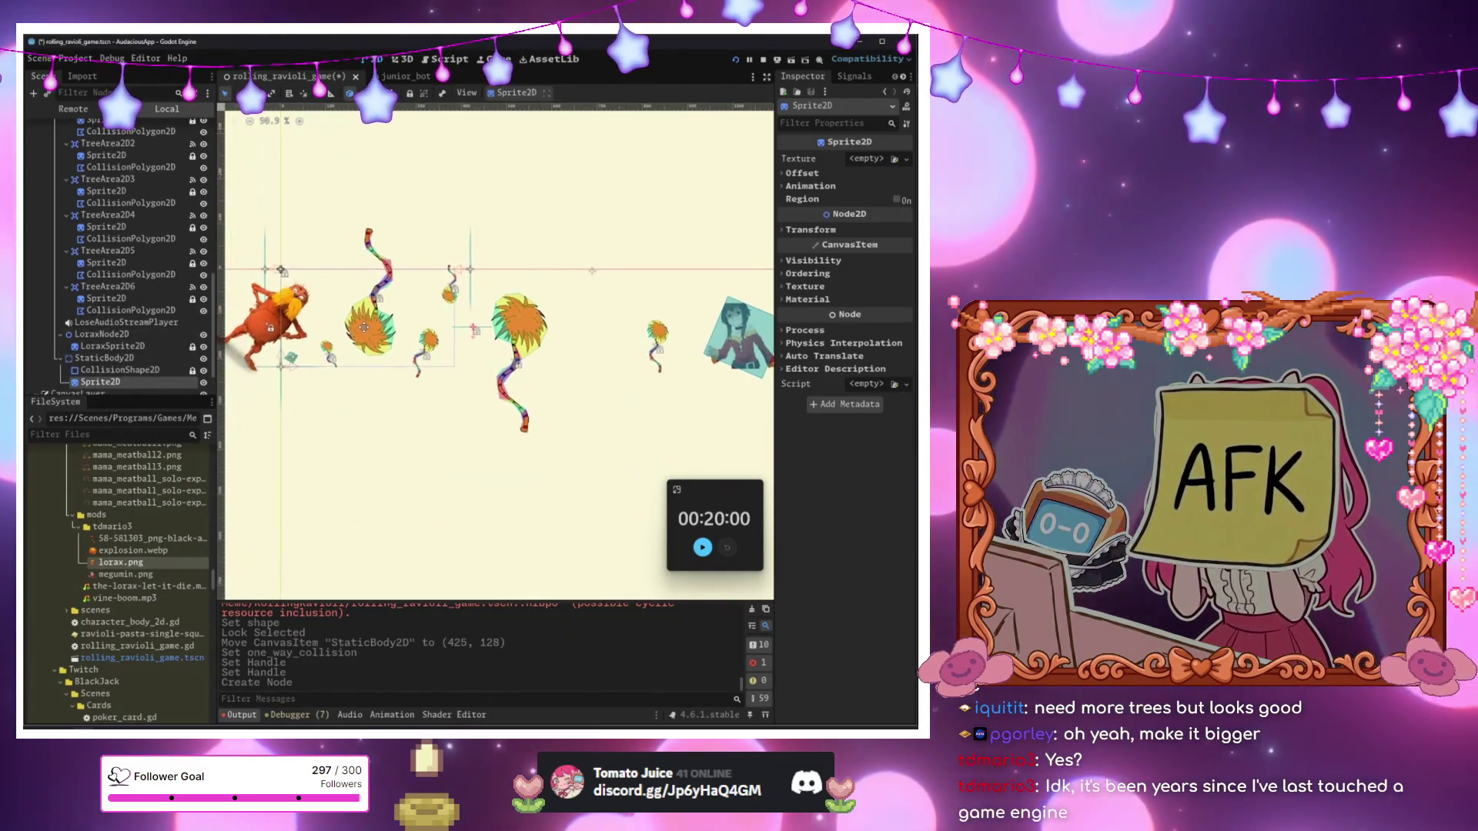
scroll(352, 330, "up", 3)
scroll(112, 321, "down", 2)
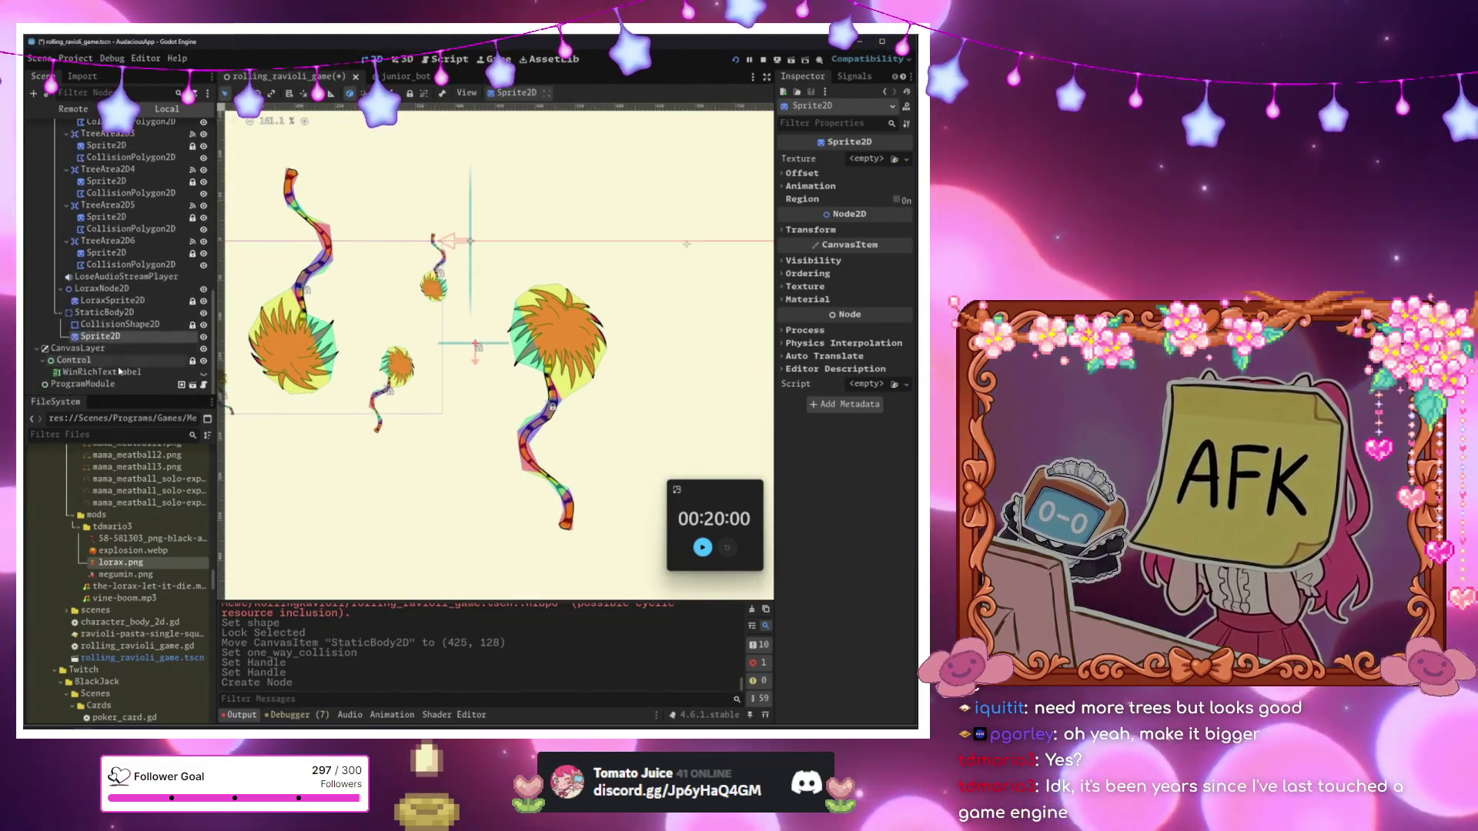
left_click(115, 324)
left_click(118, 337)
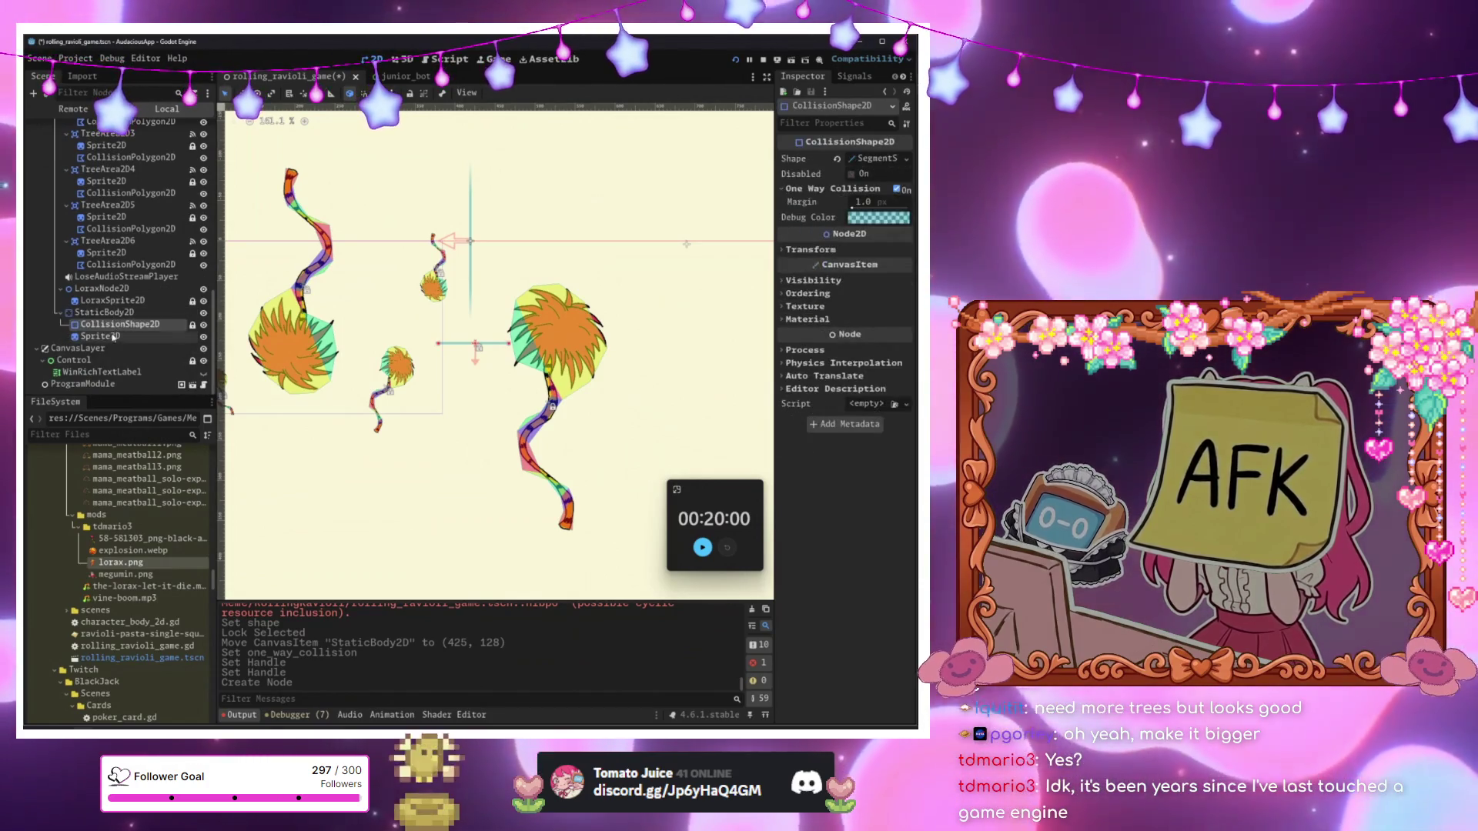
scroll(460, 327, "up", 5)
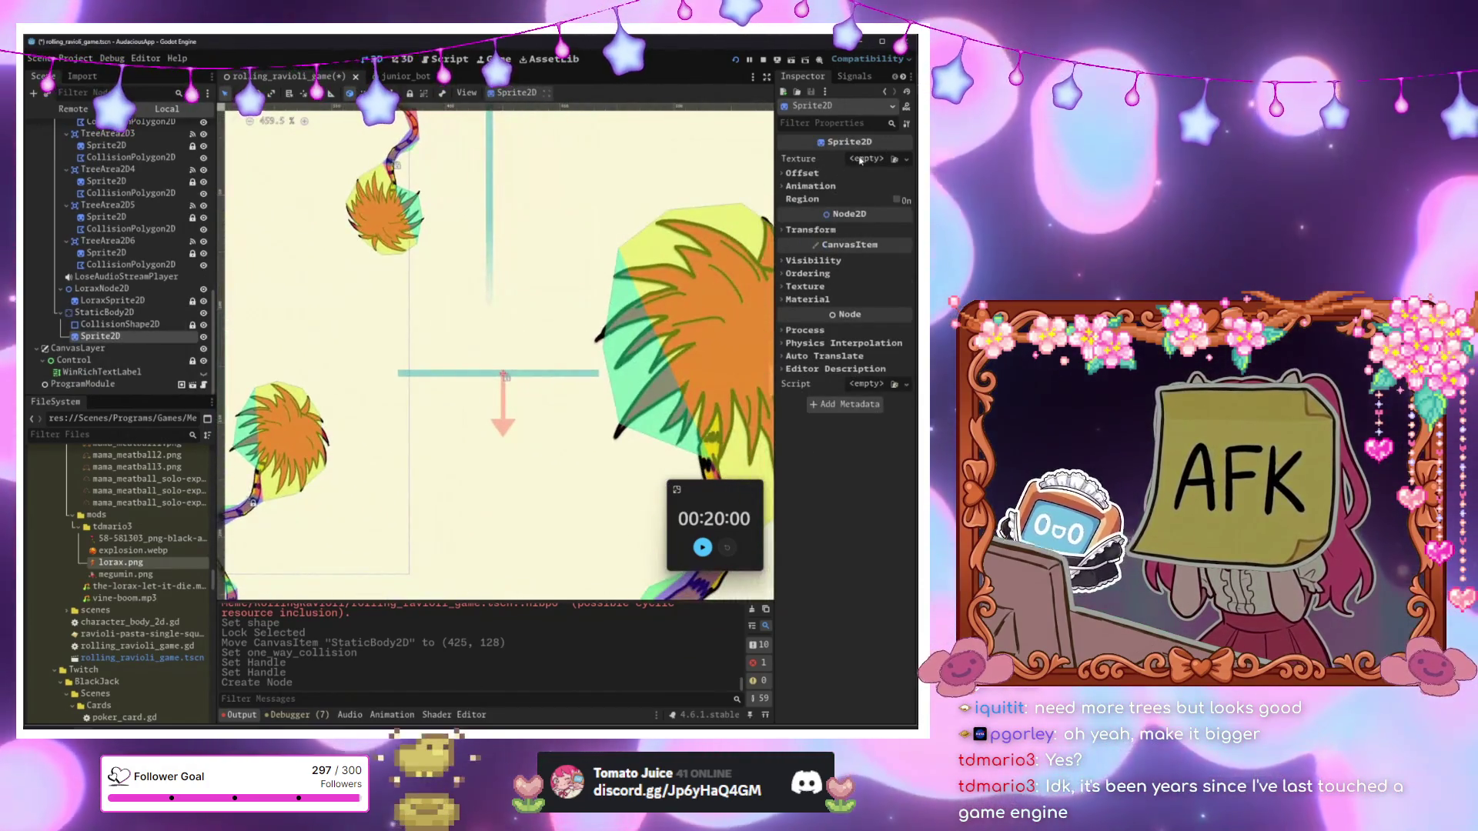
Give the sprite a new GradientTexture2D squashed into a thin (1.36, 0.03) bar over the ledge.
left_click(906, 158)
left_click(807, 288)
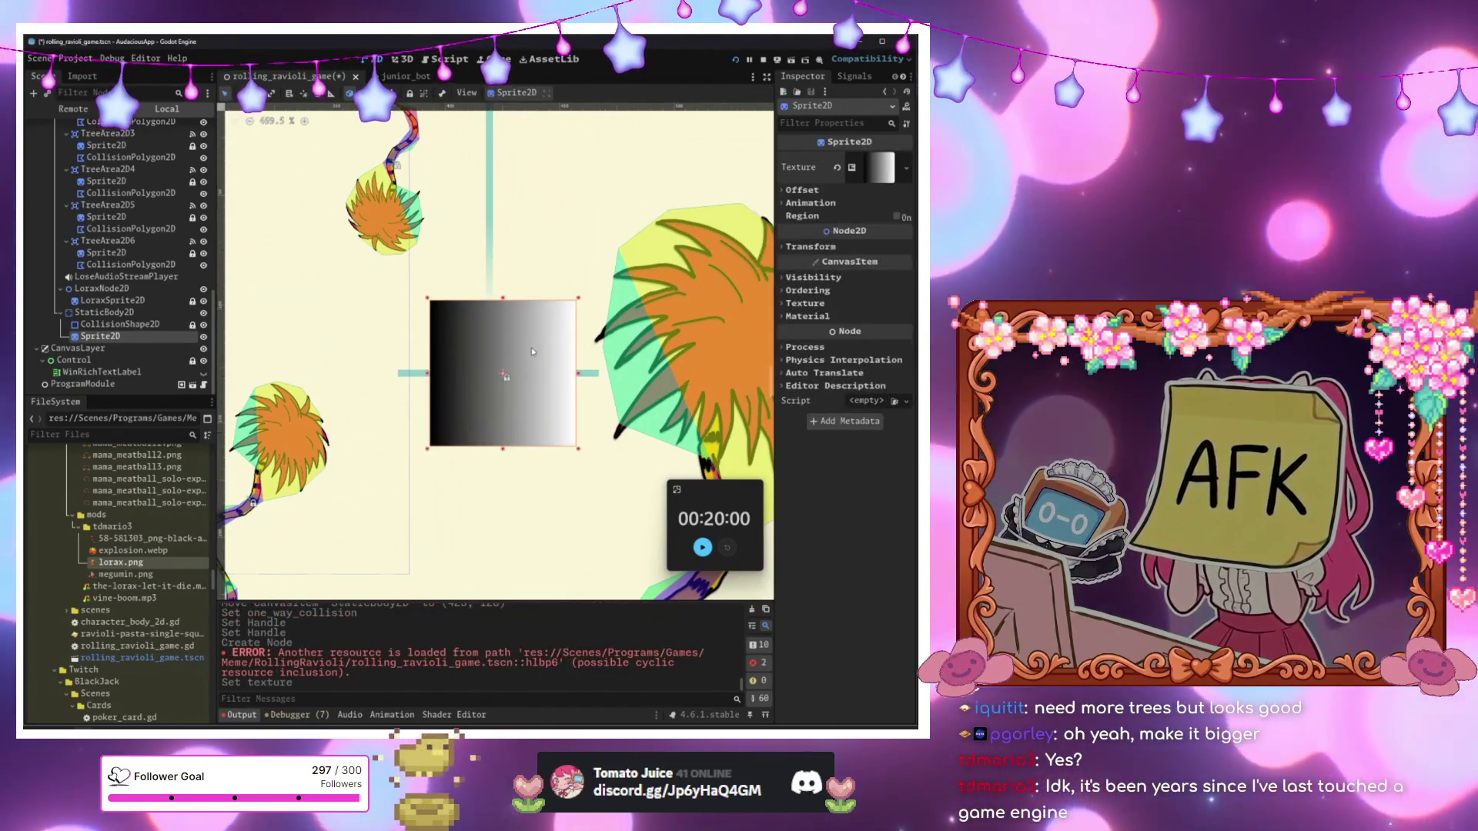
scroll(531, 348, "up", 2)
mouse_move(383, 492)
left_mouse_down()
mouse_move(356, 493)
mouse_move(334, 389)
left_mouse_up()
left_click_drag(603, 275, 630, 385)
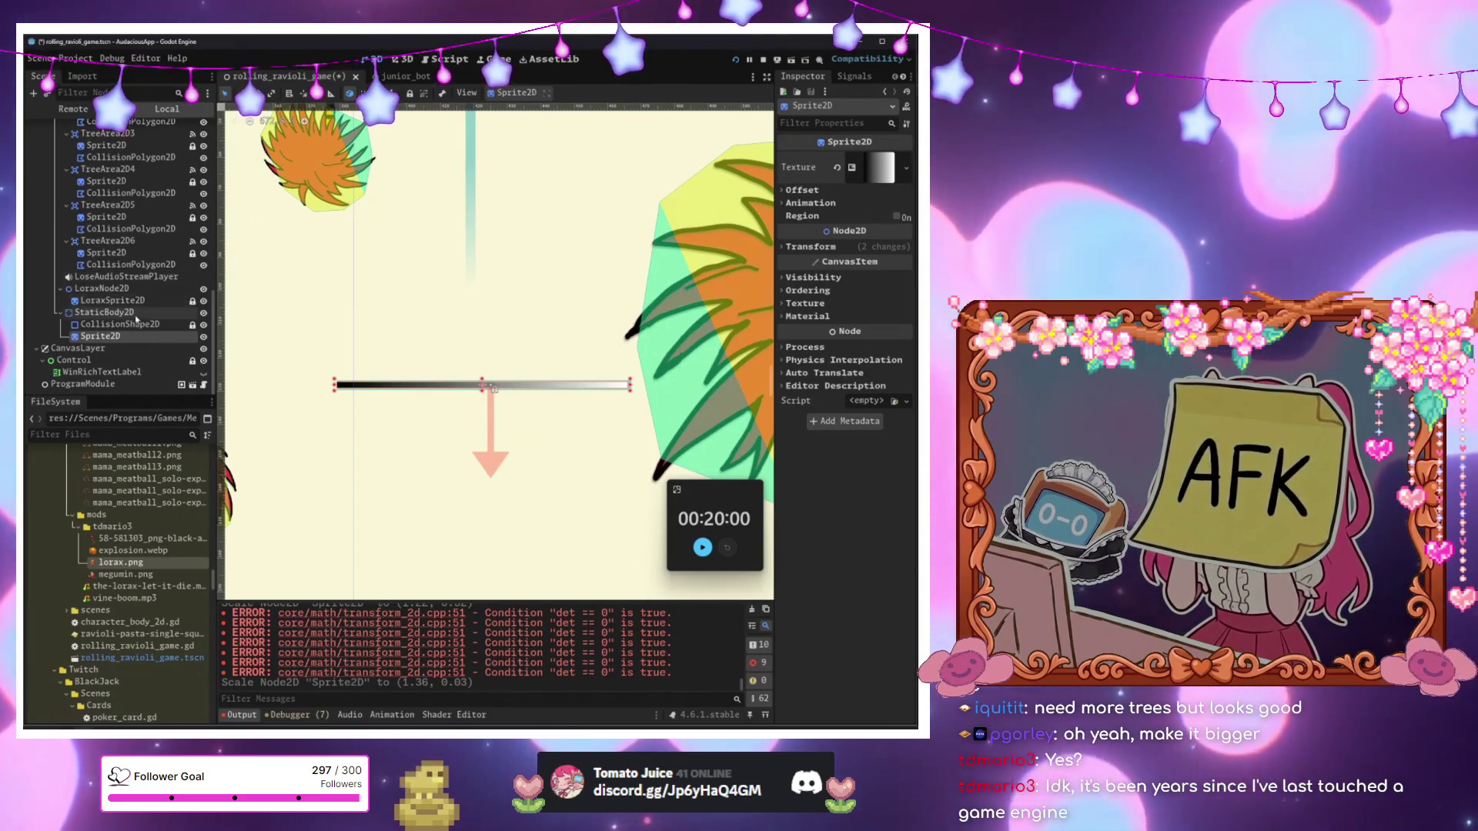
left_click_drag(113, 327, 340, 418)
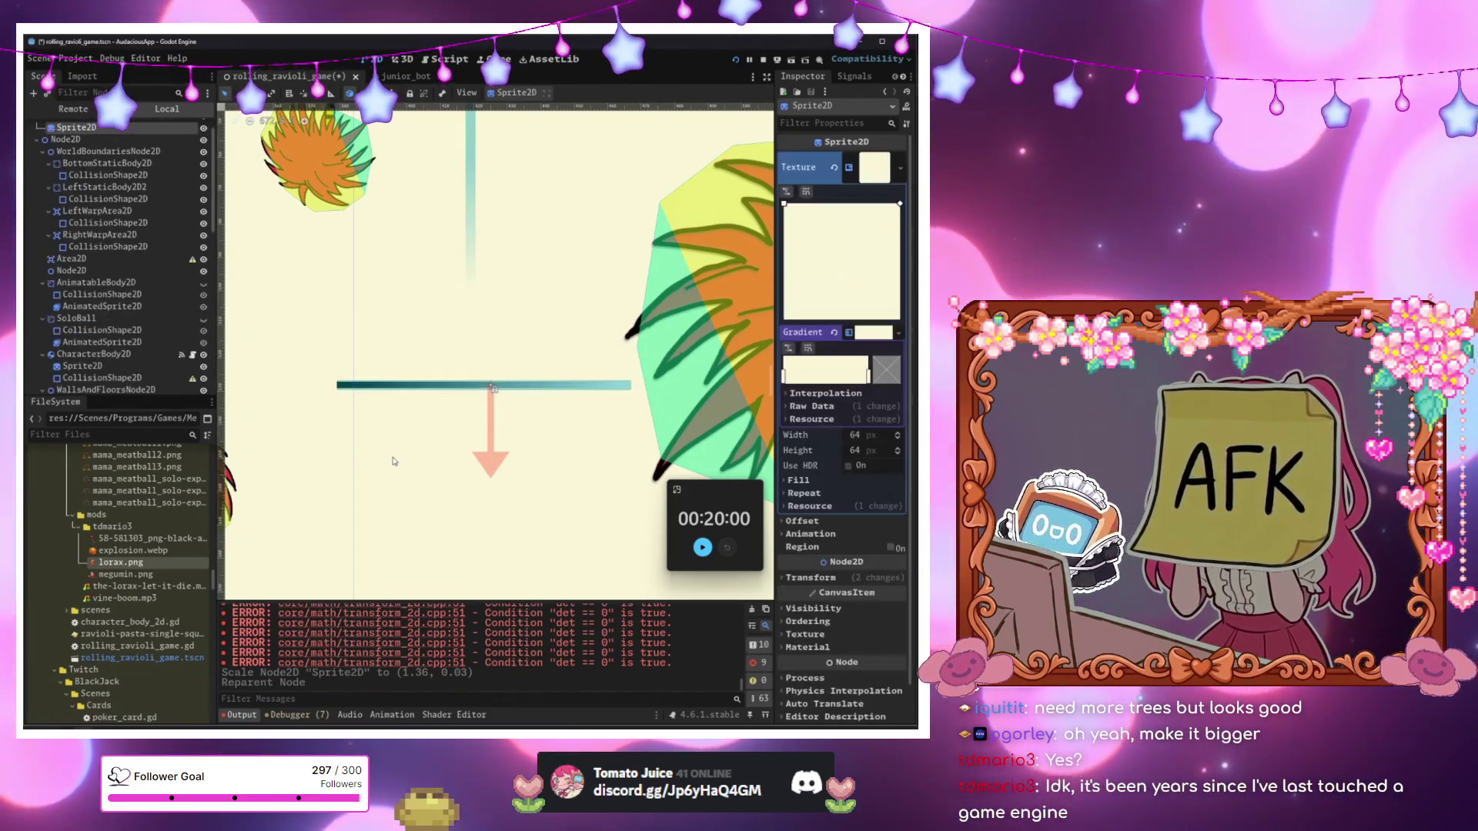
key("ctrl+s")
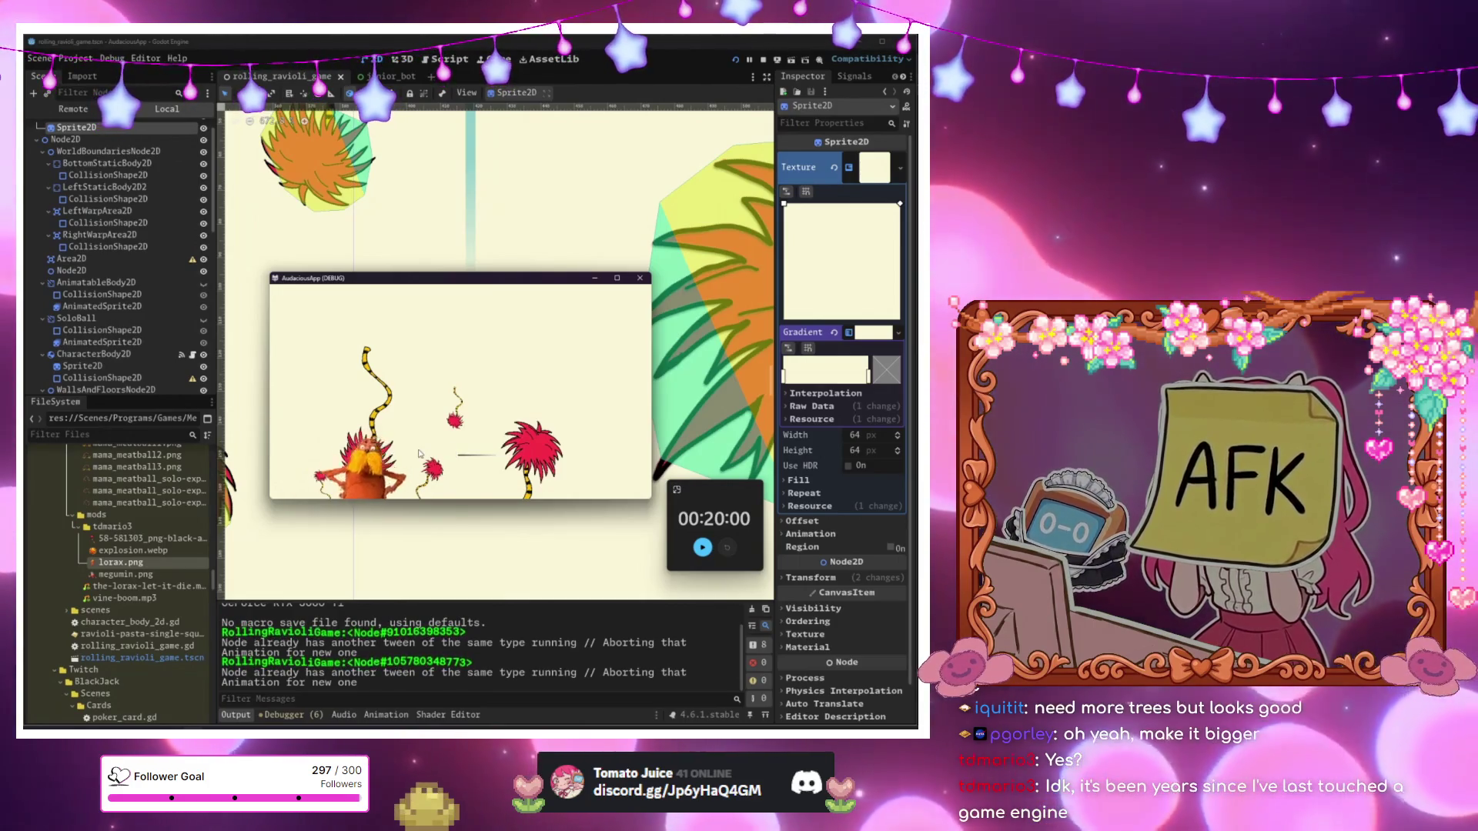
left_click_drag(431, 278, 563, 486)
scroll(439, 343, "down", 1)
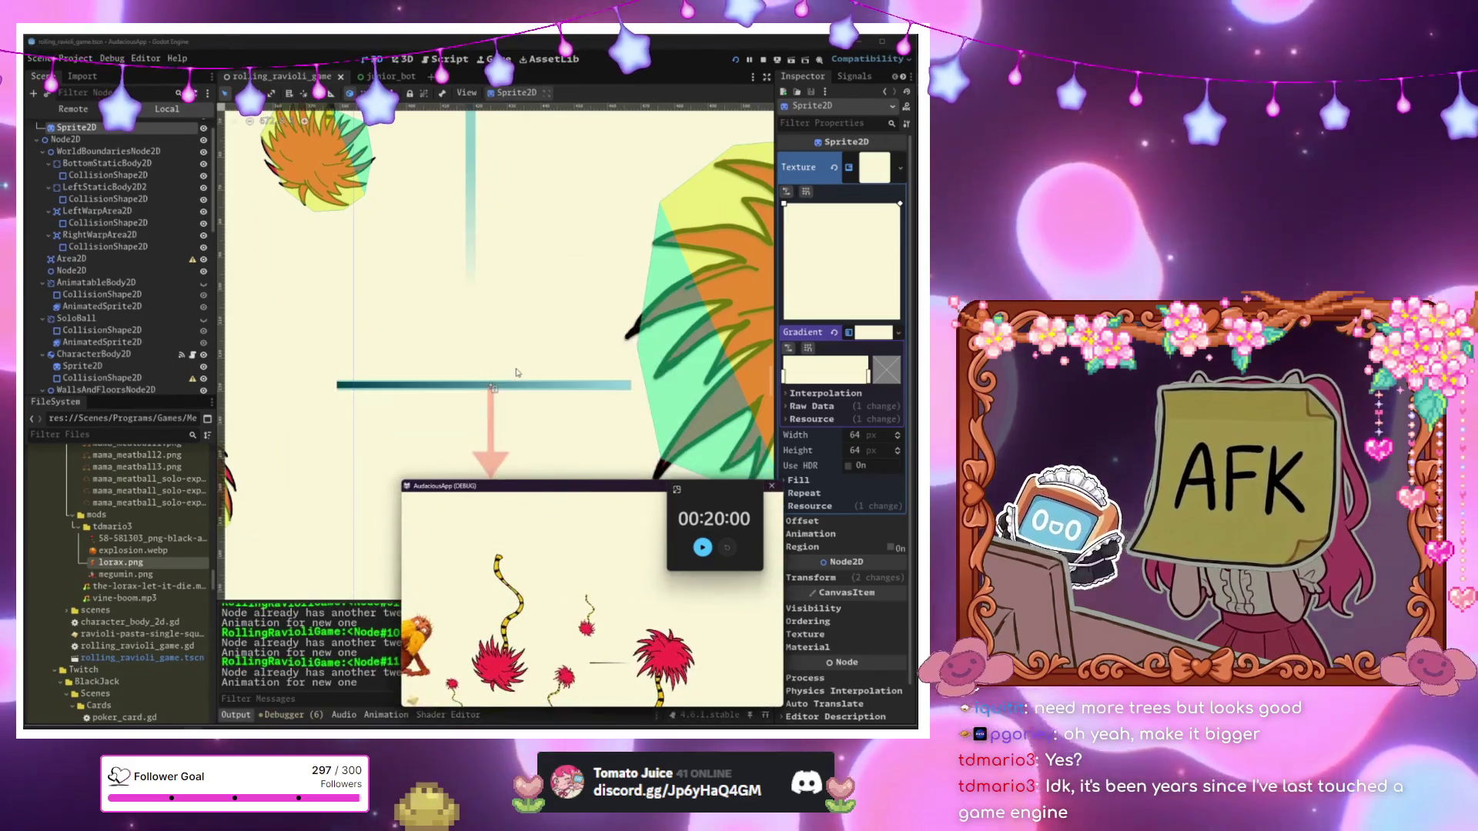
scroll(439, 343, "down", 9)
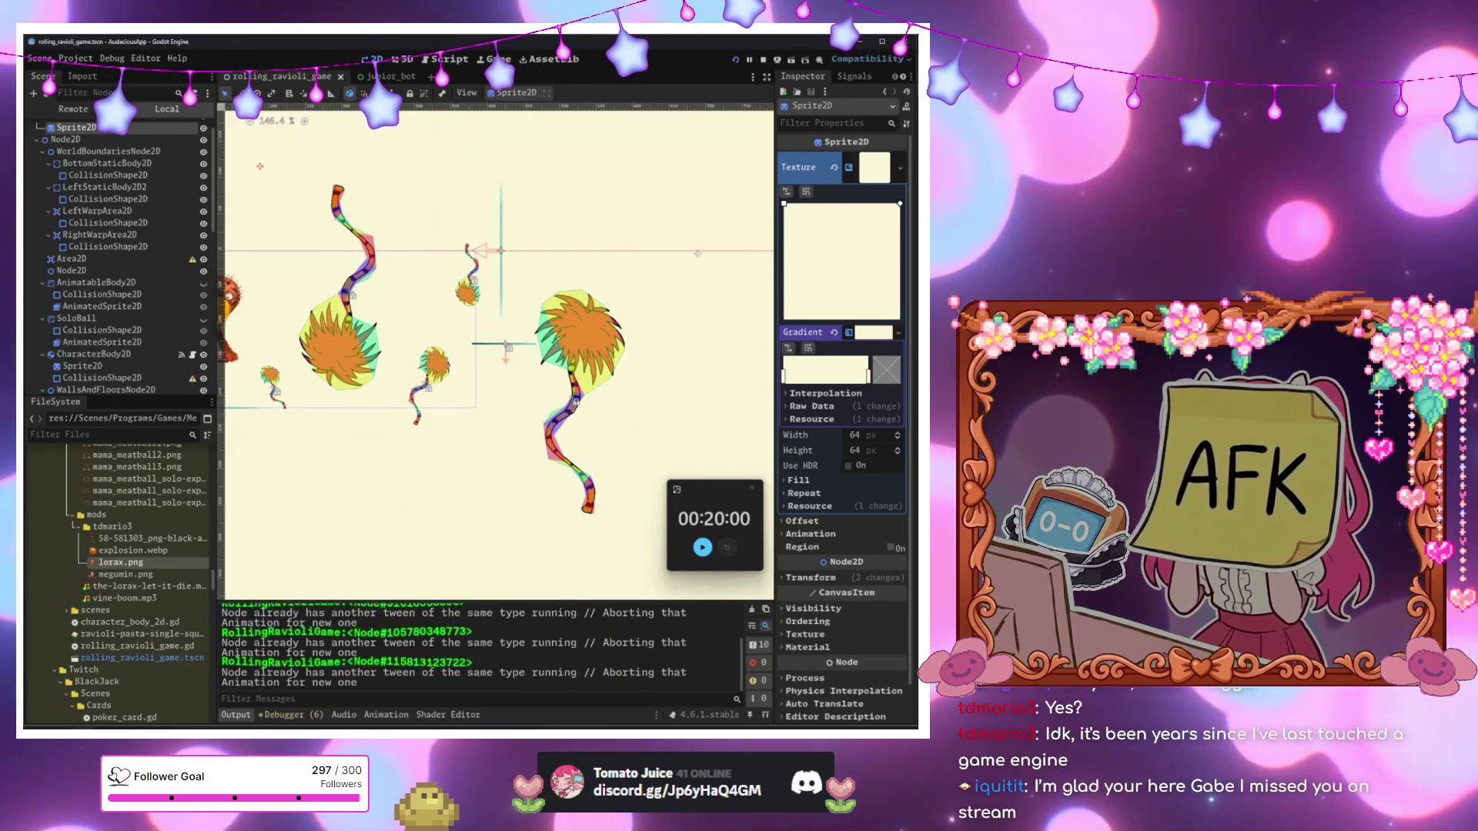
key("alt+Tab")
left_click_drag(557, 502, 439, 293)
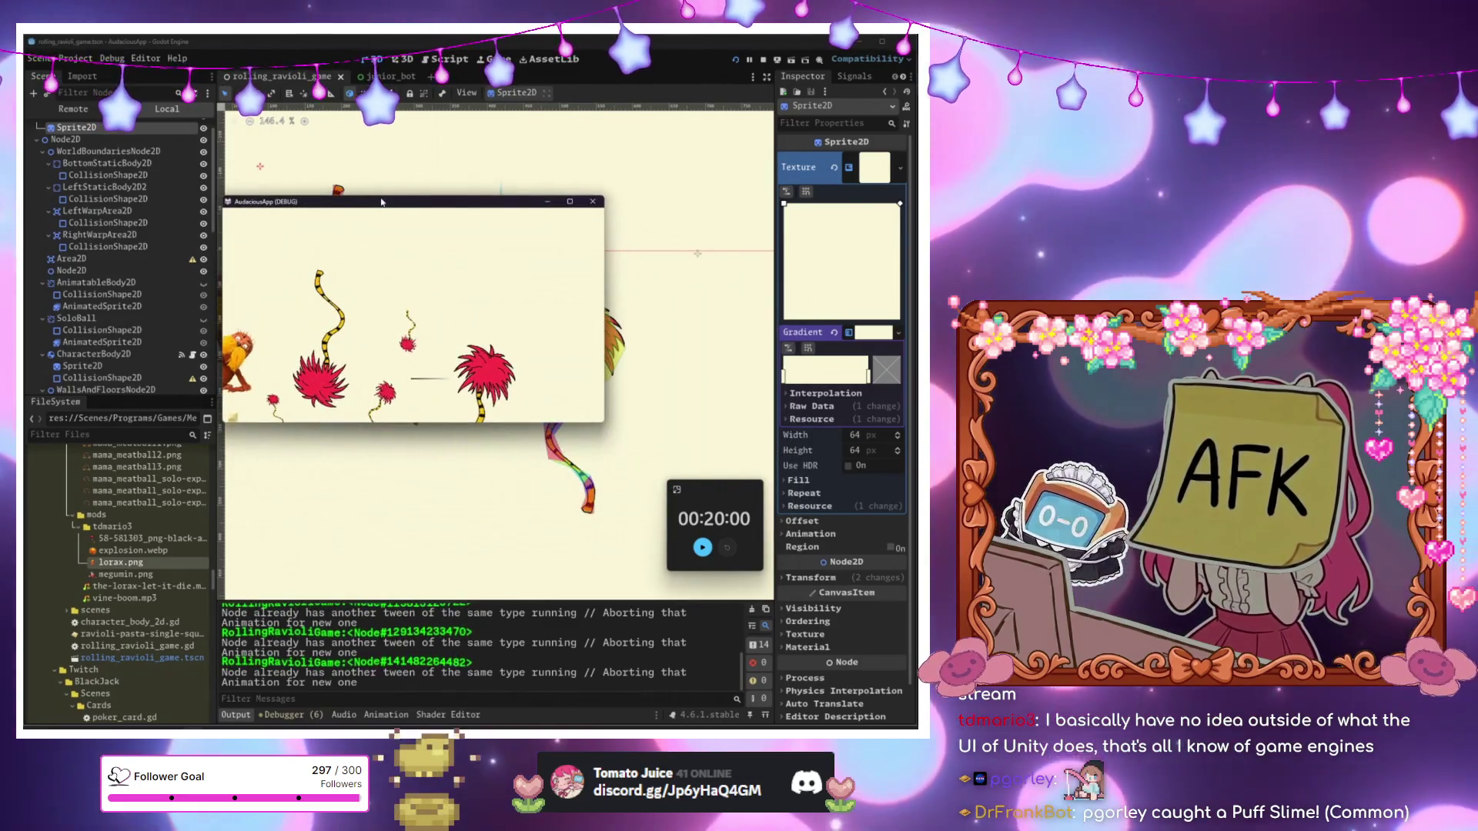
left_click(592, 201)
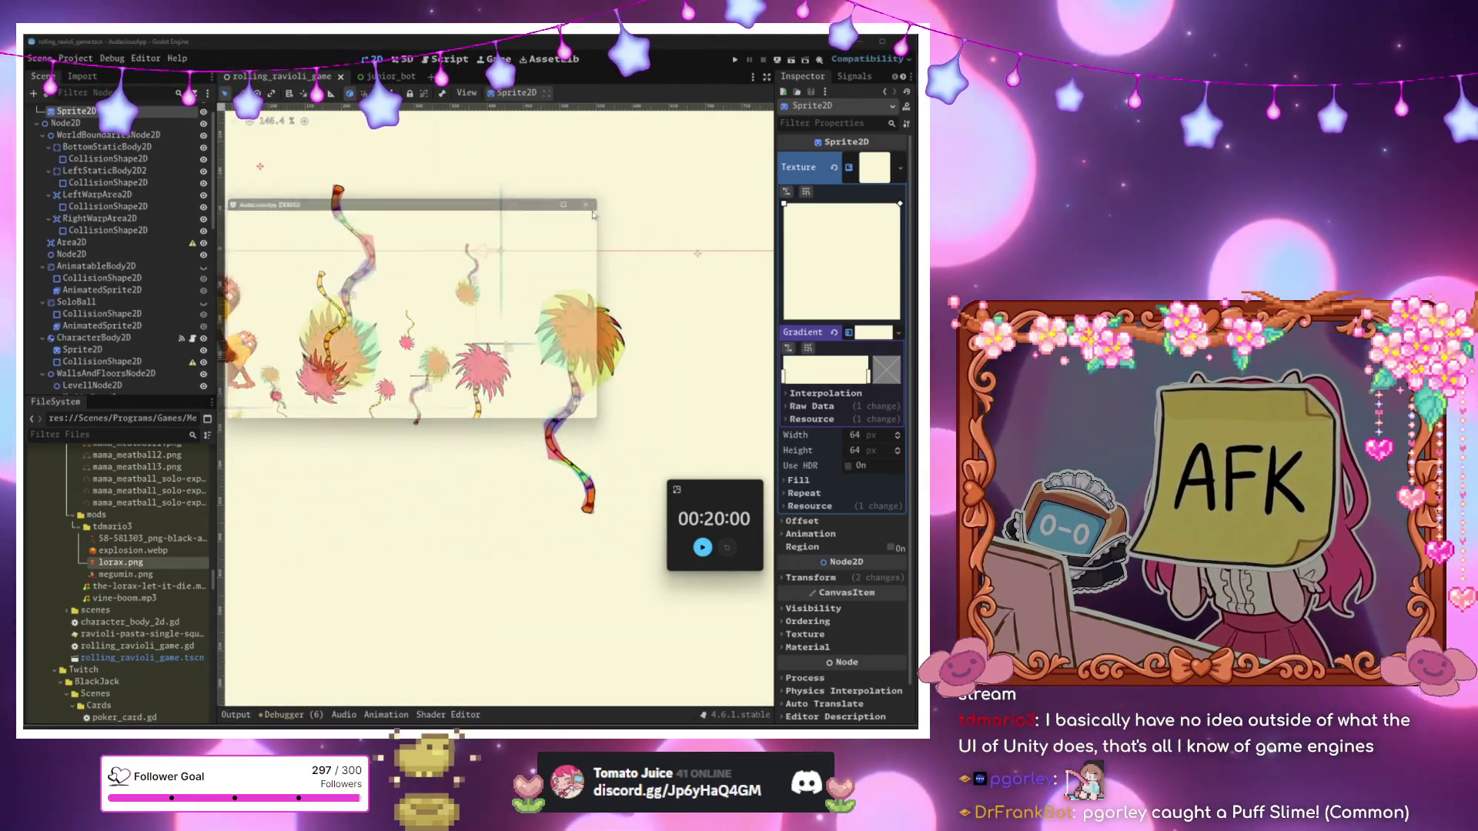
Replace get_tree().reload_current_scene() in reset_scene with queue_free() and run the game.
left_click(205, 112)
scroll(401, 450, "down", 3)
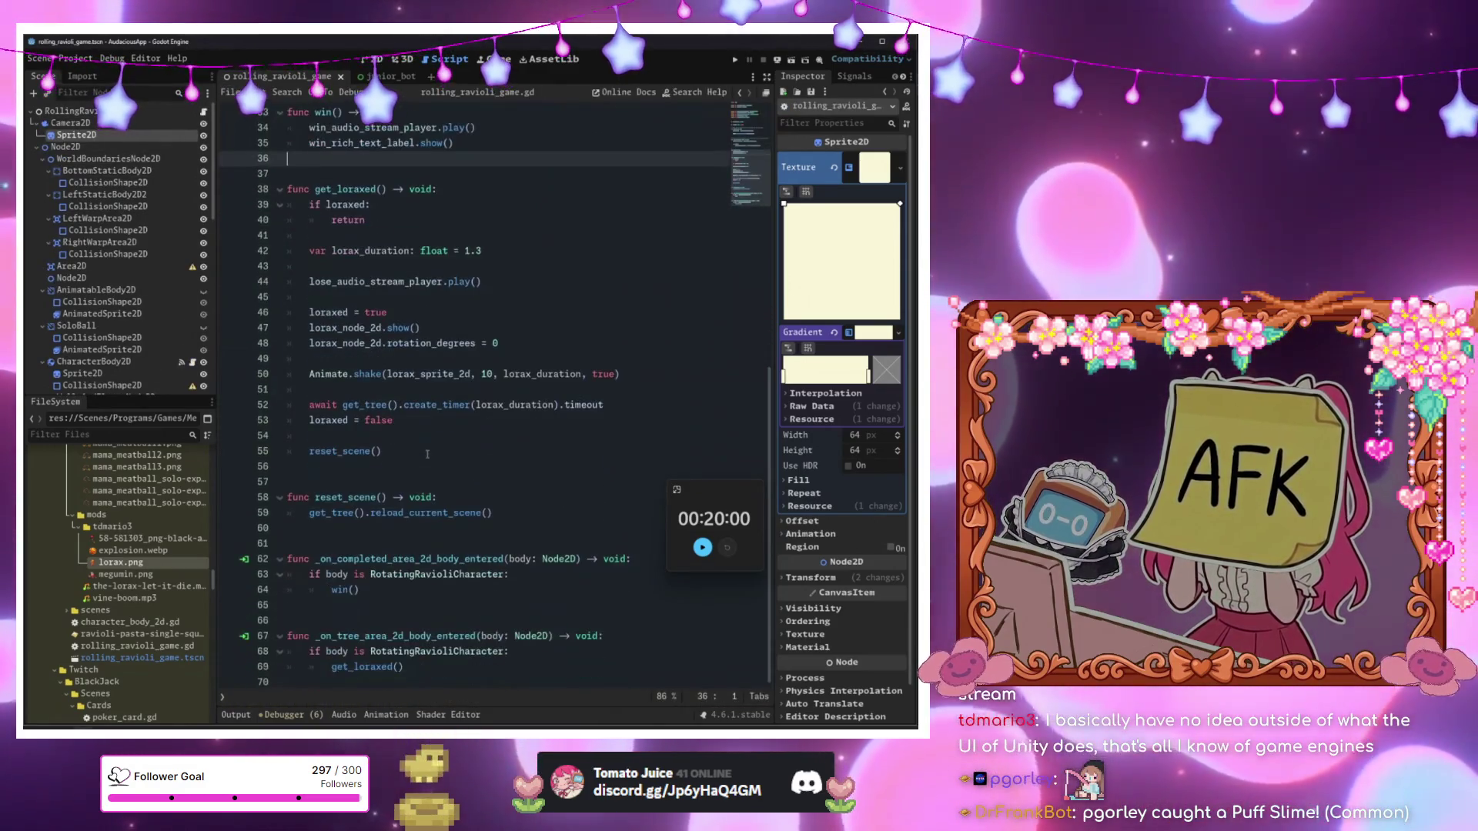
left_click(401, 450)
left_click(296, 527)
left_click_drag(497, 513, 296, 523)
left_click_drag(308, 436, 377, 420)
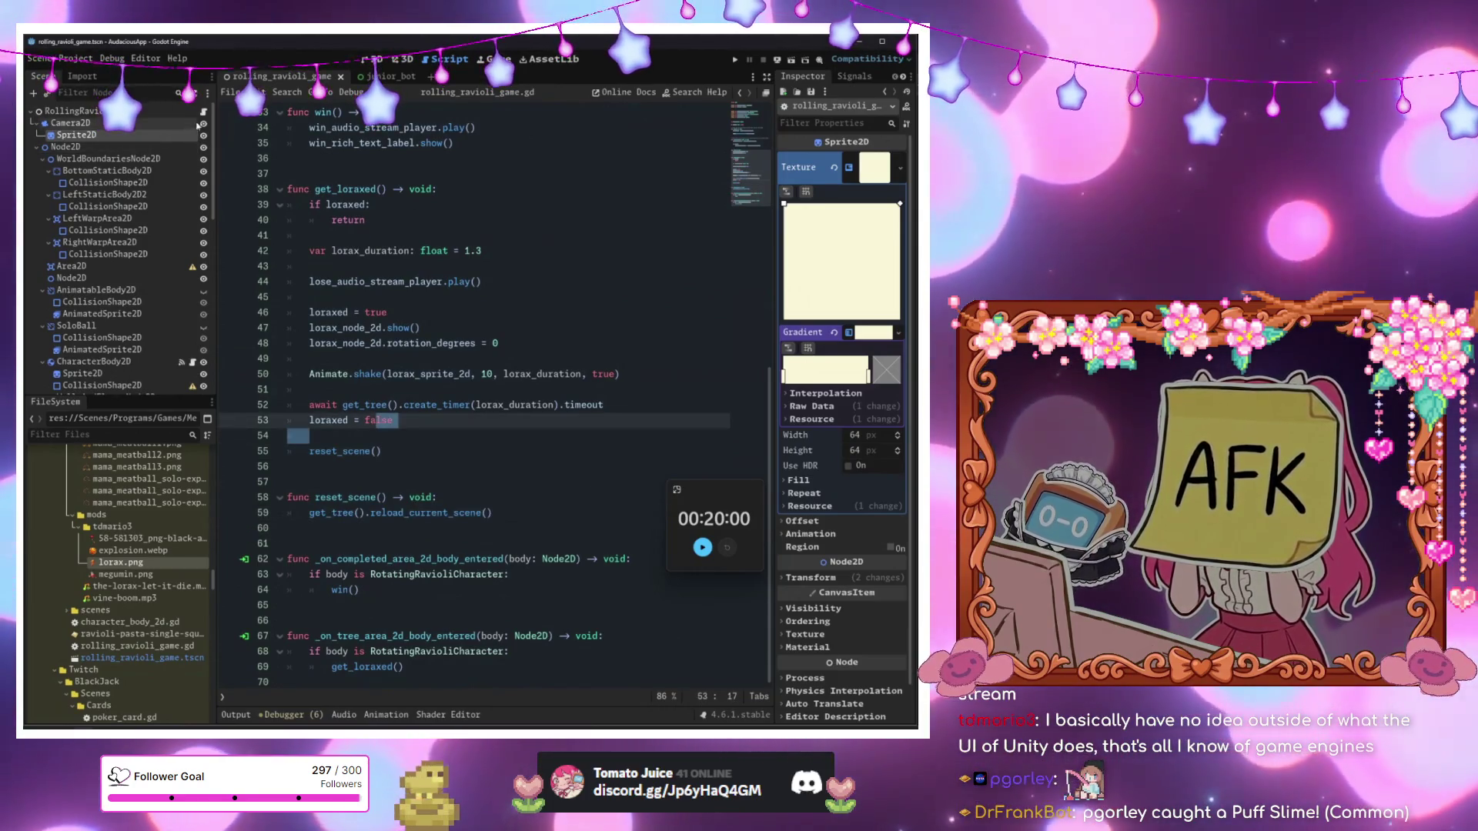
left_click_drag(492, 512, 310, 512)
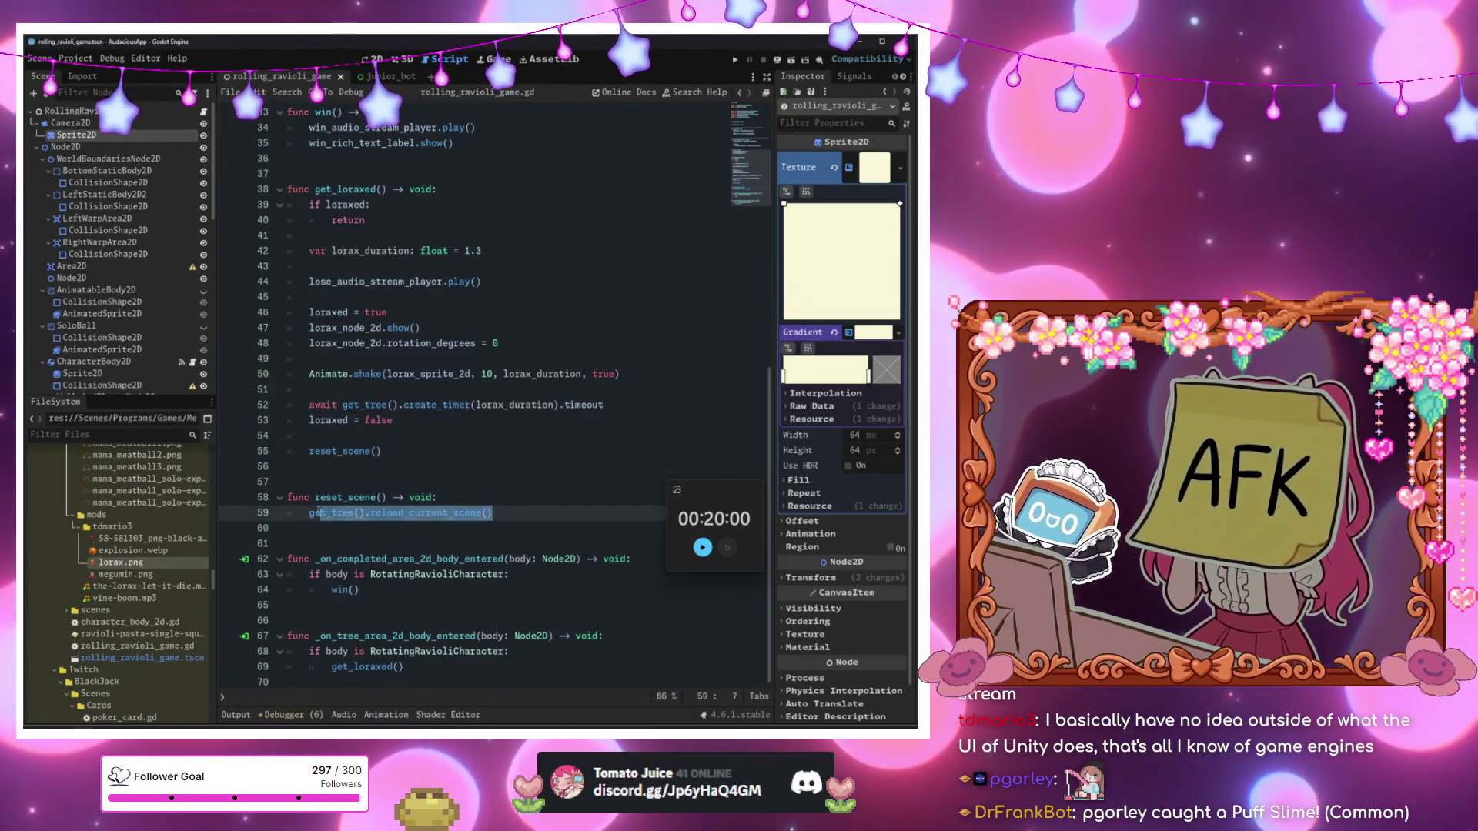
key("Delete")
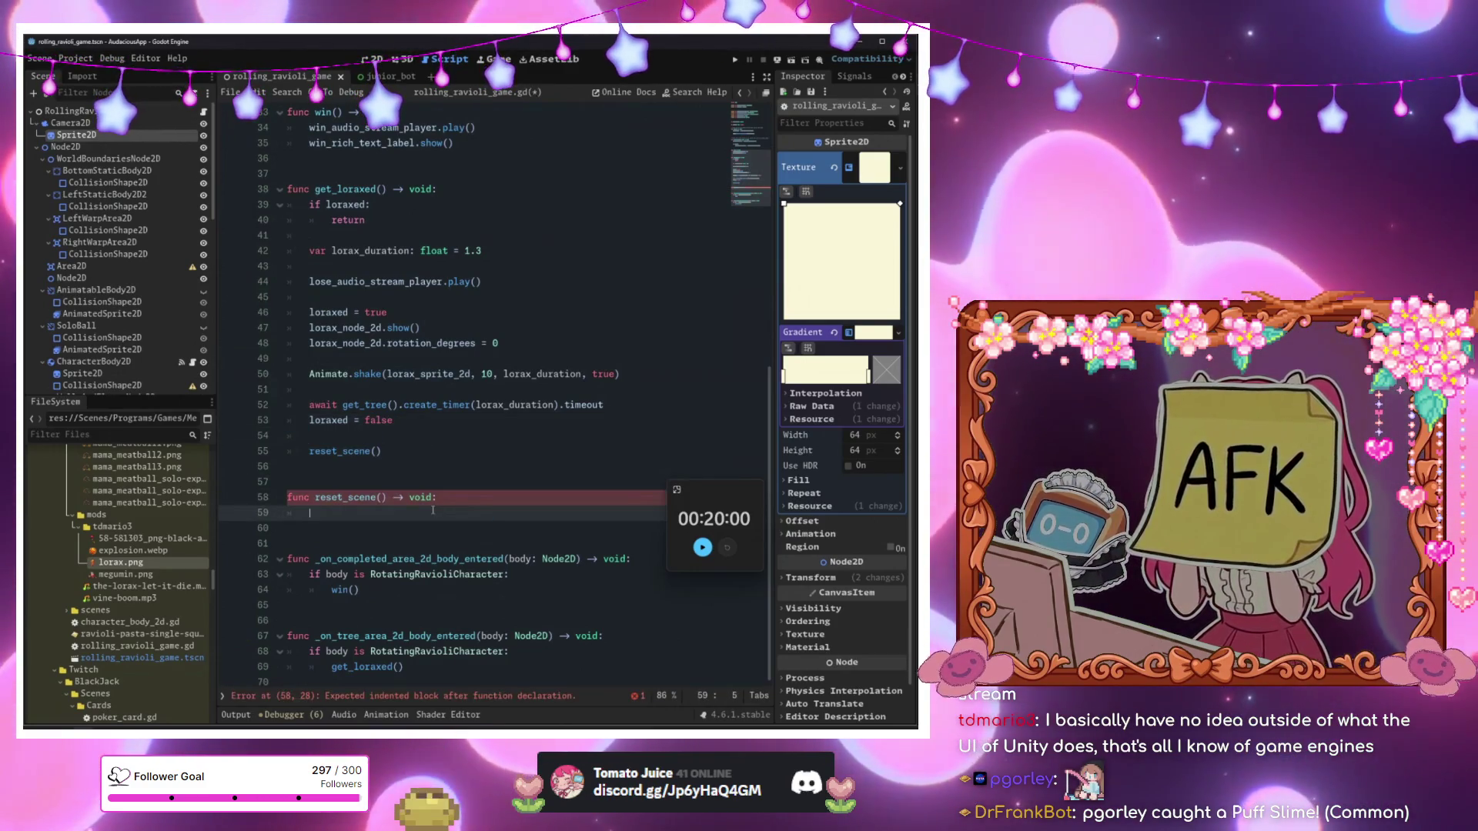
type("queue_free()")
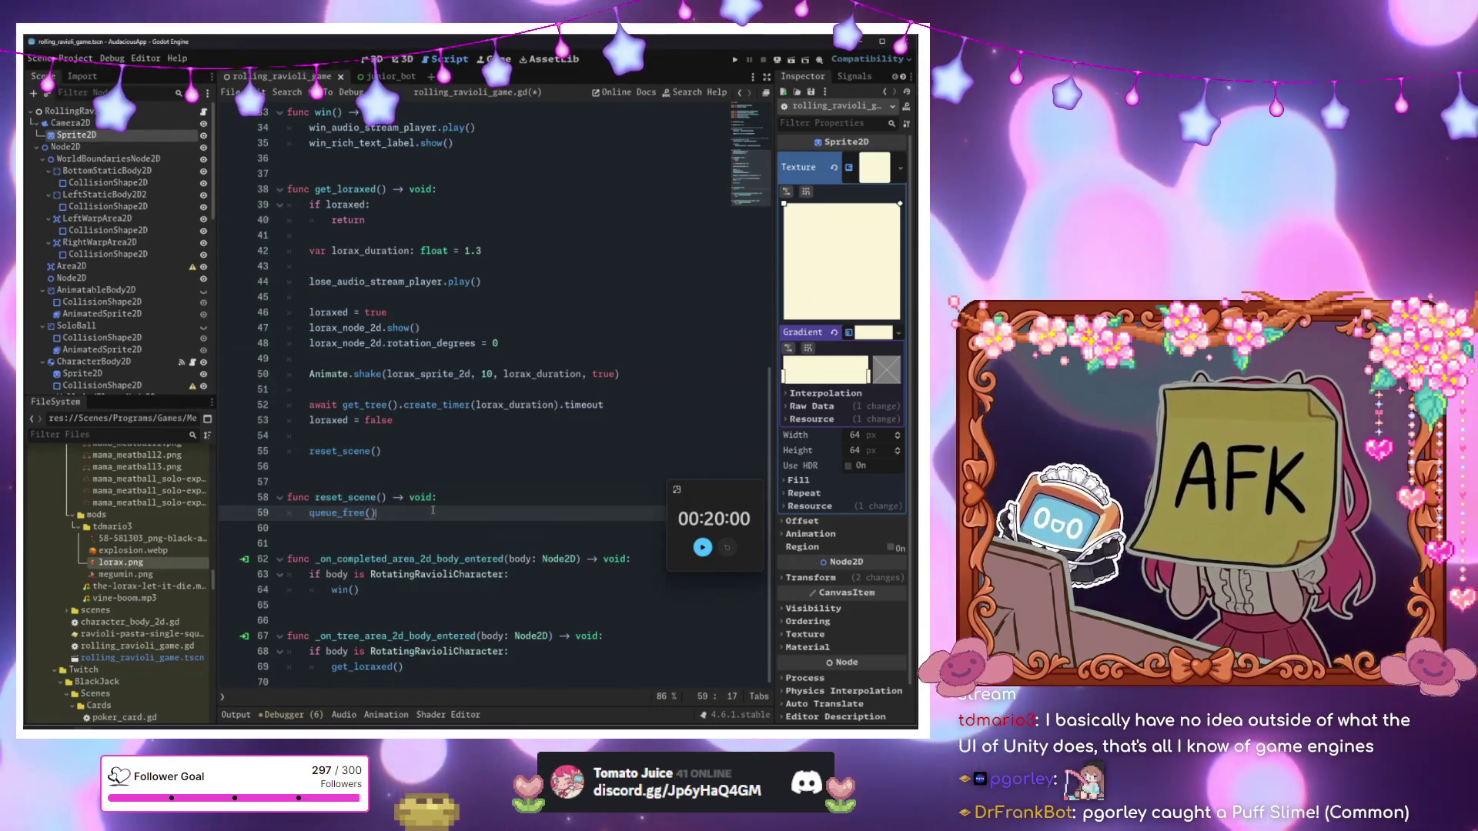
key("F6")
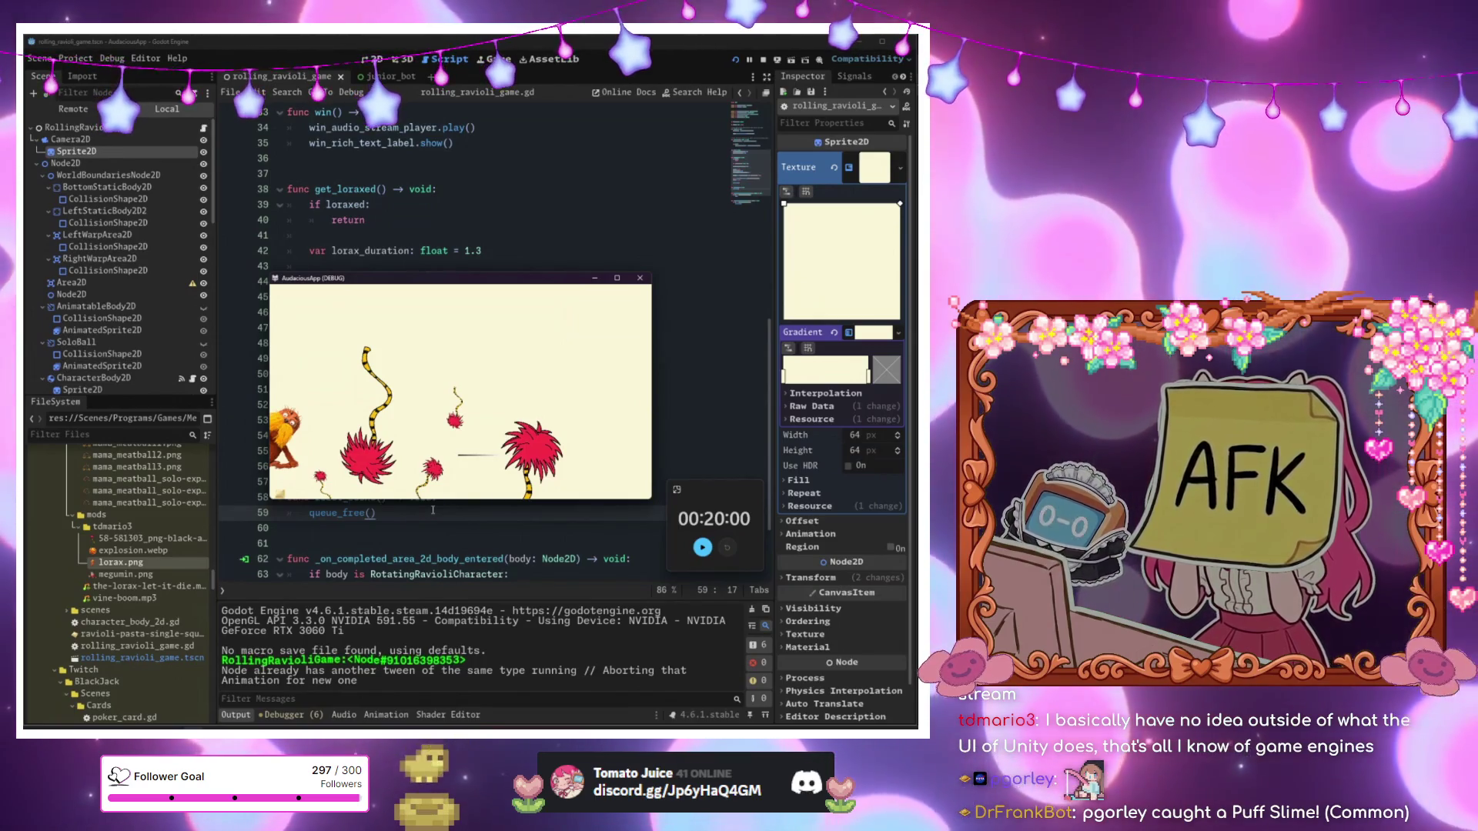
Nudge TreeArea2D2 to (209, 51) in the 2D view and rerun the game with F5.
left_click(376, 59)
scroll(352, 337, "up", 4)
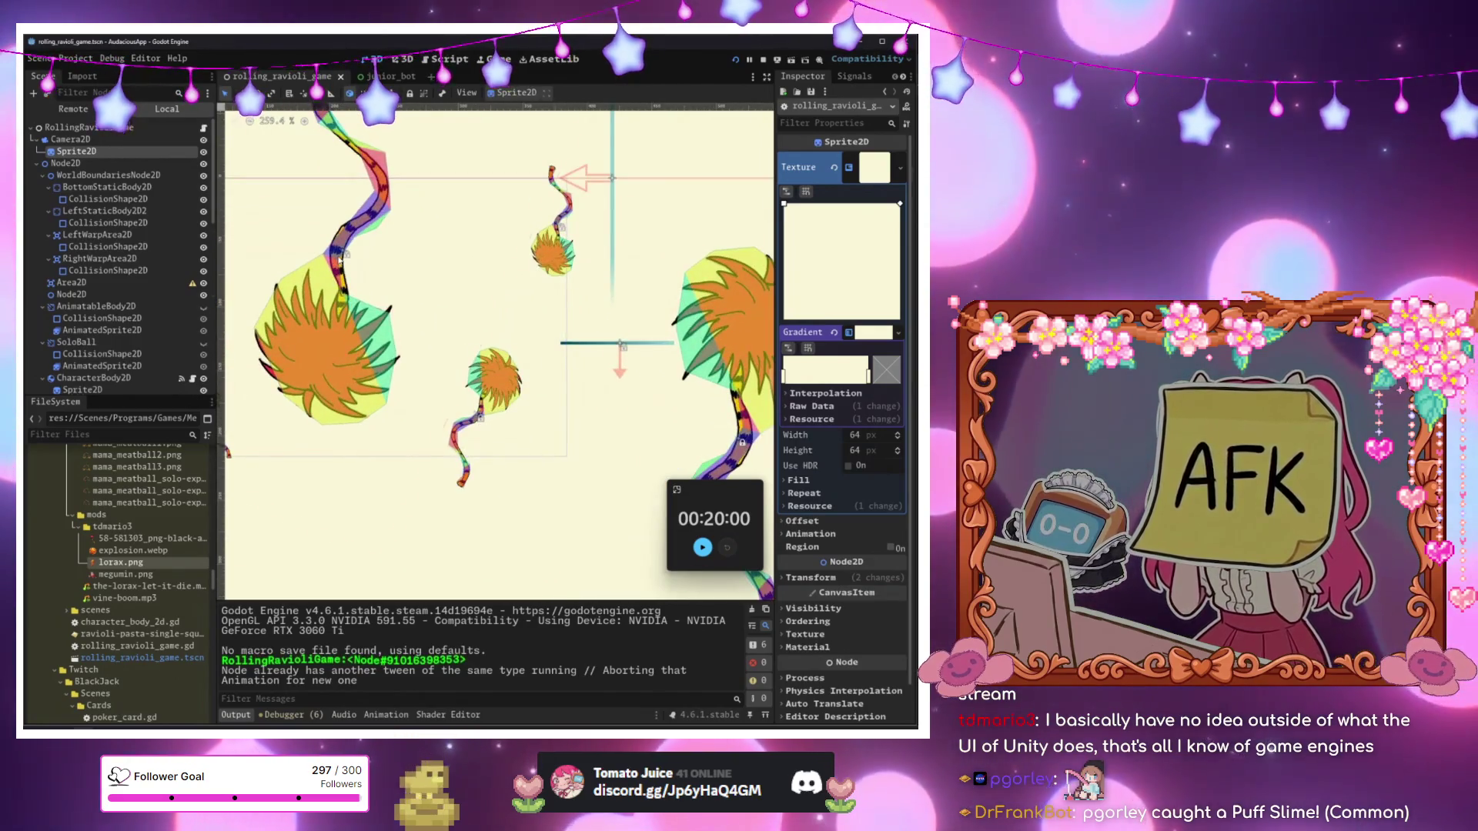
left_click(339, 260)
scroll(236, 375, "up", 1)
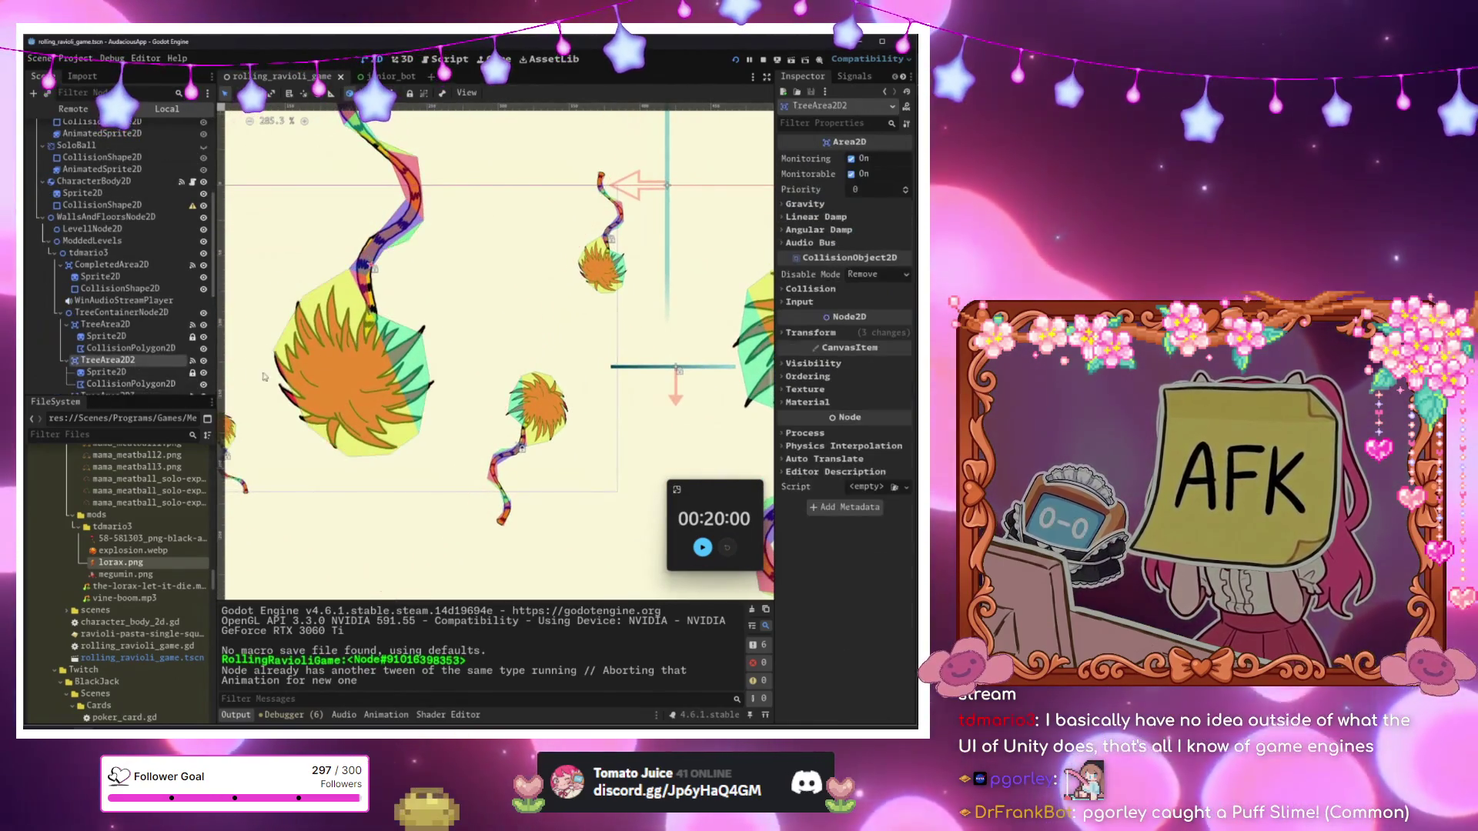
left_click_drag(447, 377, 517, 388)
left_click_drag(517, 390, 518, 391)
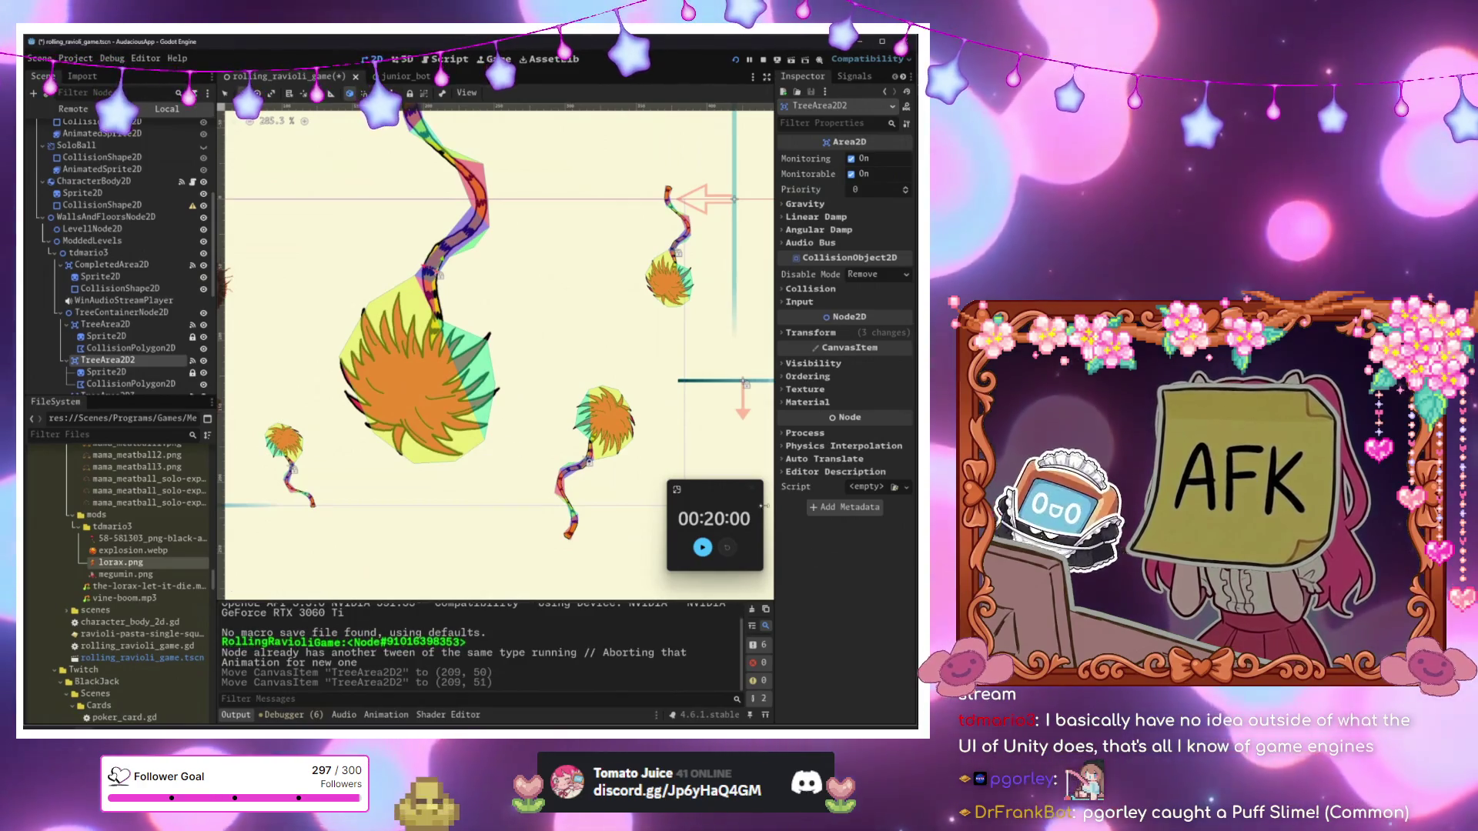
key("F5")
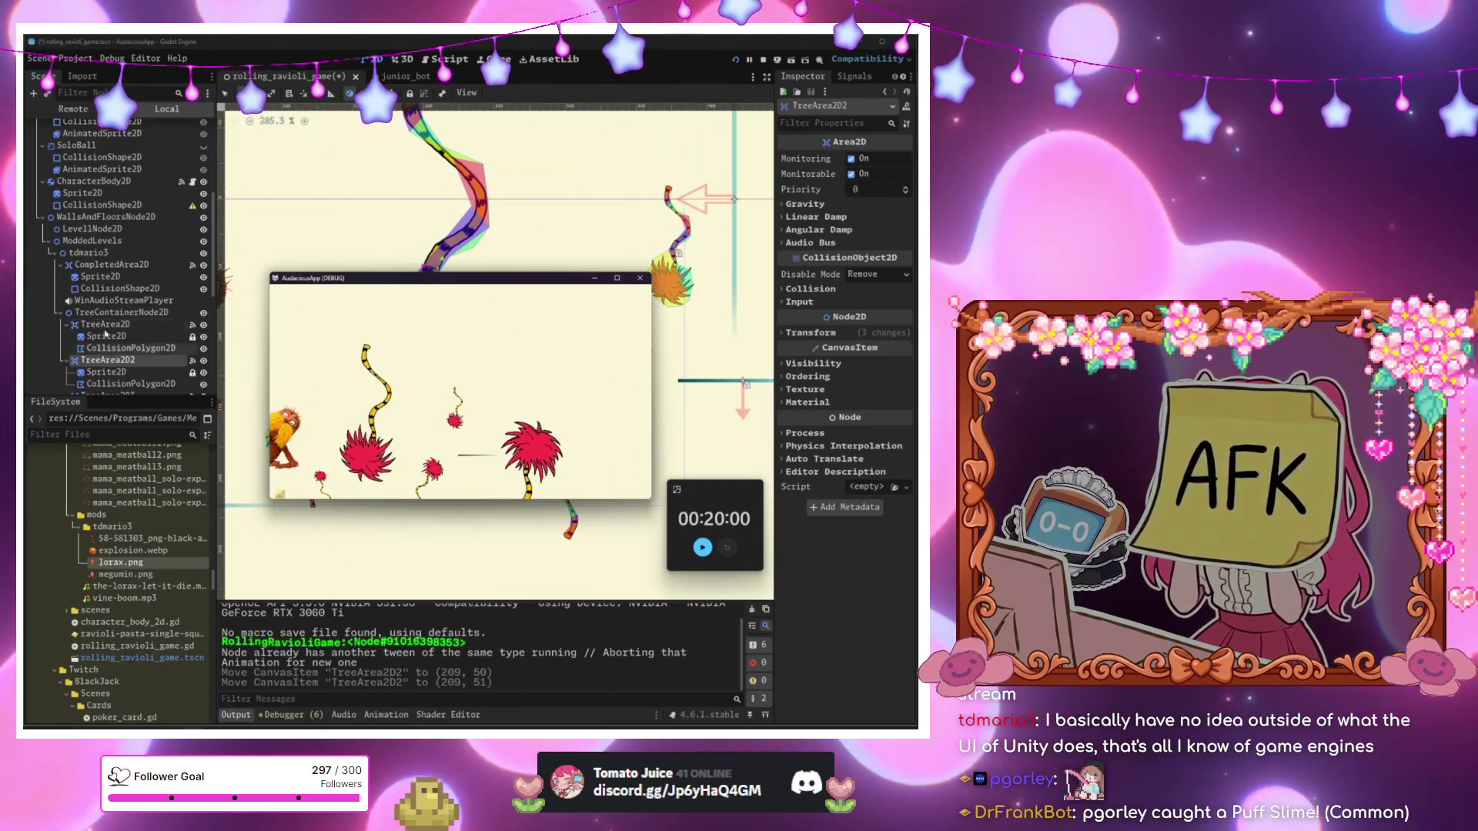
scroll(123, 348, "down", 6)
left_click(85, 384)
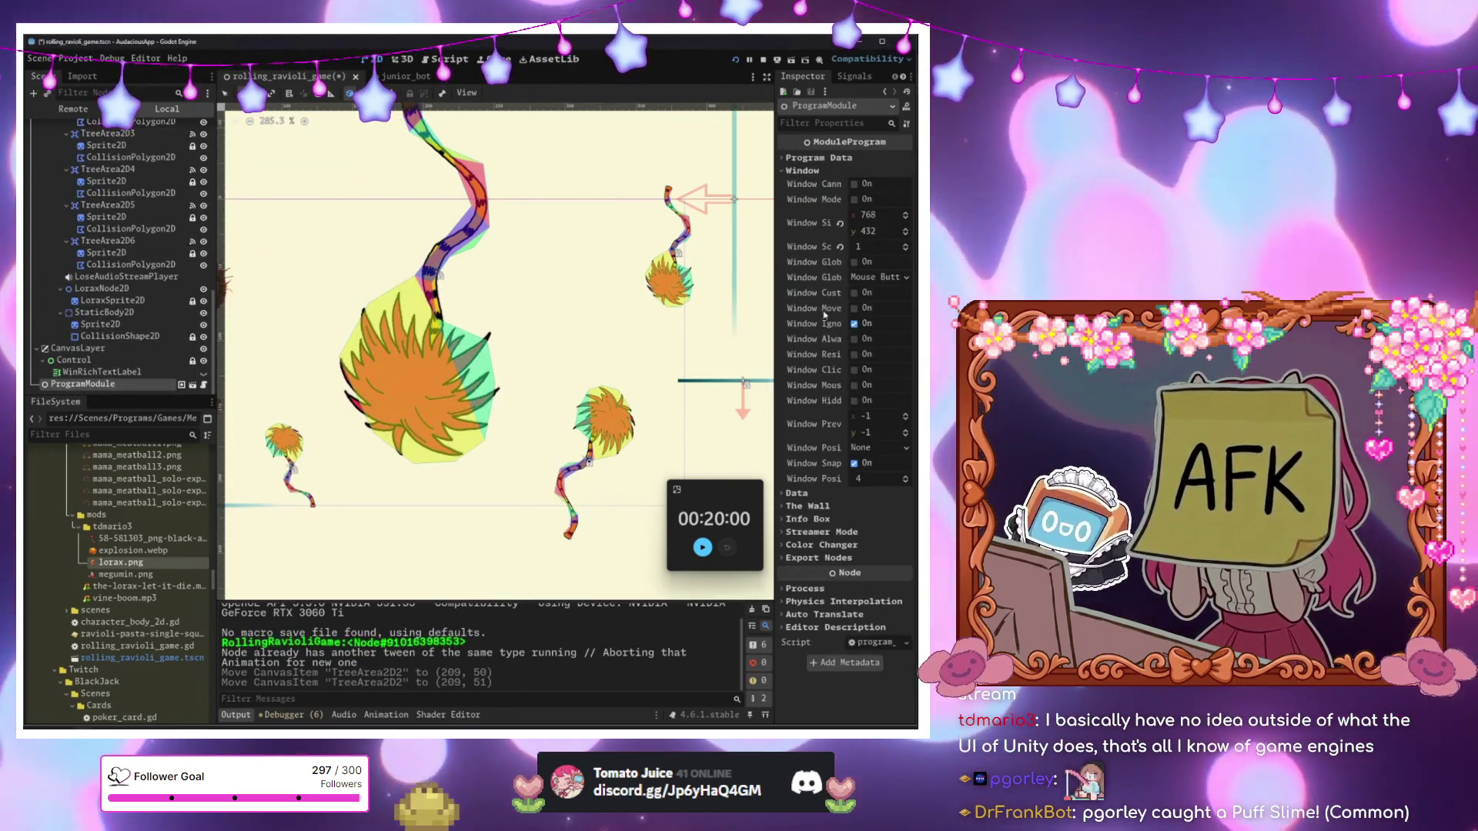
Set the game window scale to 2, save the scene, and restart the frozen game.
left_click(906, 245)
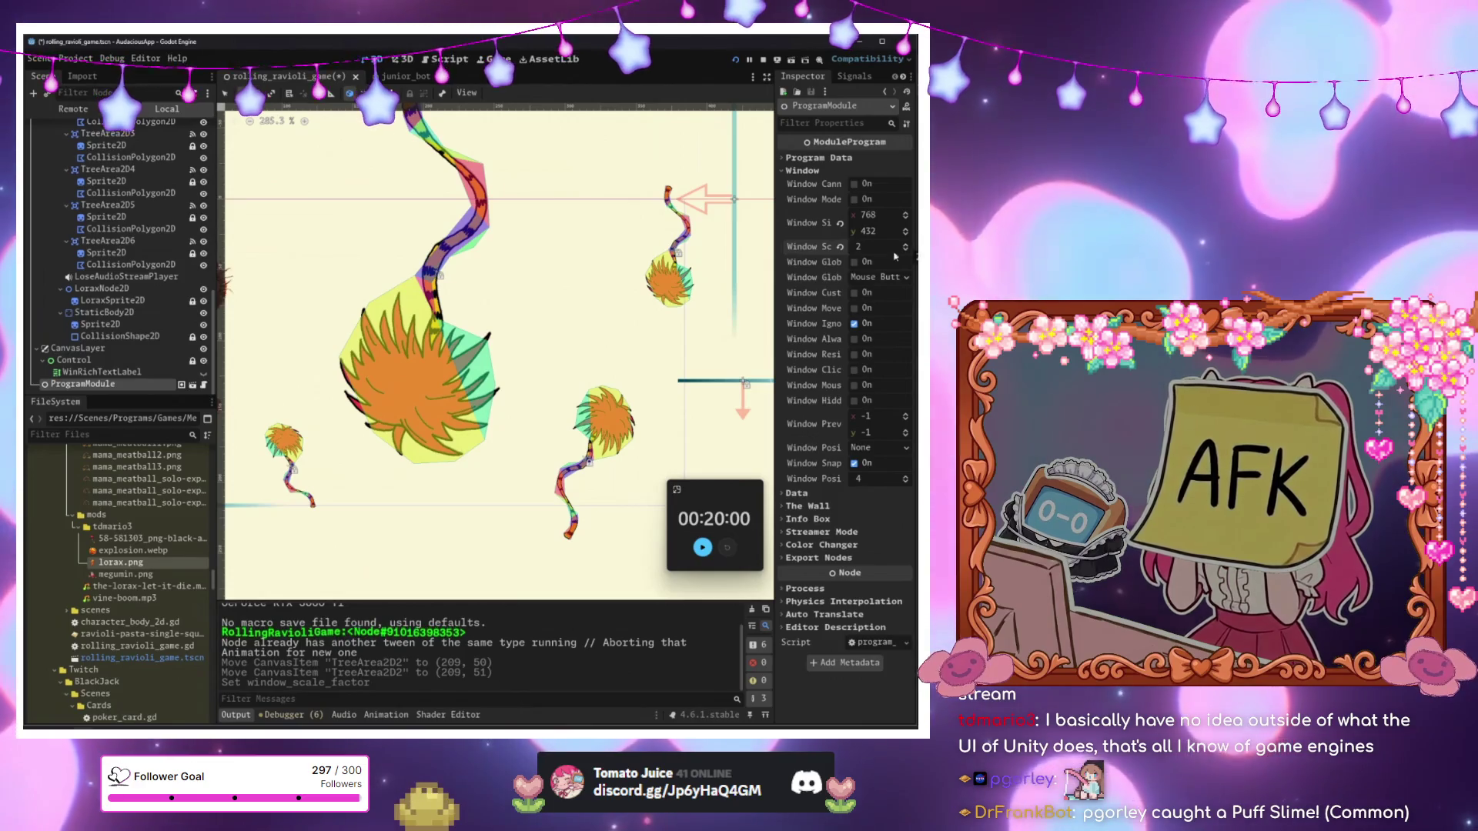
key("ctrl+s")
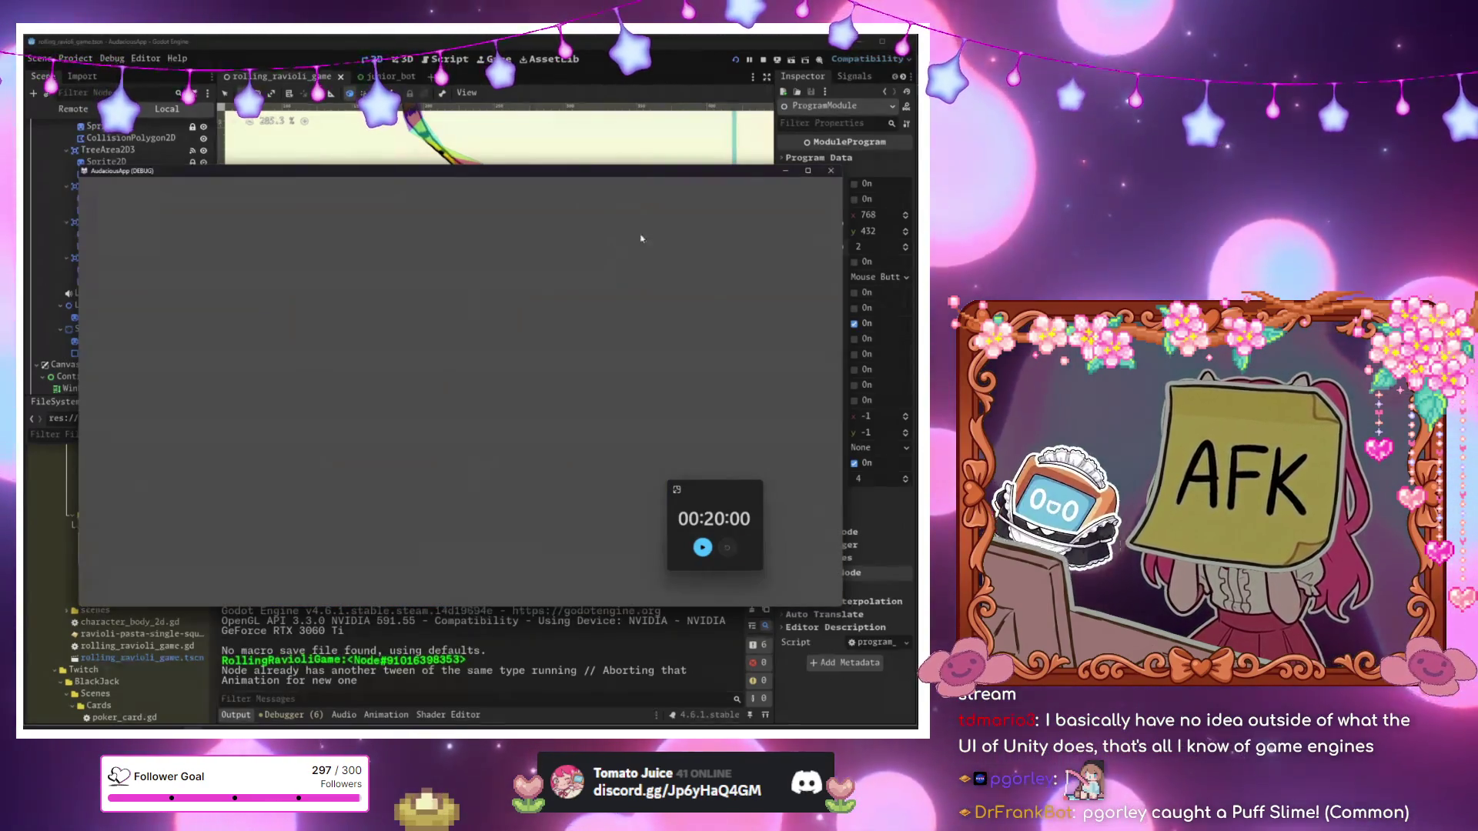
left_click(832, 172)
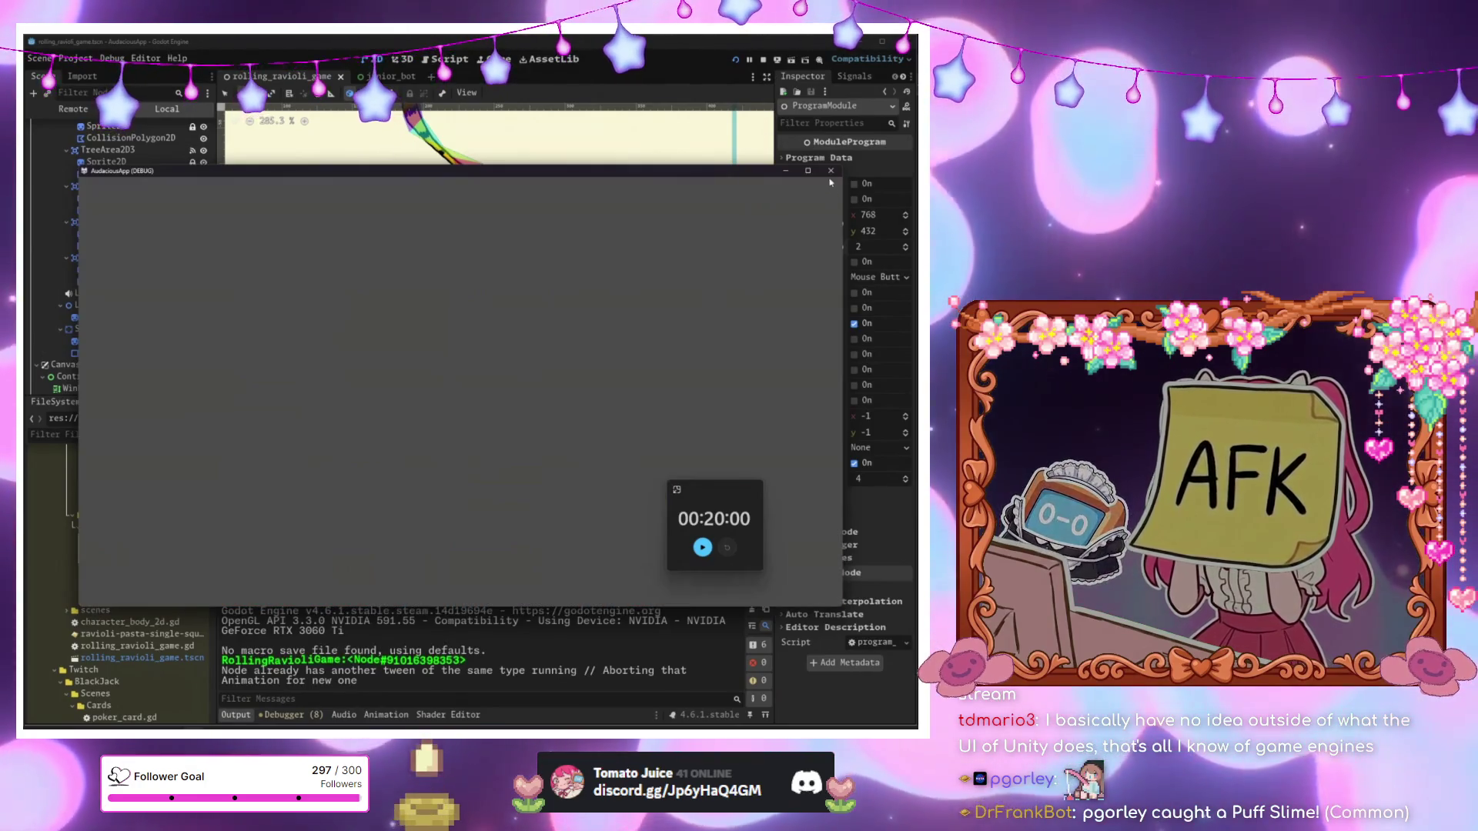
left_click(736, 58)
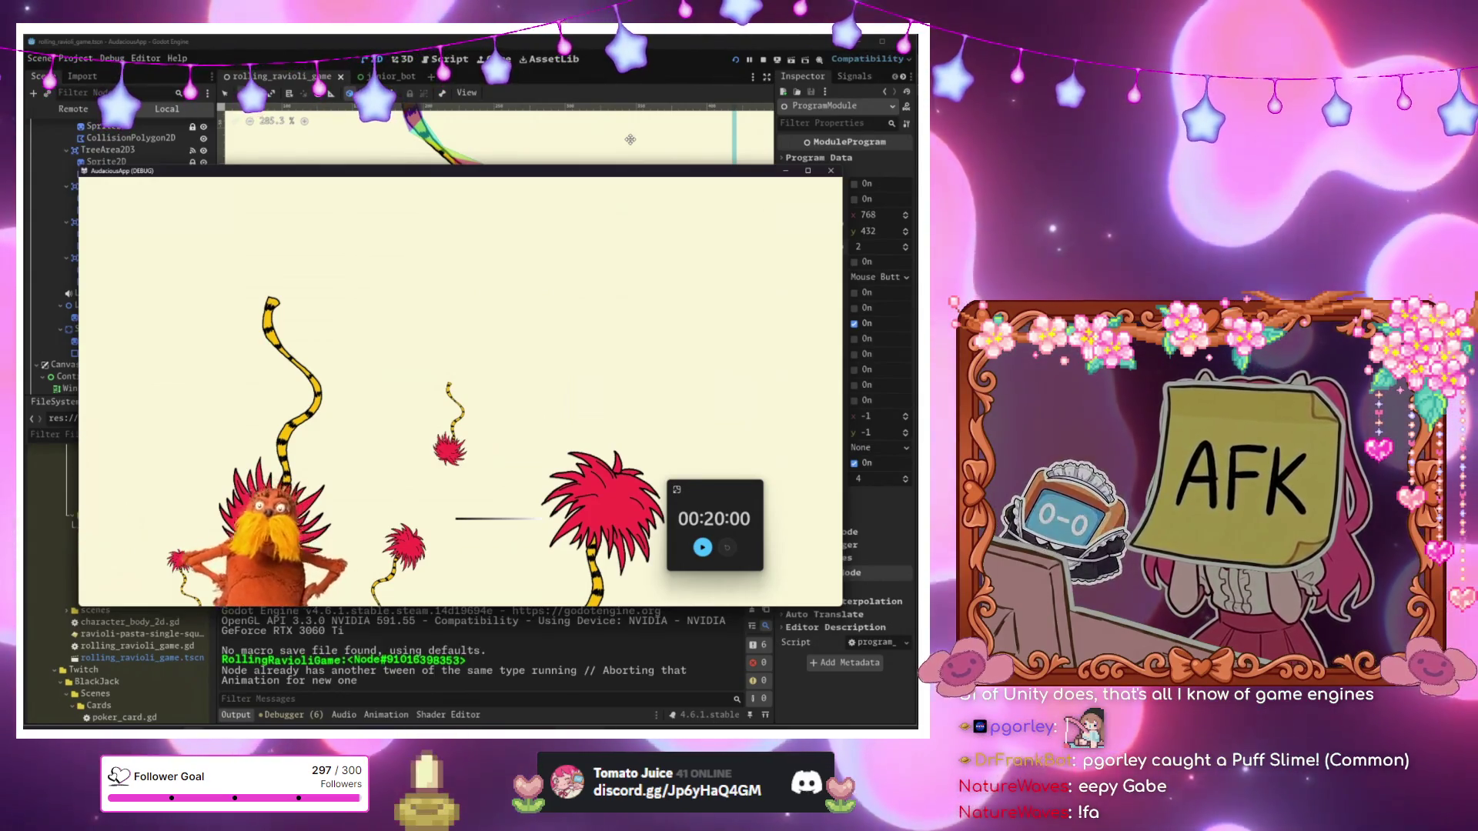
Playtest the level over several launches until the win screen, then stop it.
key("F5")
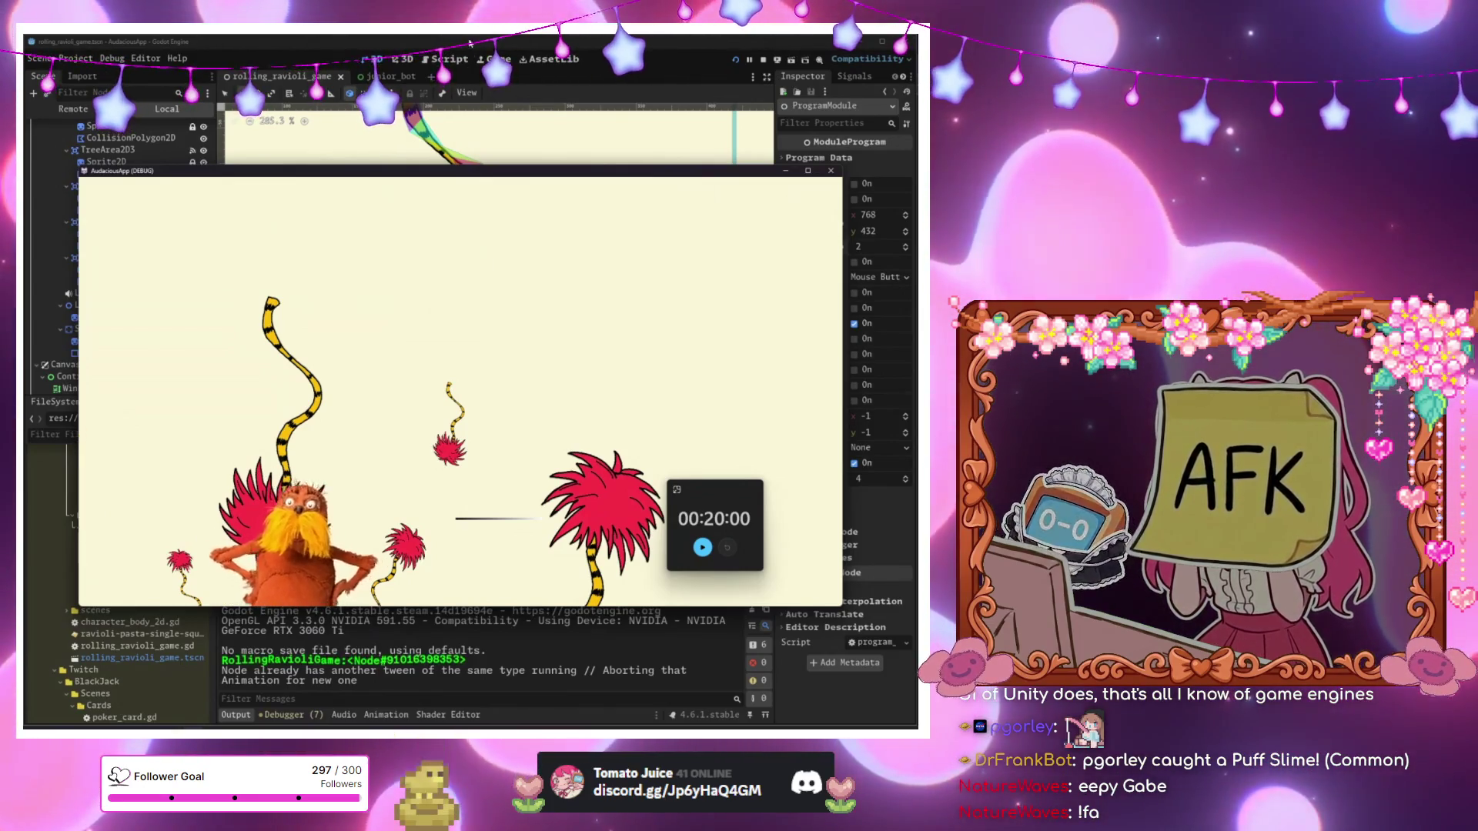
left_click(735, 60)
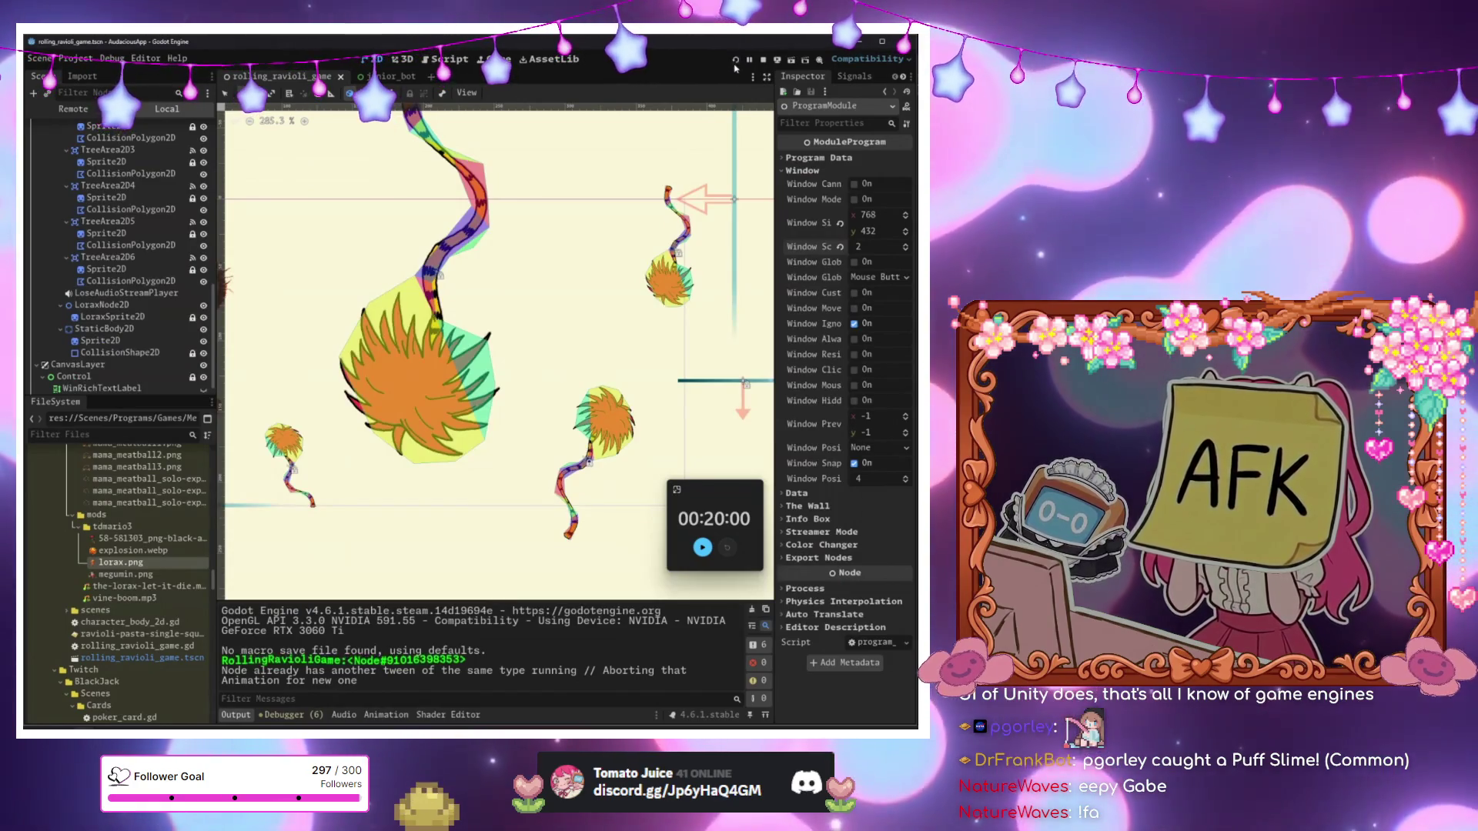
left_click(735, 62)
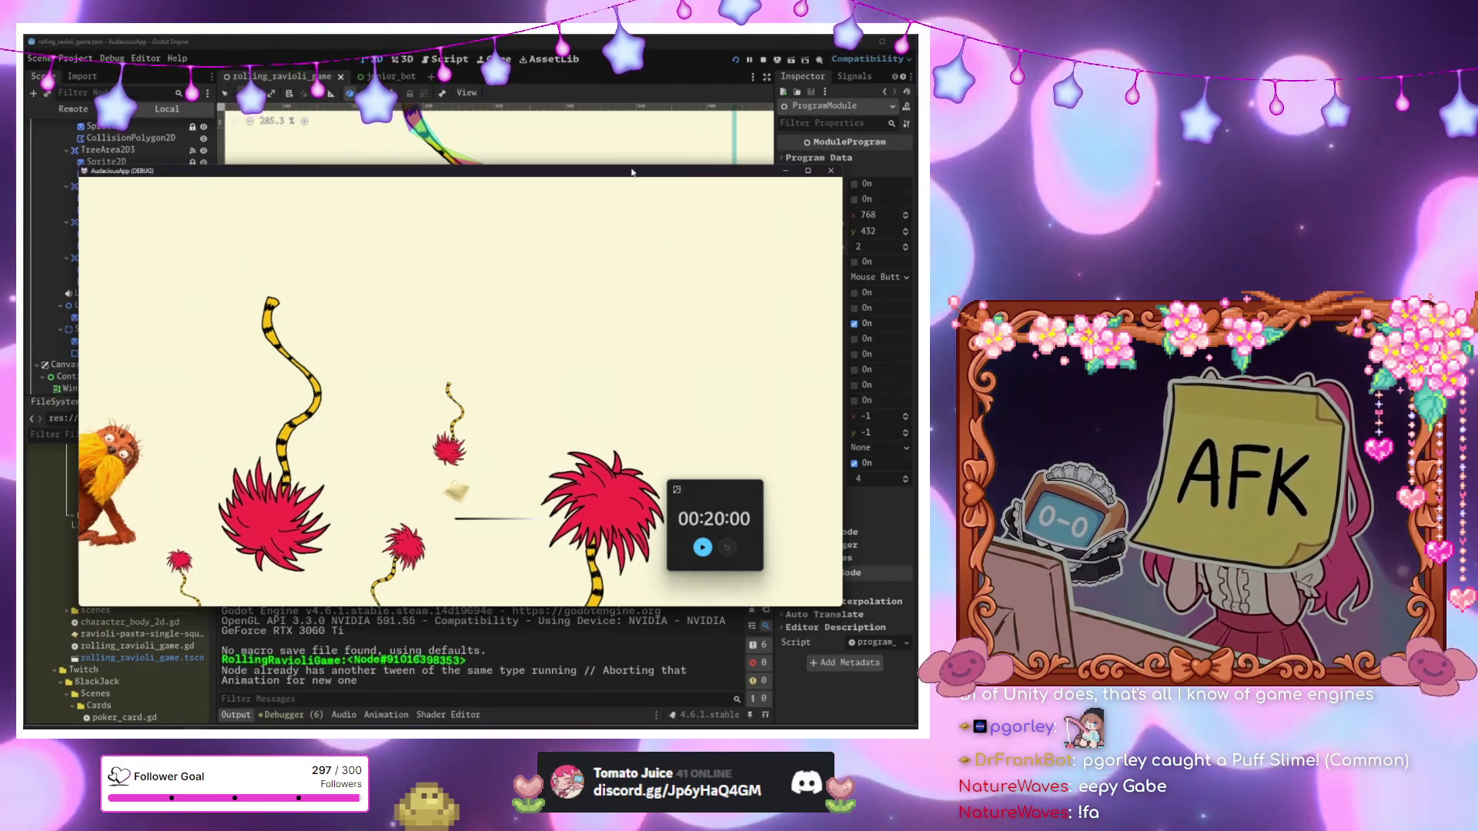
key("F5")
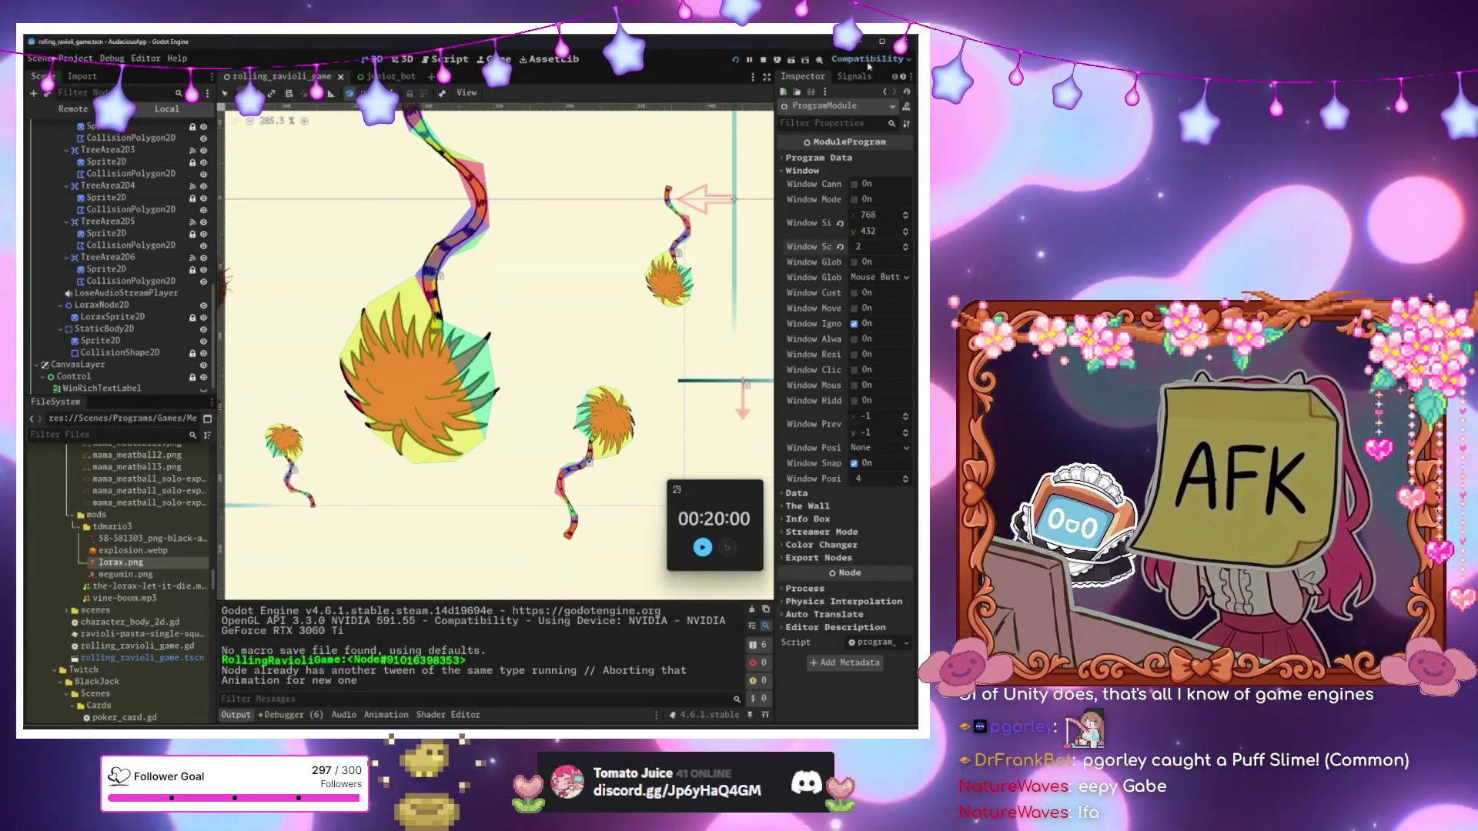
left_click(731, 66)
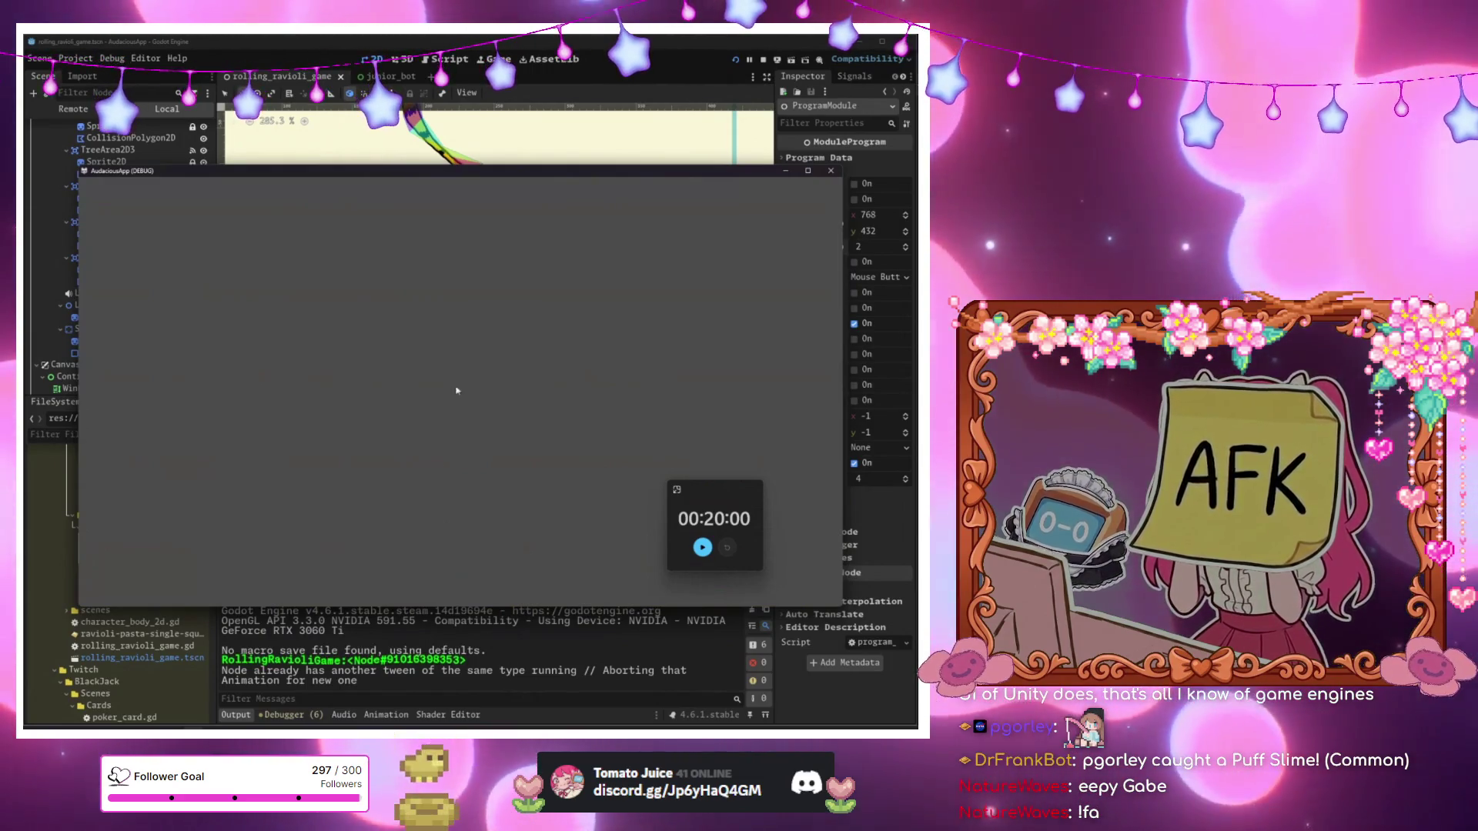
key("F8")
Add a Parallax2D node under the RollingRavioliGame root via the 'para' search.
scroll(331, 258, "down", 3)
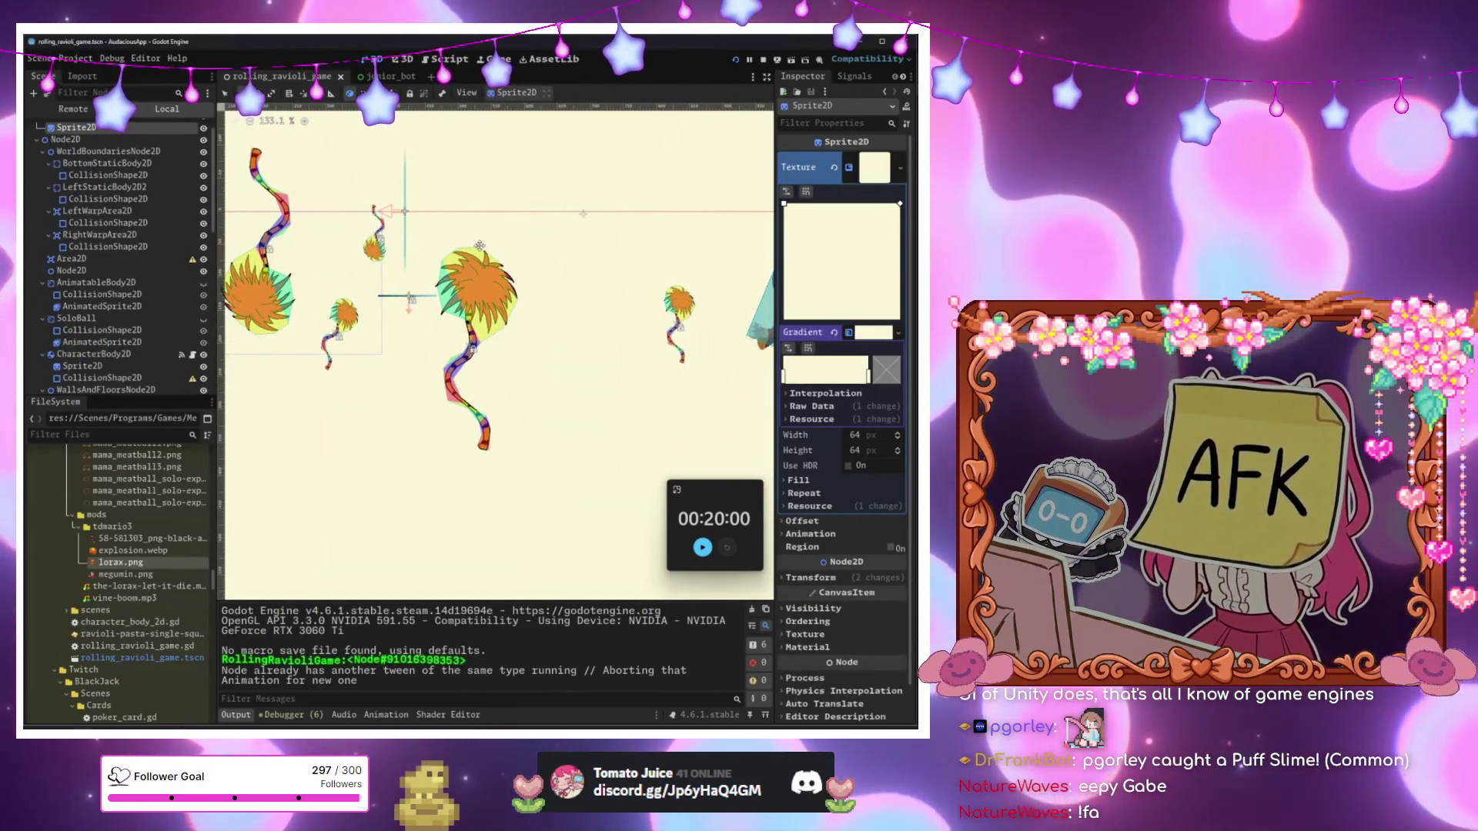
scroll(124, 200, "up", 1)
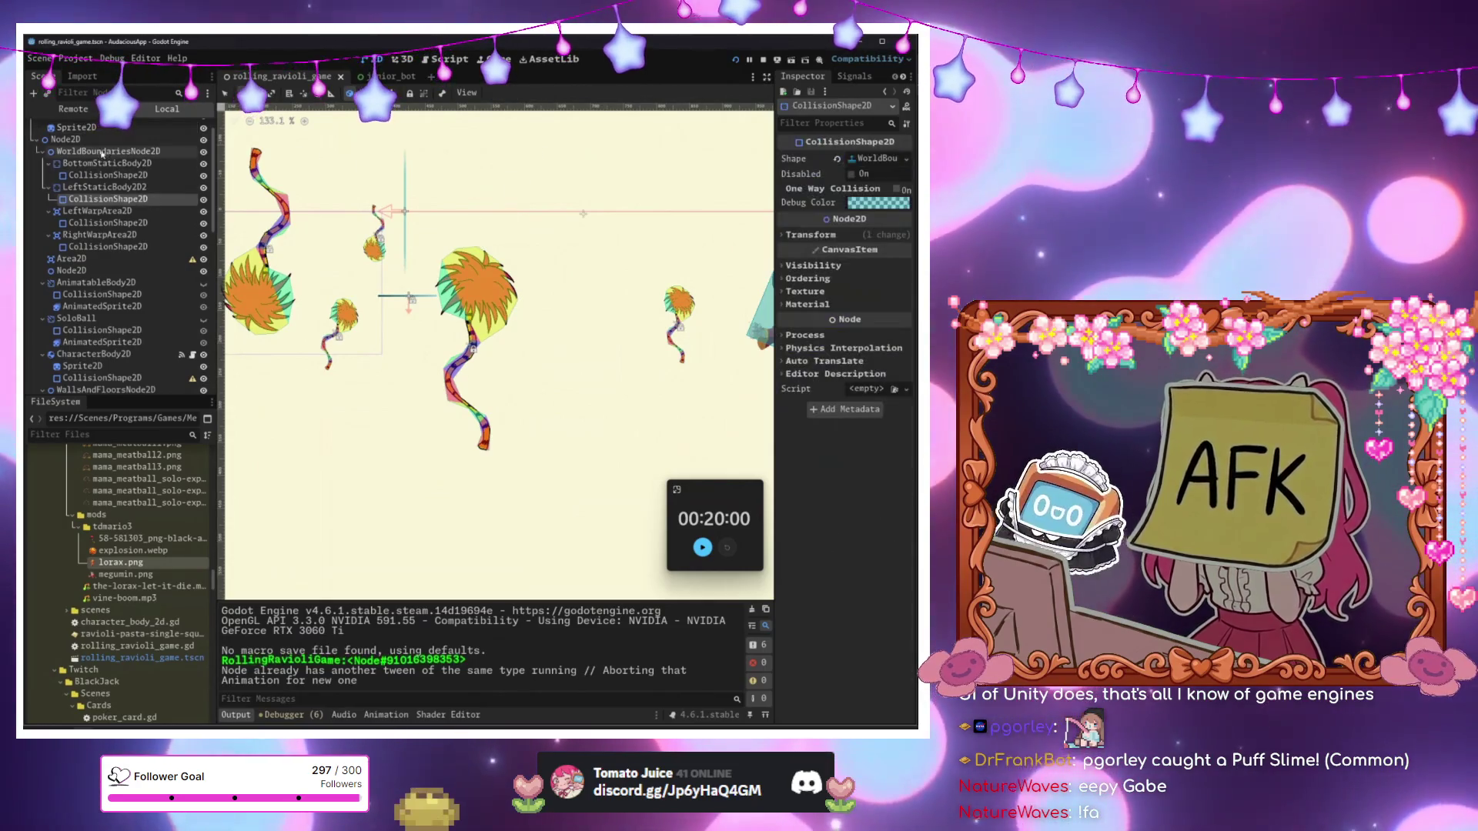
left_click(77, 127)
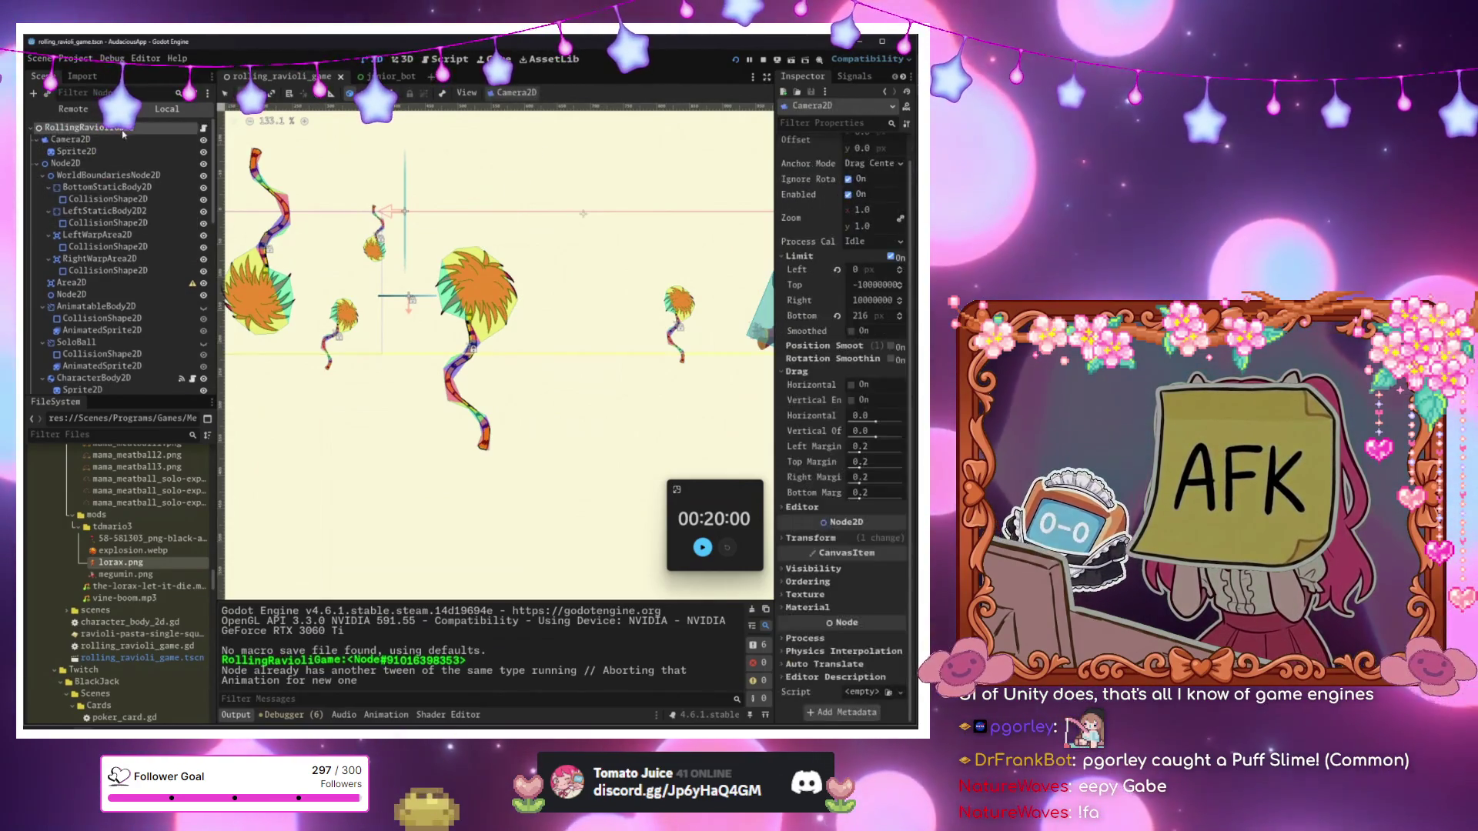
key("ctrl+a")
type("para")
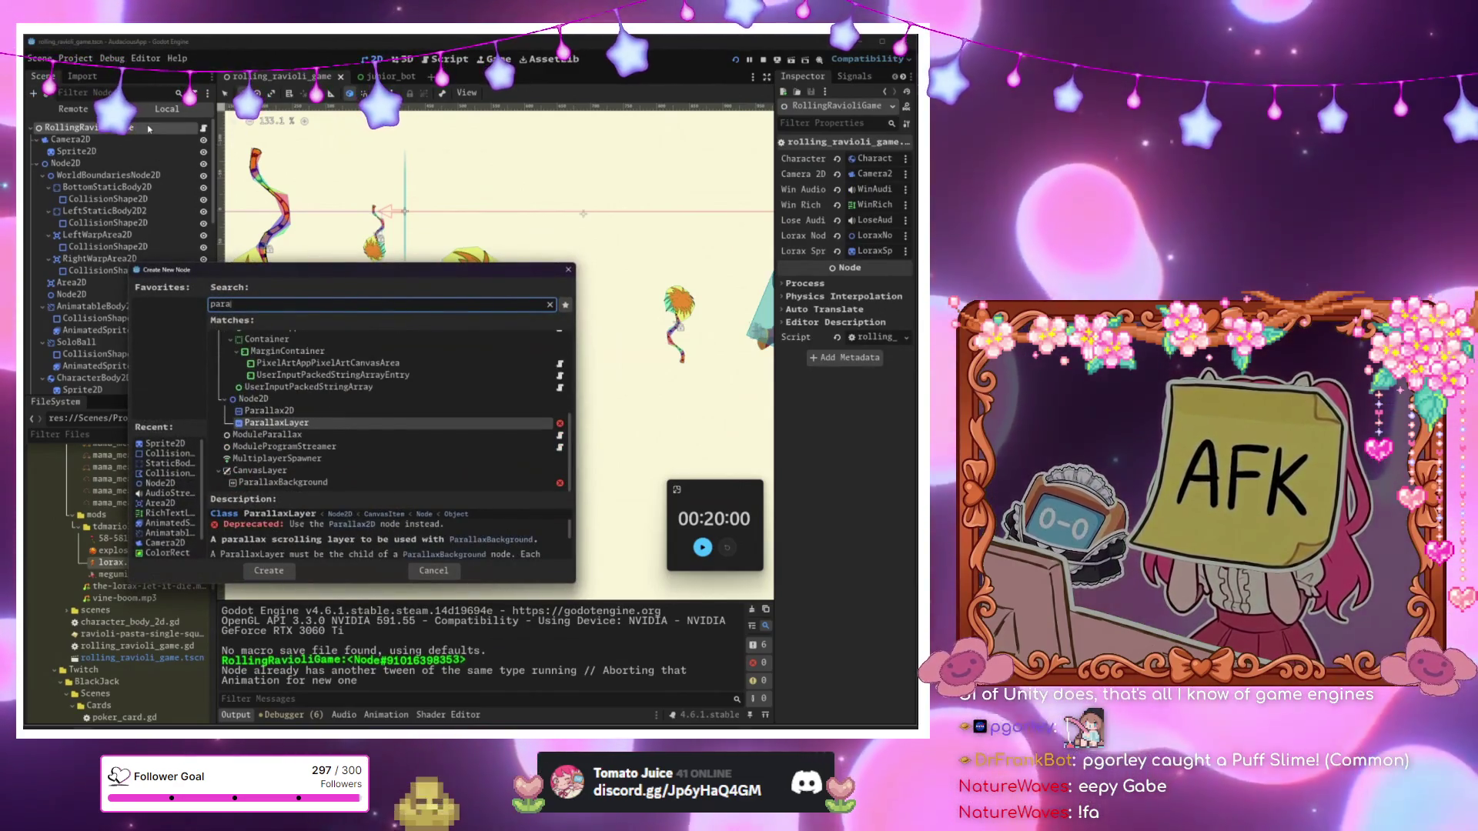
key("Return")
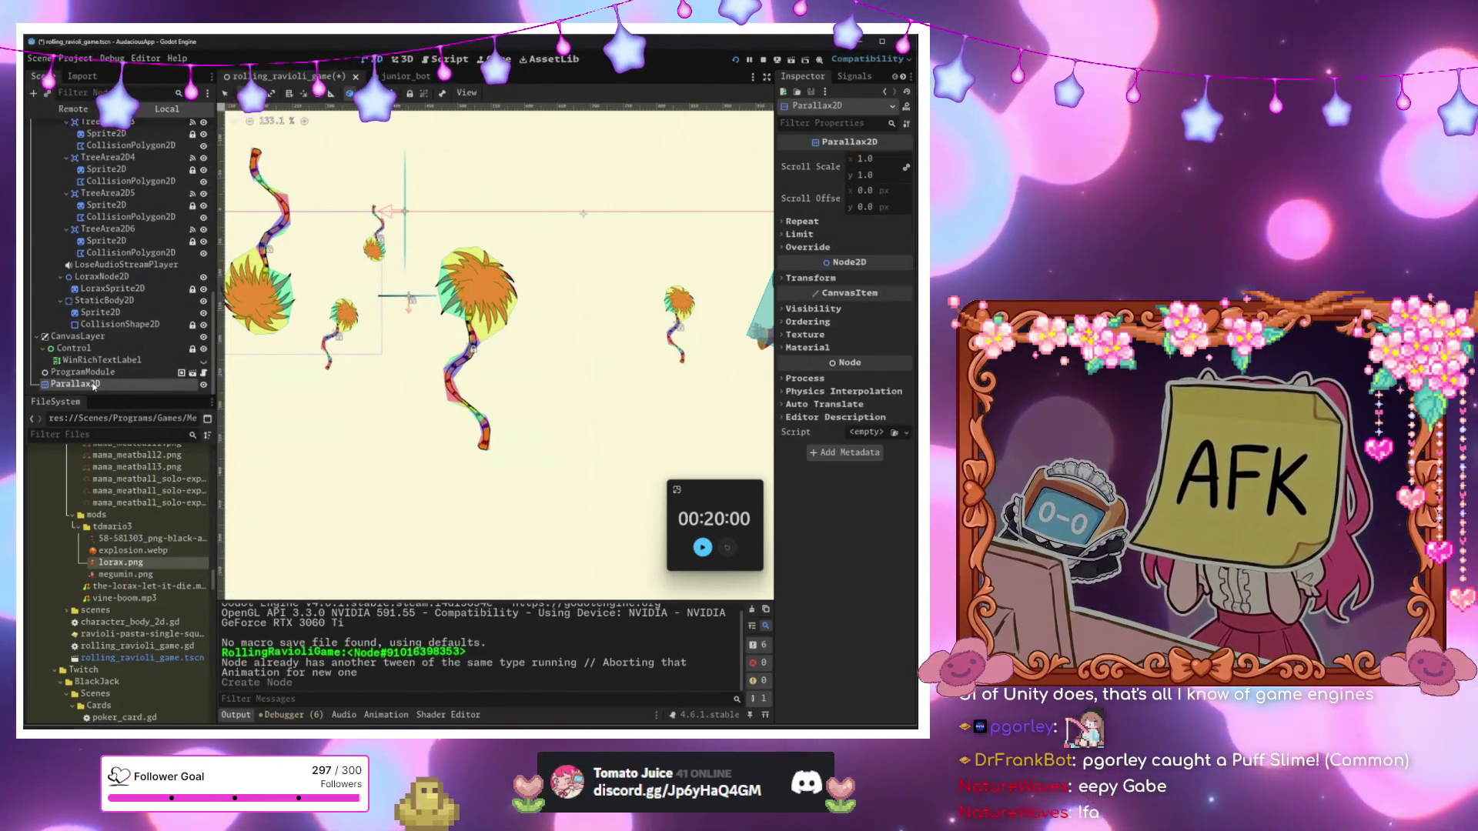
mouse_move(93, 388)
left_mouse_down()
mouse_move(87, 165)
mouse_move(98, 395)
left_mouse_up()
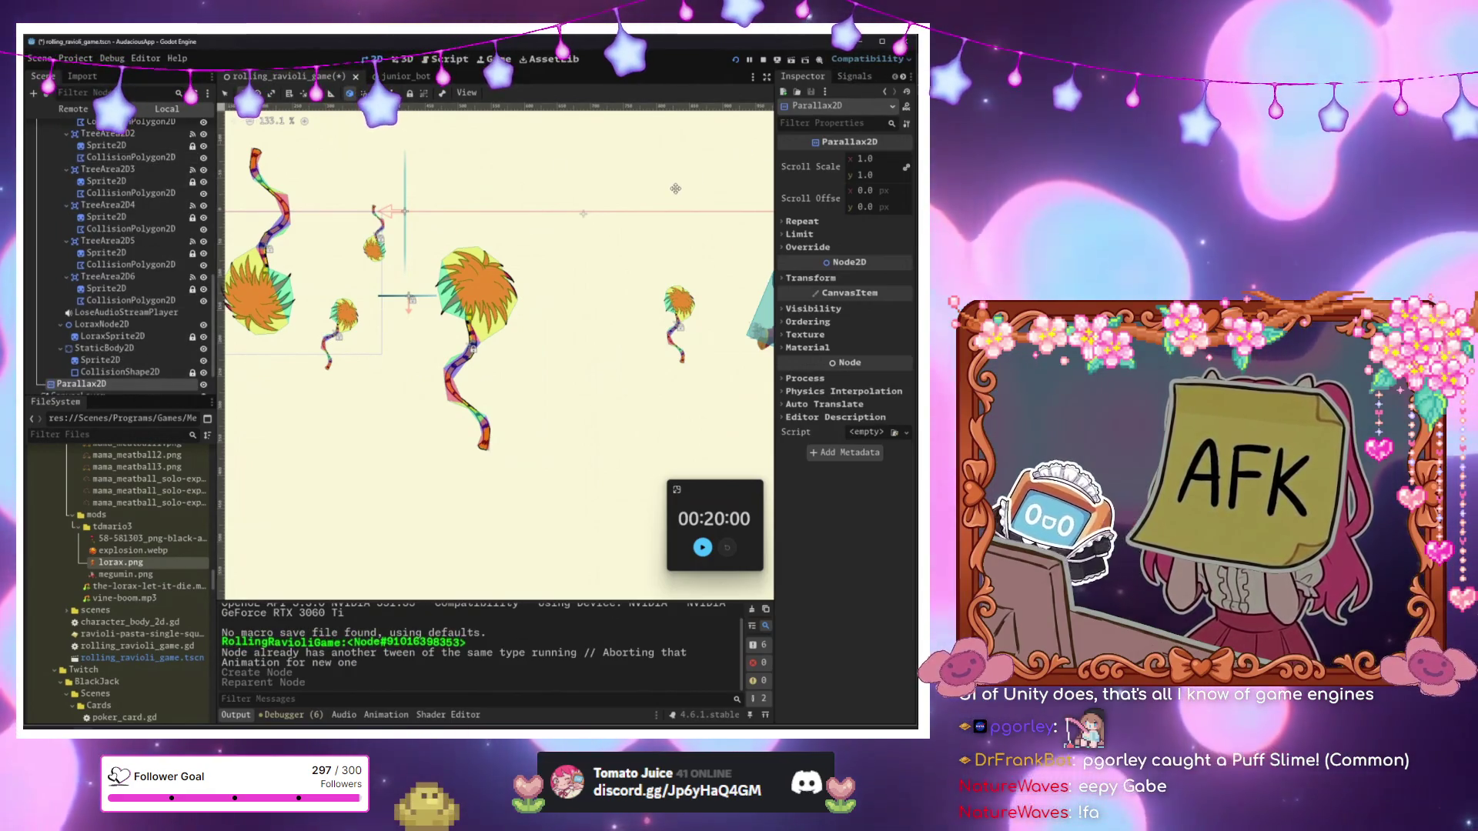
Expand the Parallax2D Limit and Repeat sections and select the tree clipart file.
left_click_drag(529, 263, 635, 265)
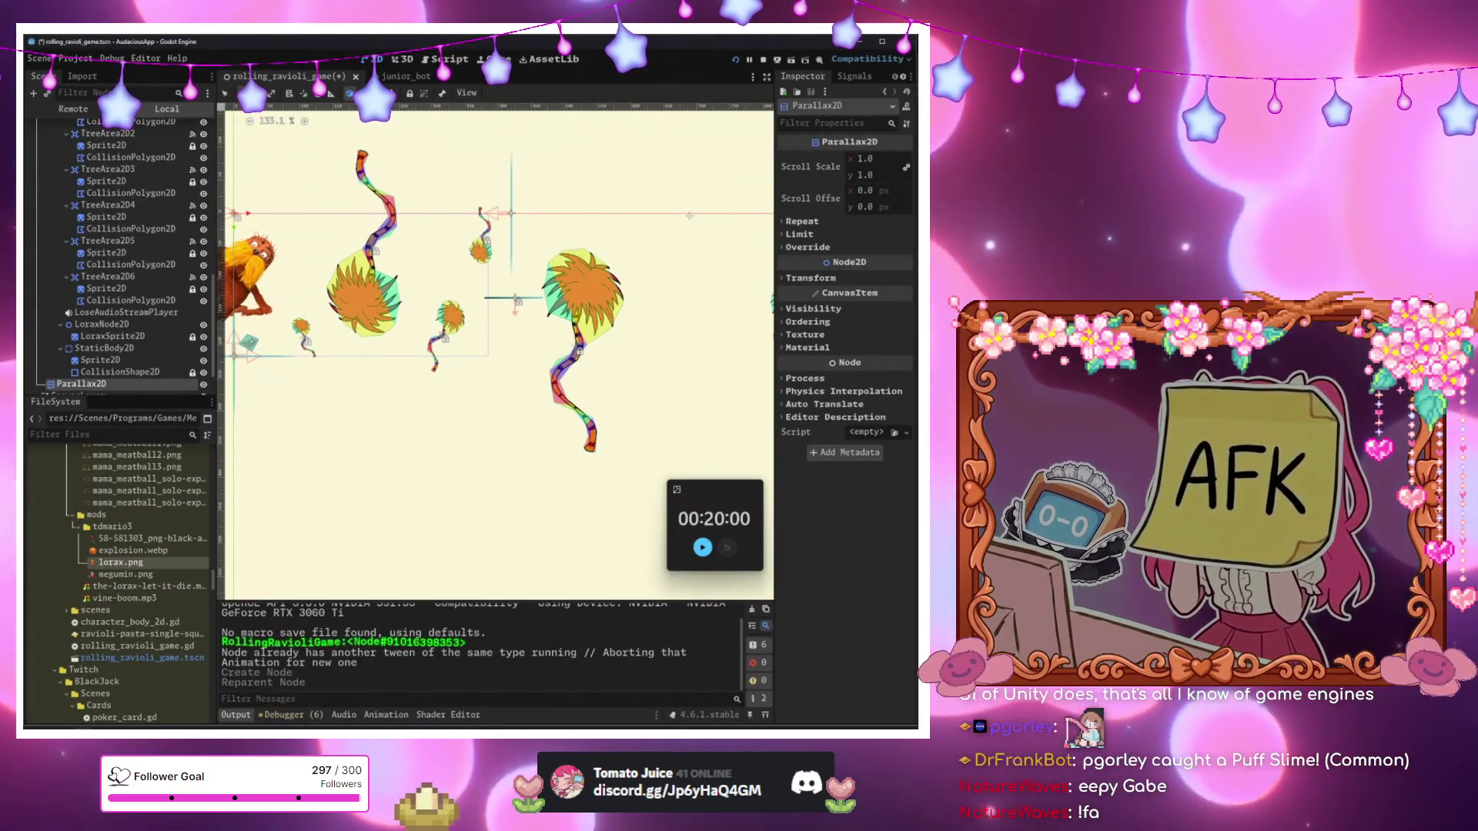
left_click(816, 222)
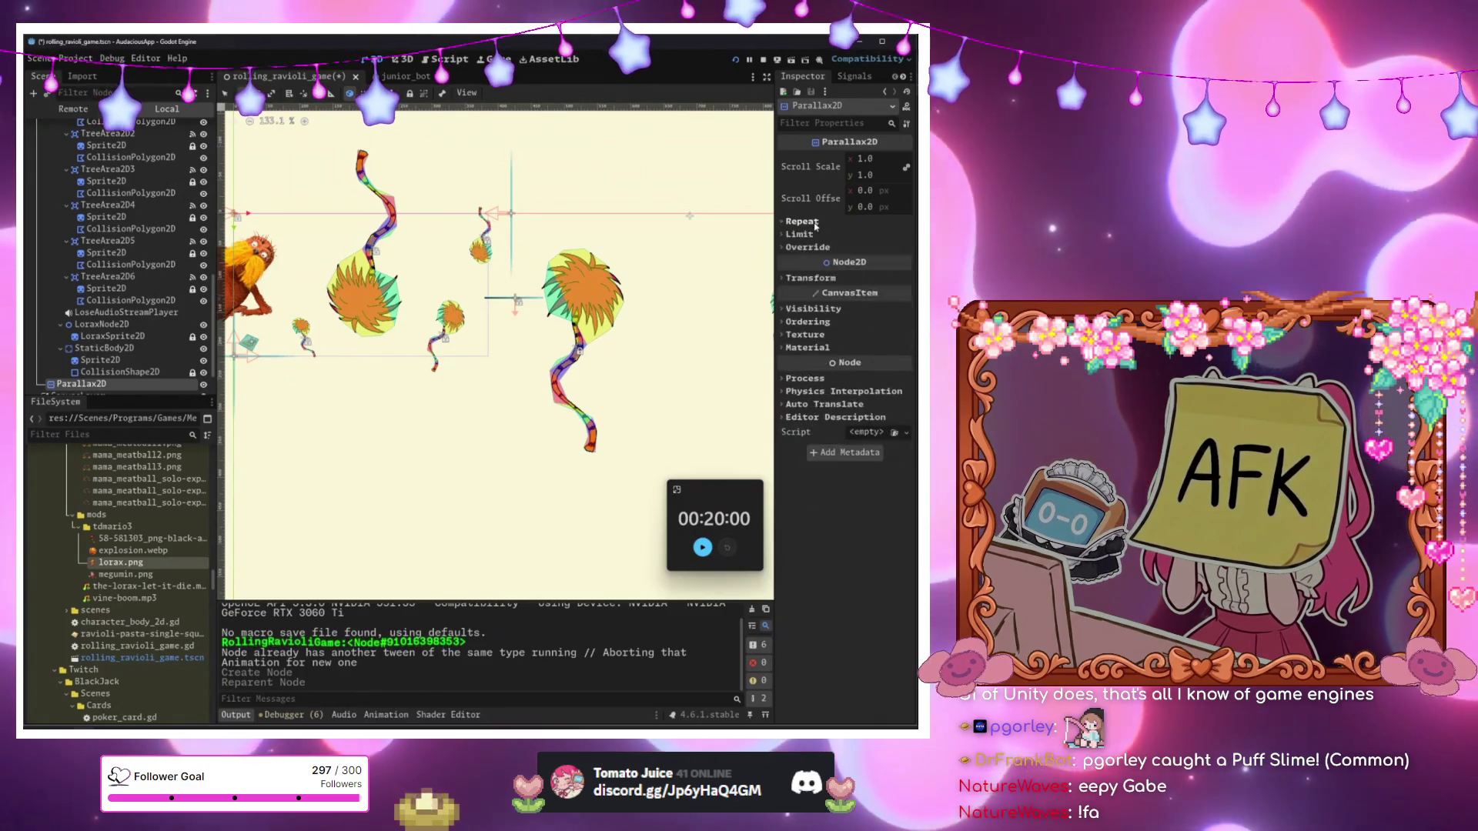
left_click(816, 222)
left_click(809, 235)
left_click(809, 235)
left_click(810, 236)
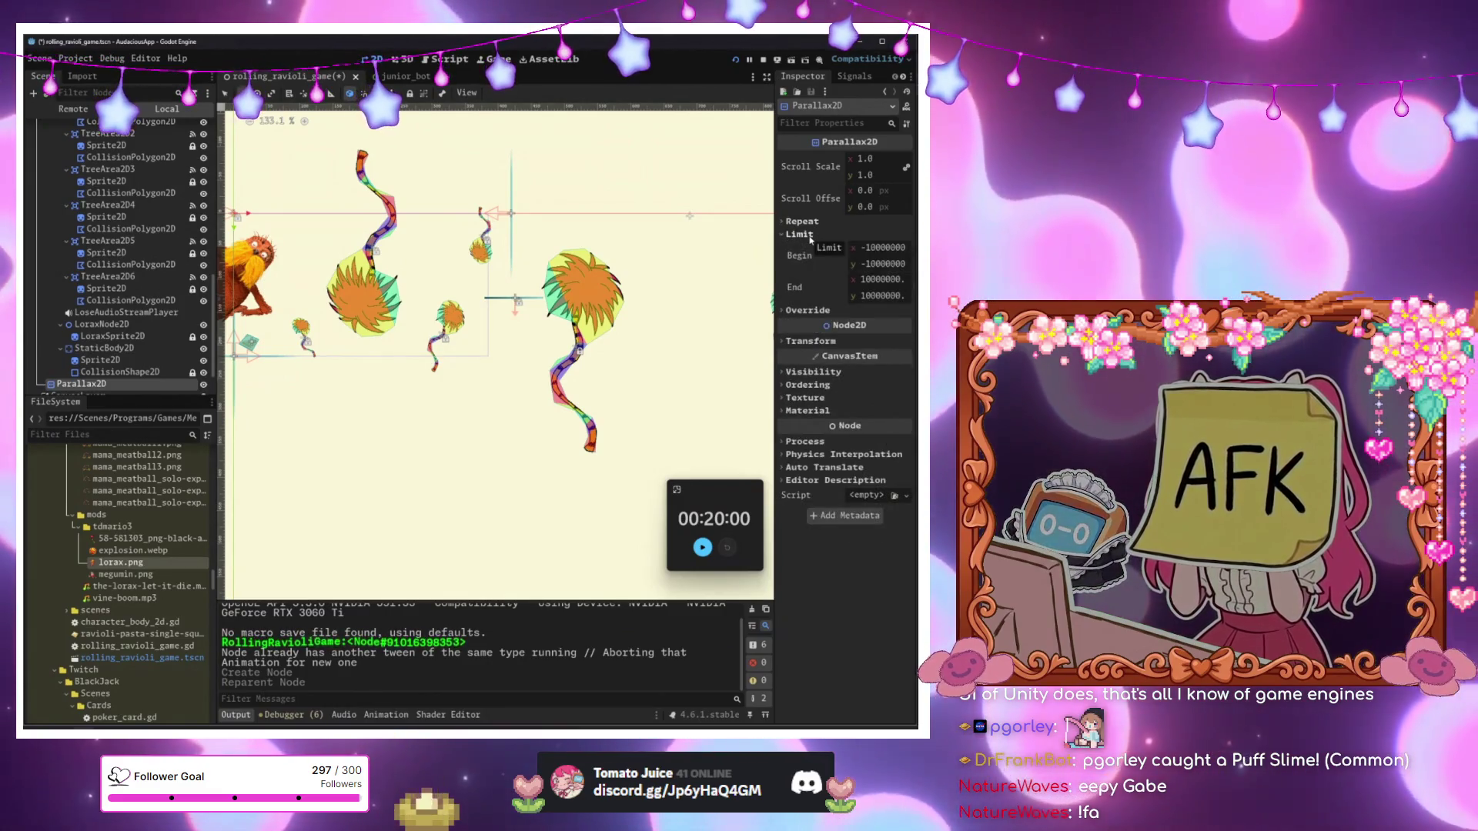
left_click(808, 235)
left_click(813, 222)
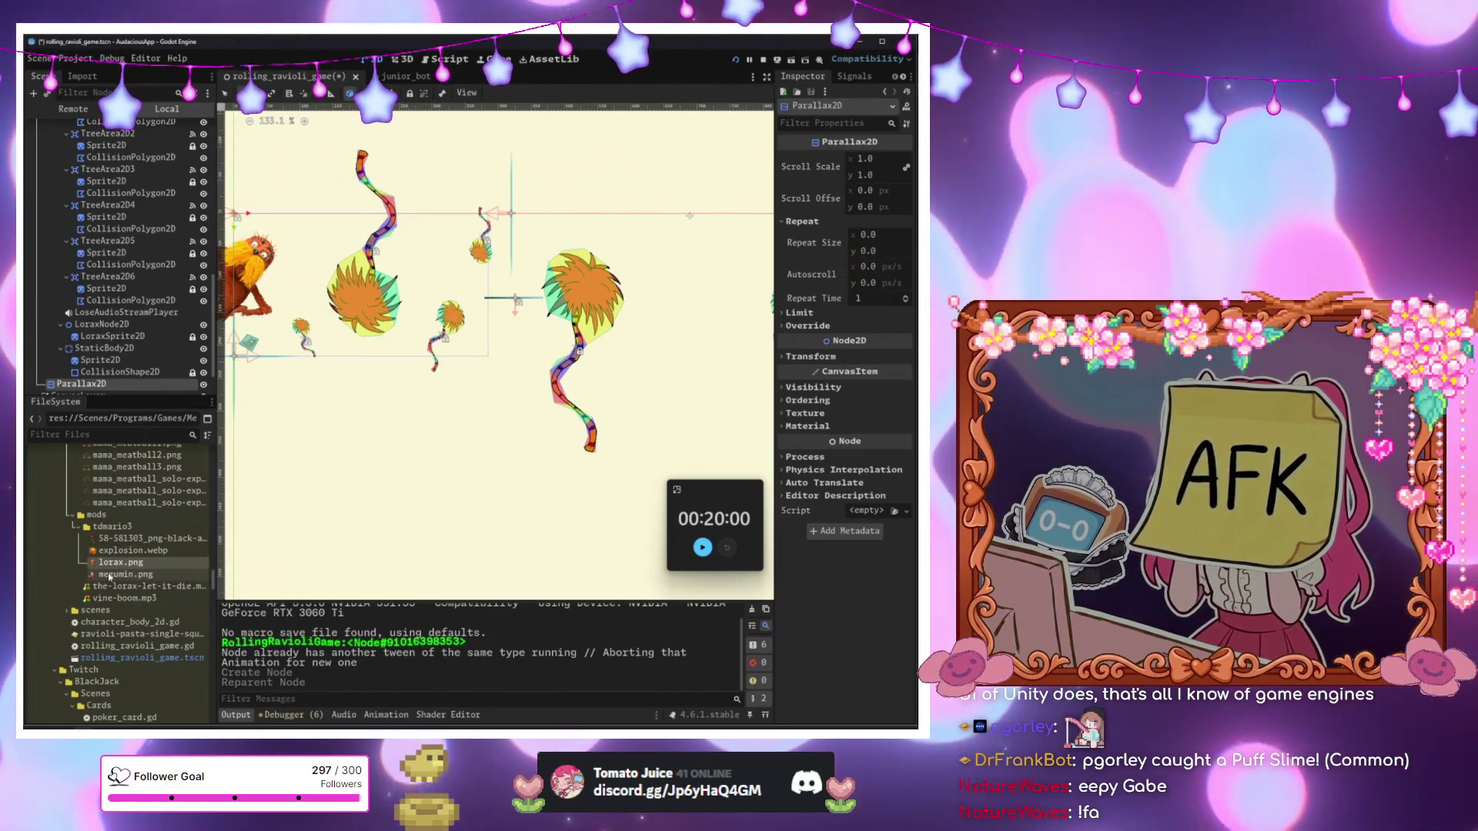
left_click(127, 550)
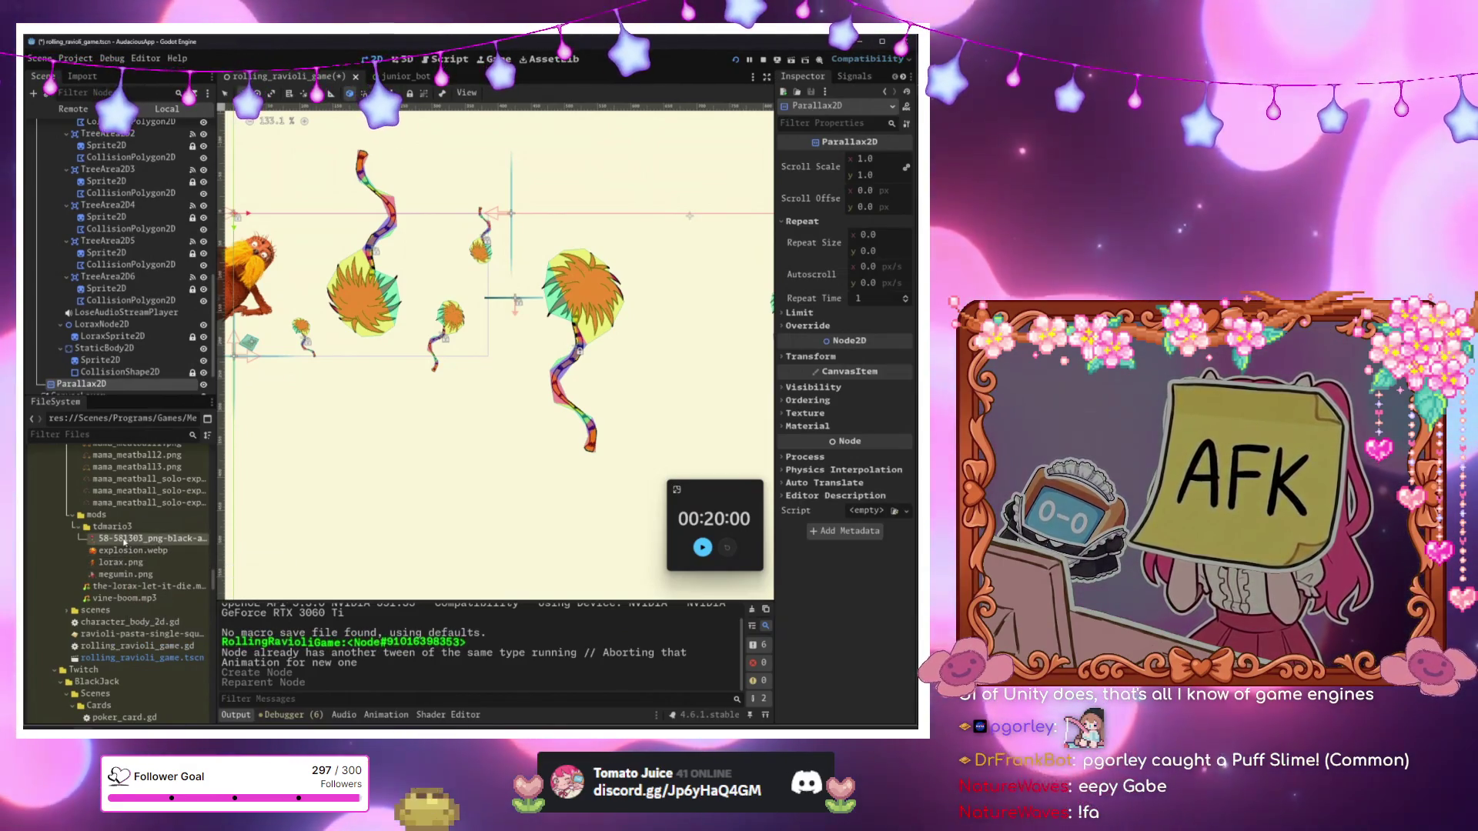
Drop the Truffula tree clipart in as a sprite under Parallax2D and move it up-right.
mouse_move(119, 544)
left_mouse_down()
mouse_move(185, 531)
mouse_move(235, 460)
left_mouse_up()
left_click_drag(106, 375, 108, 374)
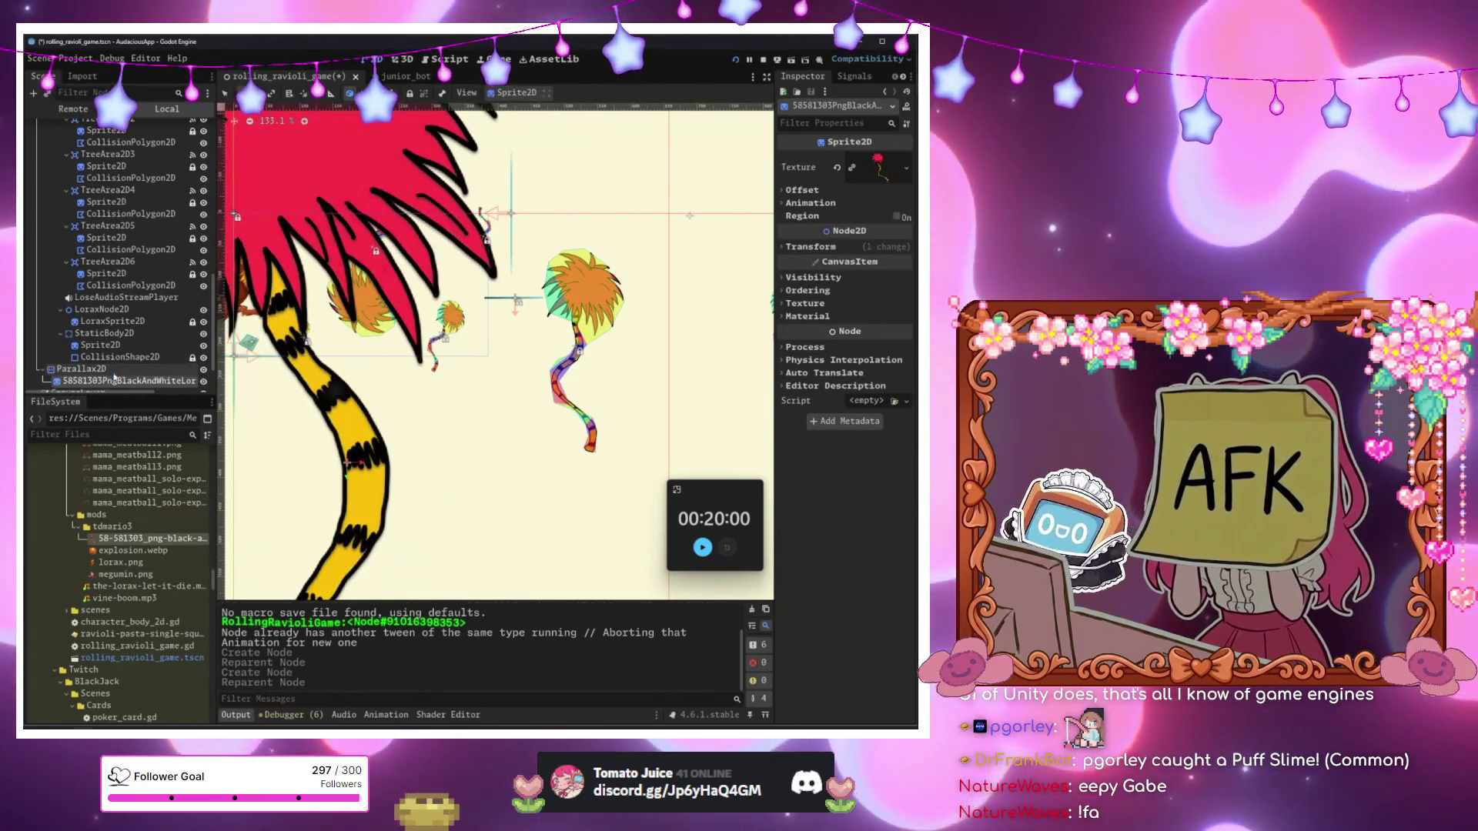
scroll(313, 338, "down", 4)
left_click_drag(313, 338, 429, 220)
Reorder Parallax2D near the top and fade its Modulate to ffffff27.
mouse_move(162, 303)
left_mouse_down()
mouse_move(85, 127)
mouse_move(95, 177)
left_mouse_up()
left_click(812, 357)
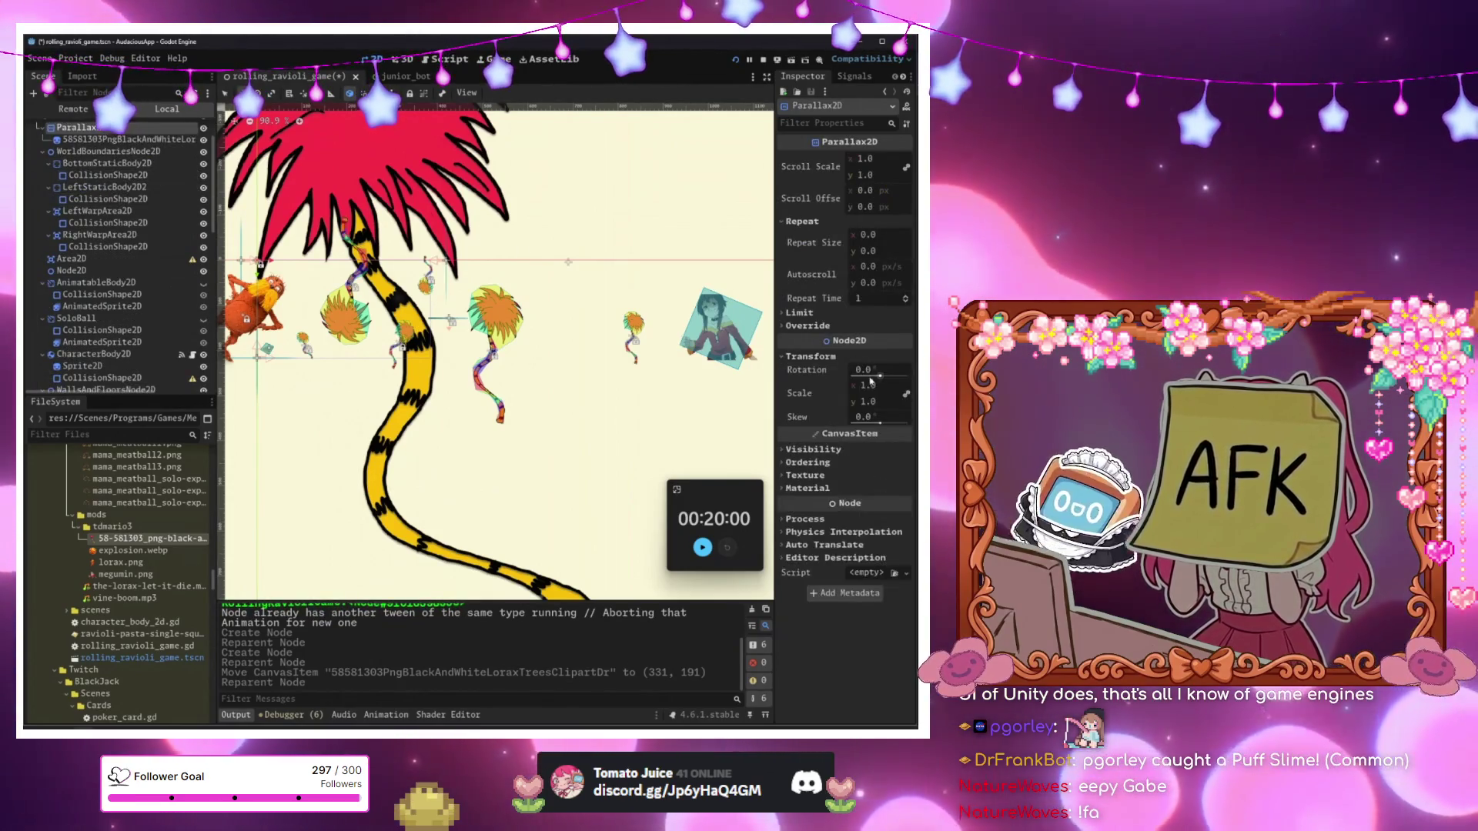
left_click(813, 449)
left_click(876, 478)
mouse_move(908, 372)
left_mouse_down()
mouse_move(868, 372)
mouse_move(912, 372)
mouse_move(832, 403)
left_mouse_up()
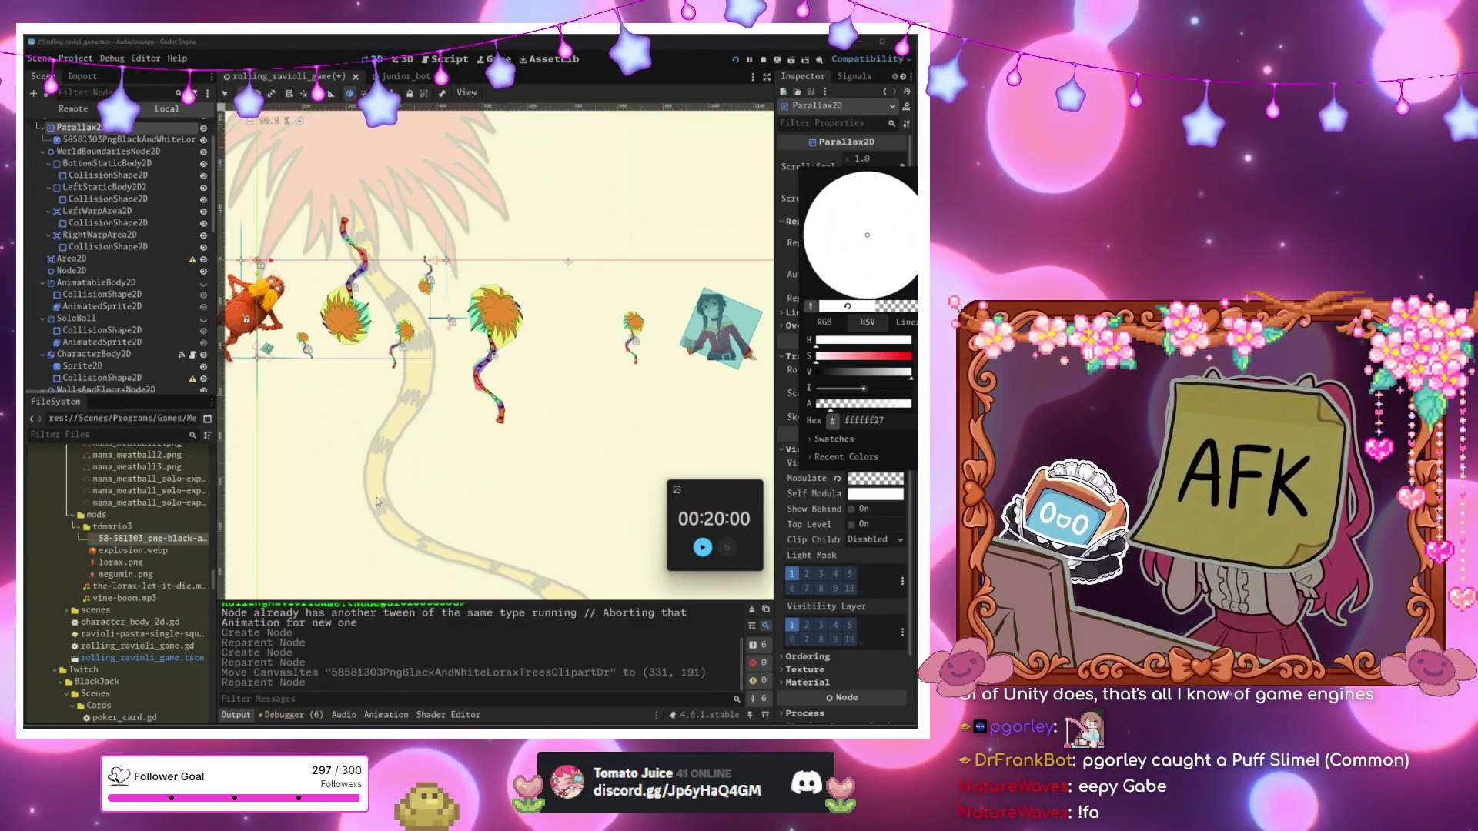
Insert 'return' as the first line of _on_tree_area_2d_body_entered and run the level.
left_click(565, 354)
key("ctrl+F3")
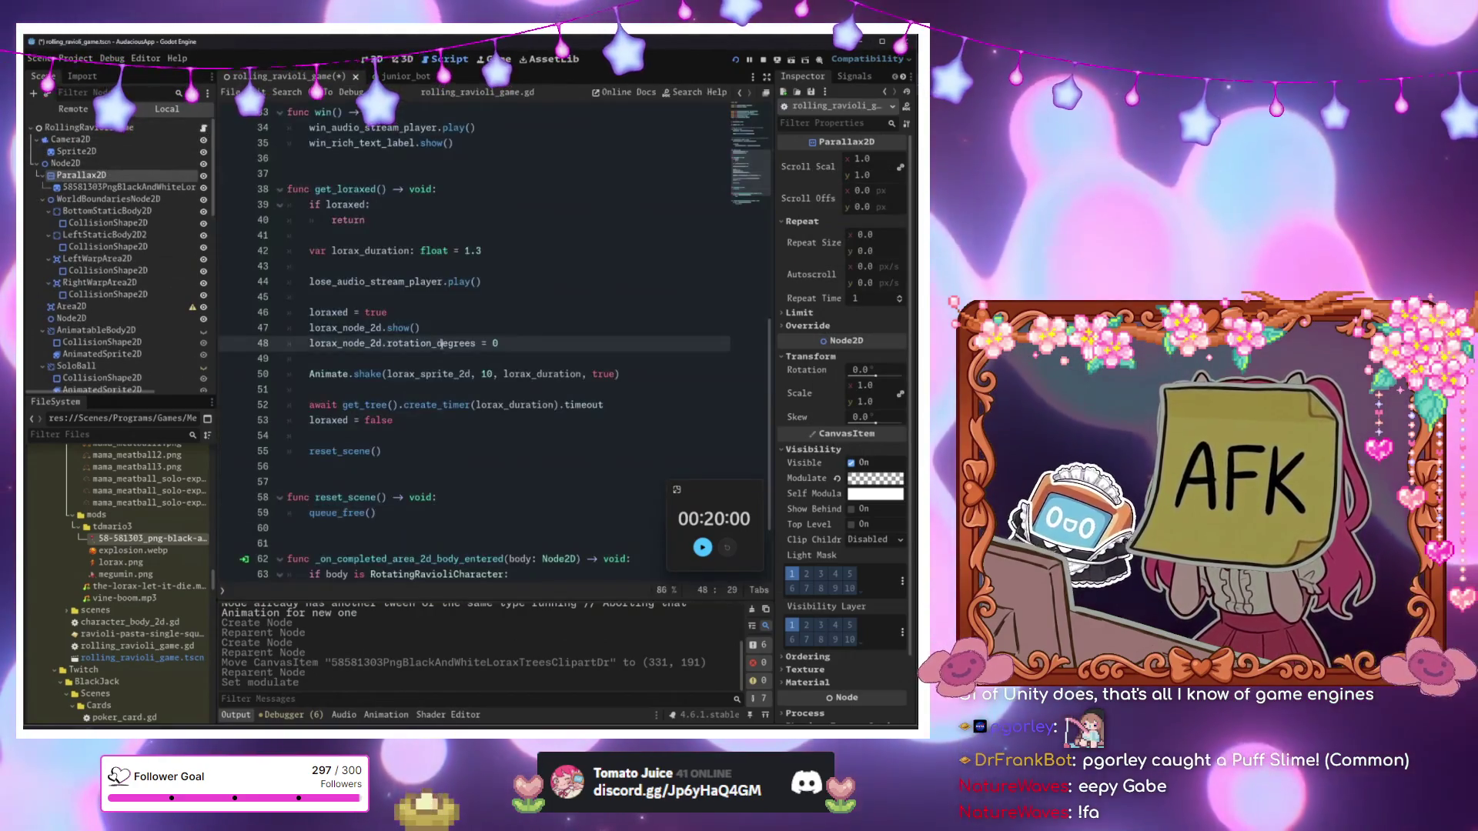
scroll(398, 385, "down", 2)
left_click(398, 496)
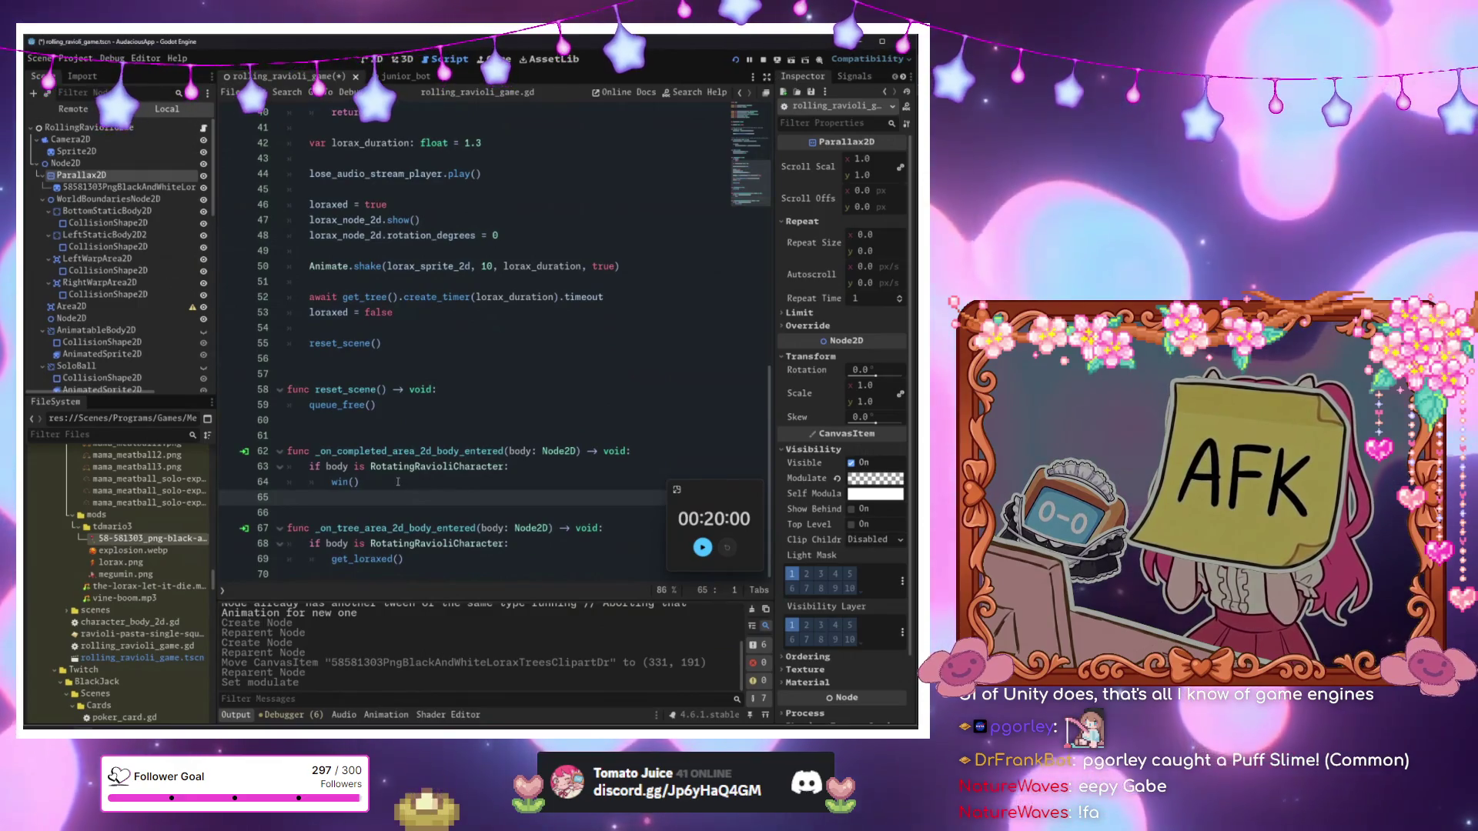
left_click(645, 451)
left_click(516, 528)
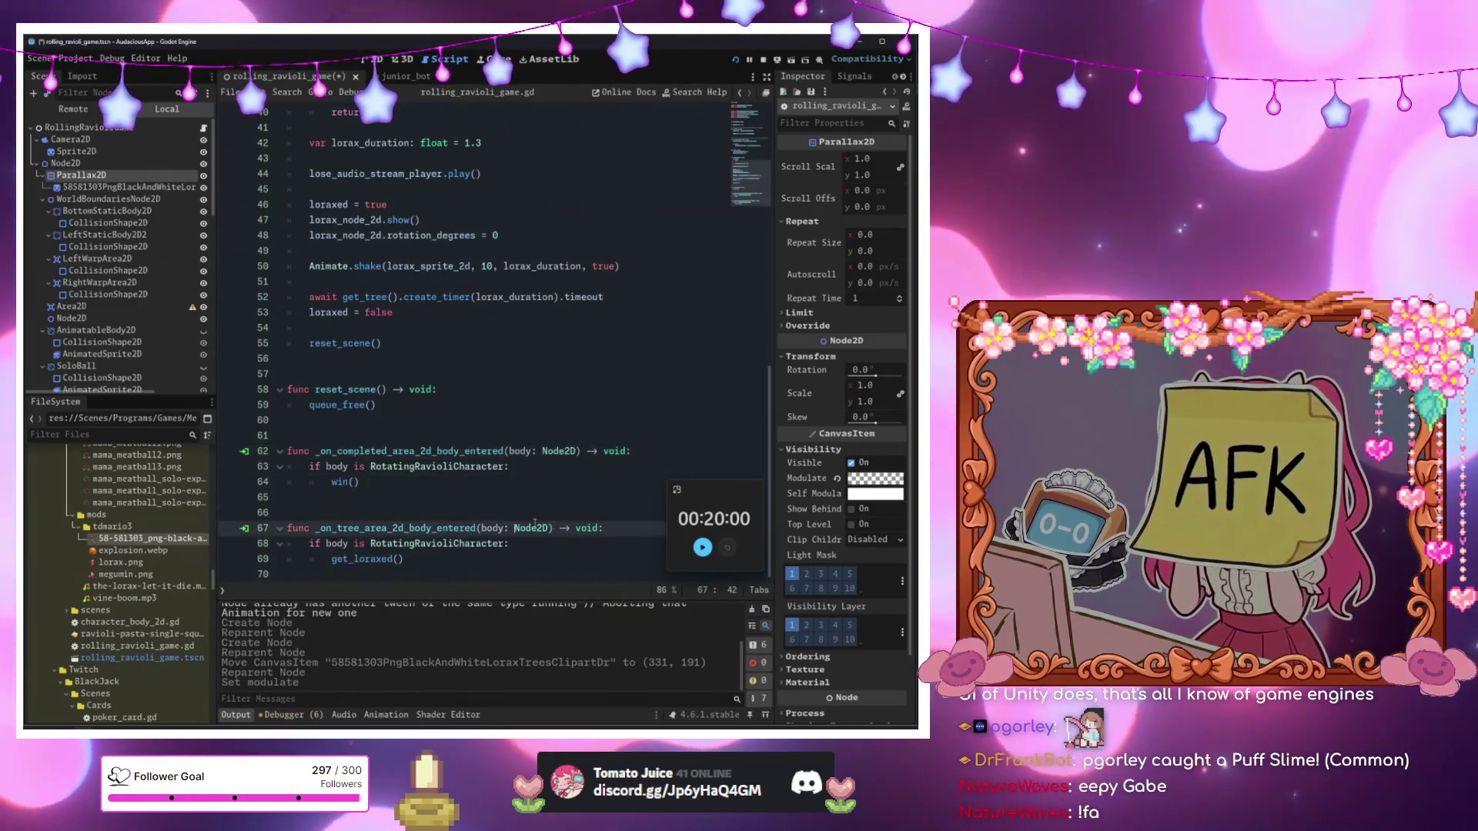
key("Return")
type("return")
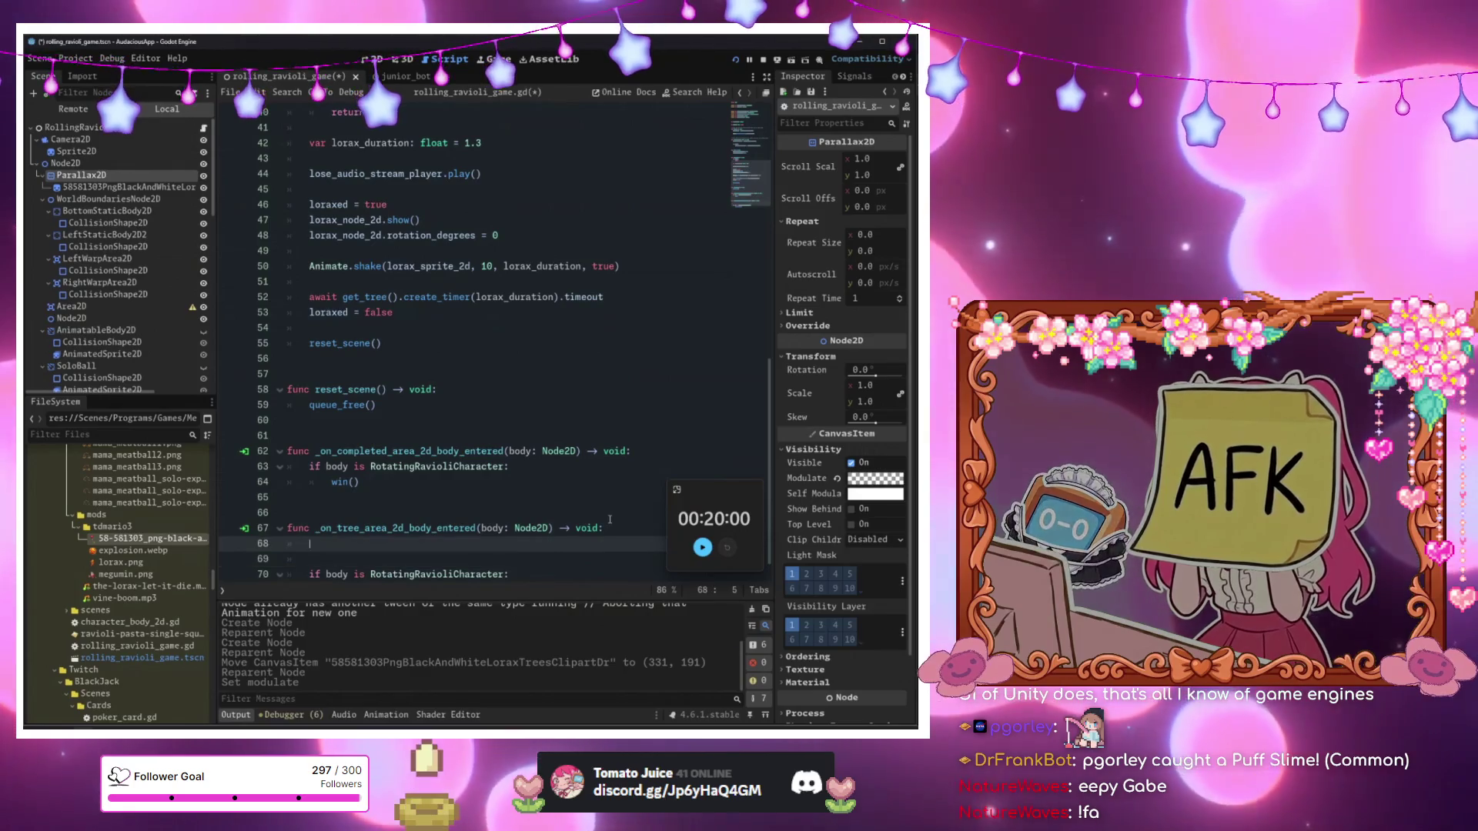
left_click(592, 485)
key("F6")
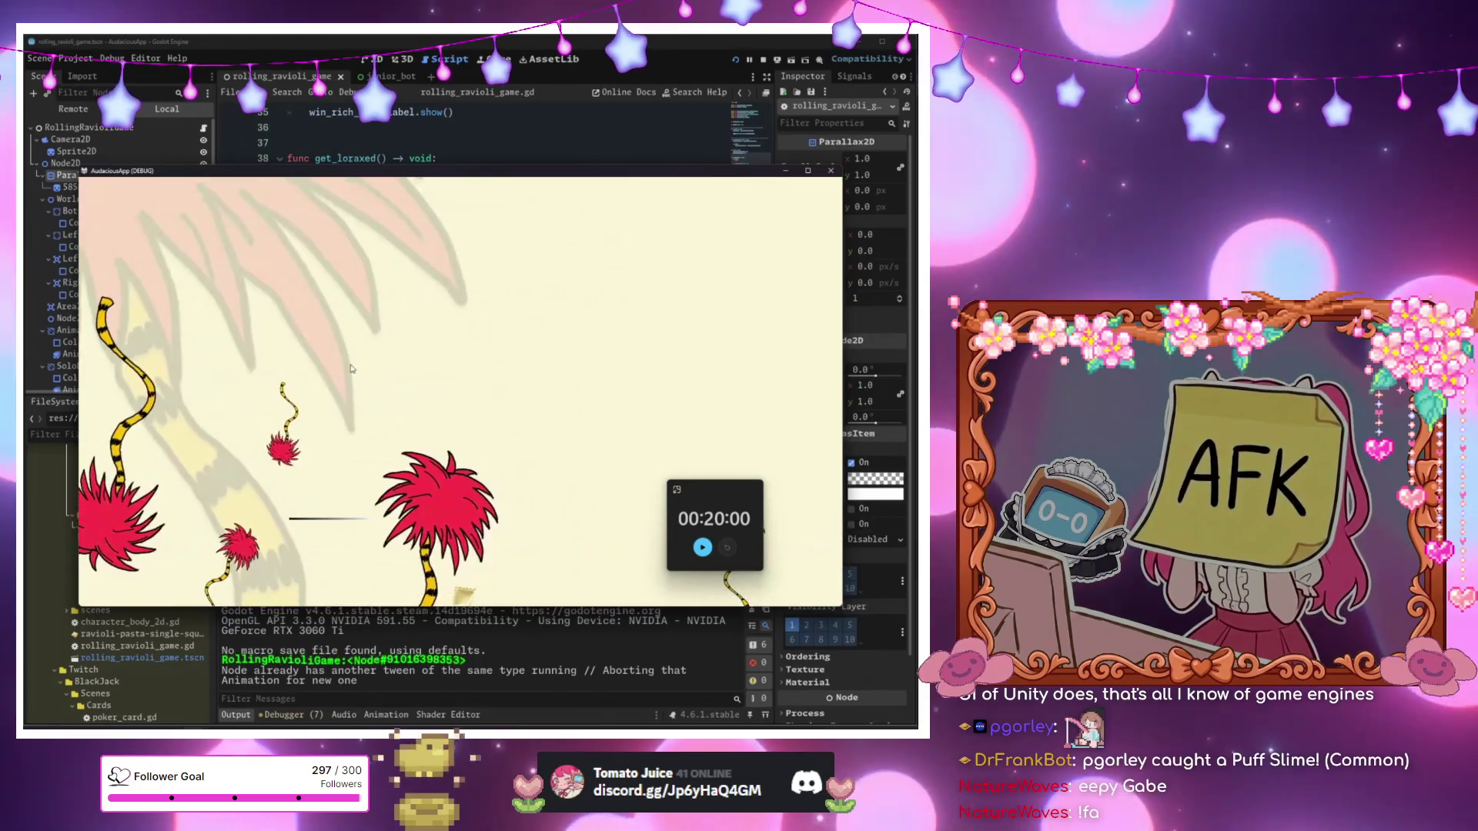
Set the Parallax2D scroll offset to (5, 5) and run the level to test it.
key("F8")
scroll(116, 370, "down", 5)
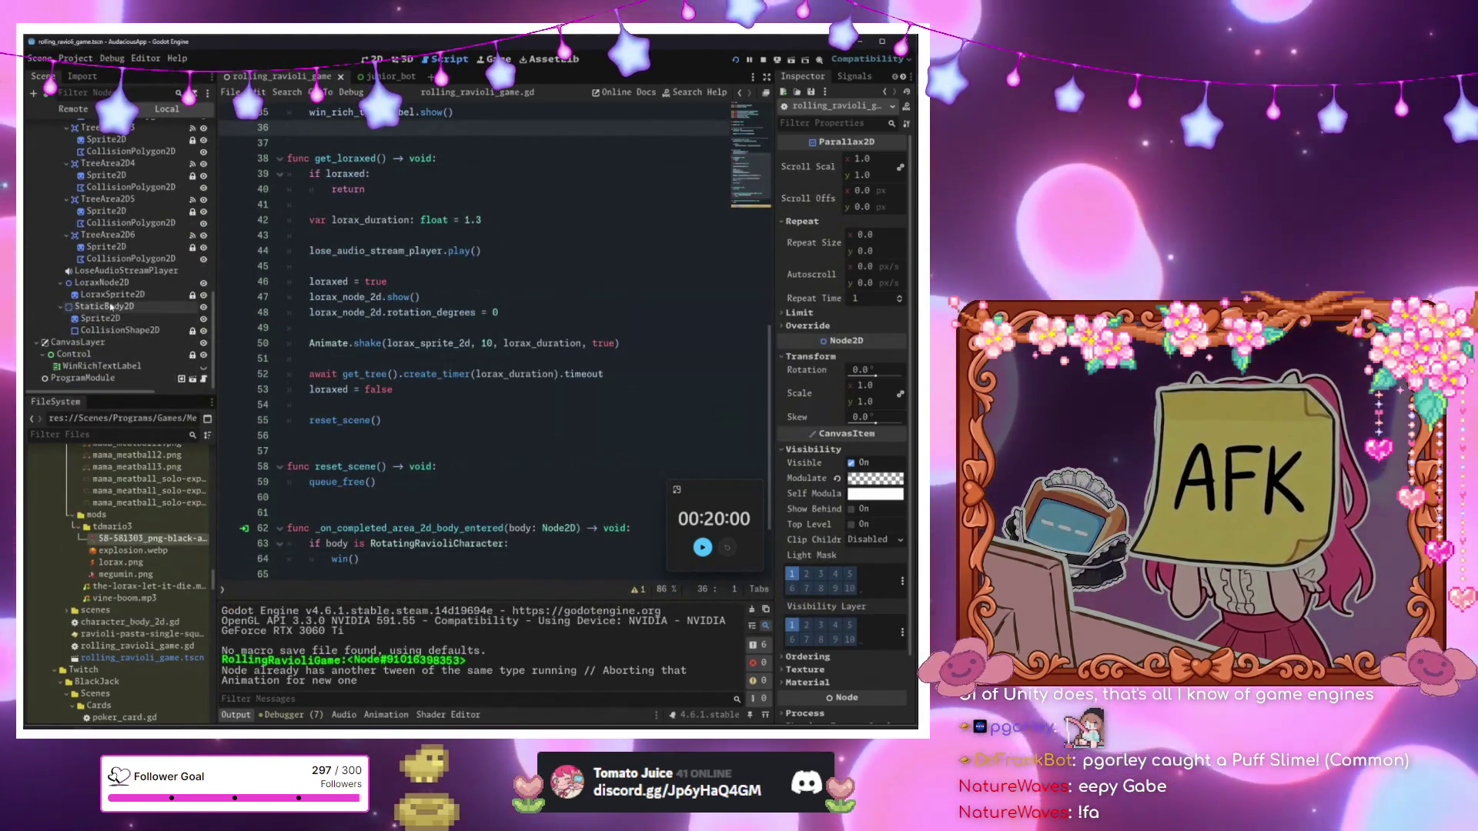
scroll(100, 314, "down", 2)
scroll(100, 314, "up", 10)
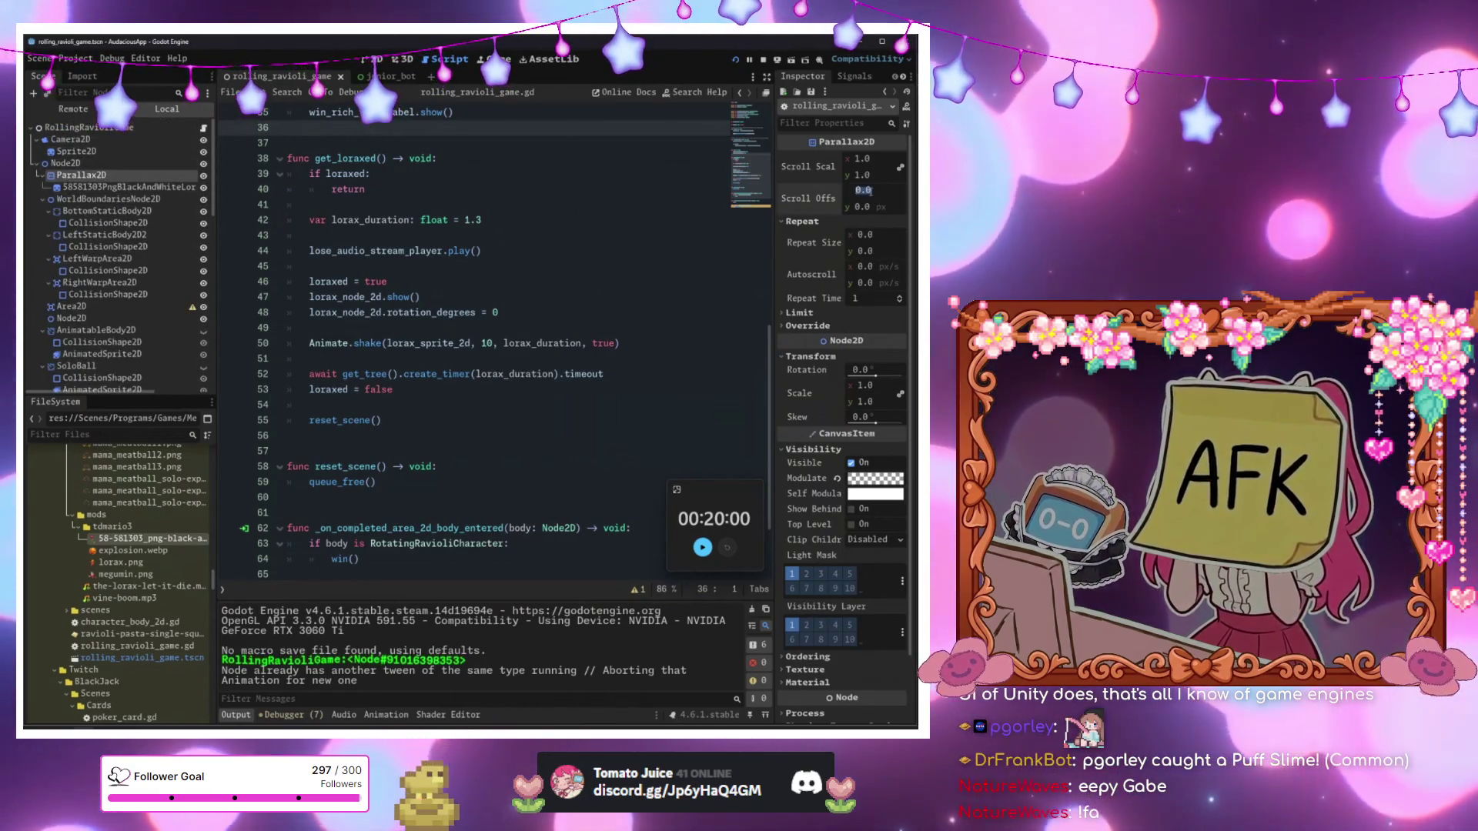
left_click(863, 190)
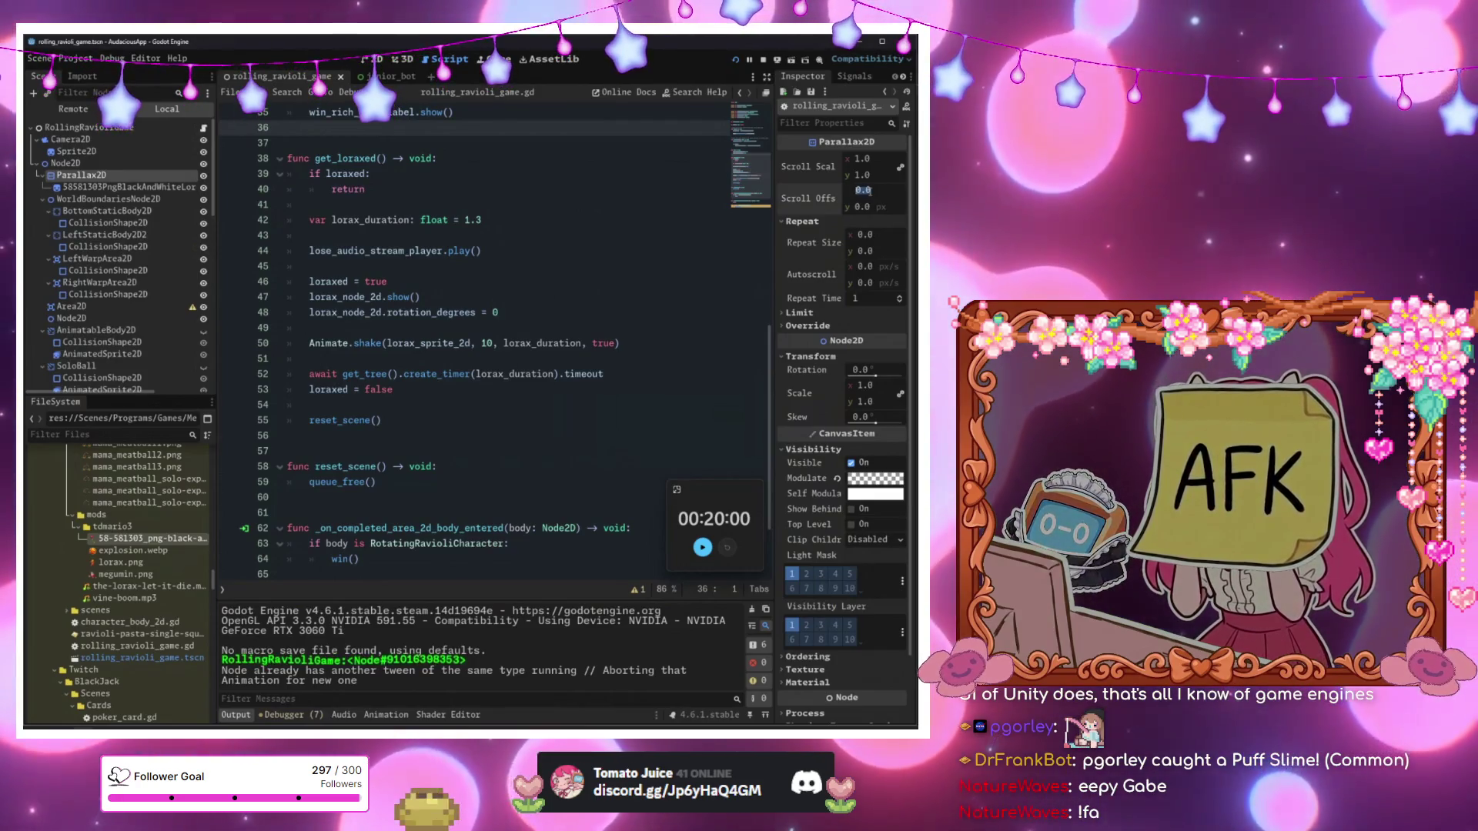
type("5")
key("Tab")
key("Return")
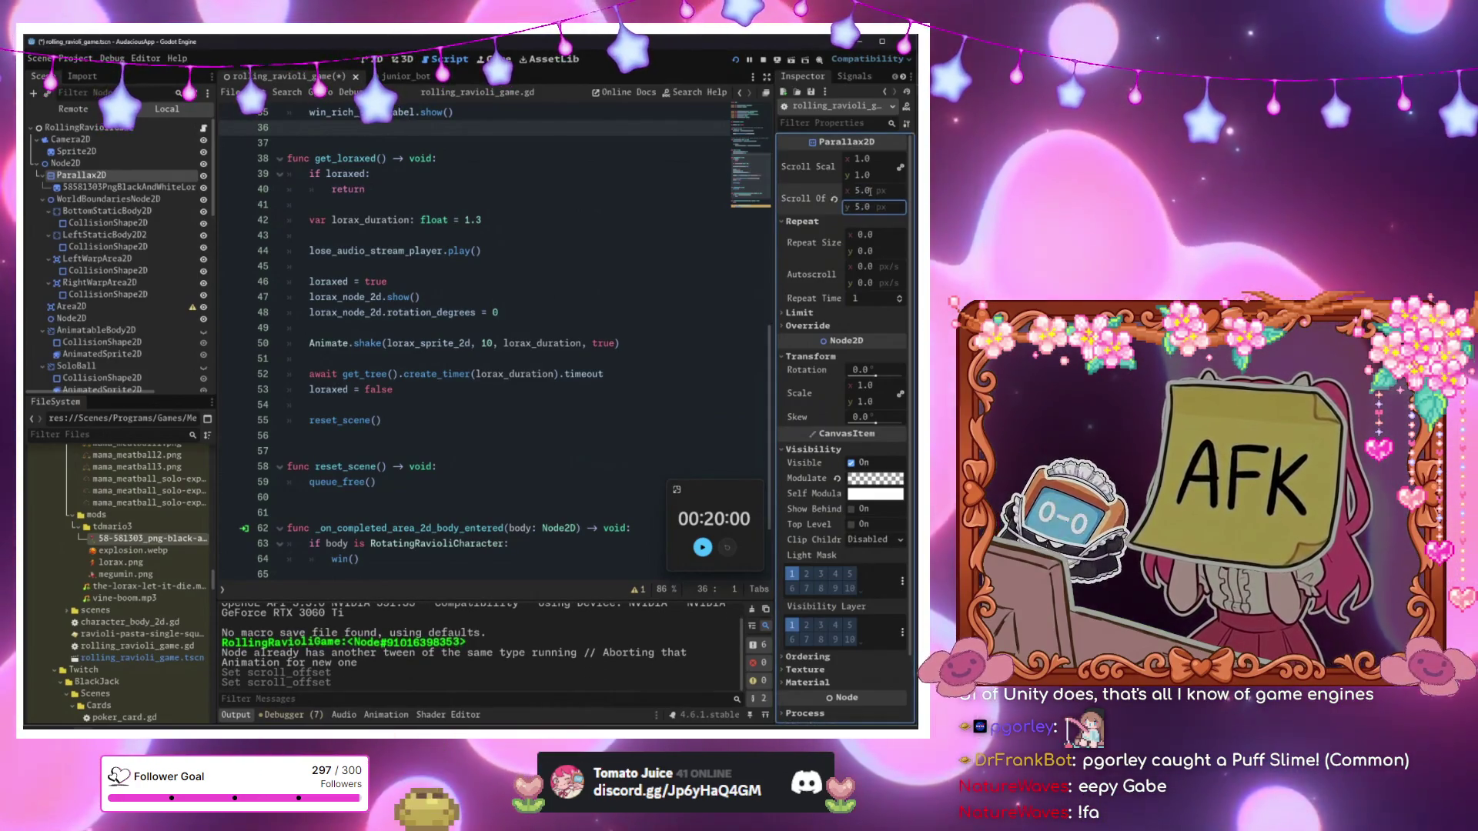
key("F6")
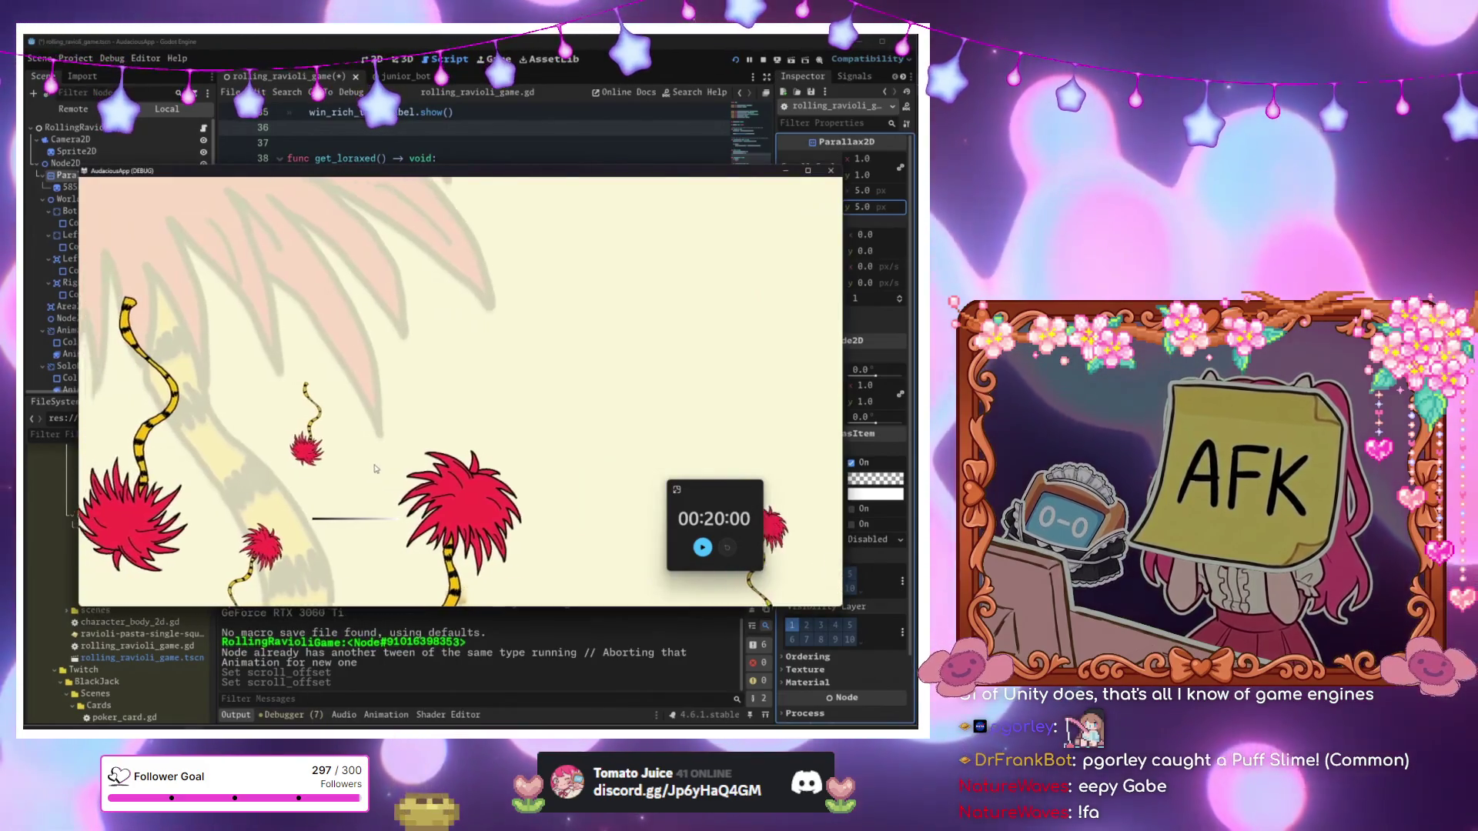
key("F6")
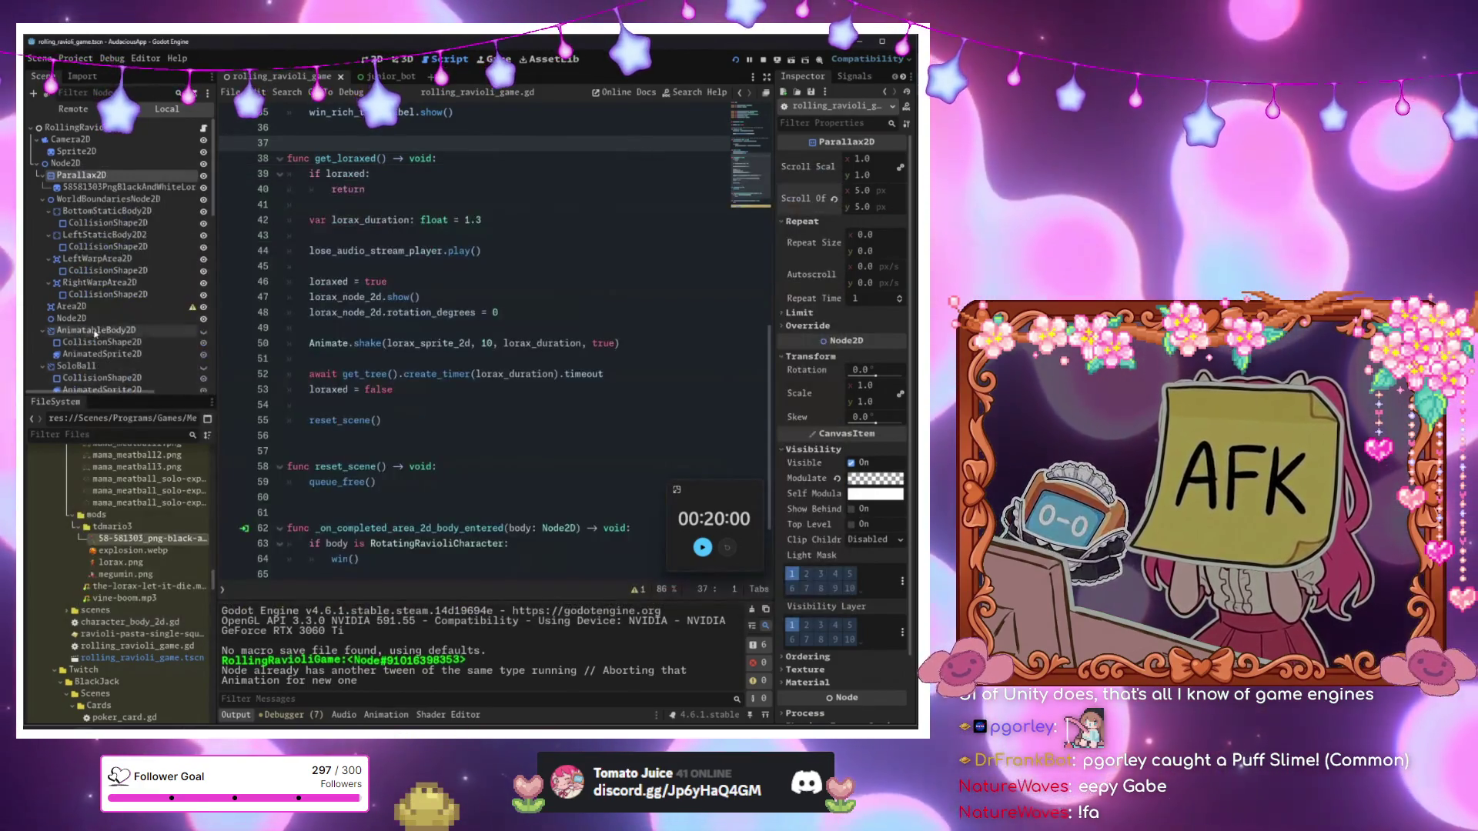
Check the Parallax2D docs, reset scroll offset to 0, set scroll scale 3, and rerun.
scroll(103, 358, "down", 5)
scroll(102, 358, "up", 10)
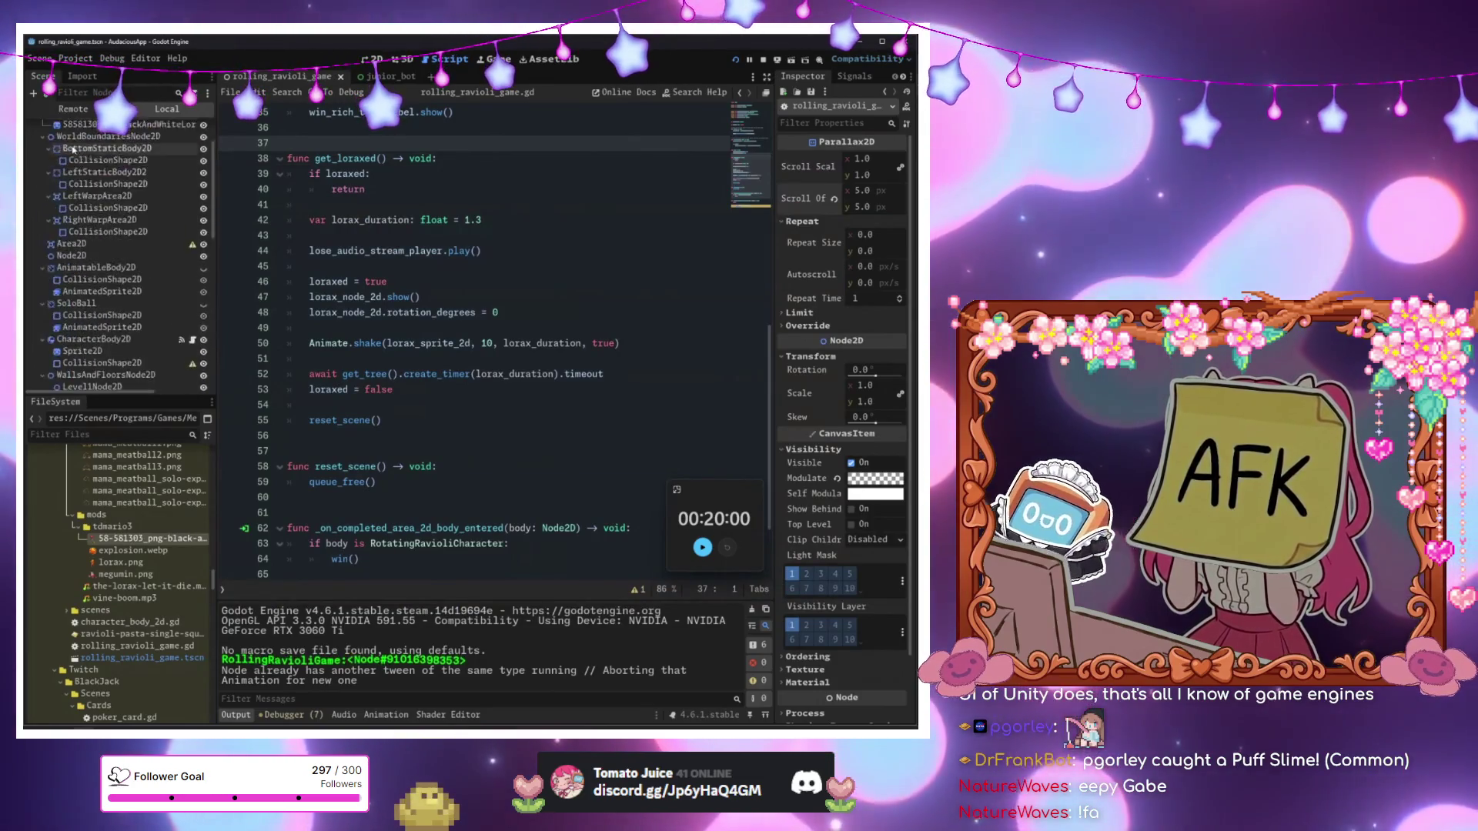
right_click(81, 175)
left_click(151, 383)
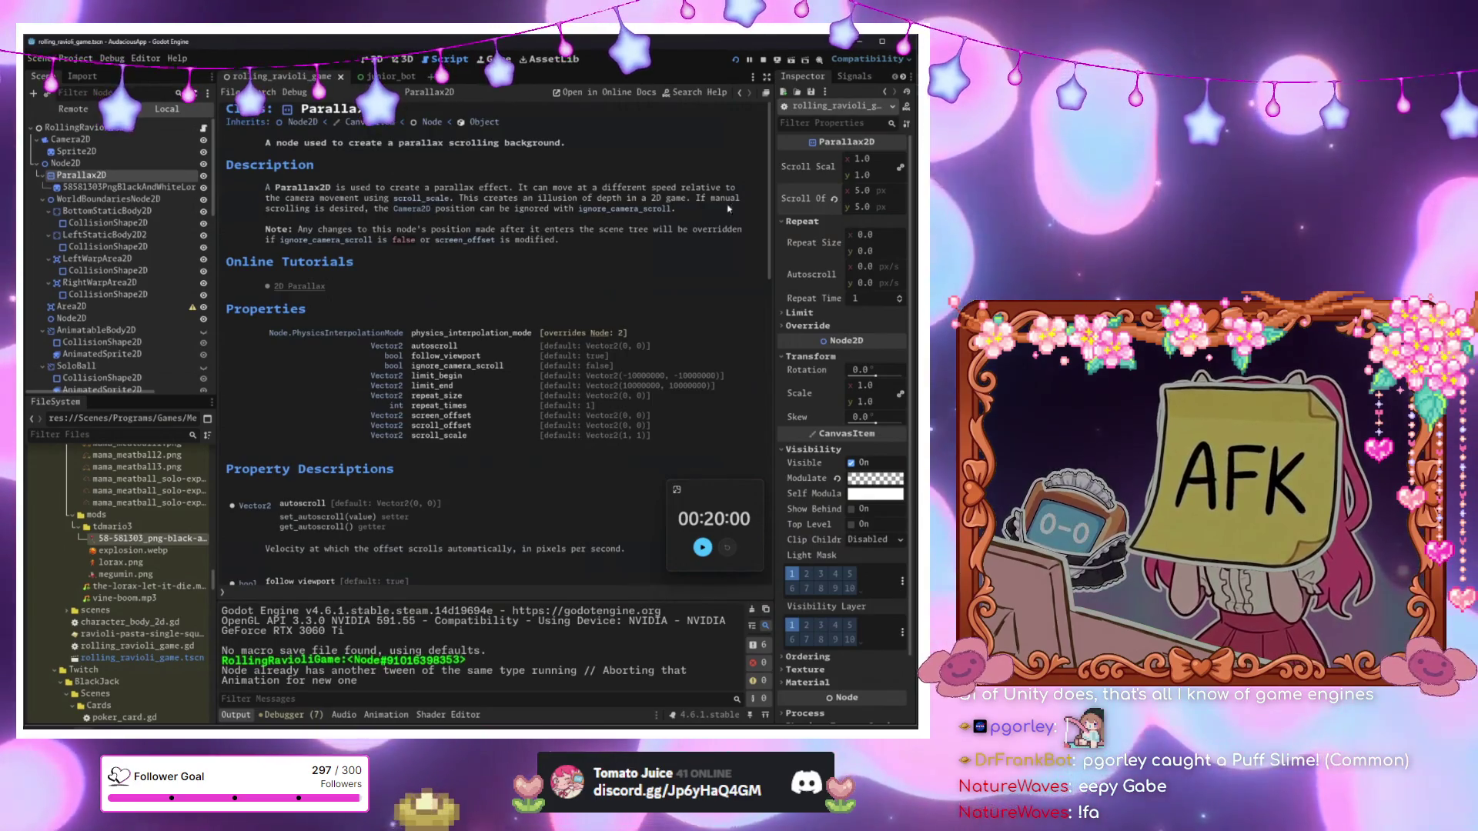
left_click(834, 198)
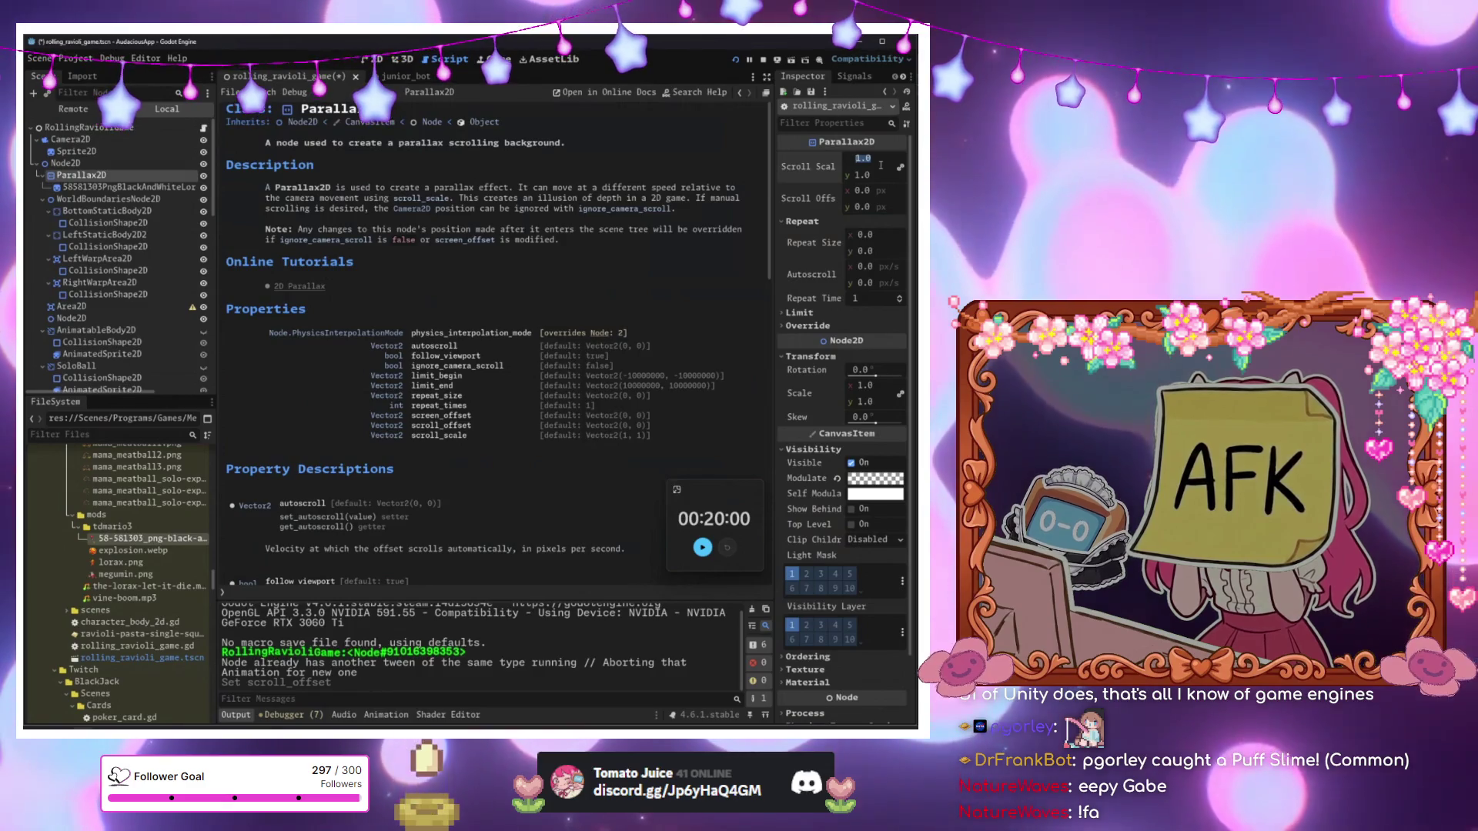
type("3")
key("Return")
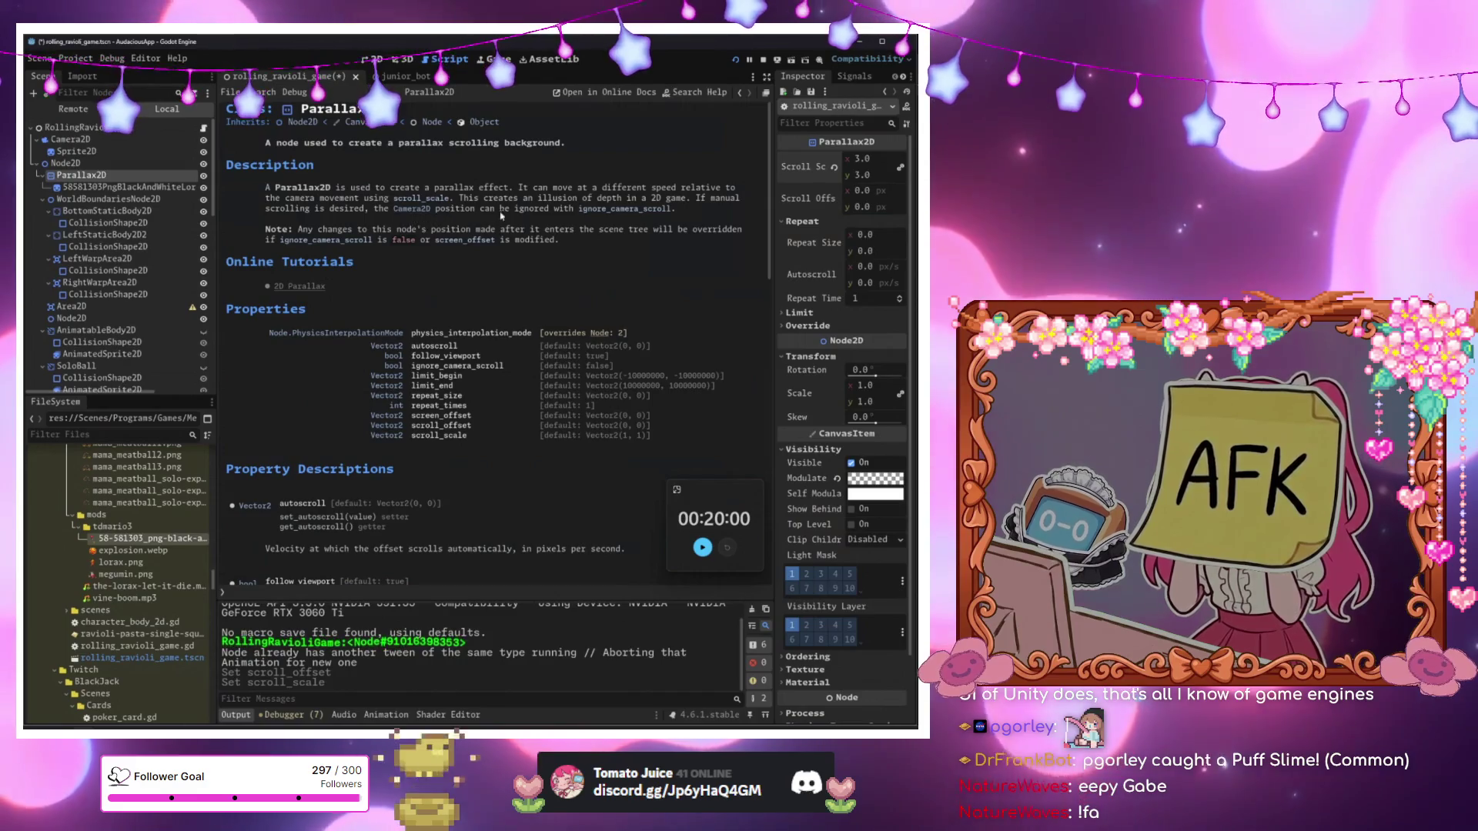
key("F5")
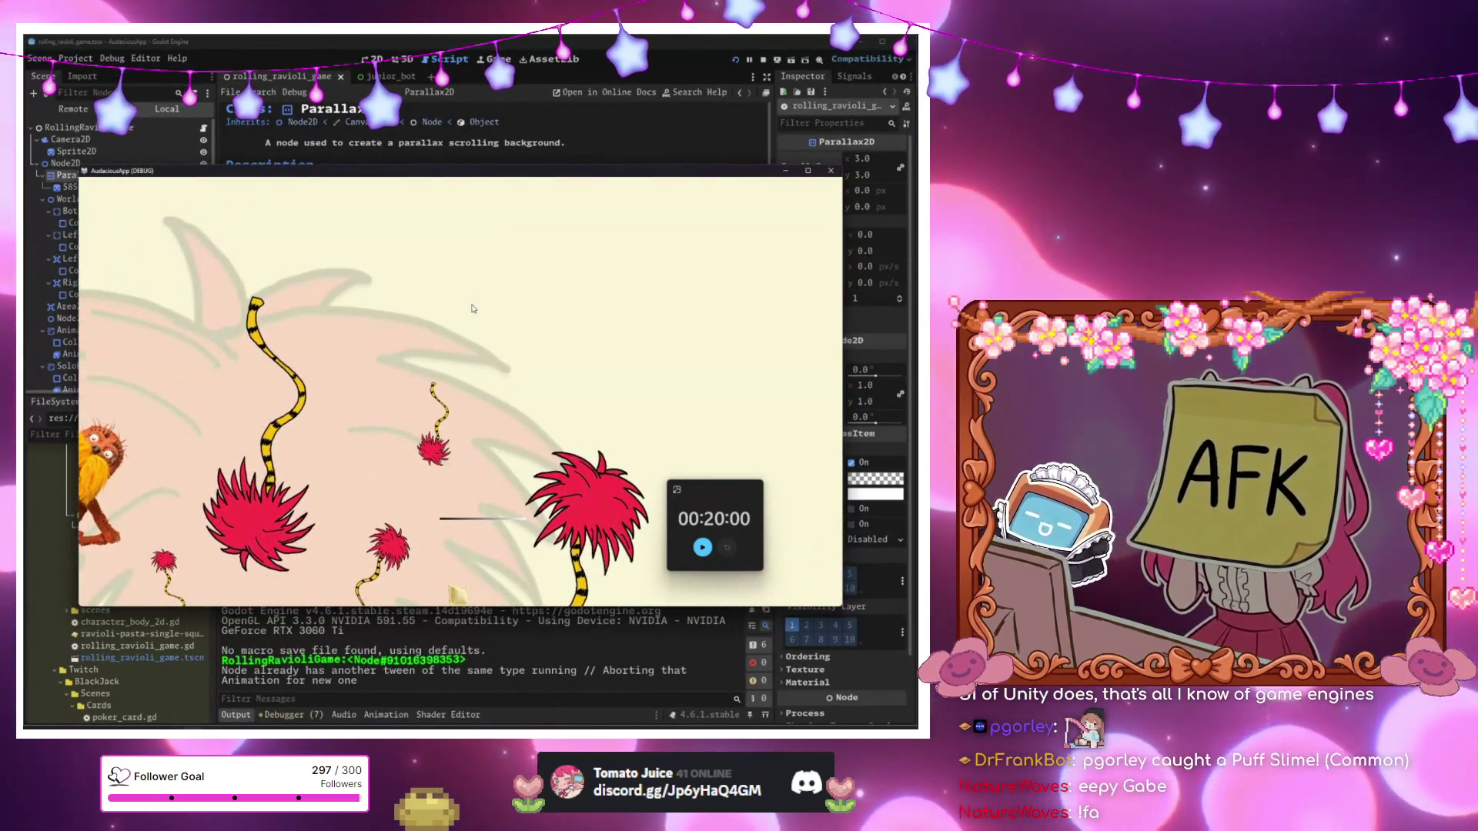
Set the Parallax2D scroll scale to 0.5 and test-run the level.
left_click(866, 174)
type("0.5")
key("Return")
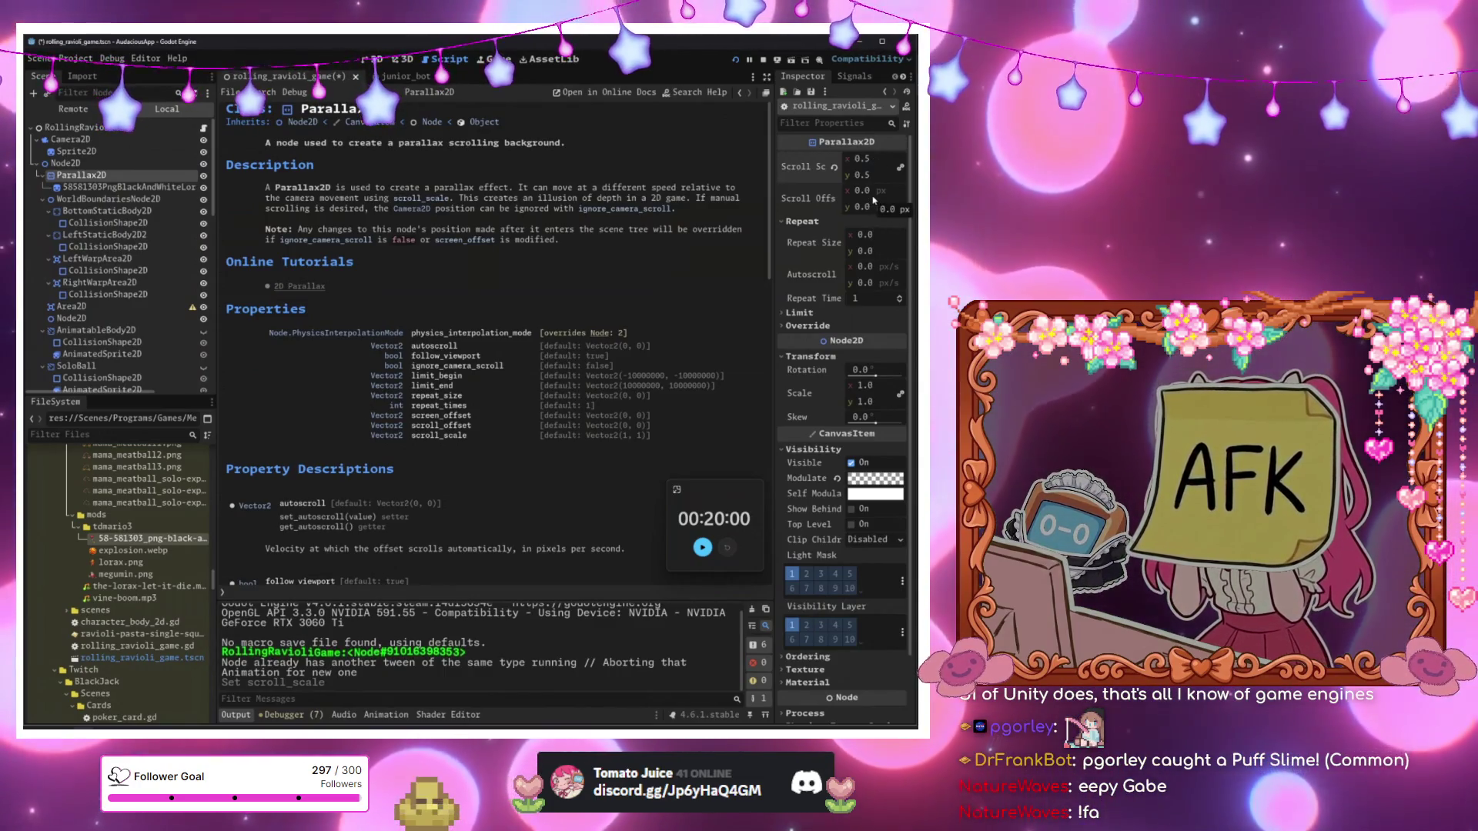
key("F5")
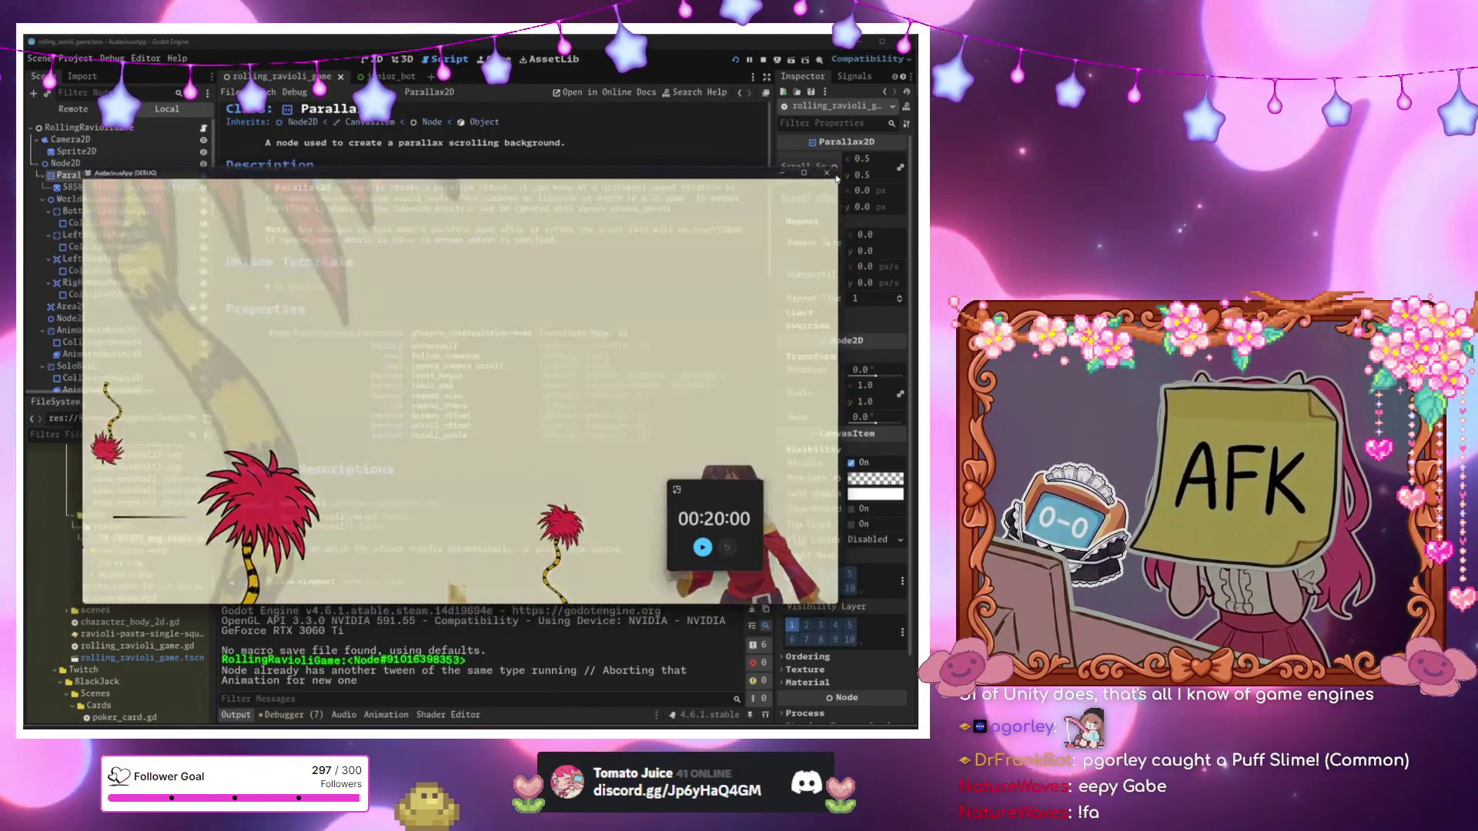
left_click(830, 170)
Duplicate the large background Truffula sprite and move the copy down and right.
left_click(376, 59)
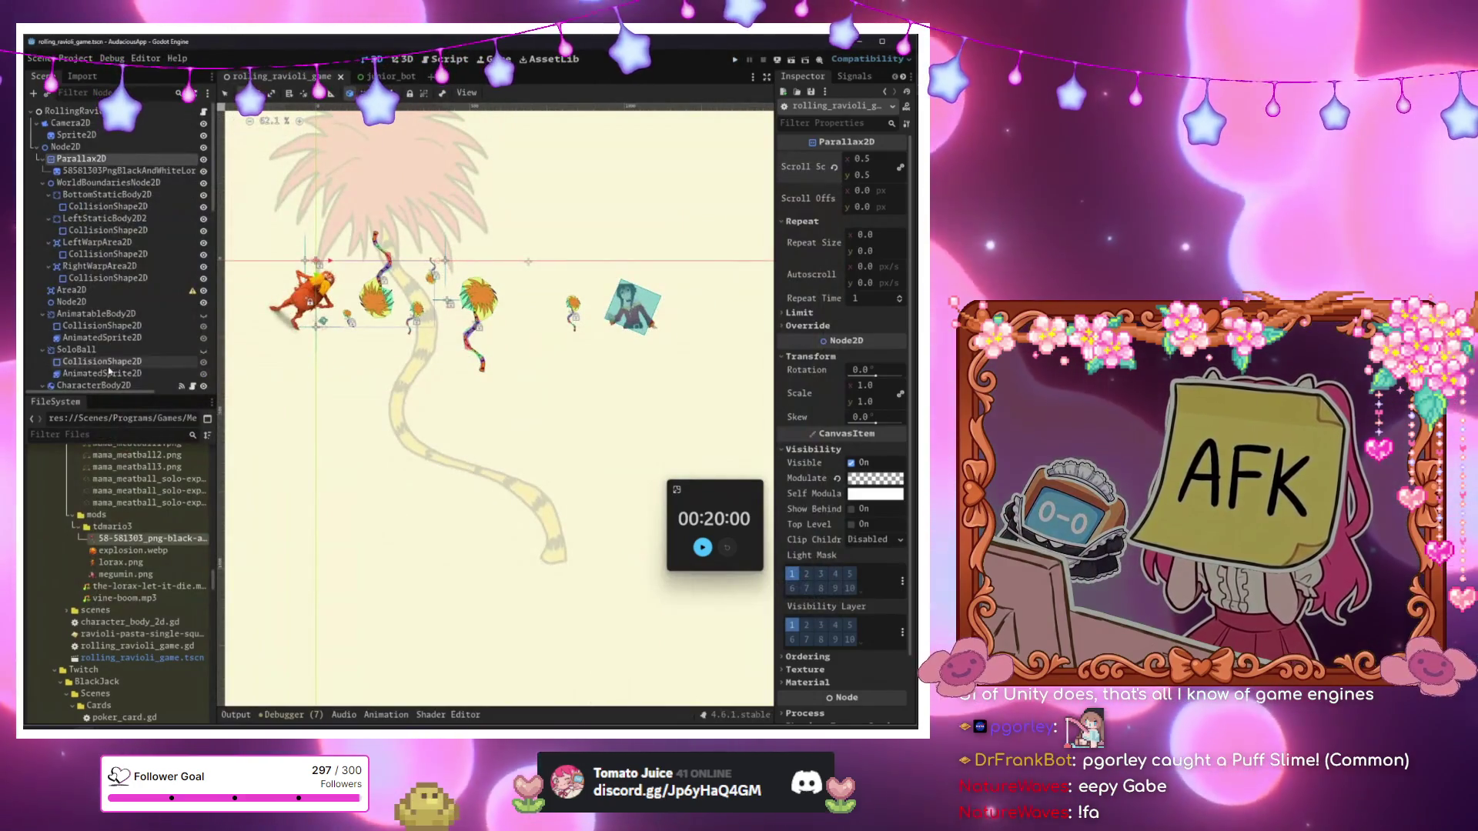
scroll(113, 373, "down", 10)
left_click(118, 382)
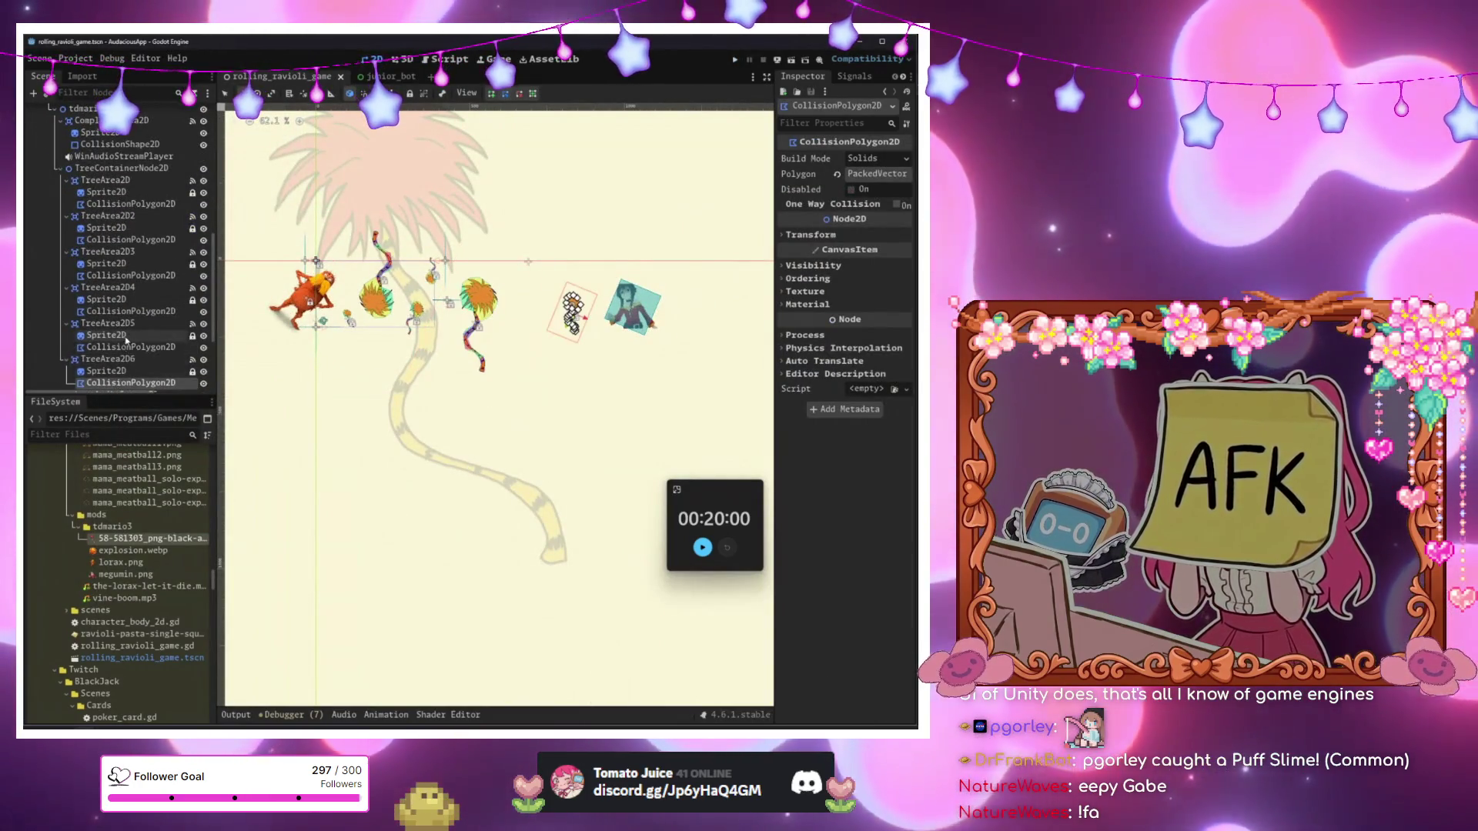
left_click(318, 223)
scroll(80, 322, "up", 3)
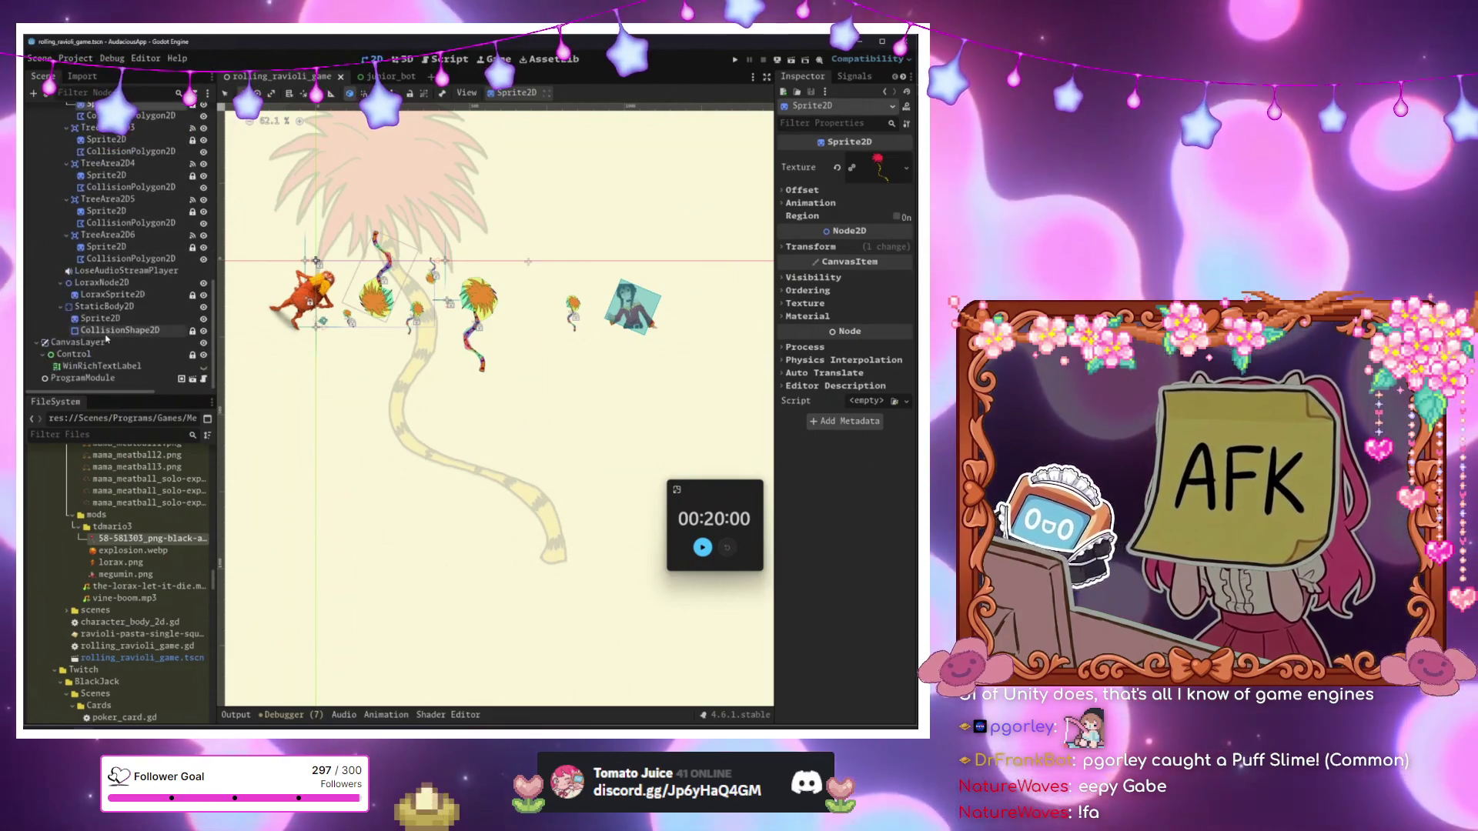
left_click(100, 335)
scroll(94, 292, "up", 10)
left_click(95, 255)
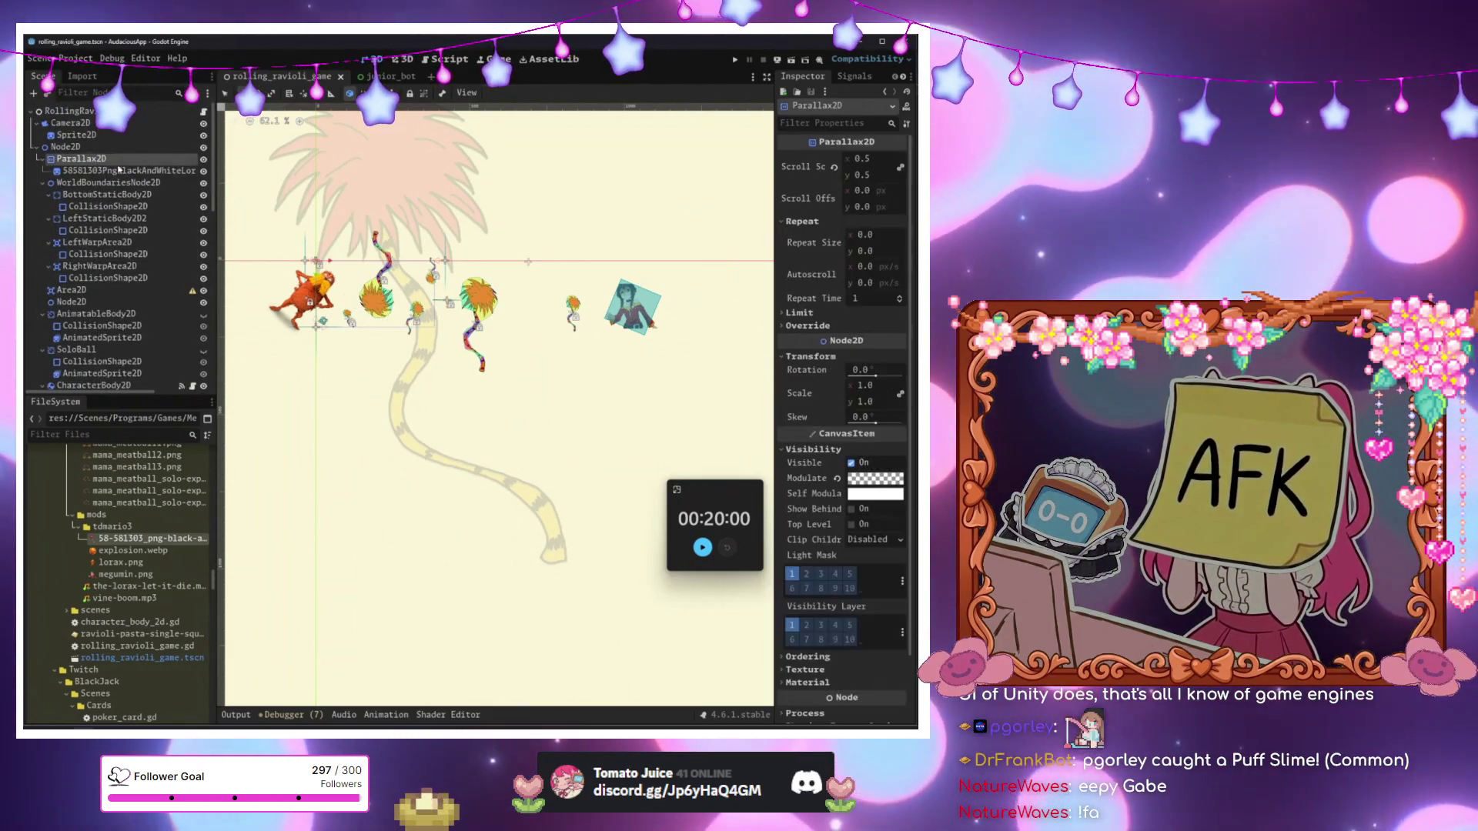
left_click(116, 171)
key("ctrl+d")
mouse_move(375, 411)
left_mouse_down()
mouse_move(560, 487)
mouse_move(491, 511)
left_mouse_up()
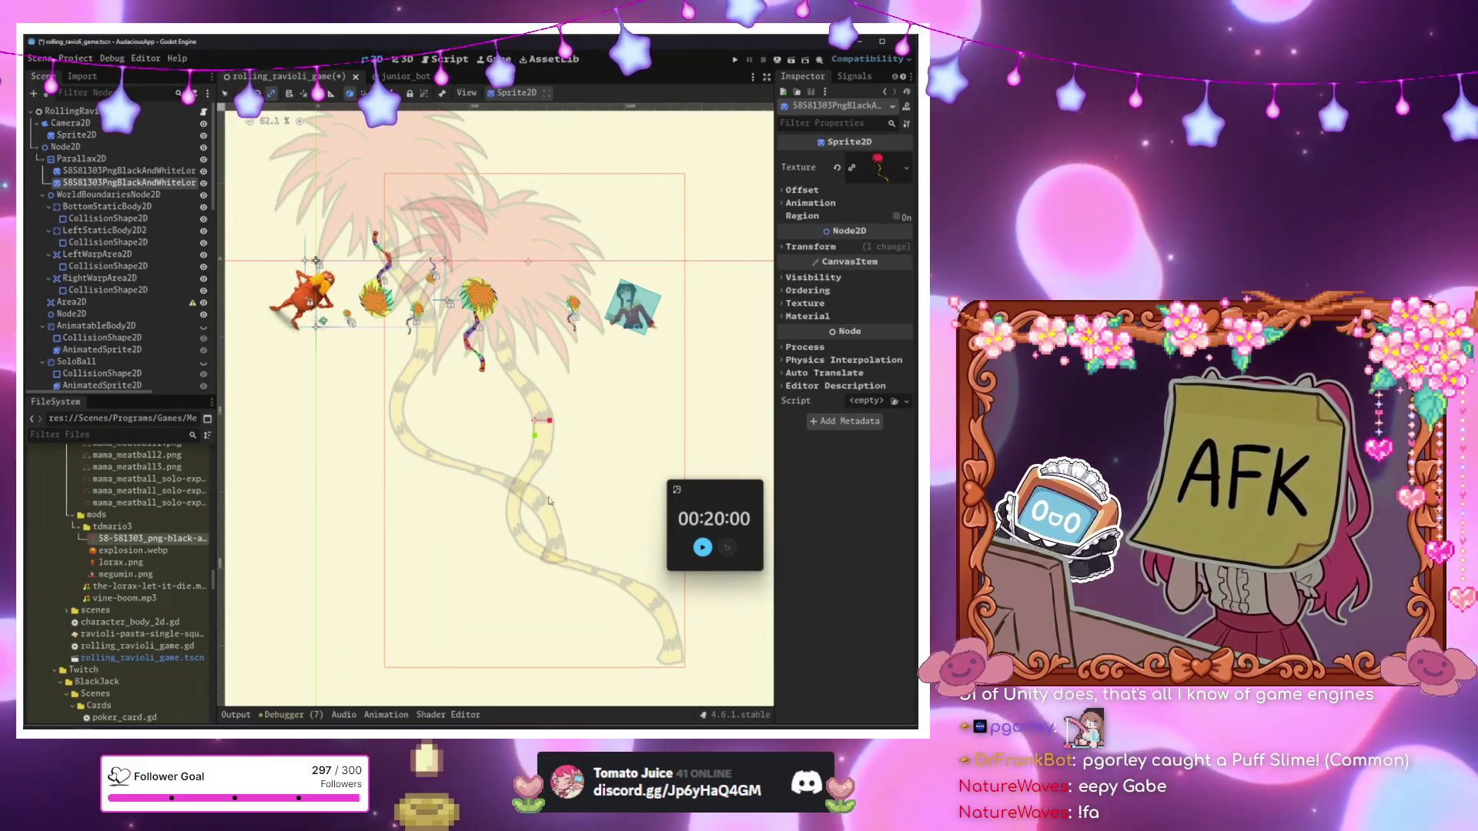
Tilt the copied tree about 20 degrees and add a third rotated copy.
mouse_move(574, 472)
left_mouse_down()
mouse_move(571, 515)
mouse_move(539, 482)
mouse_move(528, 431)
mouse_move(576, 425)
mouse_move(572, 438)
mouse_move(601, 443)
left_mouse_up()
key("ctrl+d")
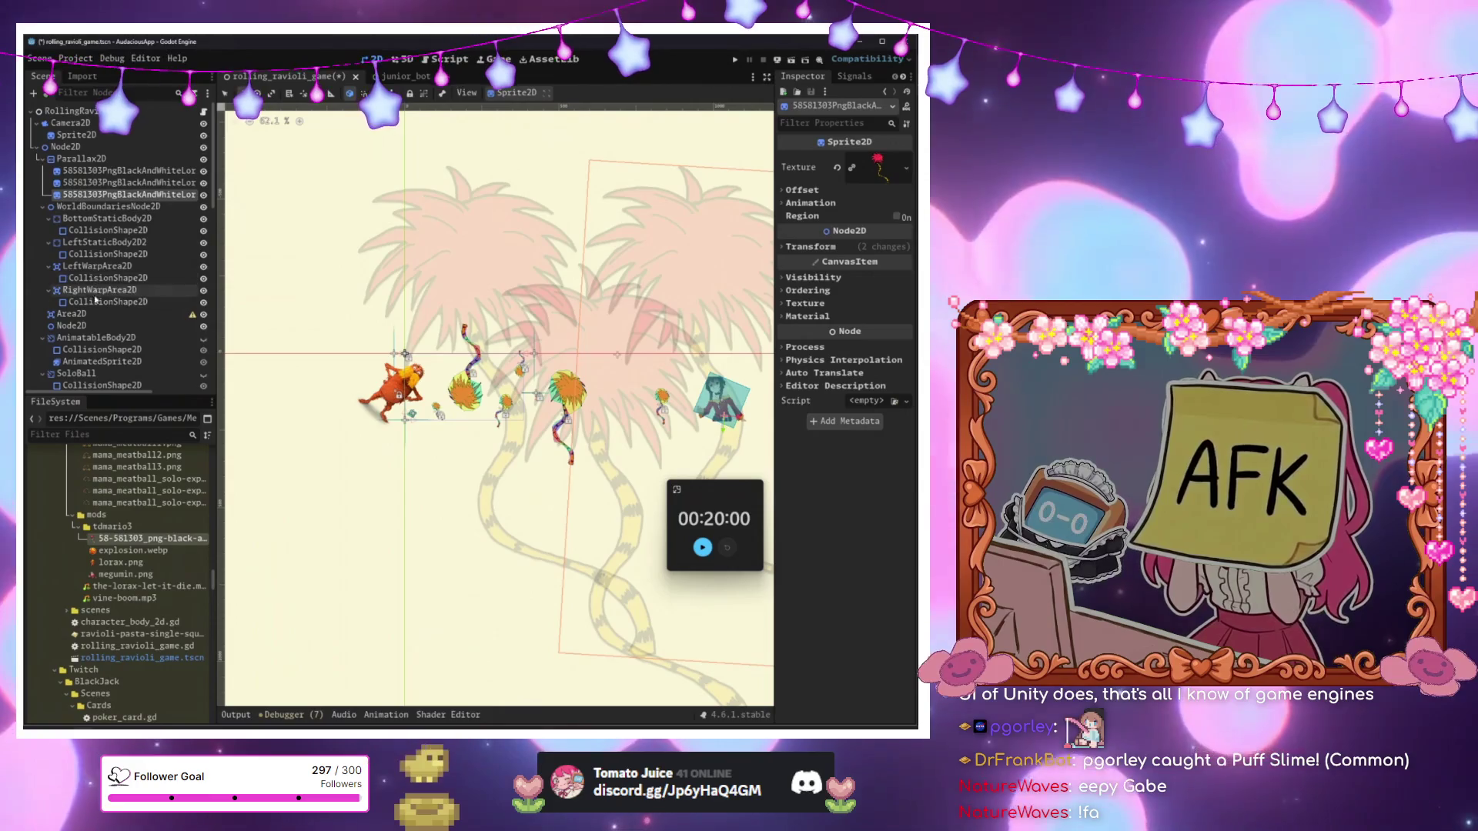
left_click(71, 111)
scroll(184, 193, "down", 10)
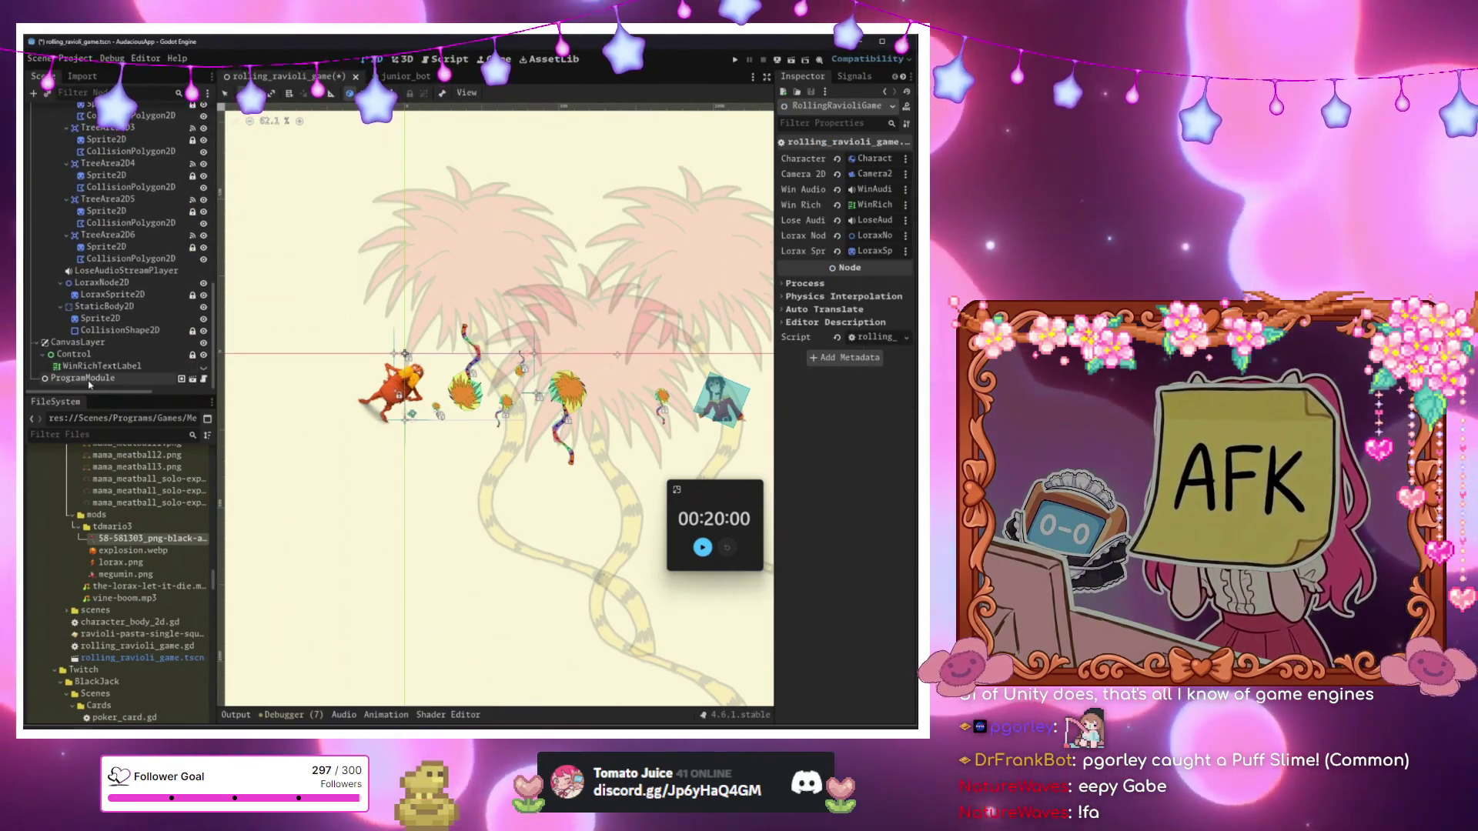
Raise ProgramModule's Window Scale to 3, save, and run the level to the win screen.
left_click(86, 379)
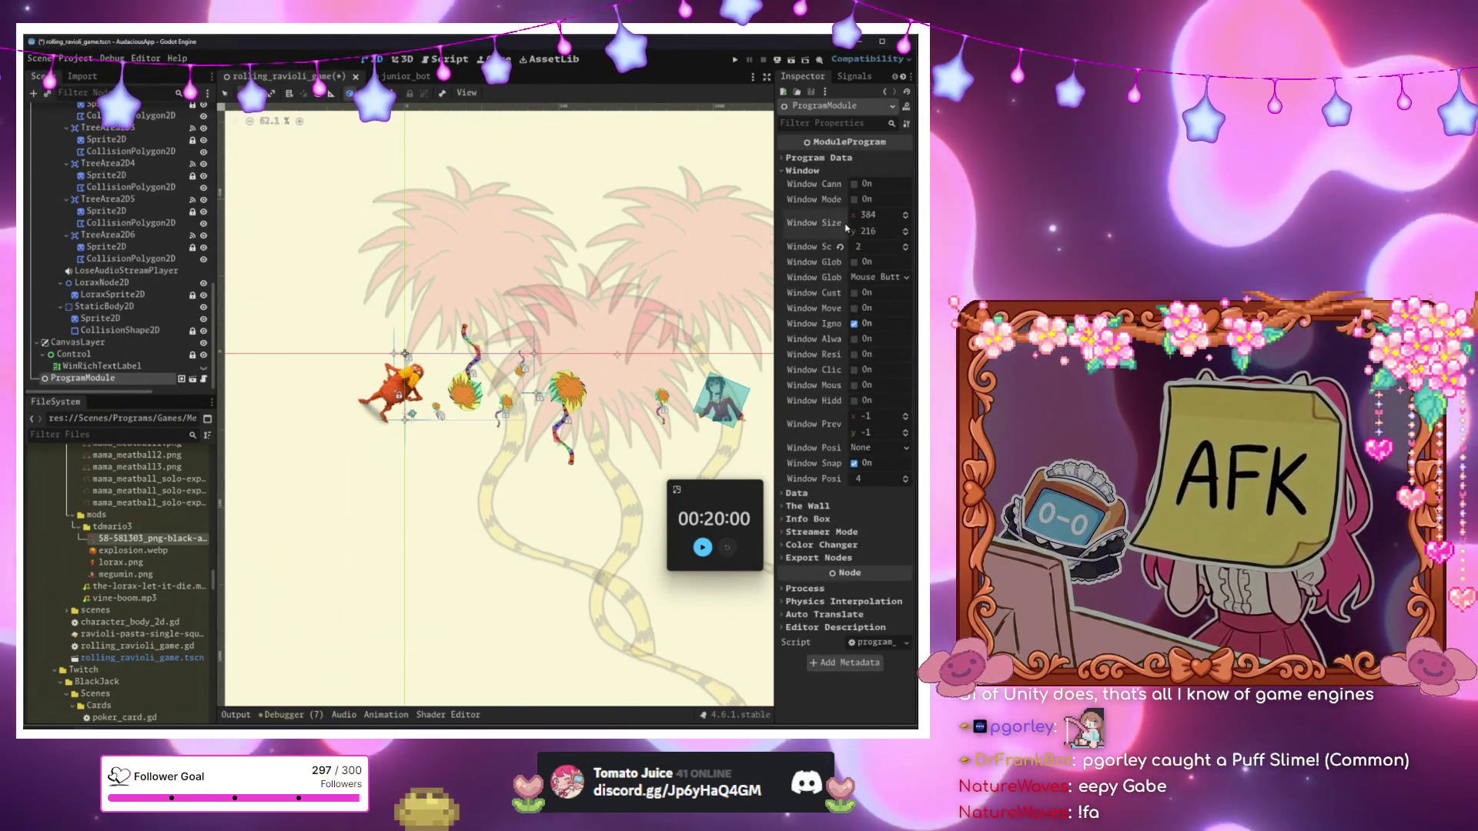
left_click(905, 245)
left_click(590, 327)
key("ctrl+s")
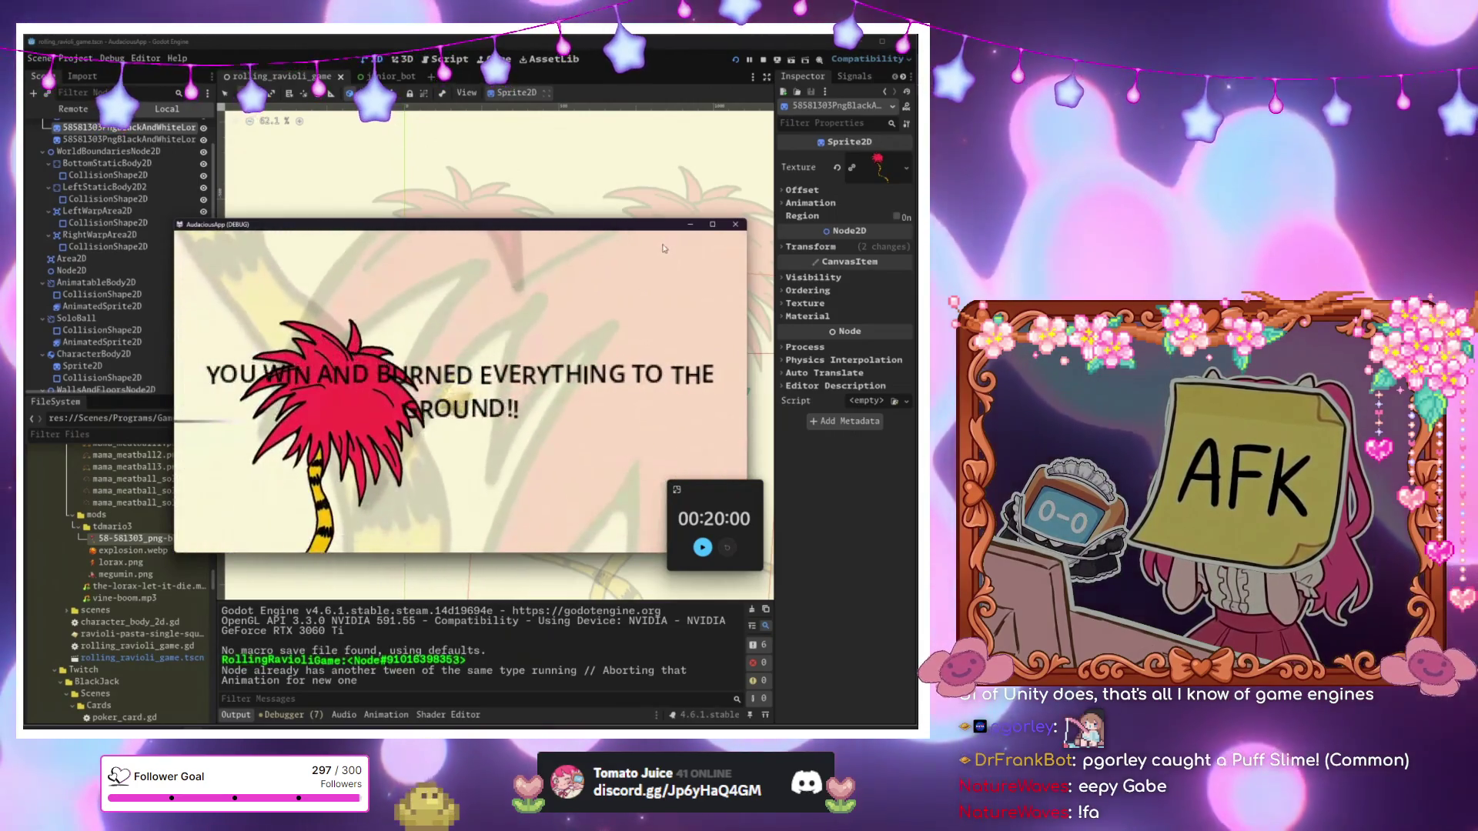
Close the game, pan to the tree cluster, and switch to the 'lorax tree' image results.
left_click(736, 226)
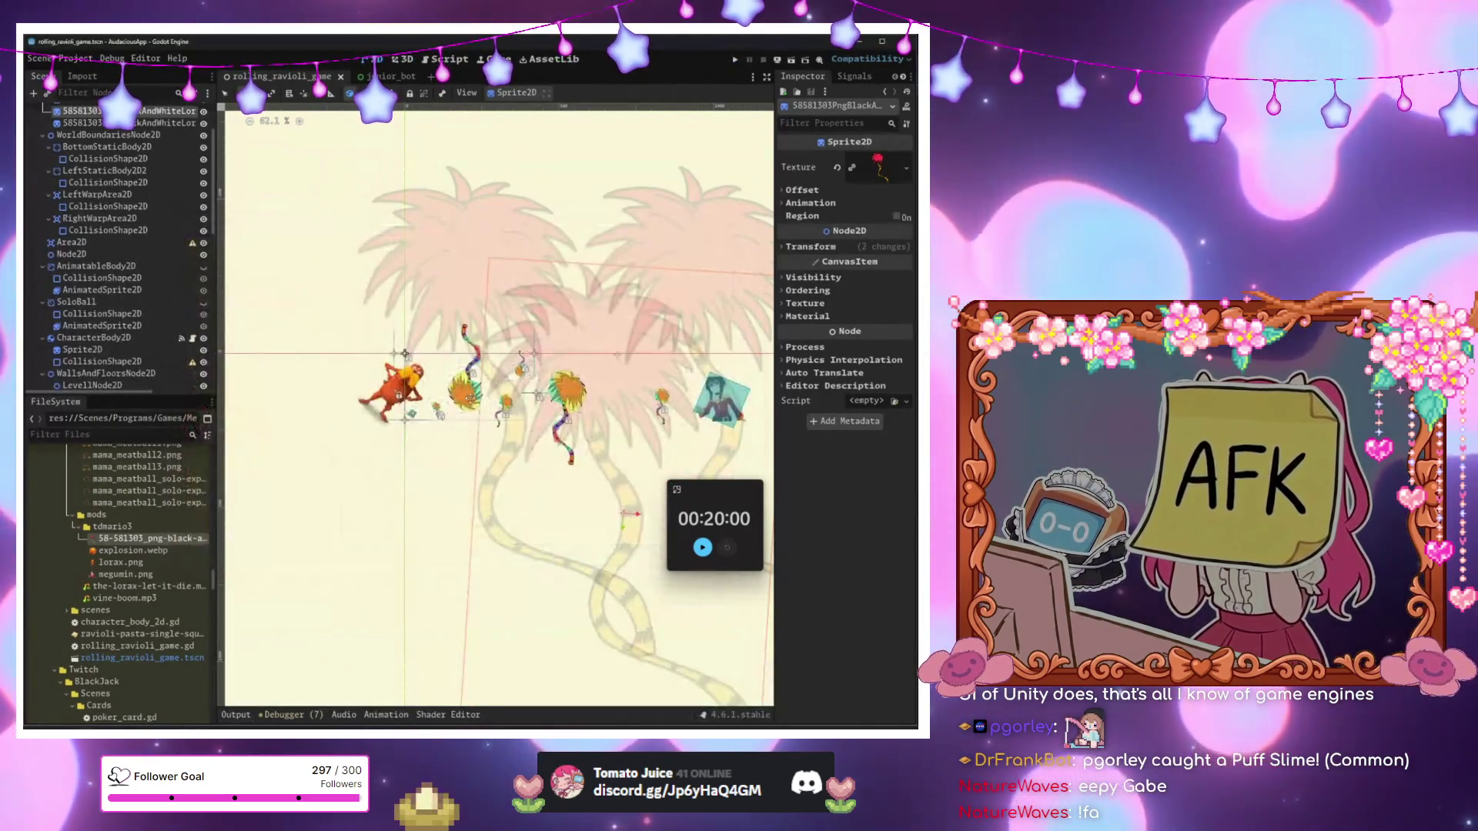
left_click_drag(496, 427, 338, 361)
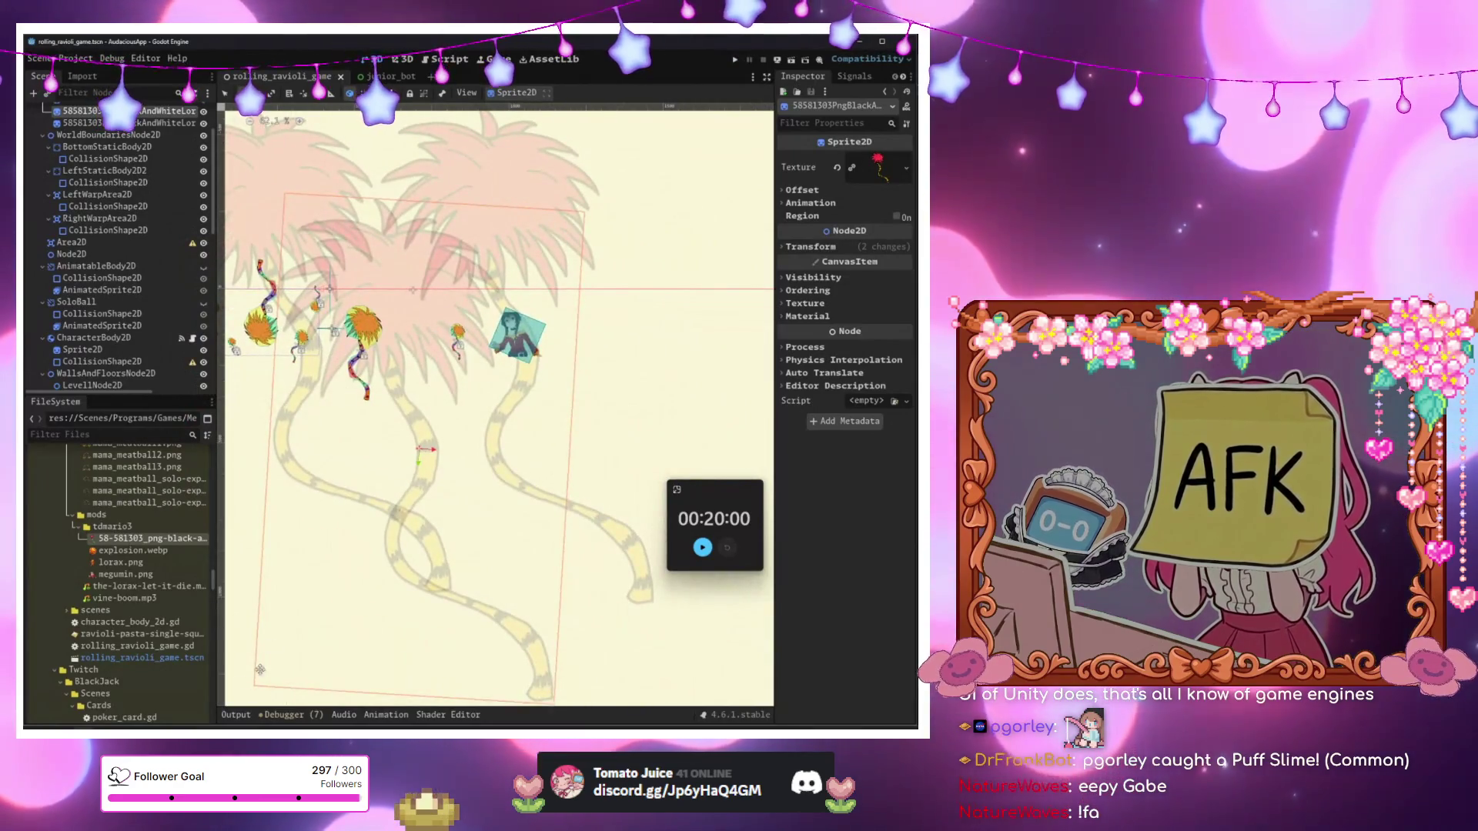
mouse_move(163, 726)
left_click(204, 689)
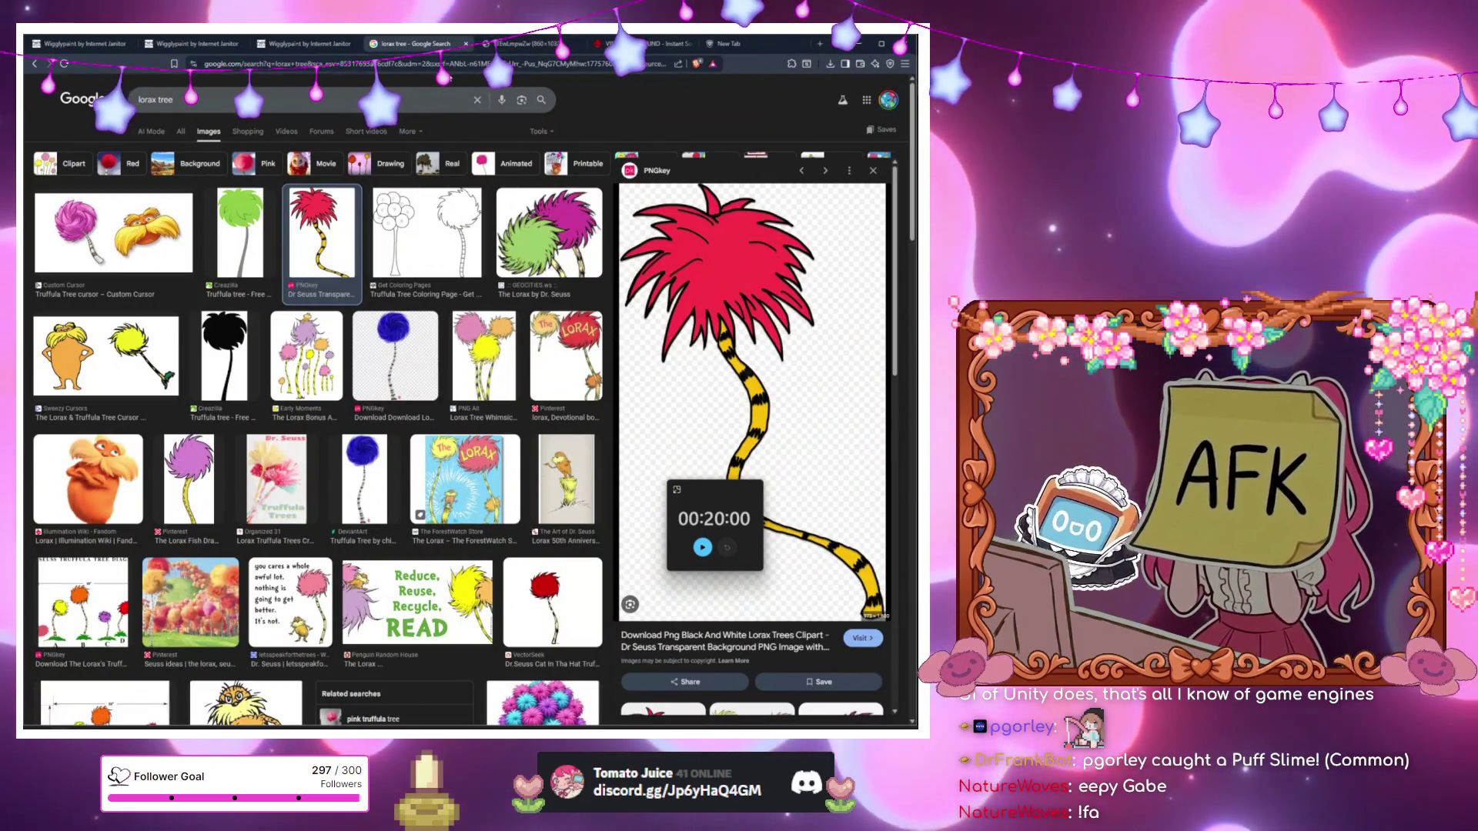
Switch to the Myinstants tab and search for 'agony' sounds.
left_click(647, 47)
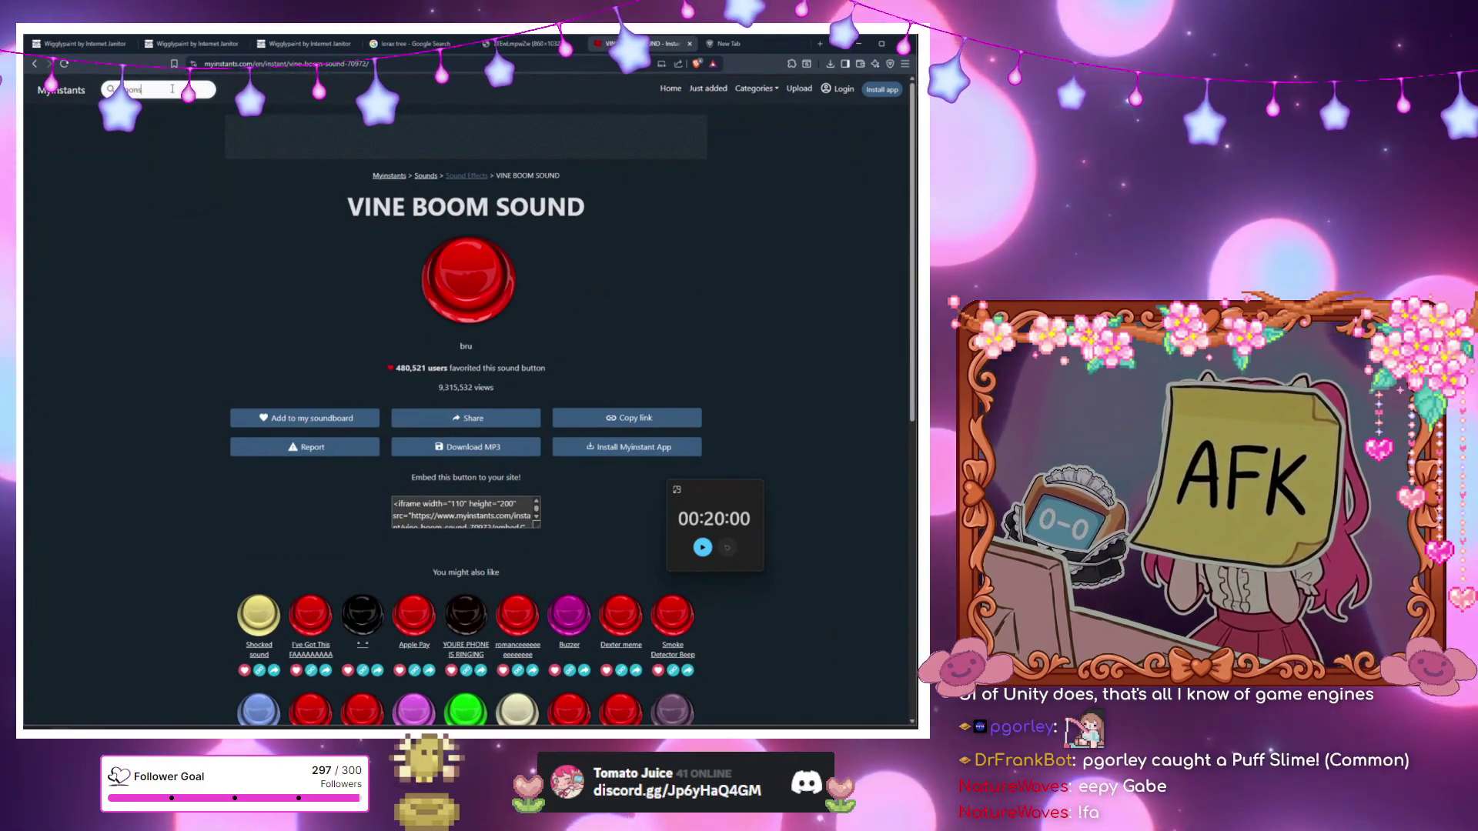
key("BackSpace")
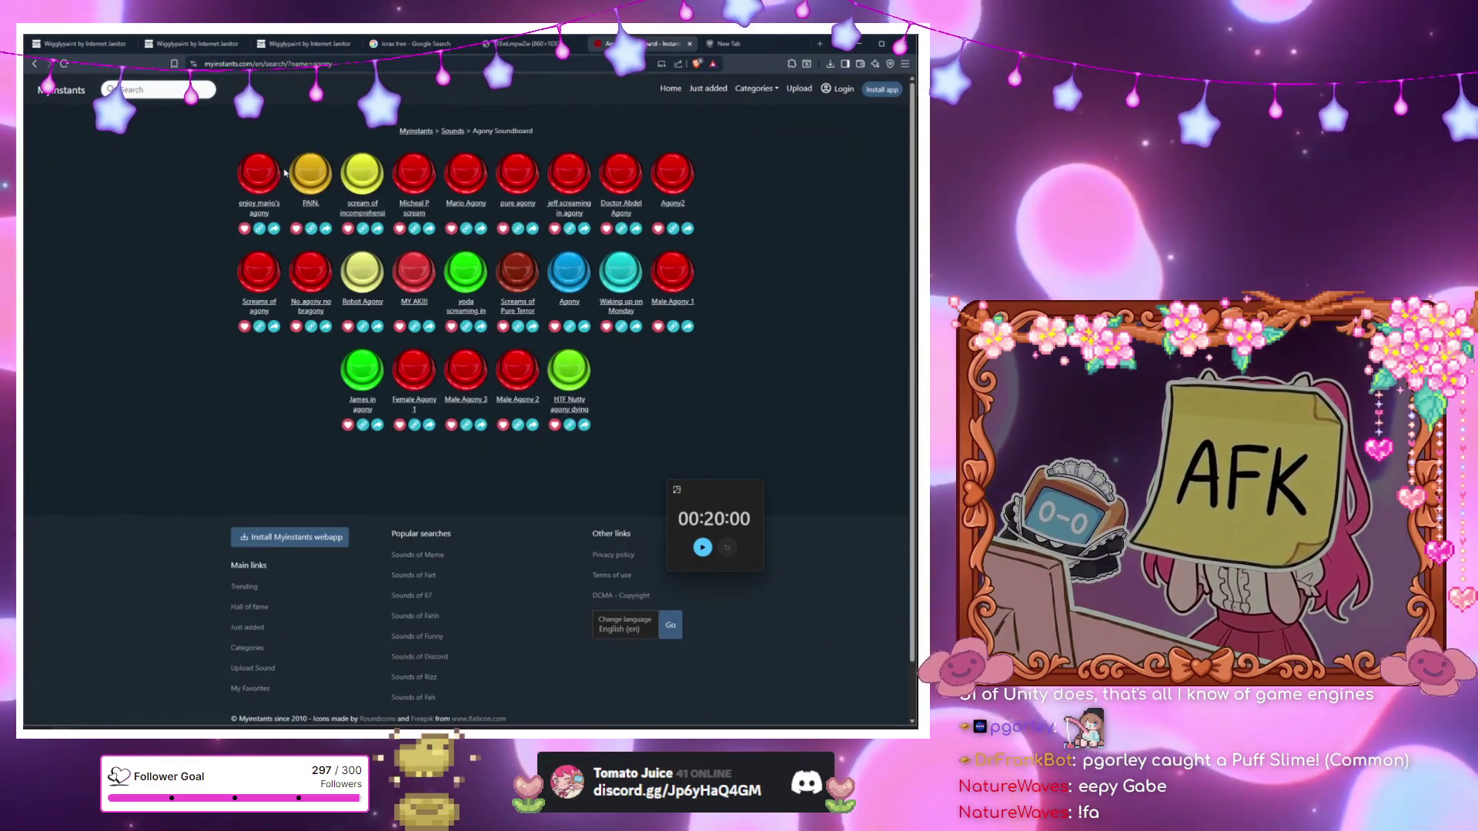
Download the 'Screams of Pure Terror and Agony' MP3 into the mods folder, then return to Godot.
left_click(264, 170)
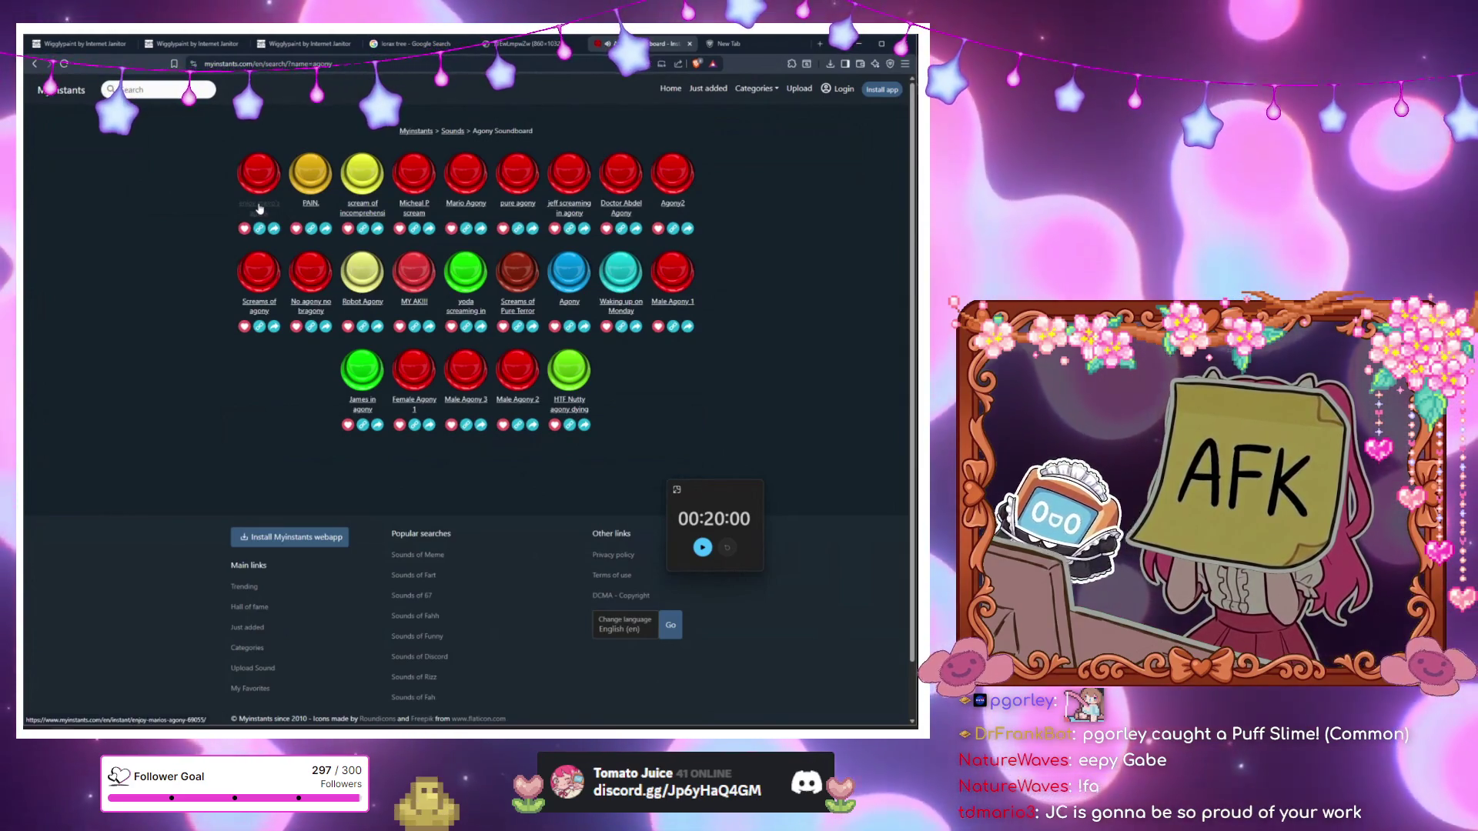
left_click(263, 192)
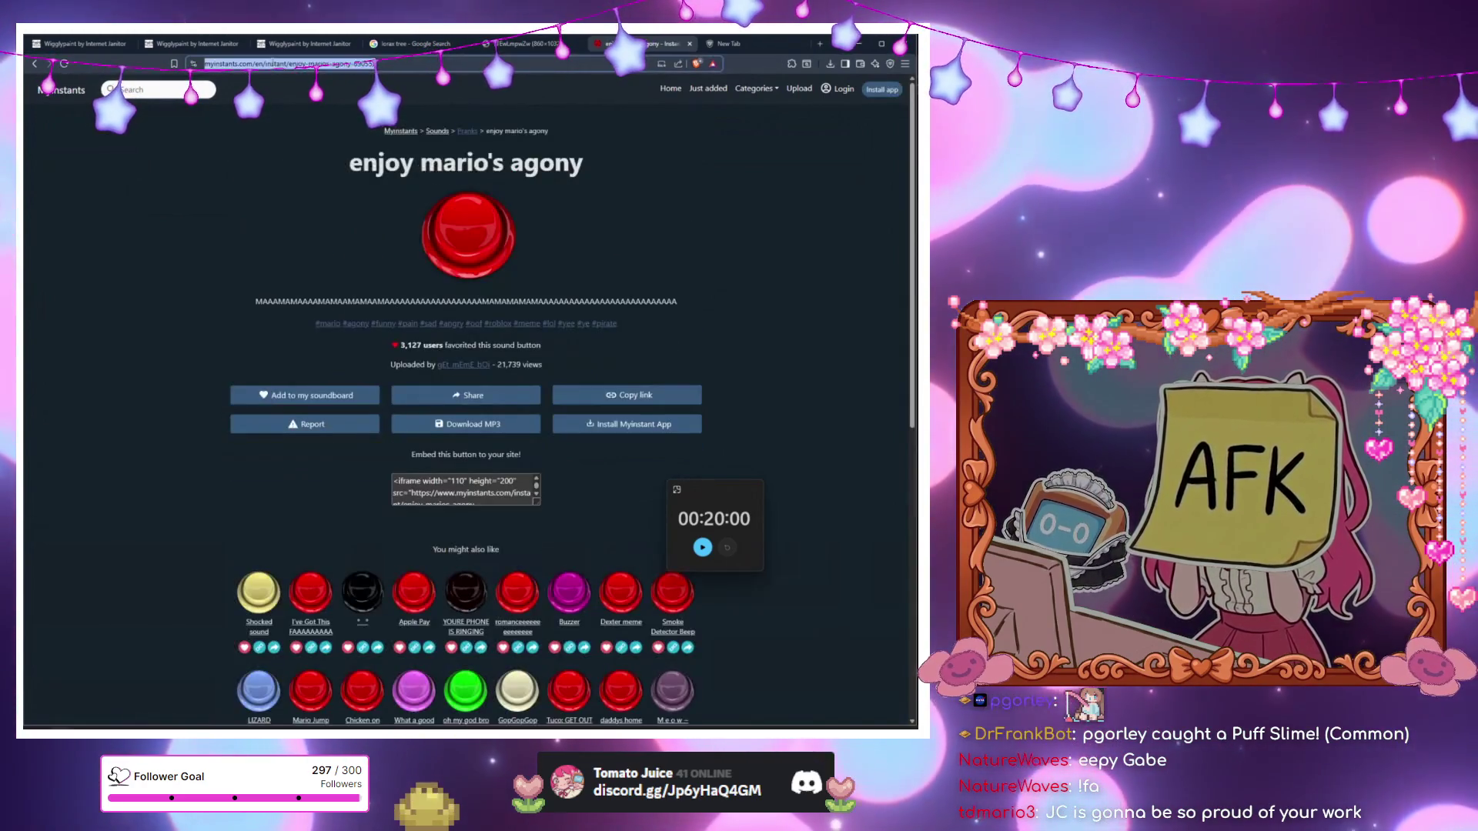
right_click(275, 64)
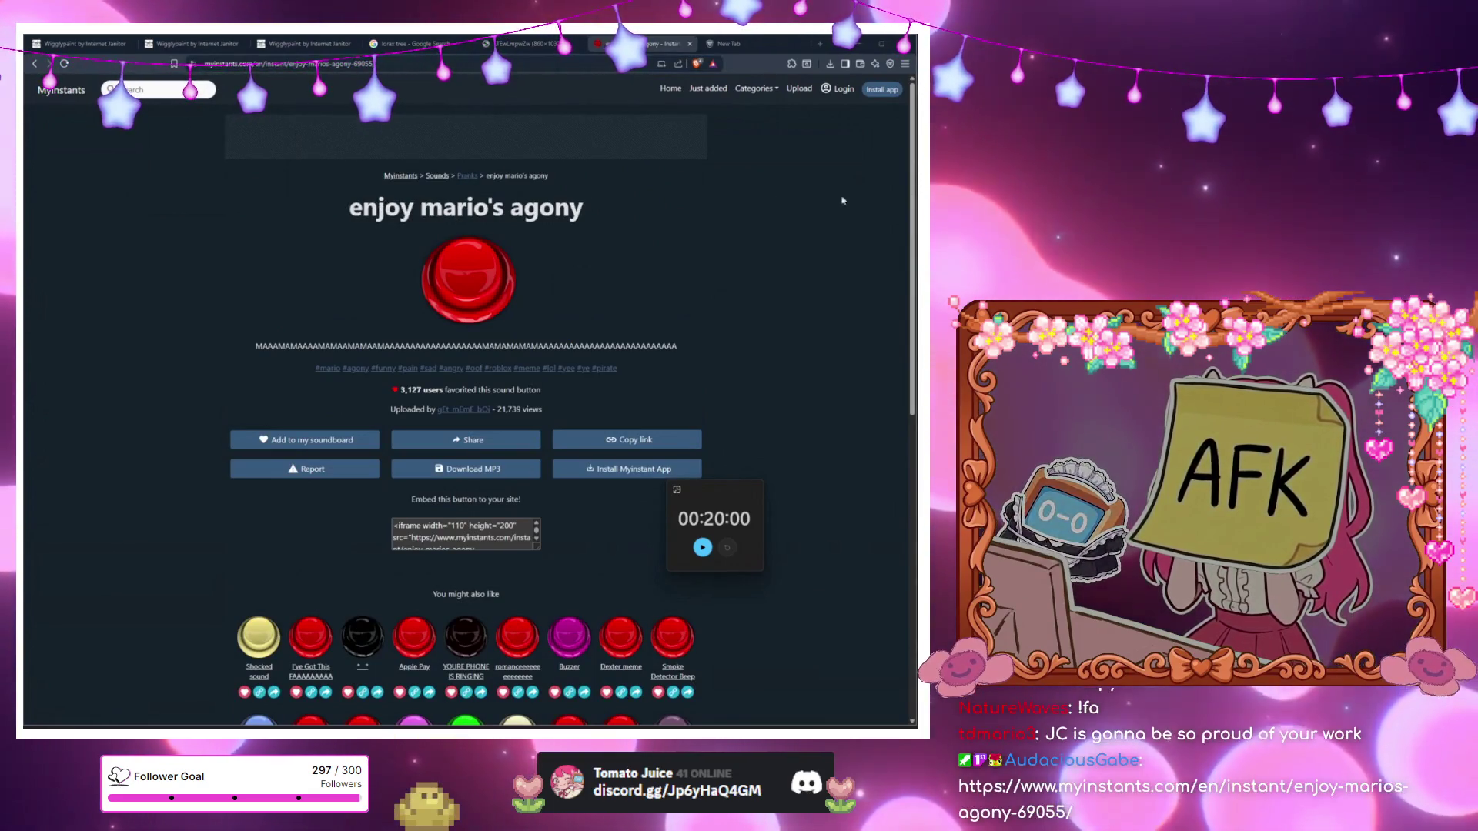
left_click(32, 65)
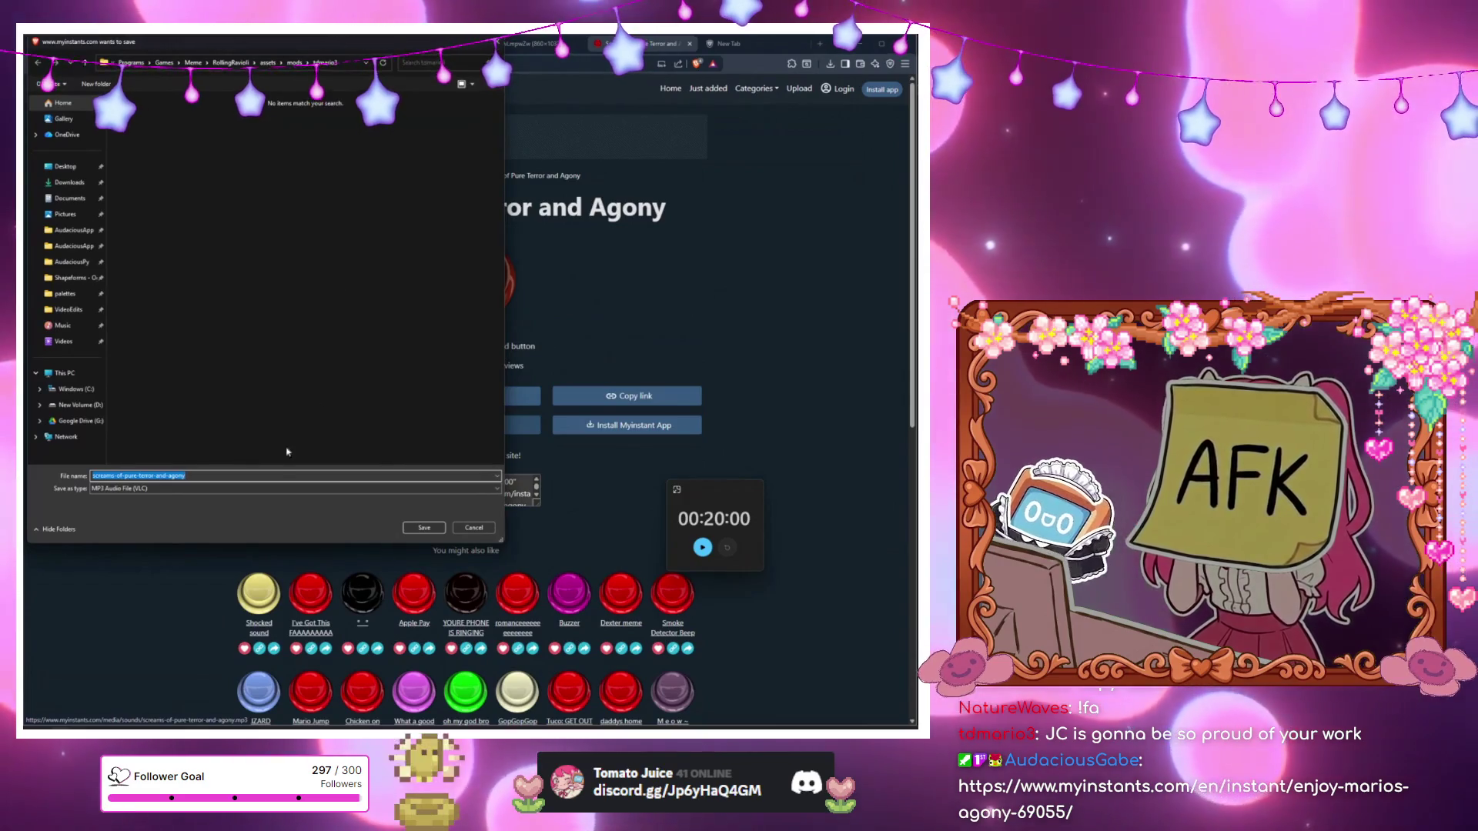
key("Return")
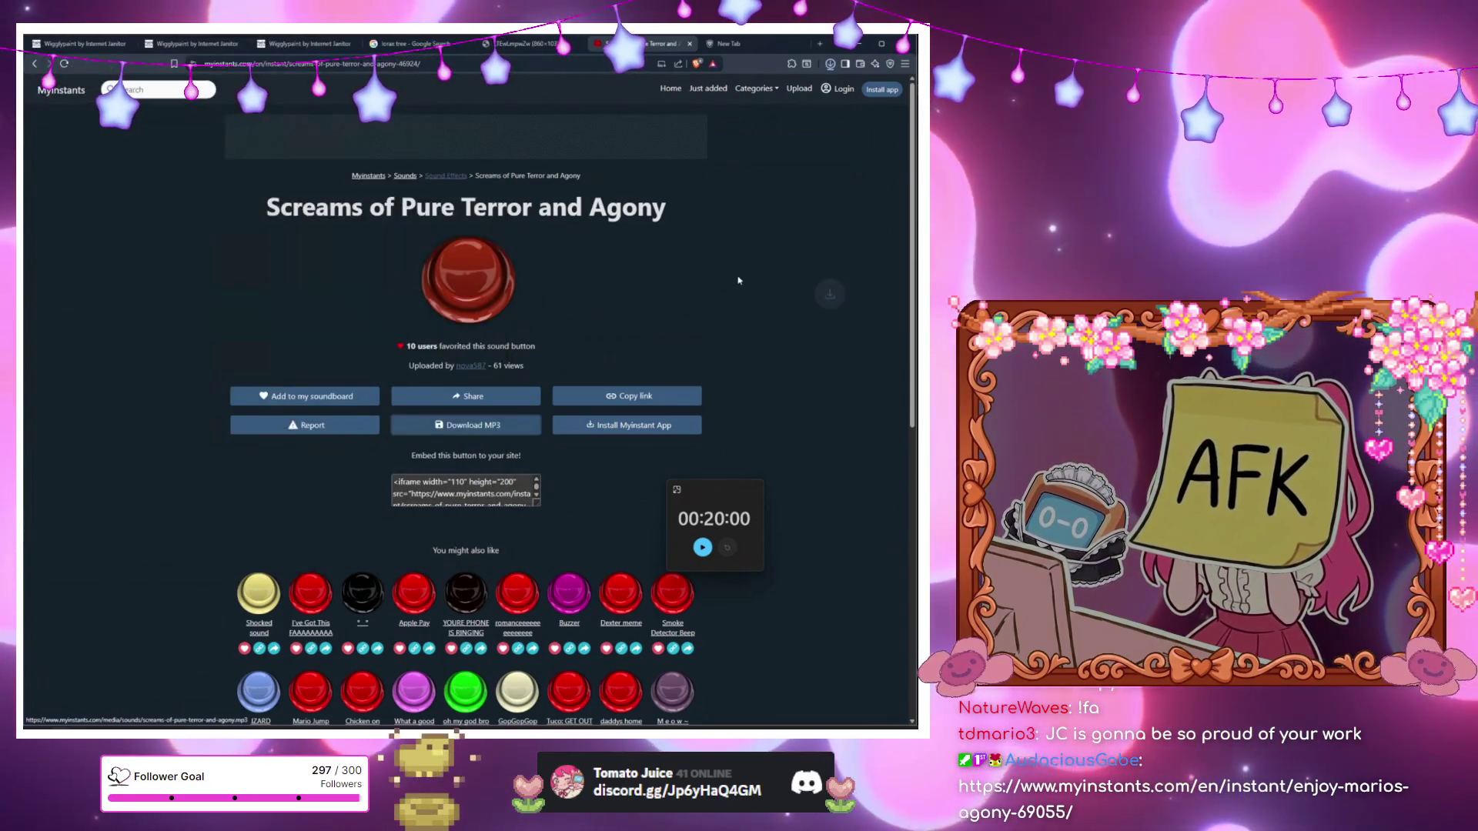
key("alt+Tab")
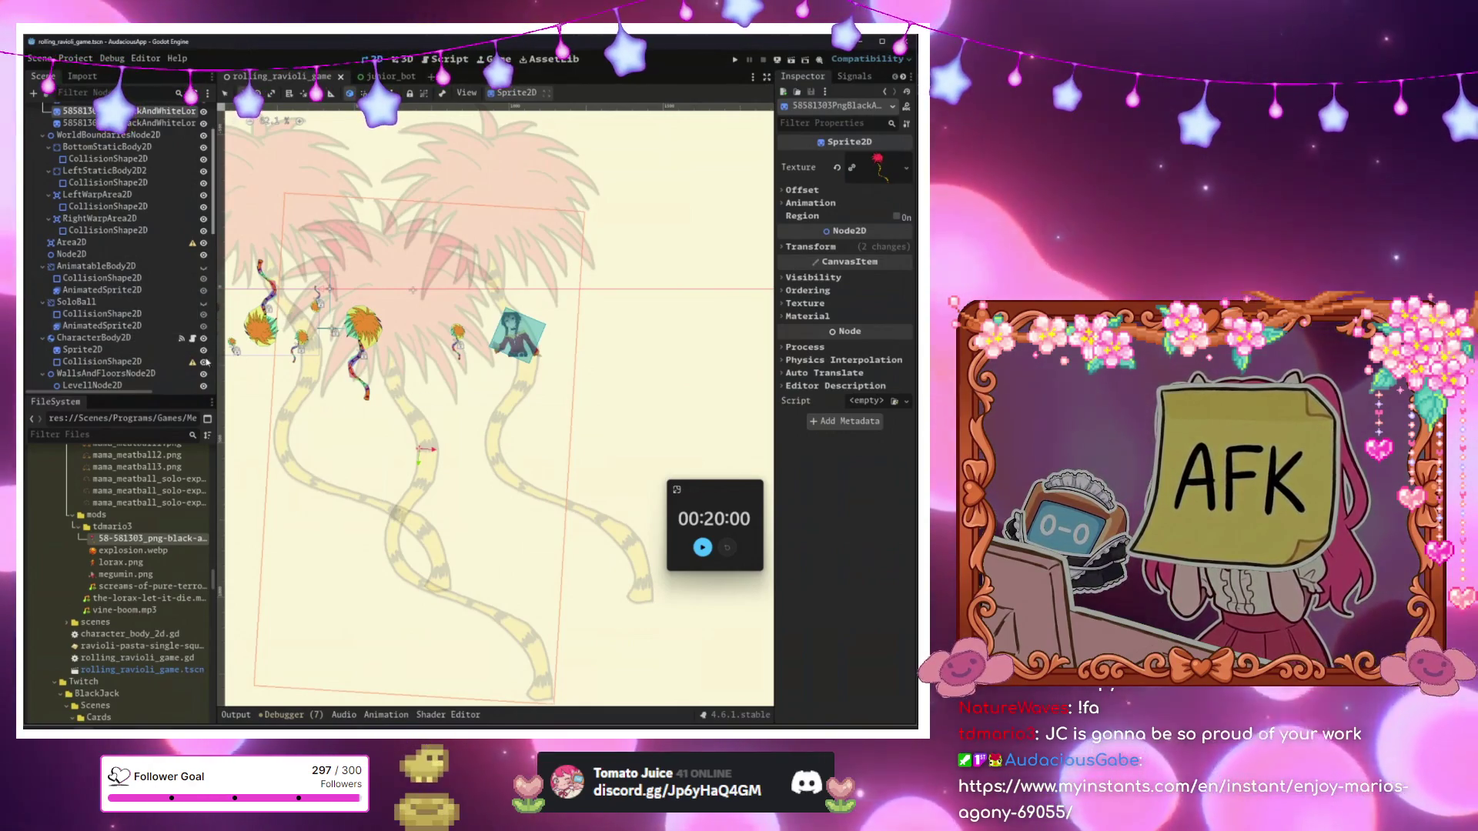
Select WinAudioStreamPlayer in the Scene dock and start adding a new child node.
scroll(177, 354, "down", 10)
left_click(128, 367)
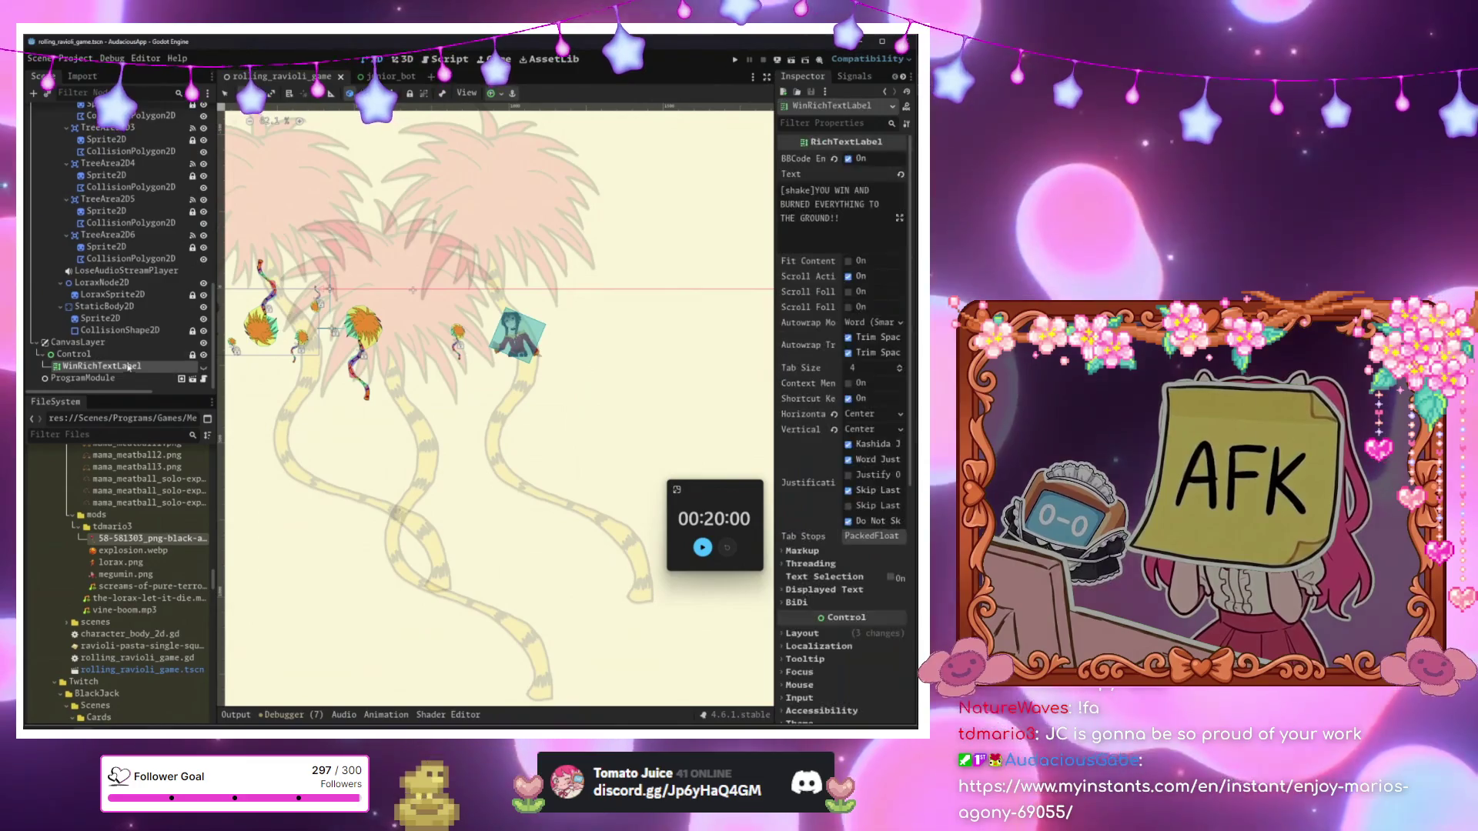
left_click(119, 330)
scroll(146, 231, "up", 10)
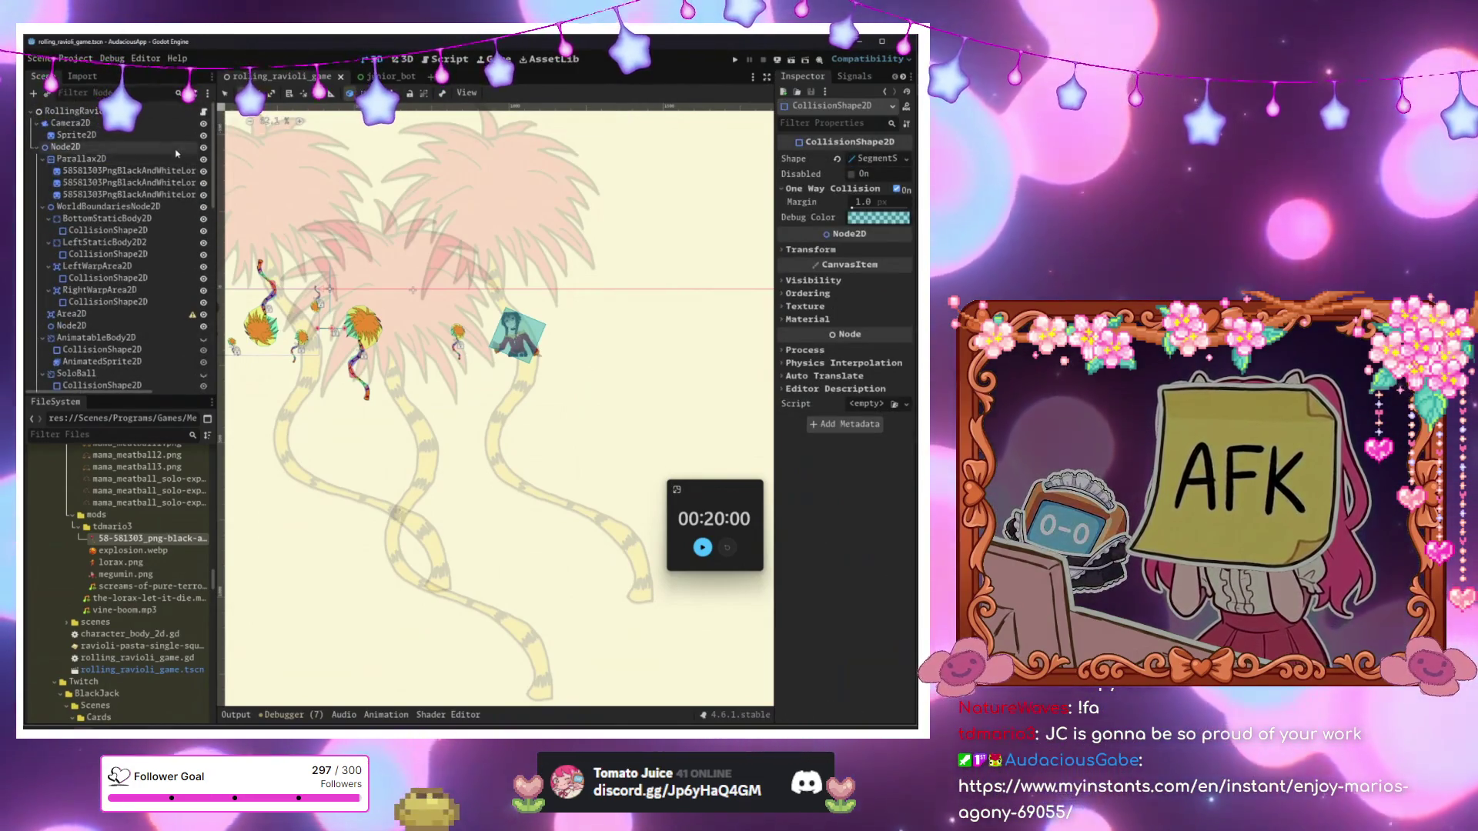
scroll(165, 173, "down", 10)
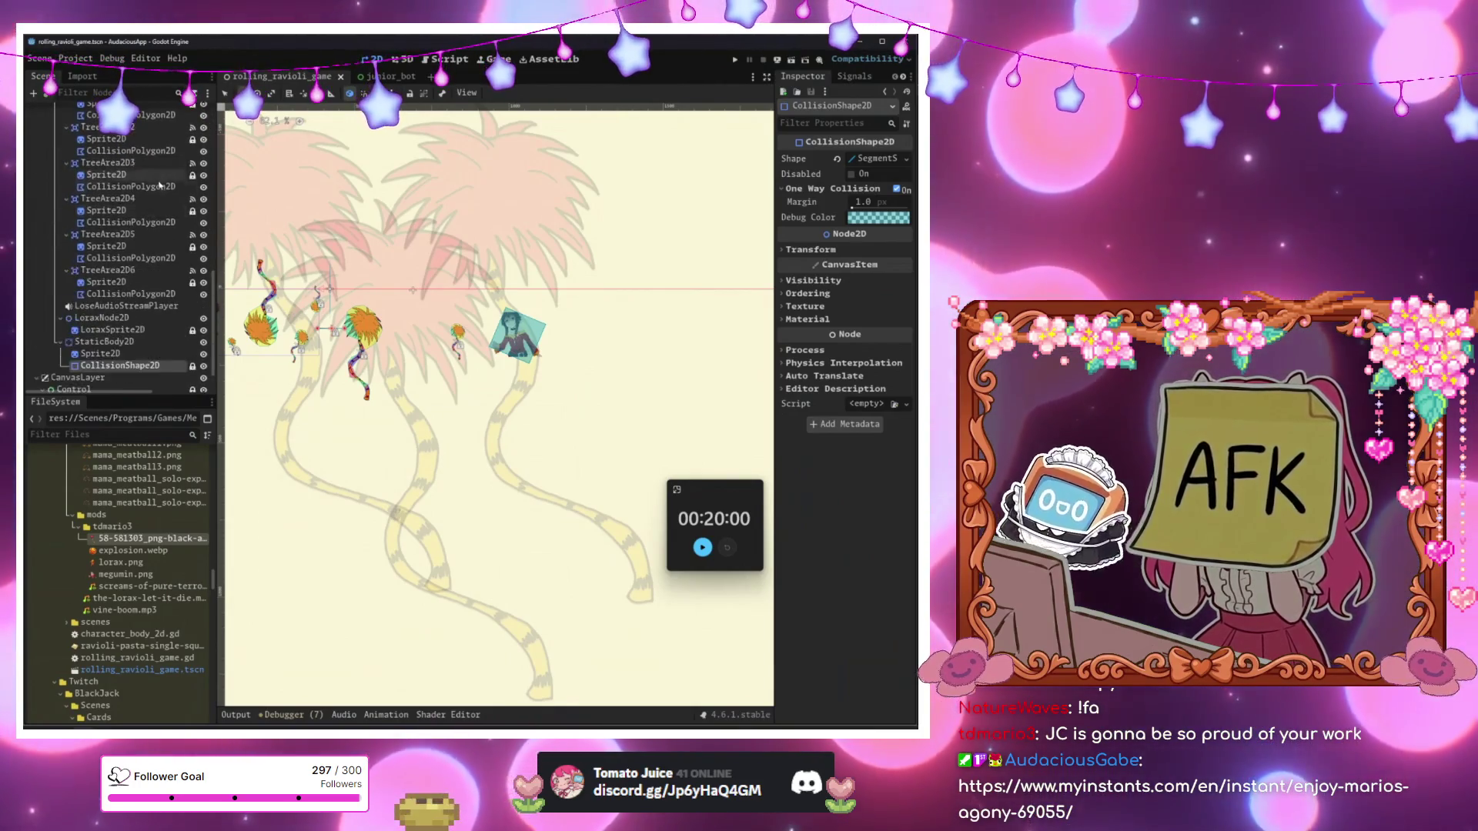
scroll(160, 185, "up", 5)
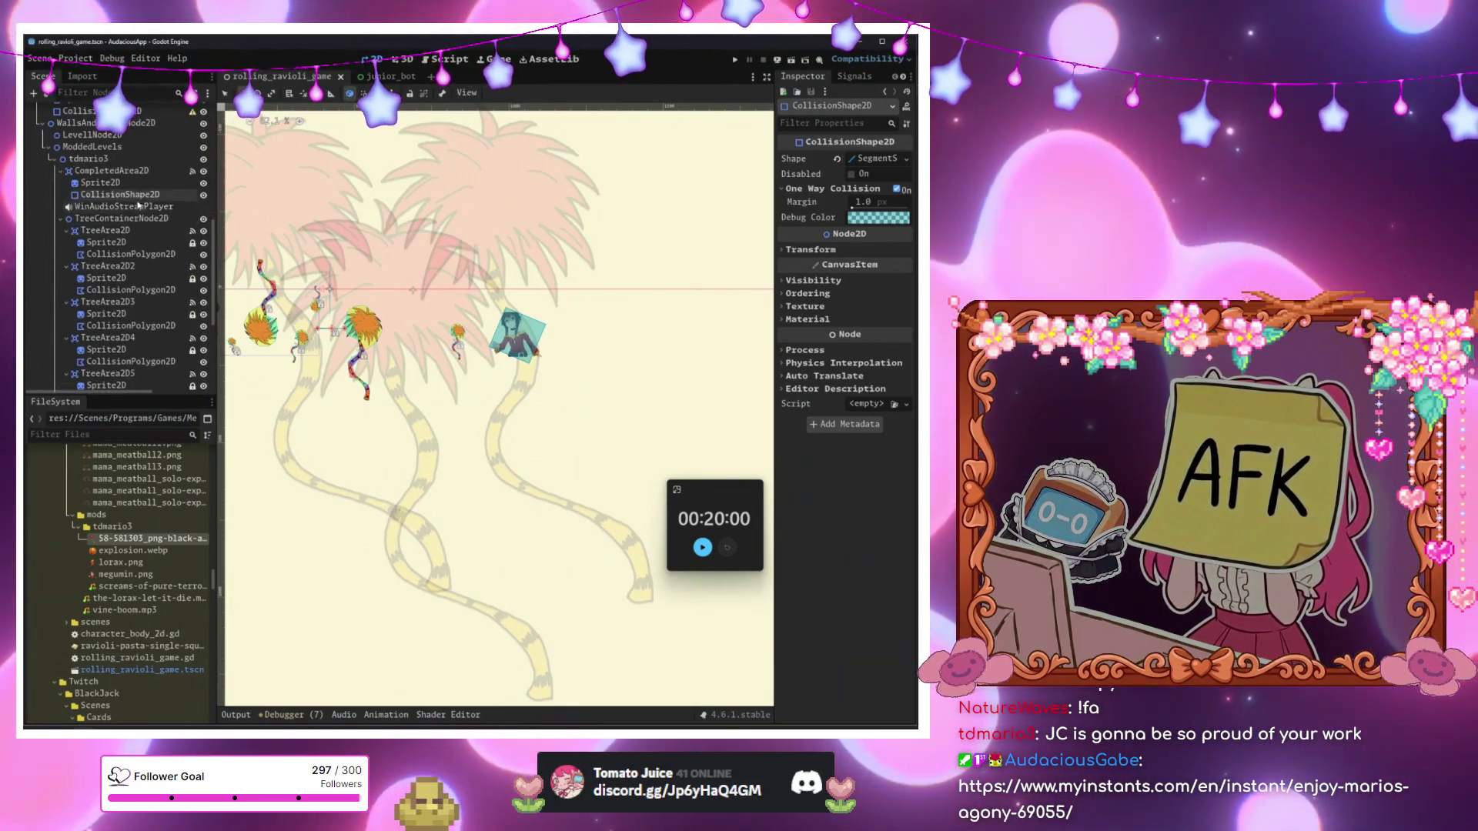
left_click(138, 206)
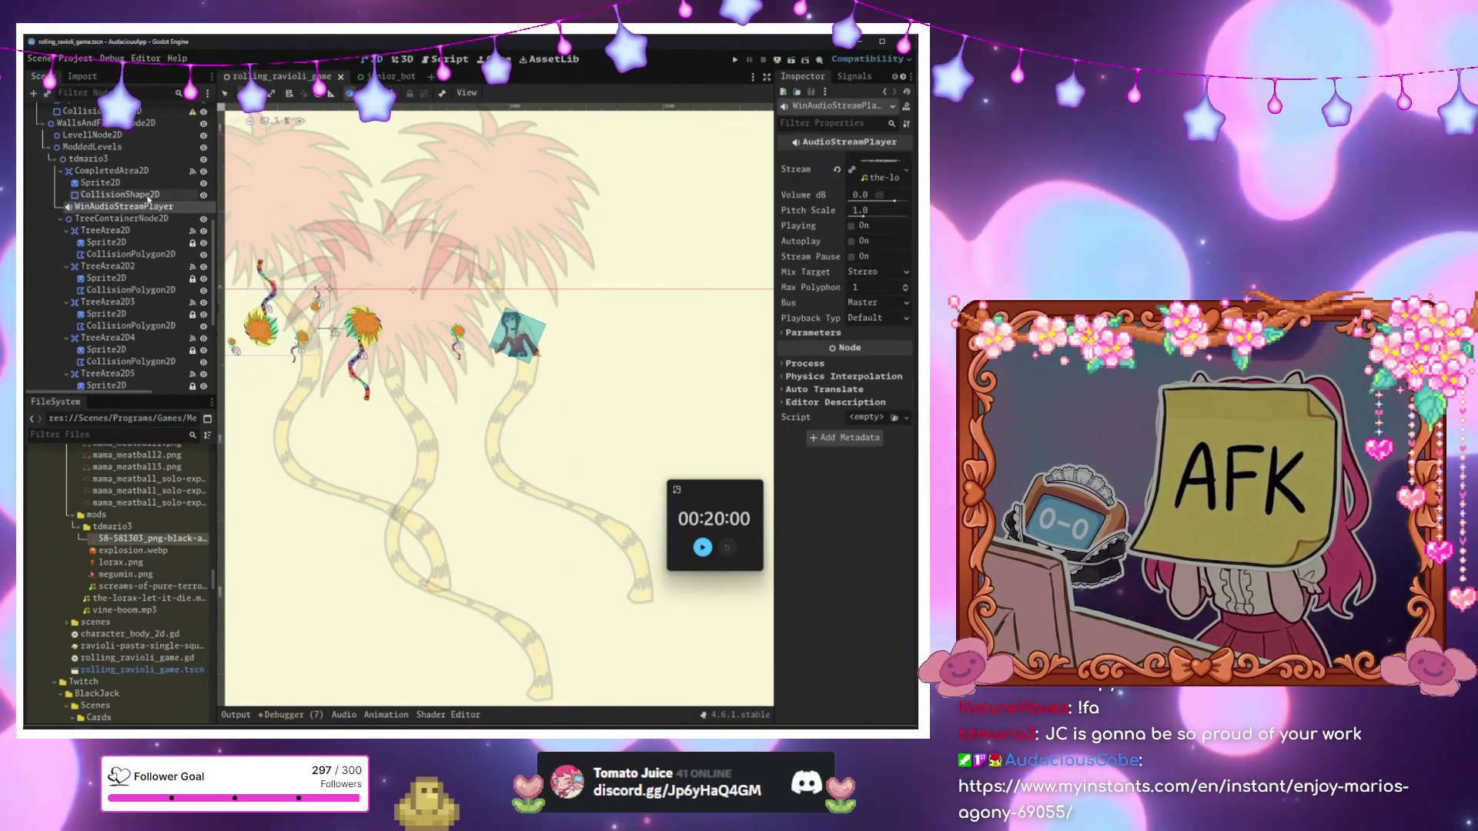
left_click(148, 195)
left_click(140, 206)
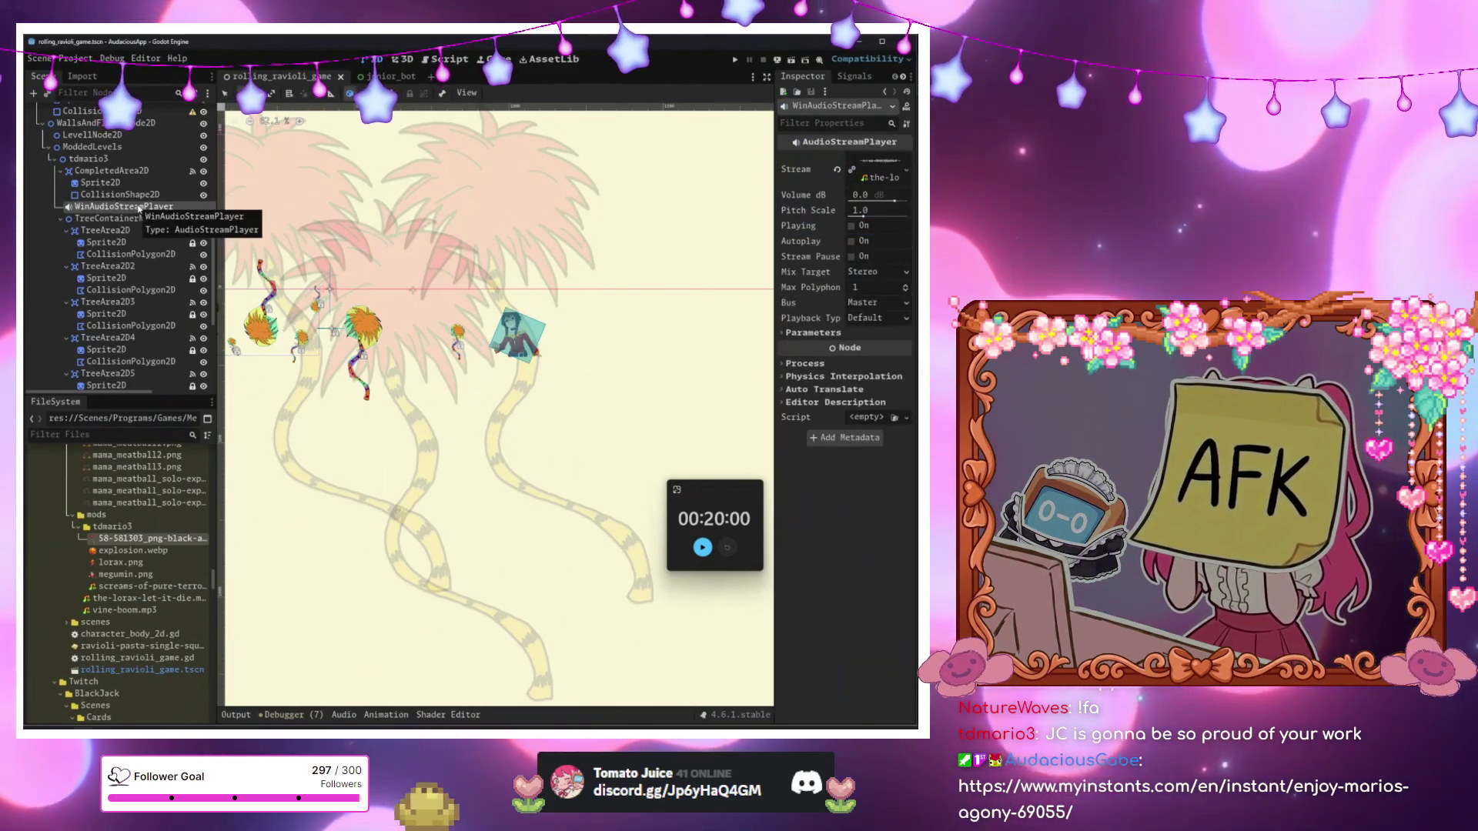
left_click(33, 94)
Create an AudioStreamPlayer via 'asplayer' and drag it below LoseAudioStreamPlayer.
type("asplayer")
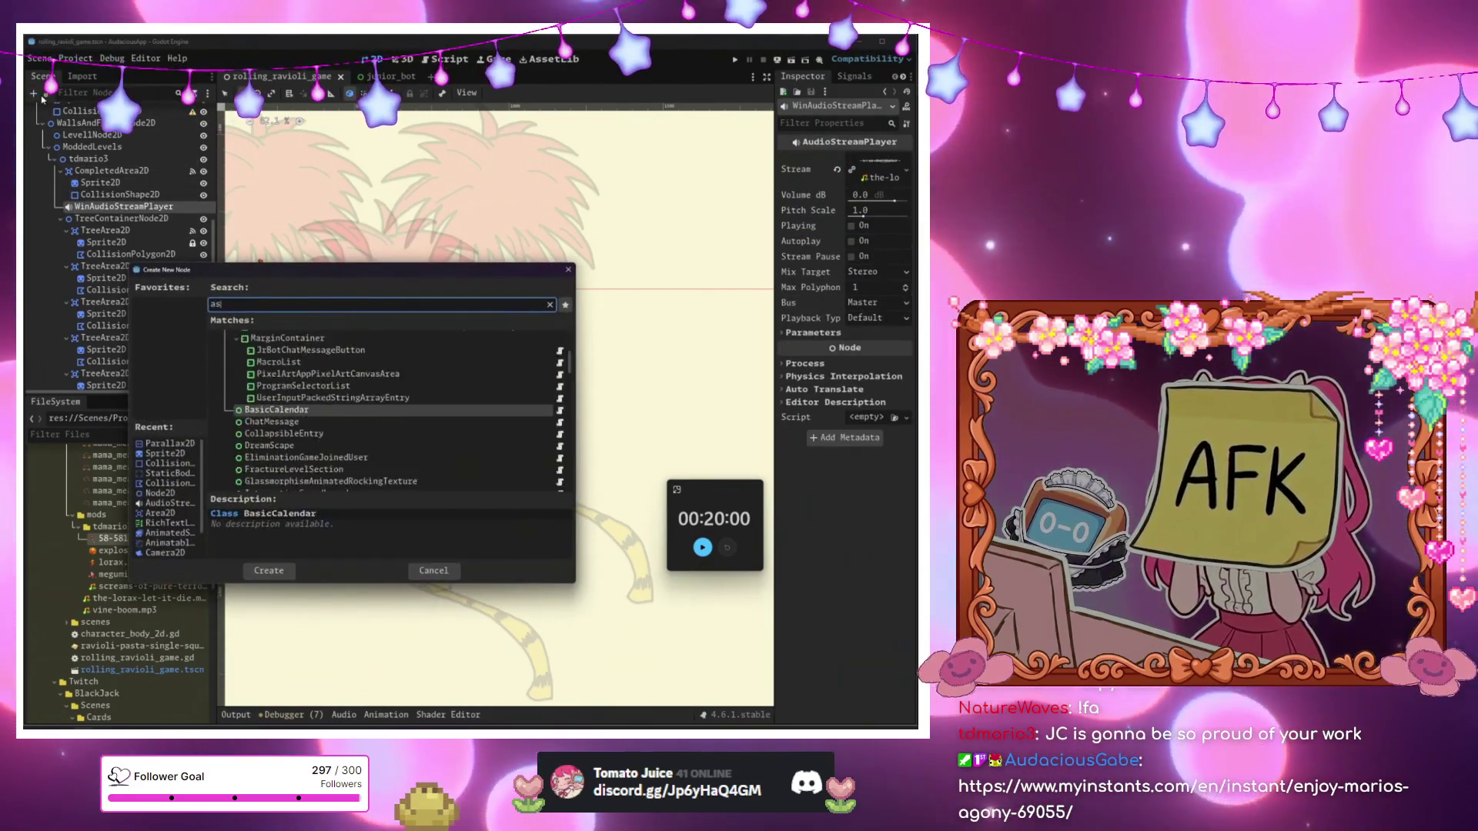
key("Return")
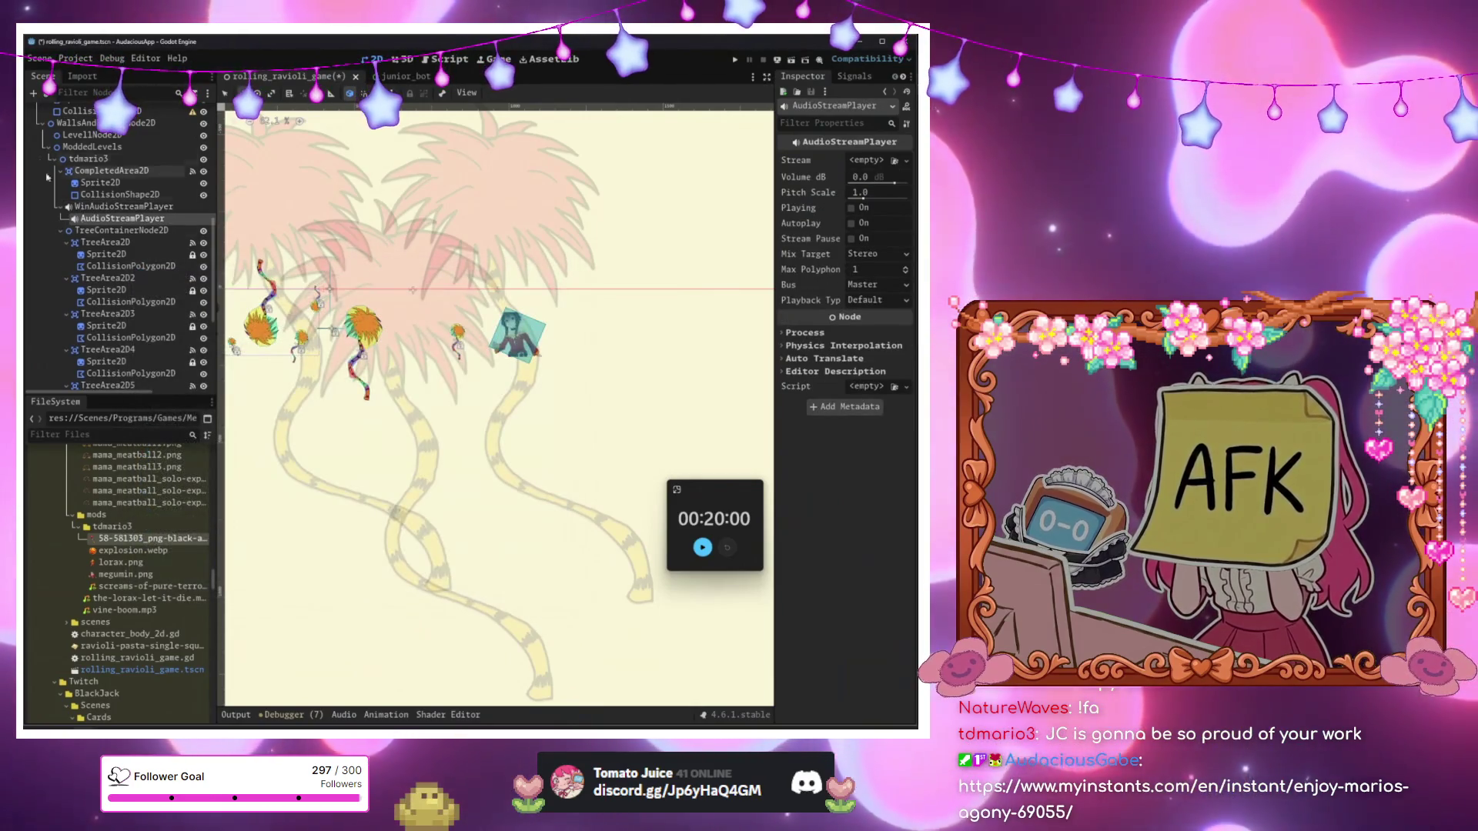
mouse_move(107, 219)
left_mouse_down()
mouse_move(82, 272)
mouse_move(95, 284)
left_mouse_up()
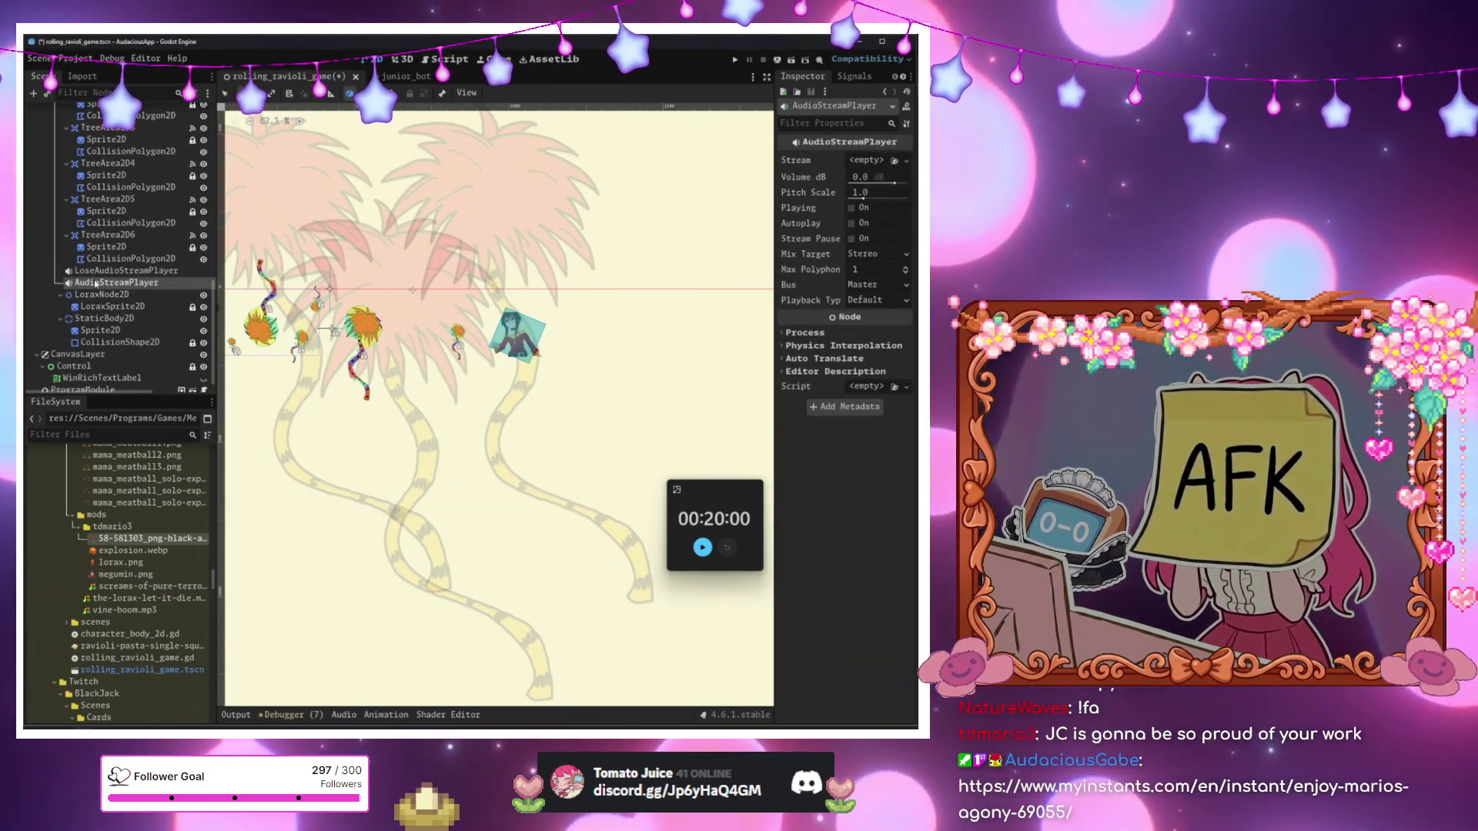
Rename the new node to ScreamsOfAgonyAudioStreamPlayer.
left_click(103, 282)
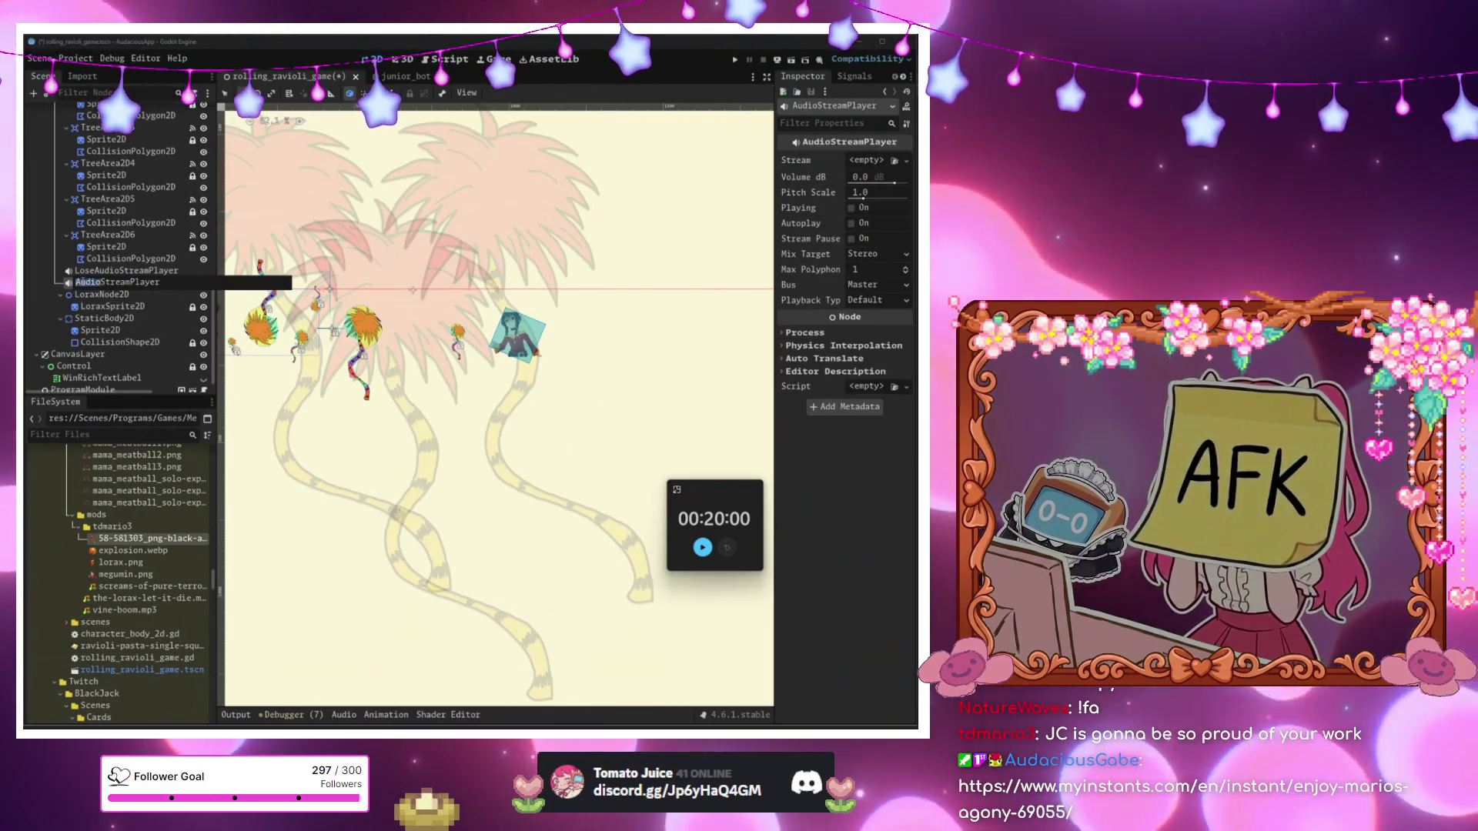
type("Screams")
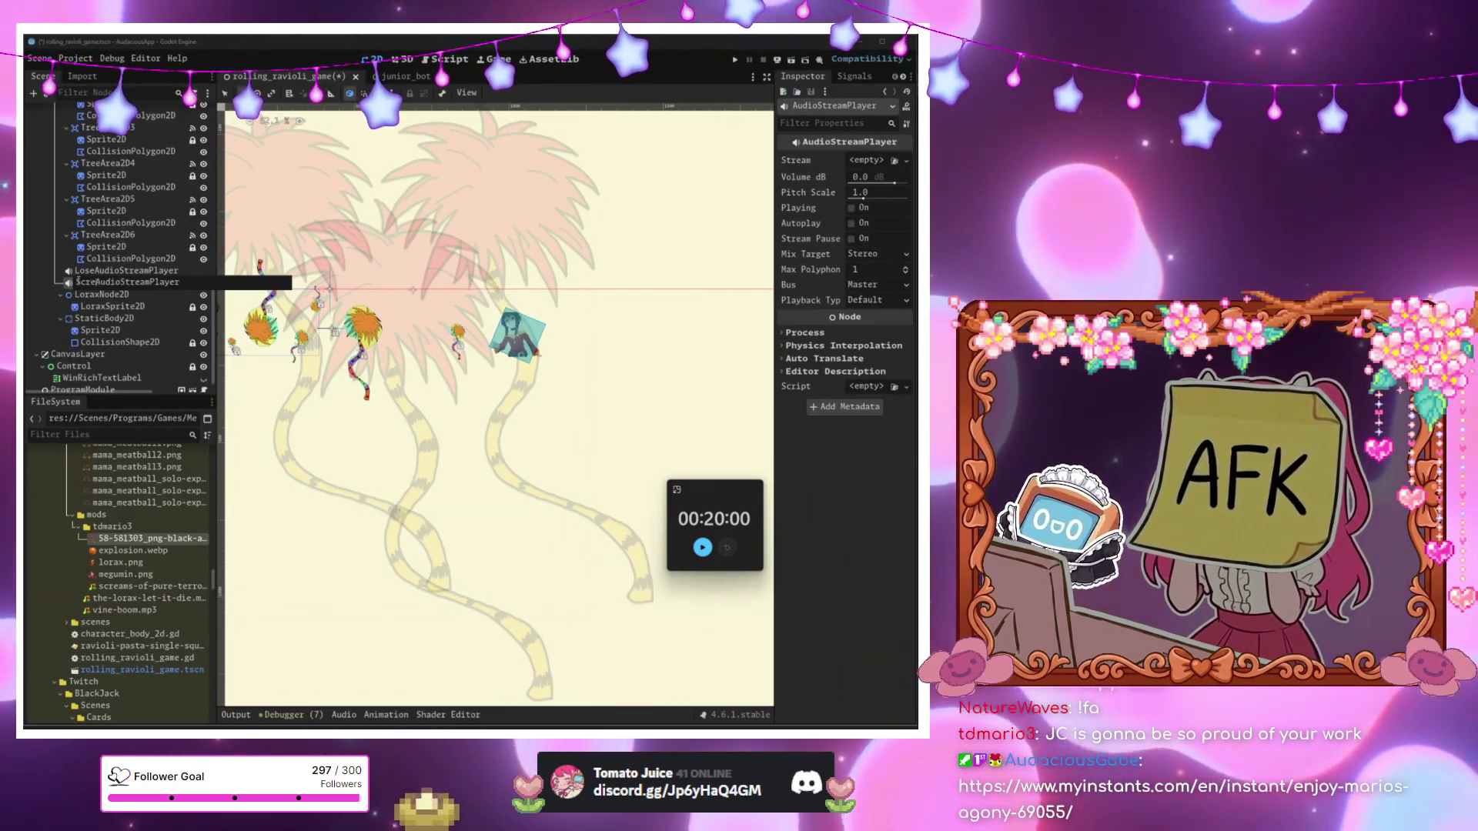
type("OfAgony")
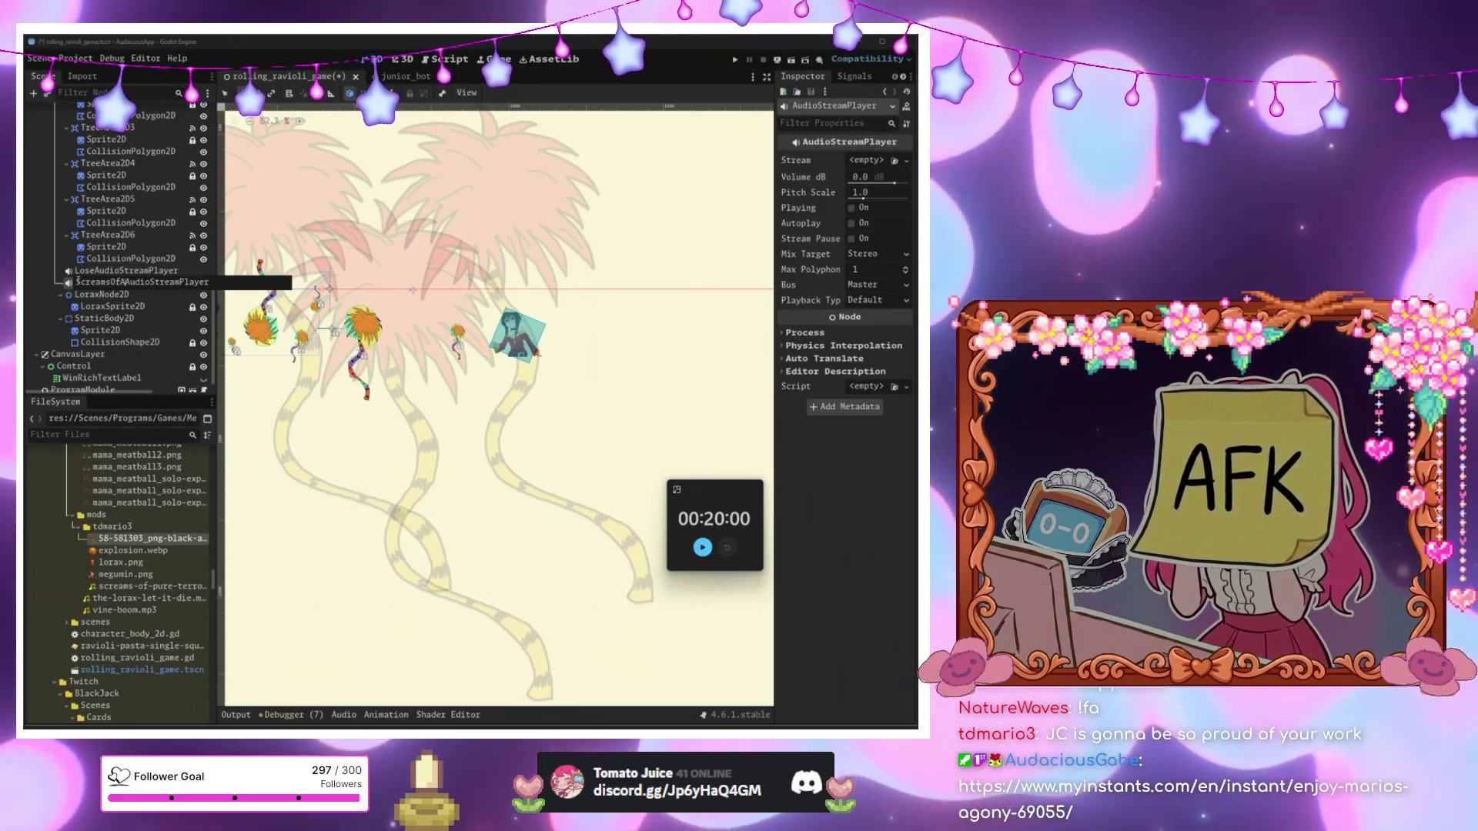
key("Return")
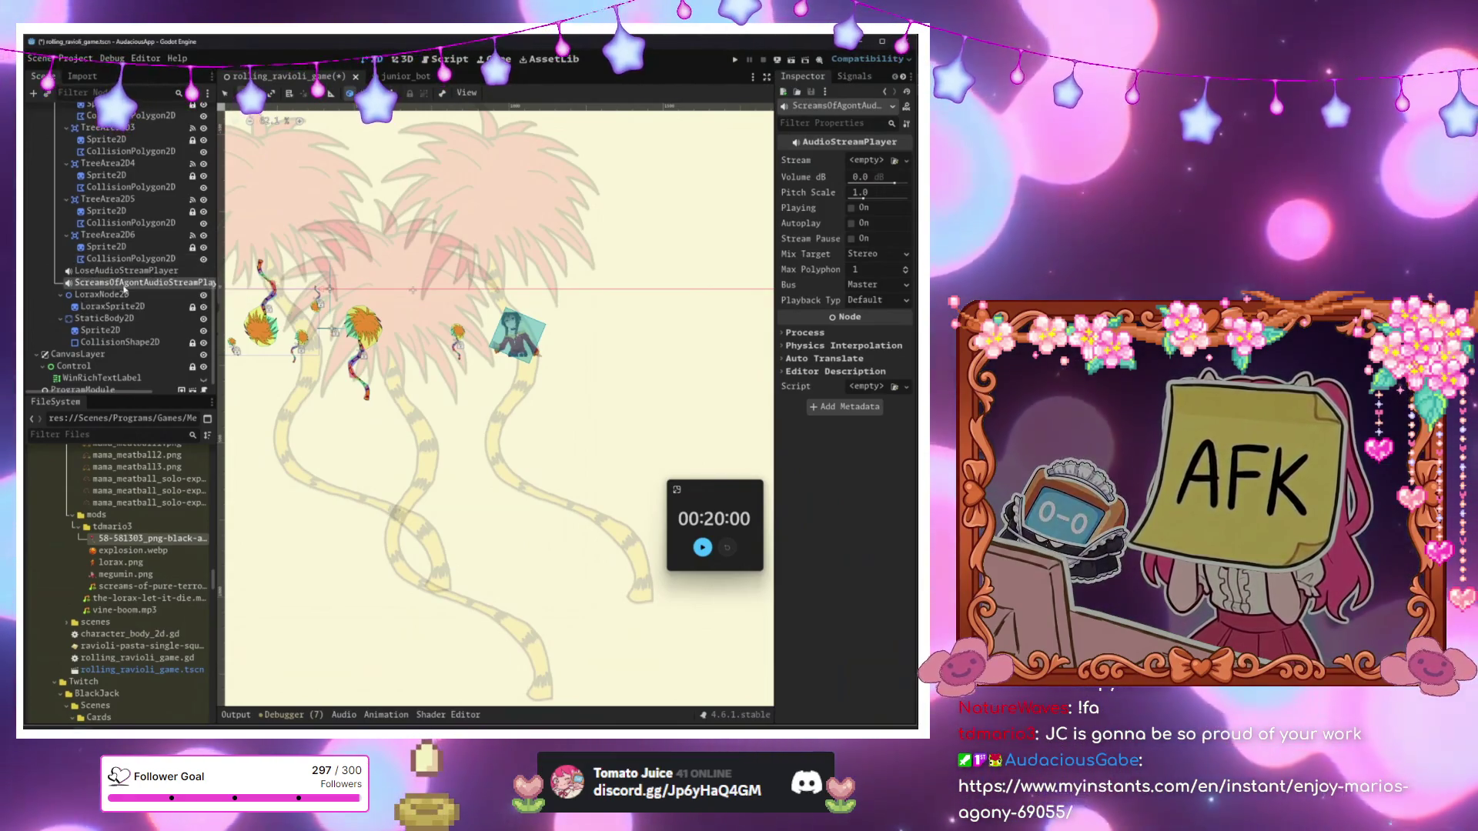
type("y")
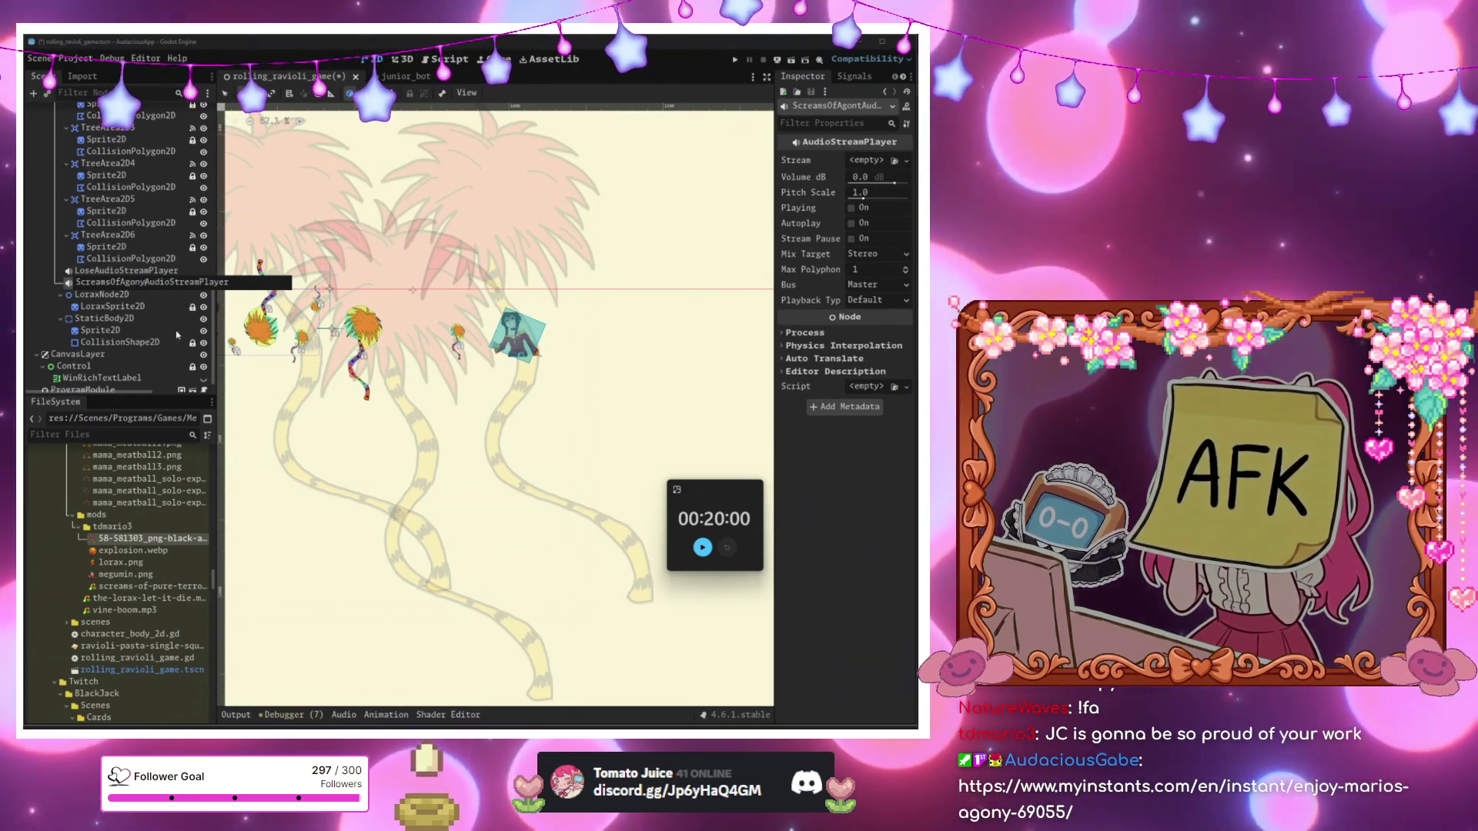
key("Return")
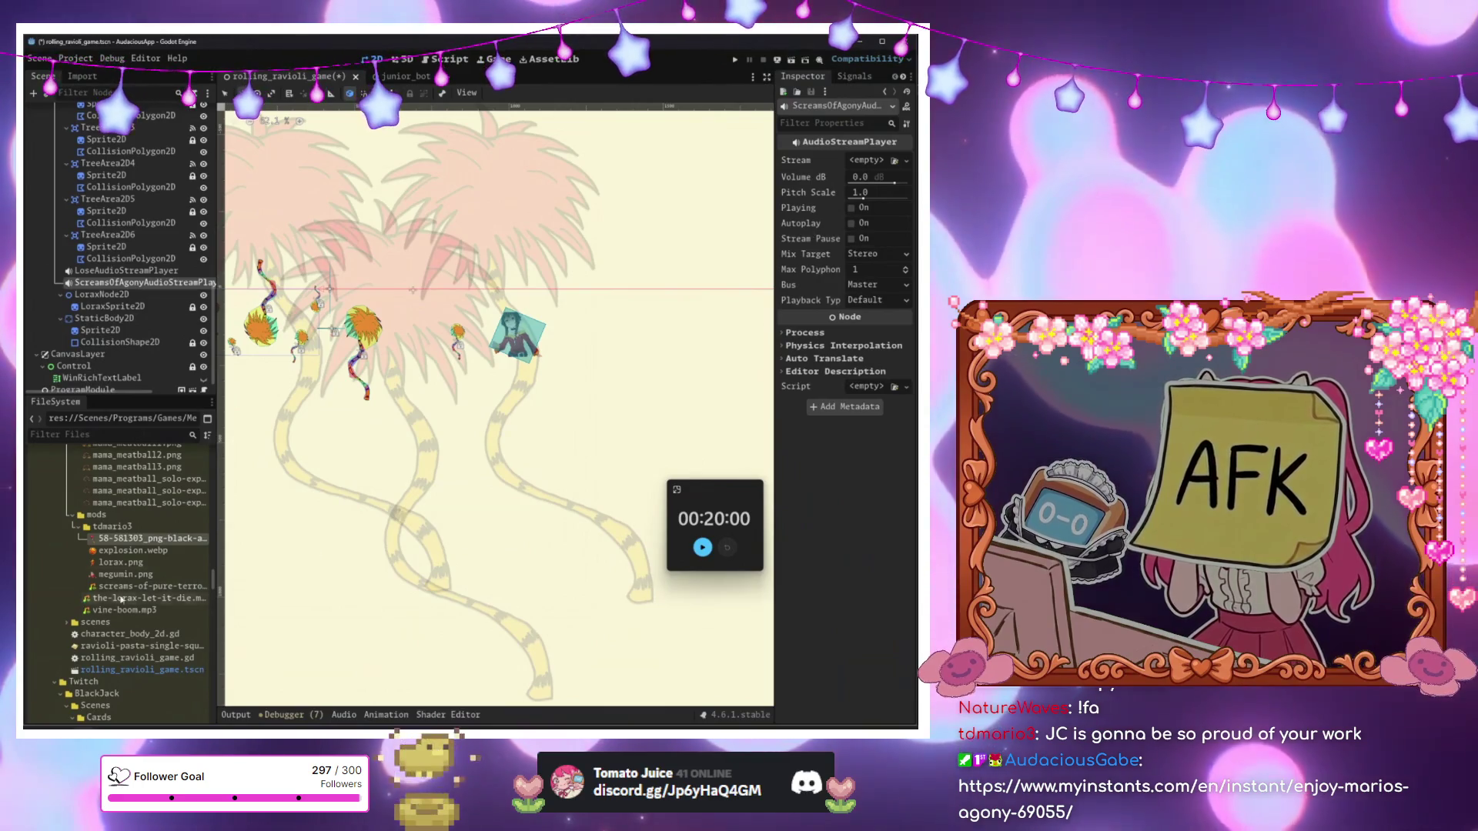
Assign the screams-of-pure-terror MP3 to the Stream property and move both audio files into tdmario3.
mouse_move(147, 586)
left_mouse_down()
mouse_move(500, 270)
mouse_move(886, 210)
mouse_move(868, 162)
left_mouse_up()
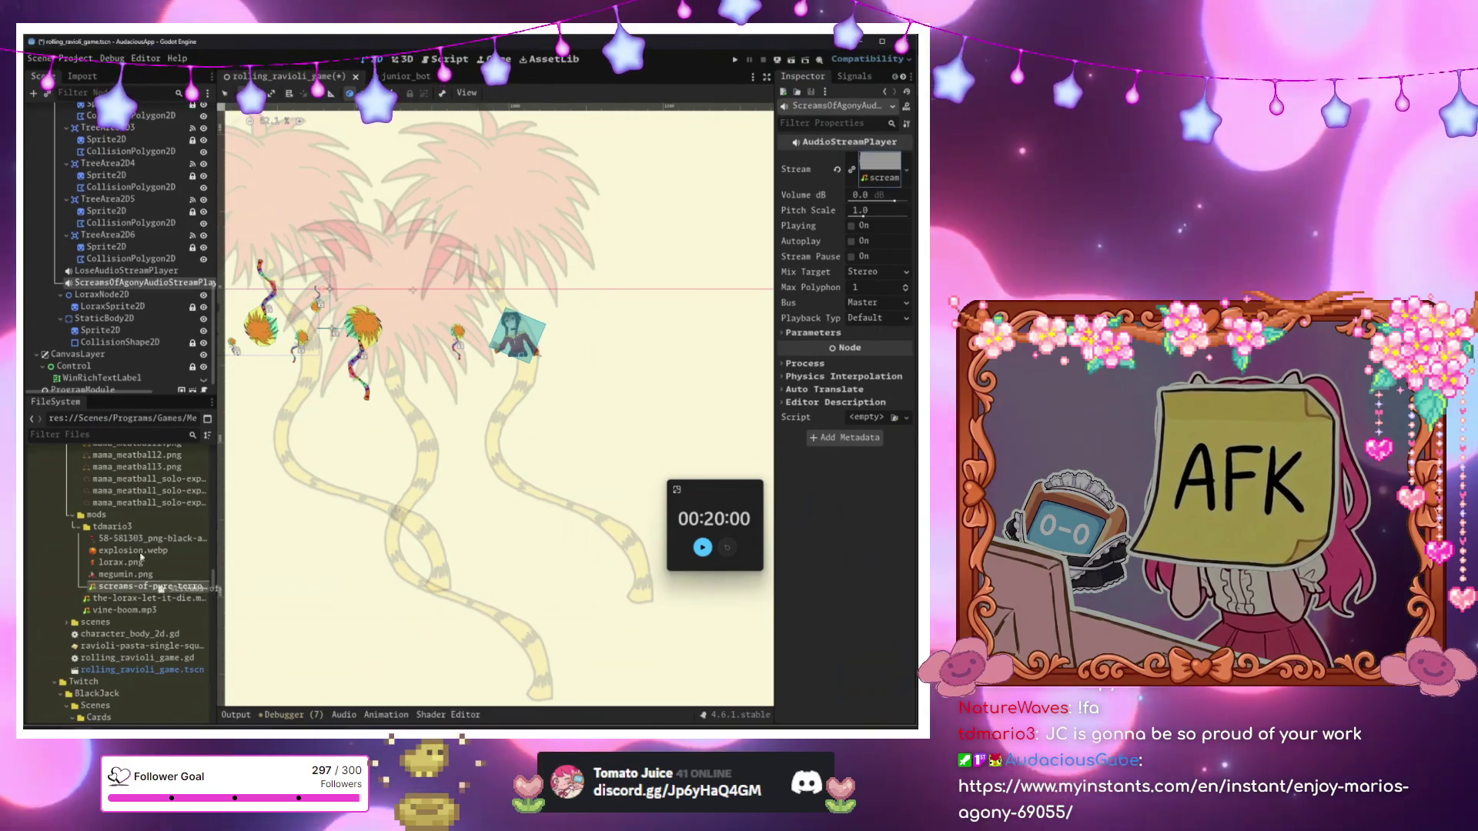
left_click_drag(119, 533, 110, 532)
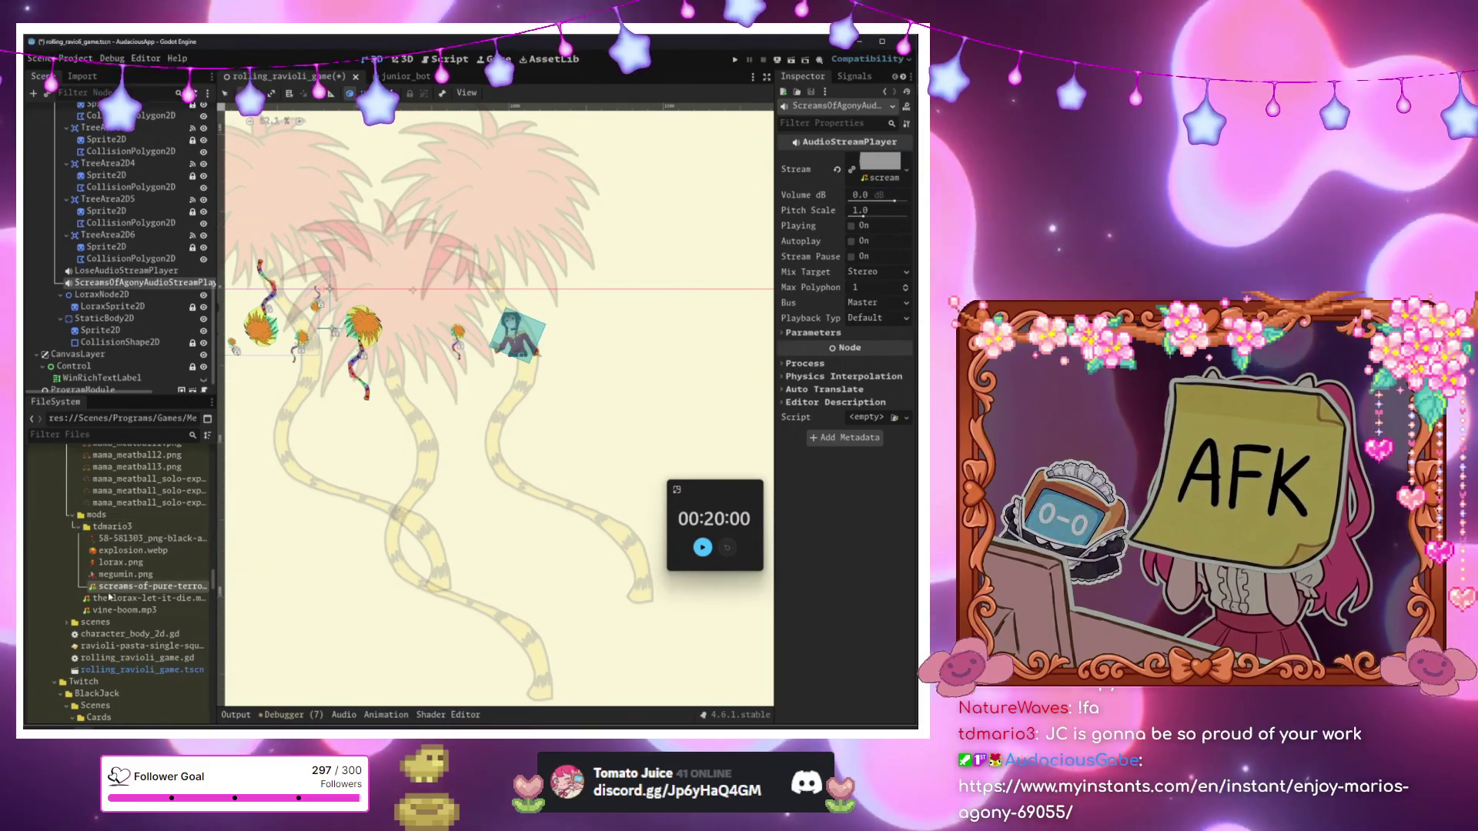
left_click_drag(110, 604, 191, 530)
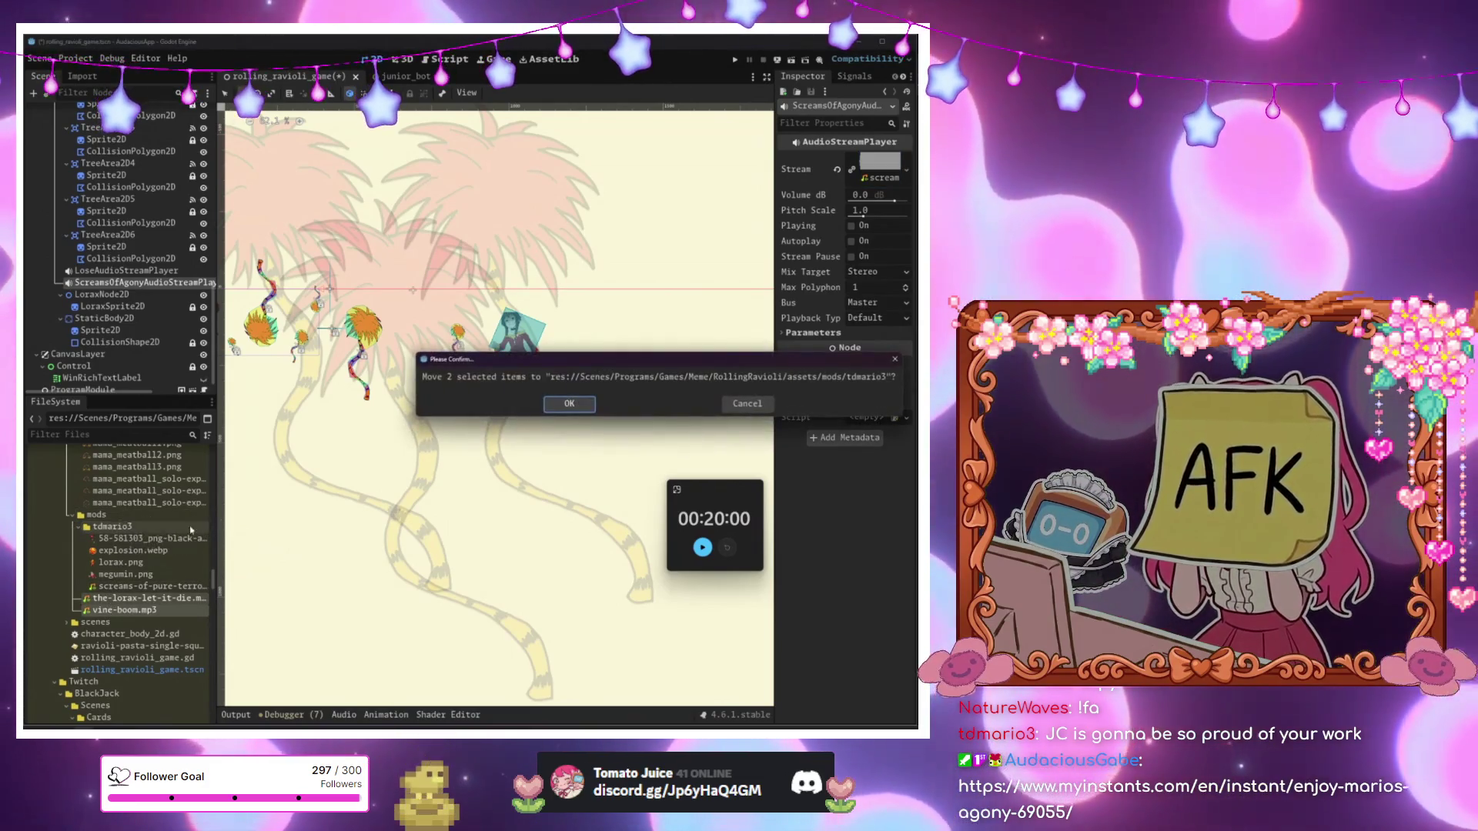
left_click(567, 405)
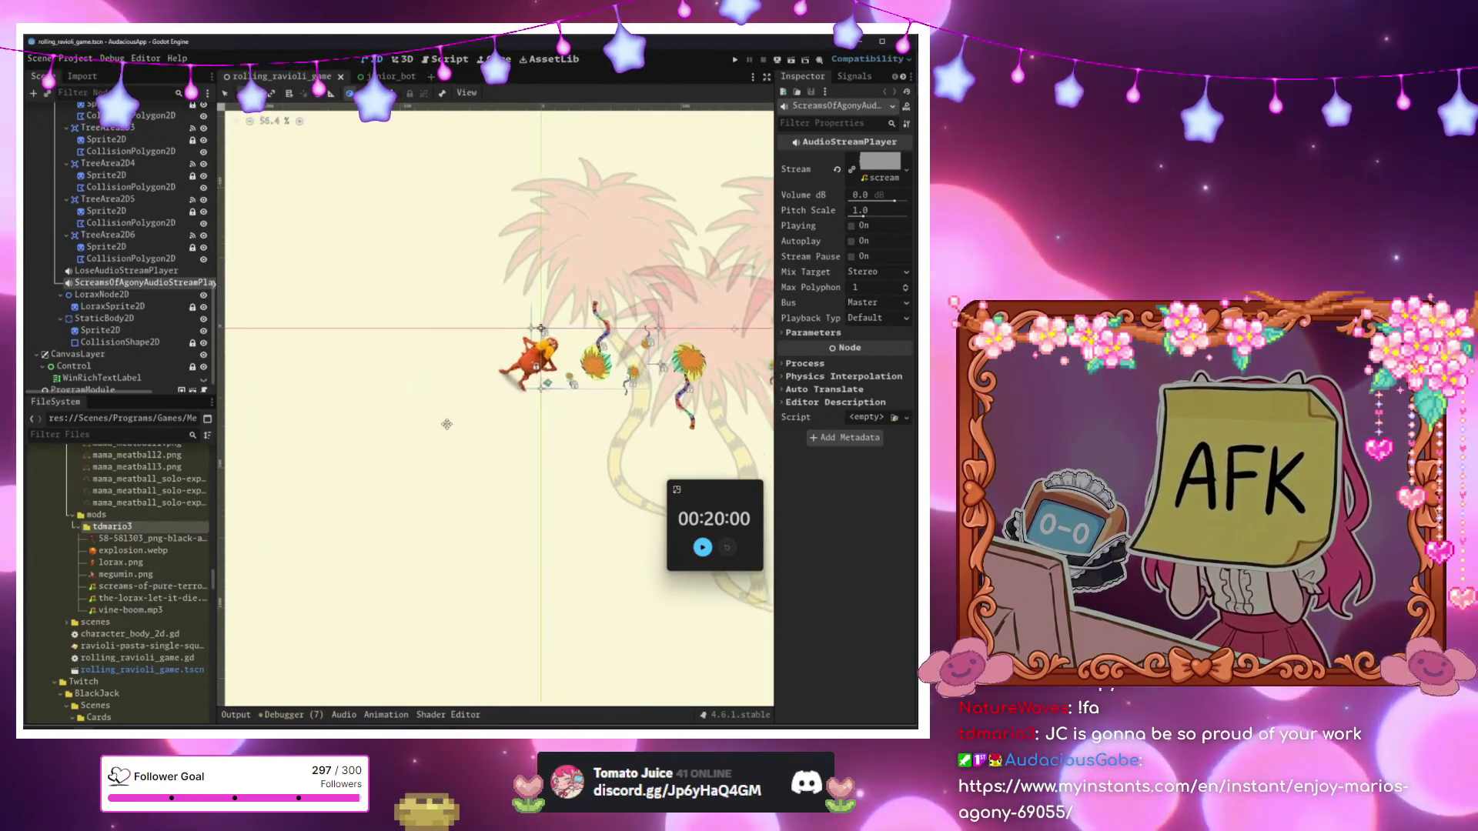
Run the project with F5 to test the Lorax level.
scroll(469, 373, "up", 4)
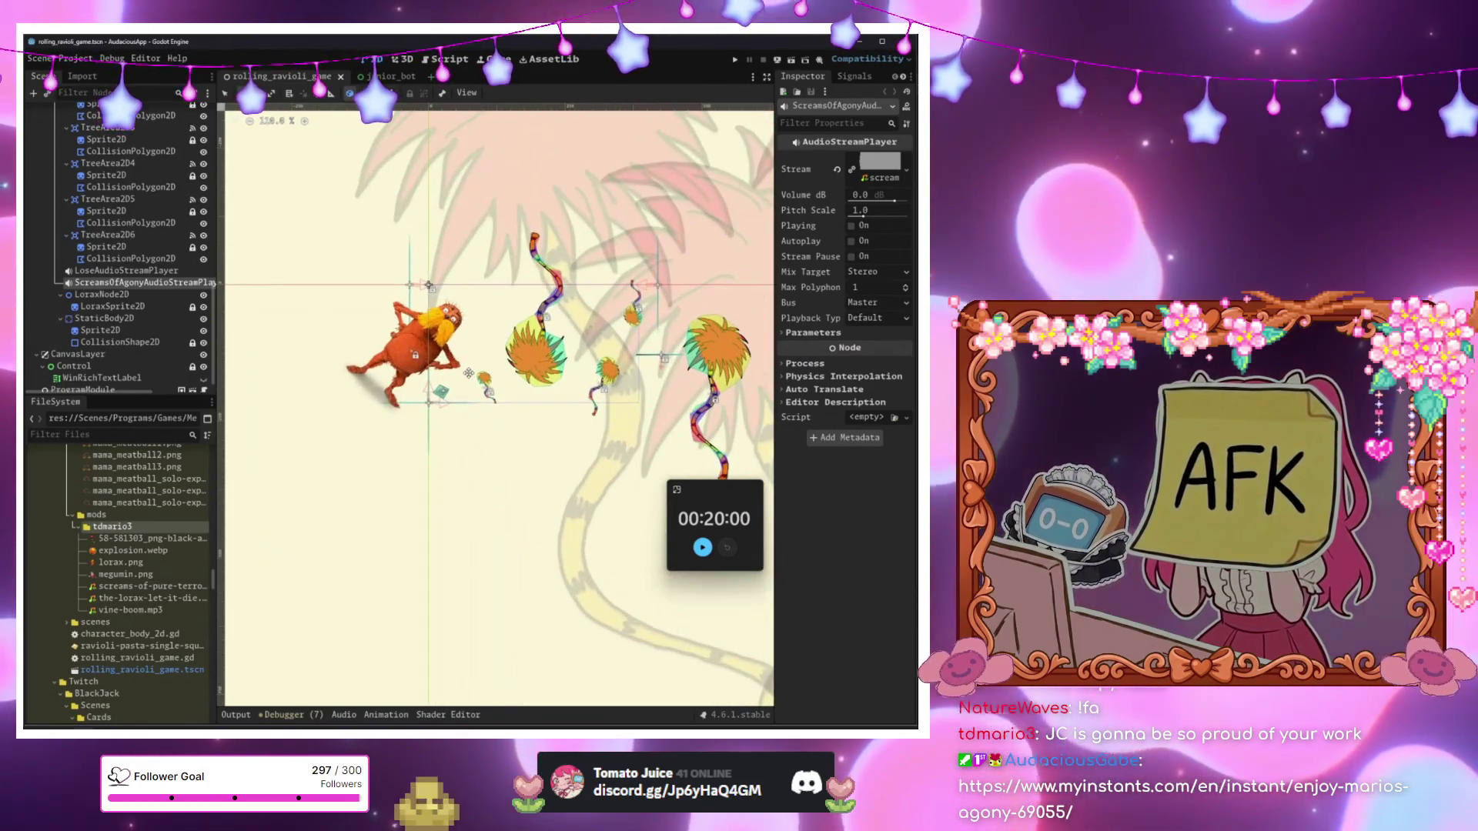
key("F5")
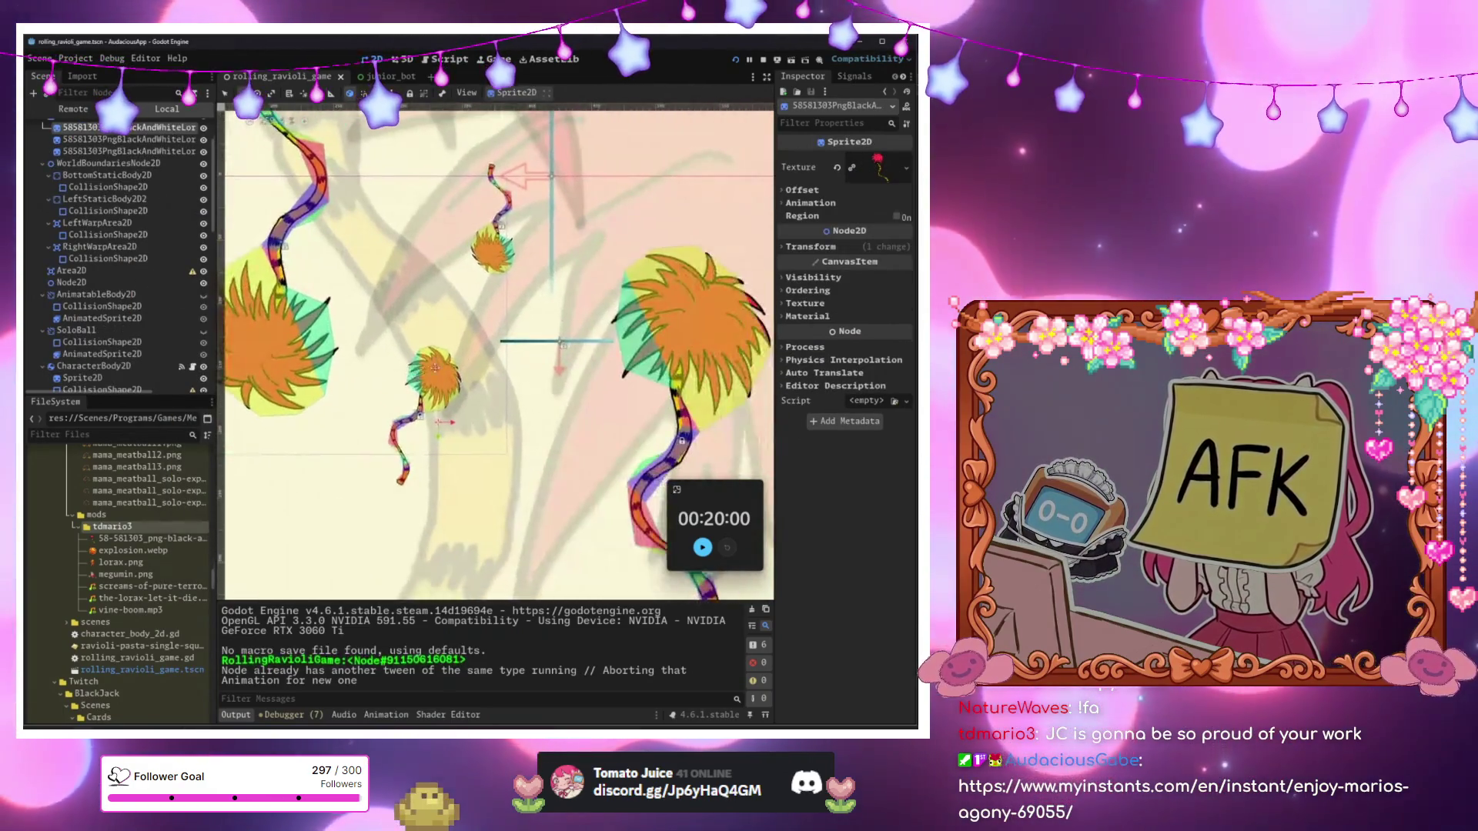
Shift the black line StaticBody2D right, reparent it under tdmario3, and save the scene.
left_click(560, 346)
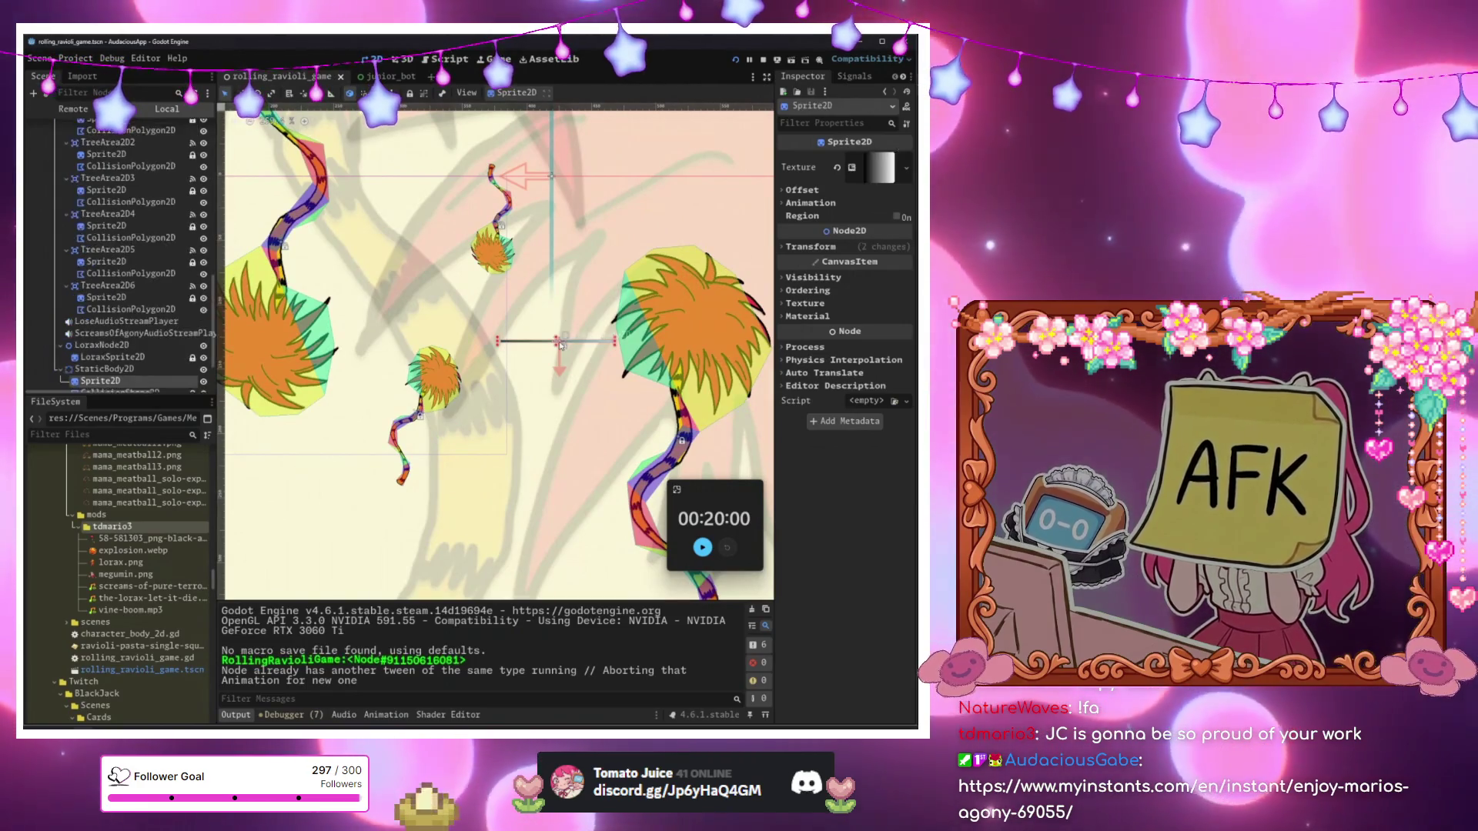
scroll(515, 346, "up", 4)
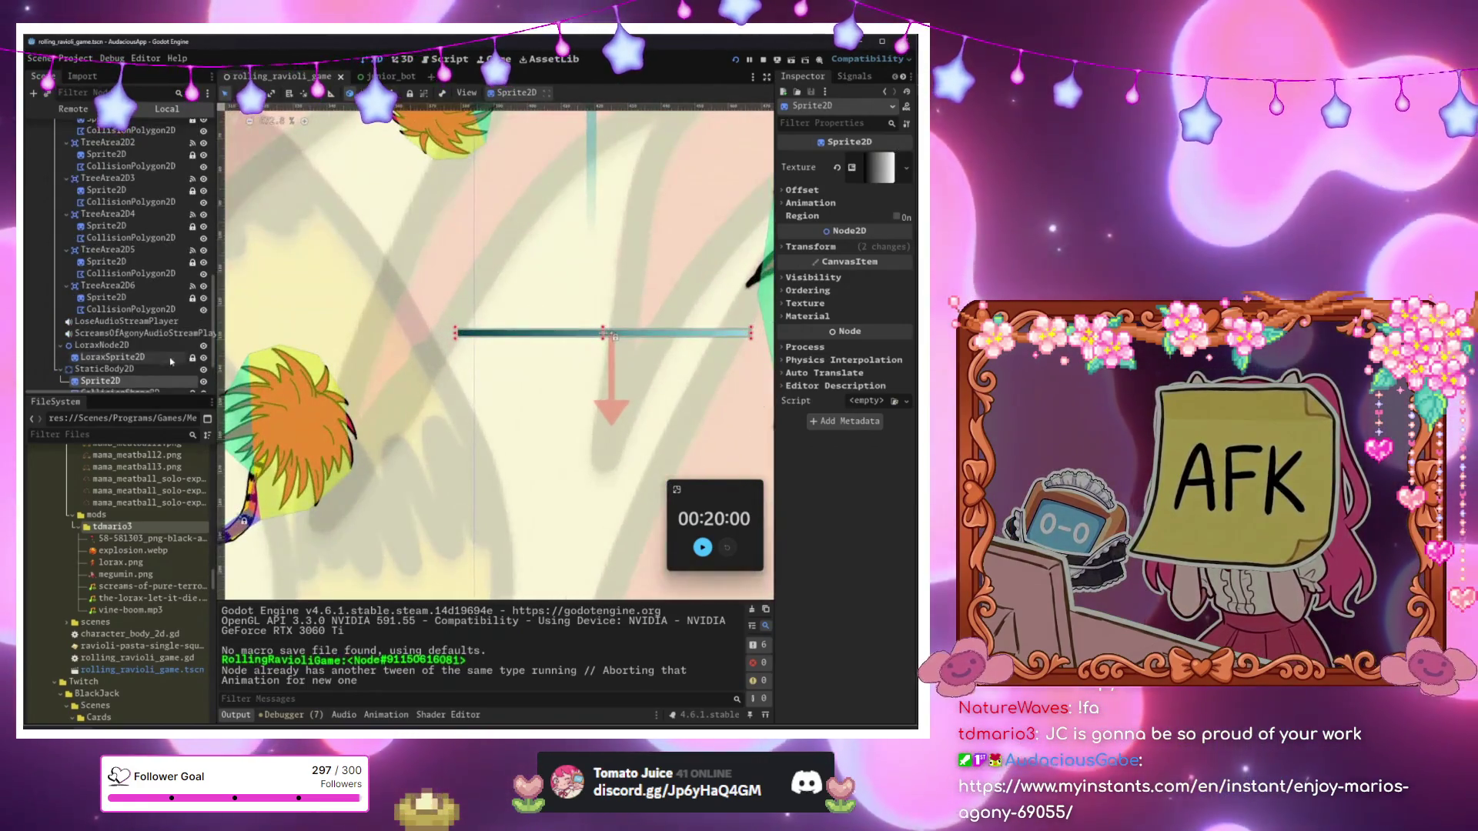
left_click(104, 369)
mouse_move(477, 336)
left_mouse_down()
mouse_move(593, 338)
mouse_move(522, 364)
mouse_move(446, 349)
left_mouse_up()
scroll(523, 364, "down", 2)
scroll(473, 355, "down", 5)
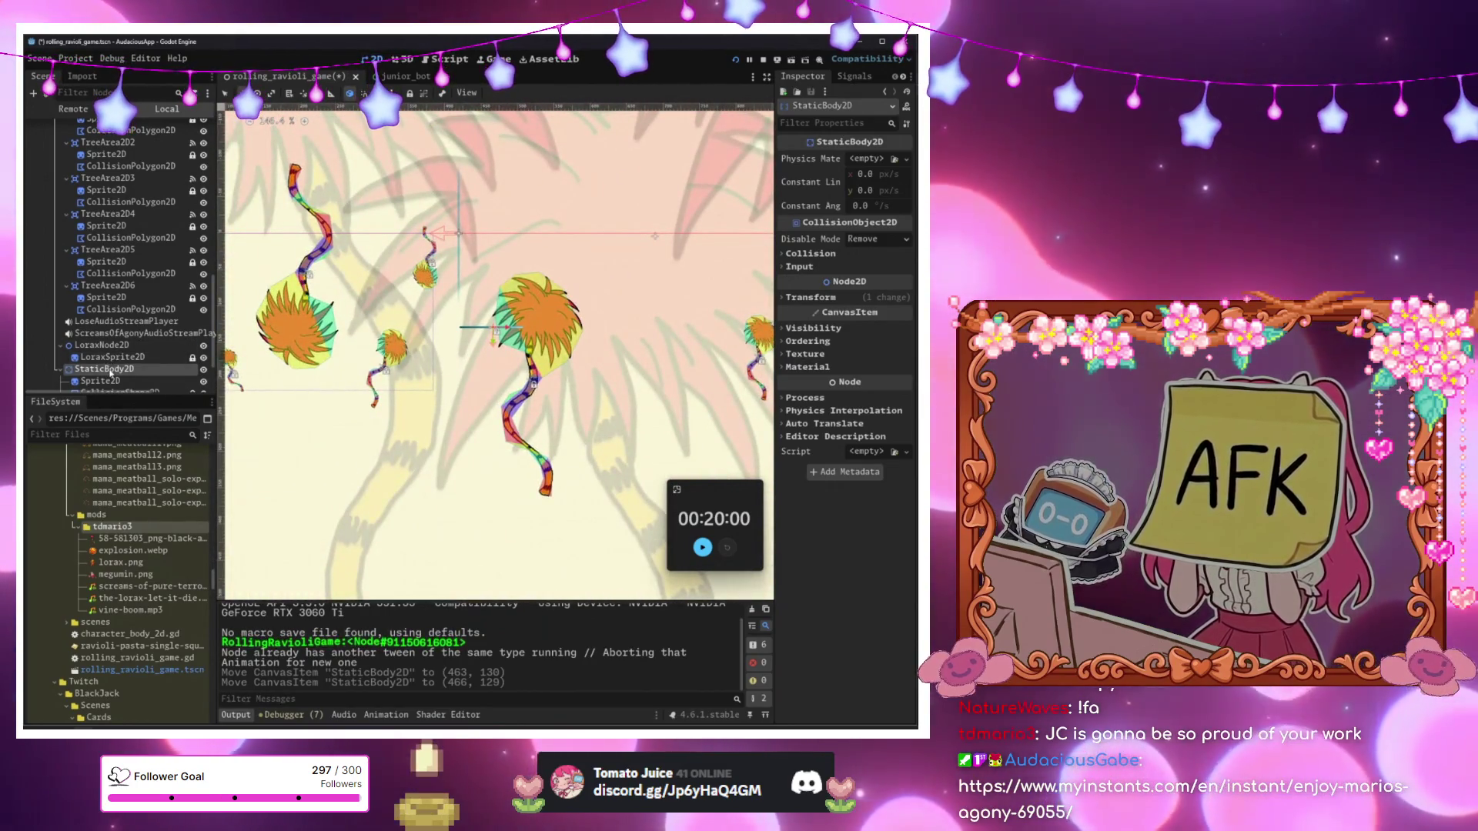
scroll(110, 373, "up", 5)
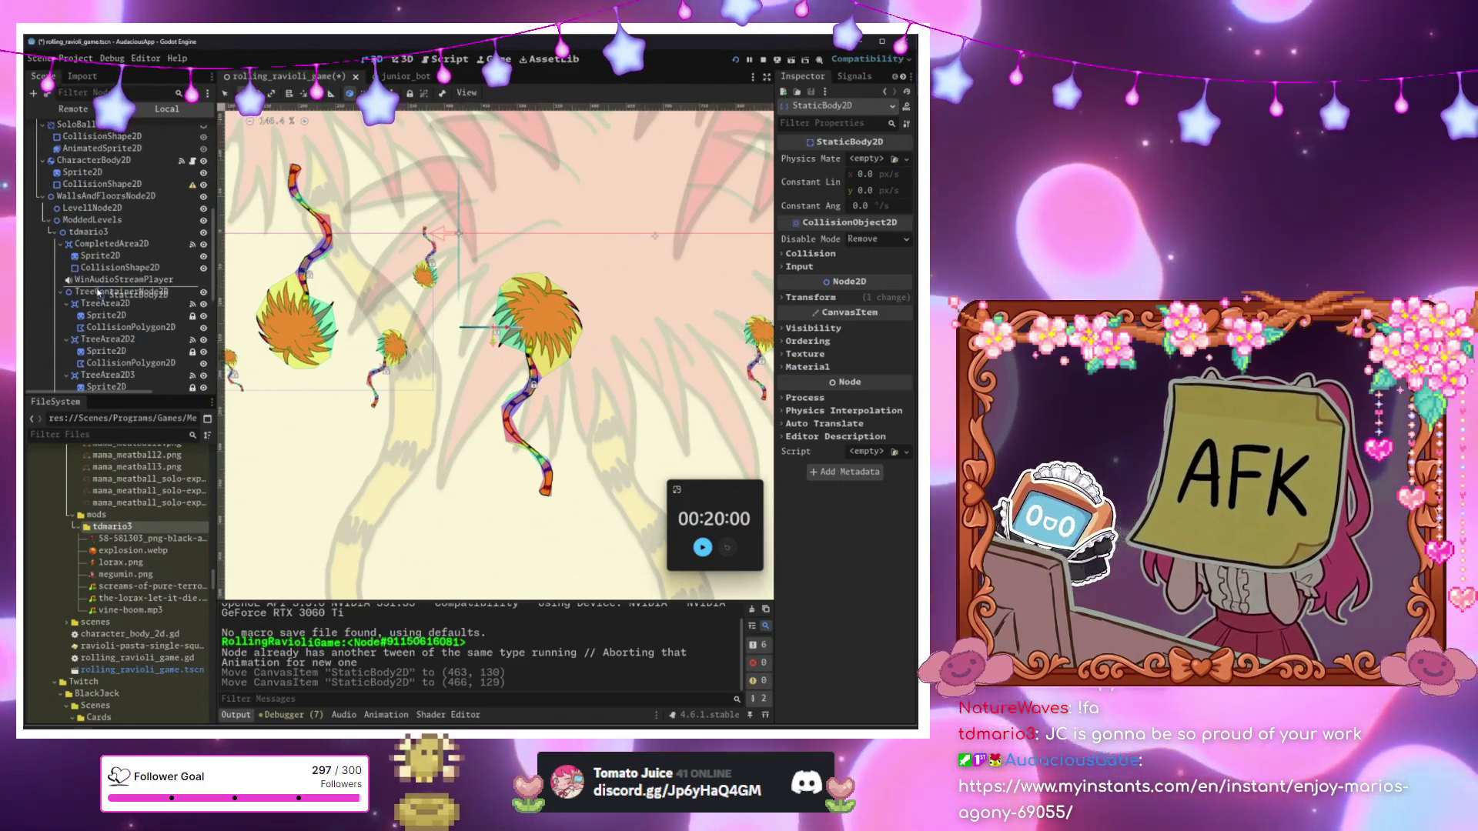
left_click_drag(98, 293, 98, 291)
key("ctrl+s")
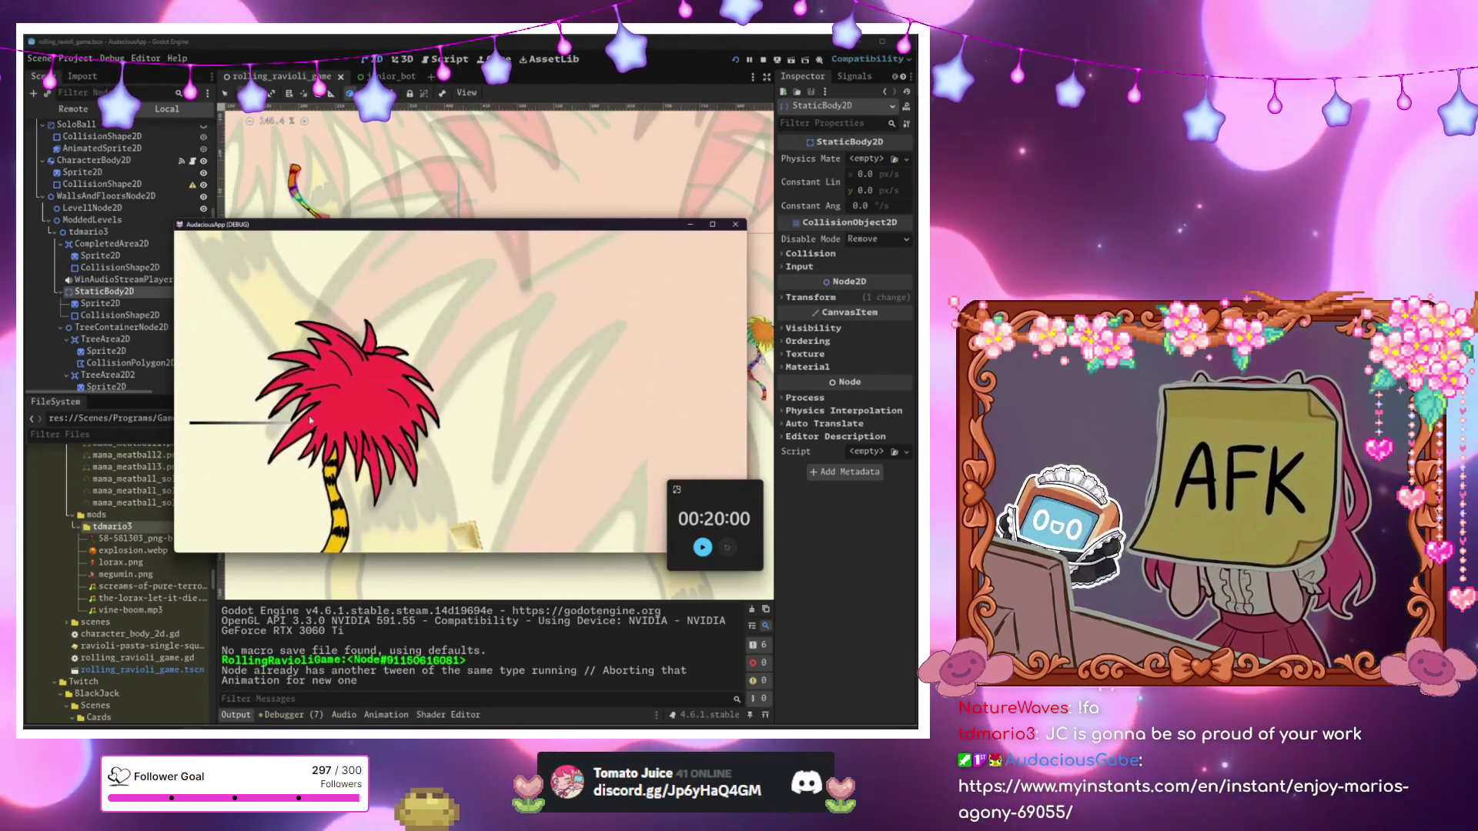
Stop the game, scale the black line down to 0.334, and save the scene.
key("F8")
scroll(257, 330, "up", 5)
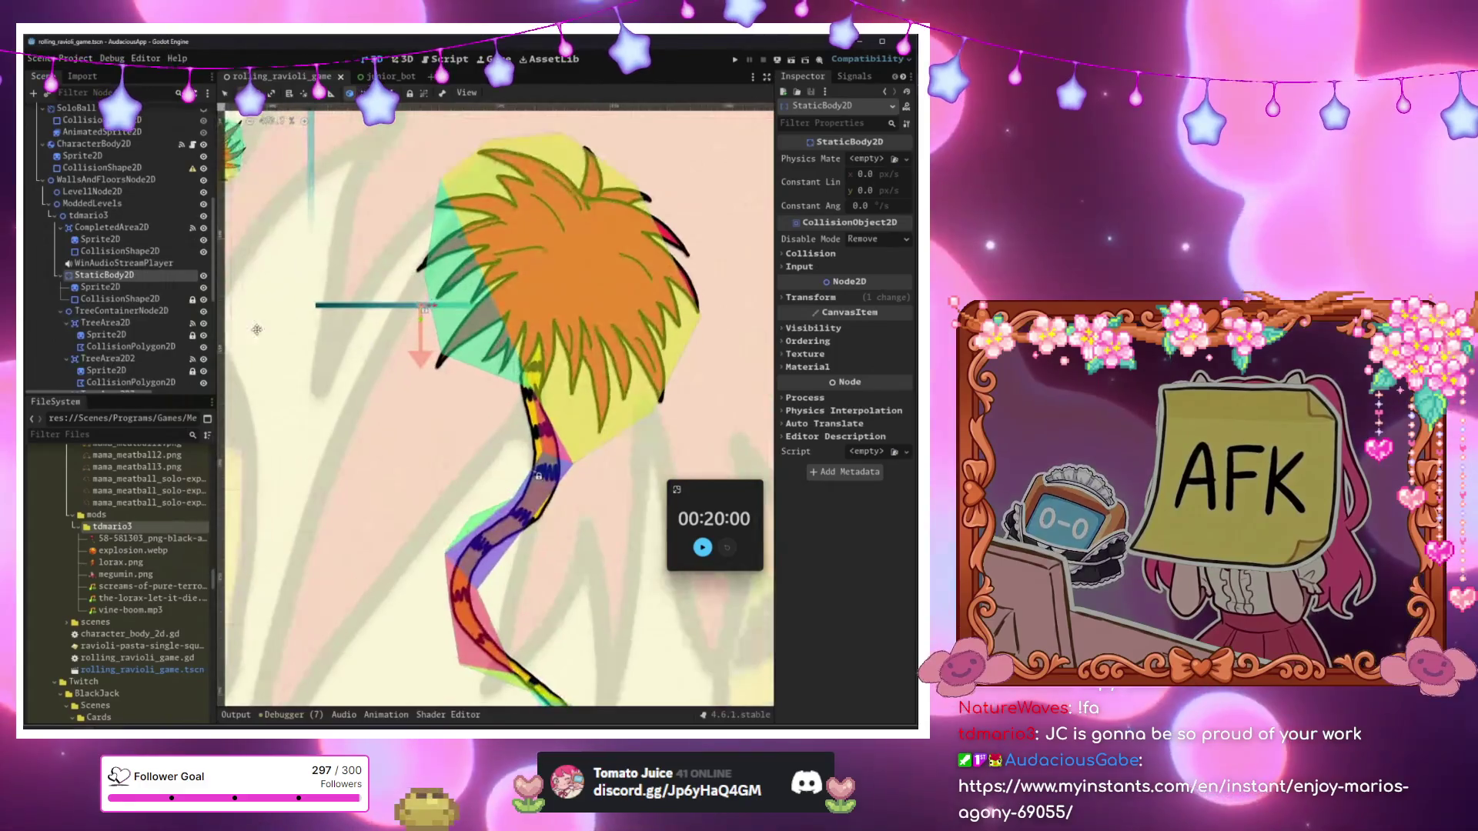
key("s")
left_click_drag(419, 316, 420, 316)
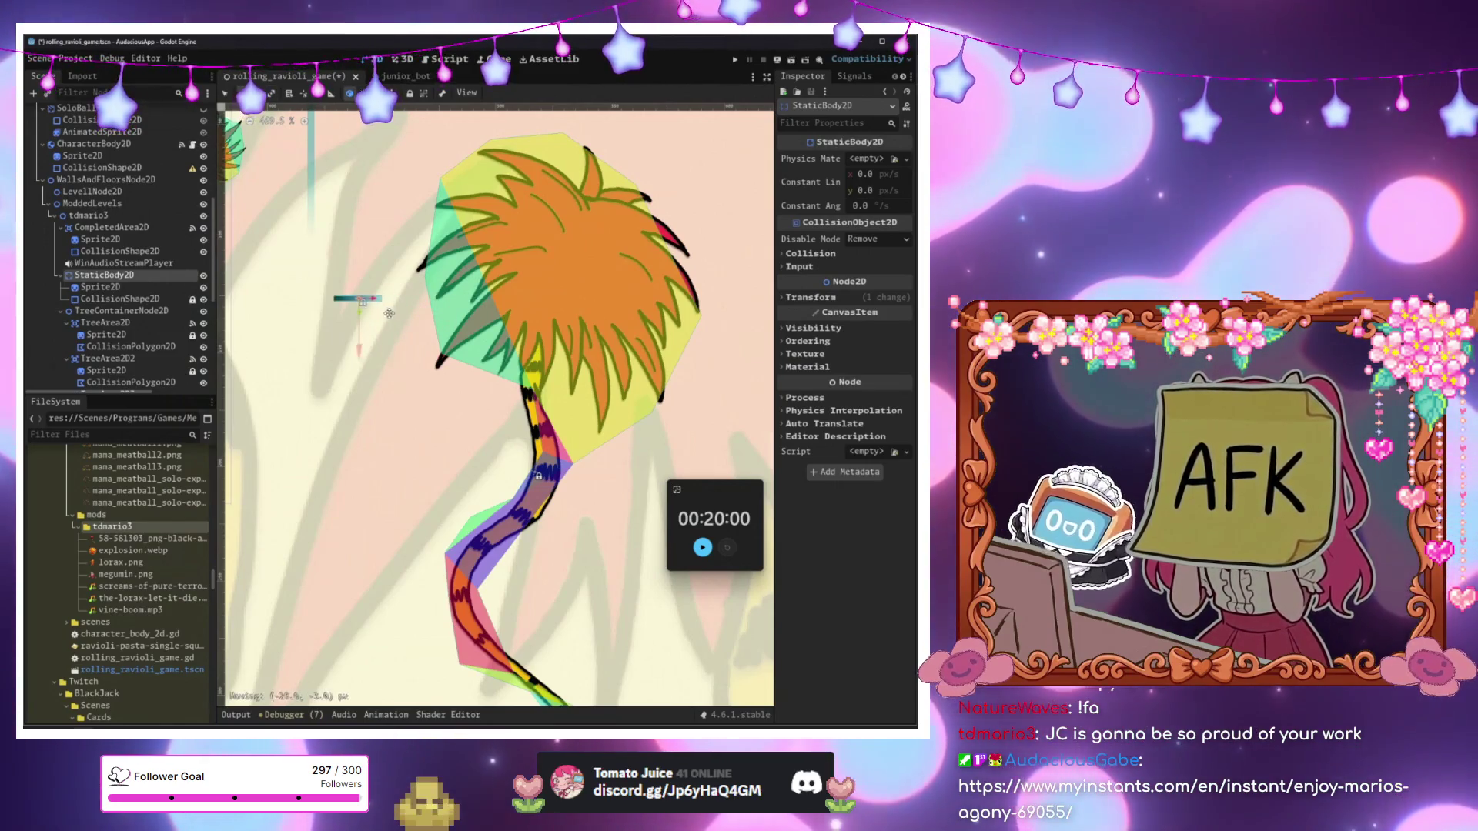
scroll(365, 316, "down", 5)
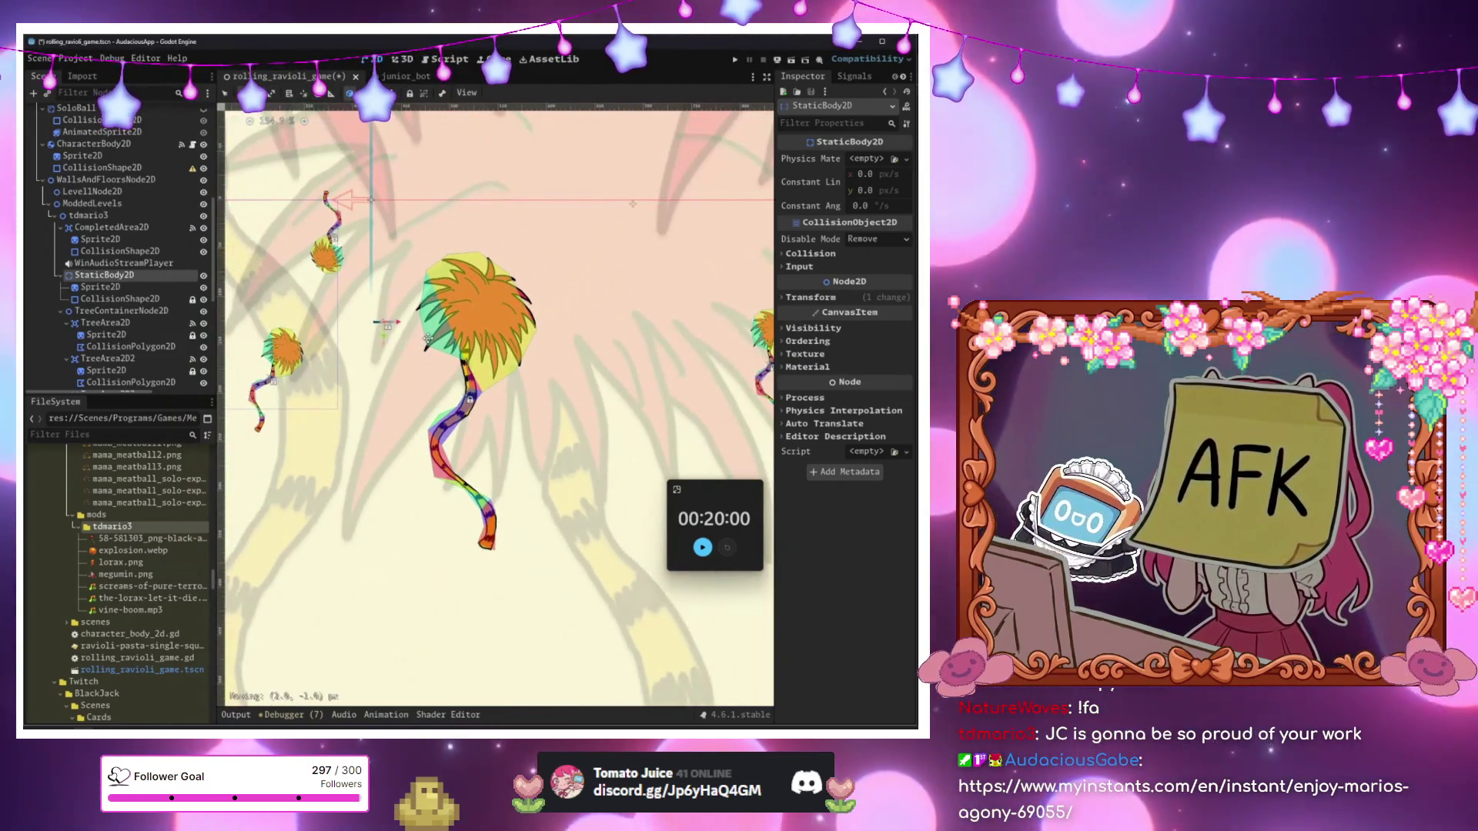
key("ctrl+s")
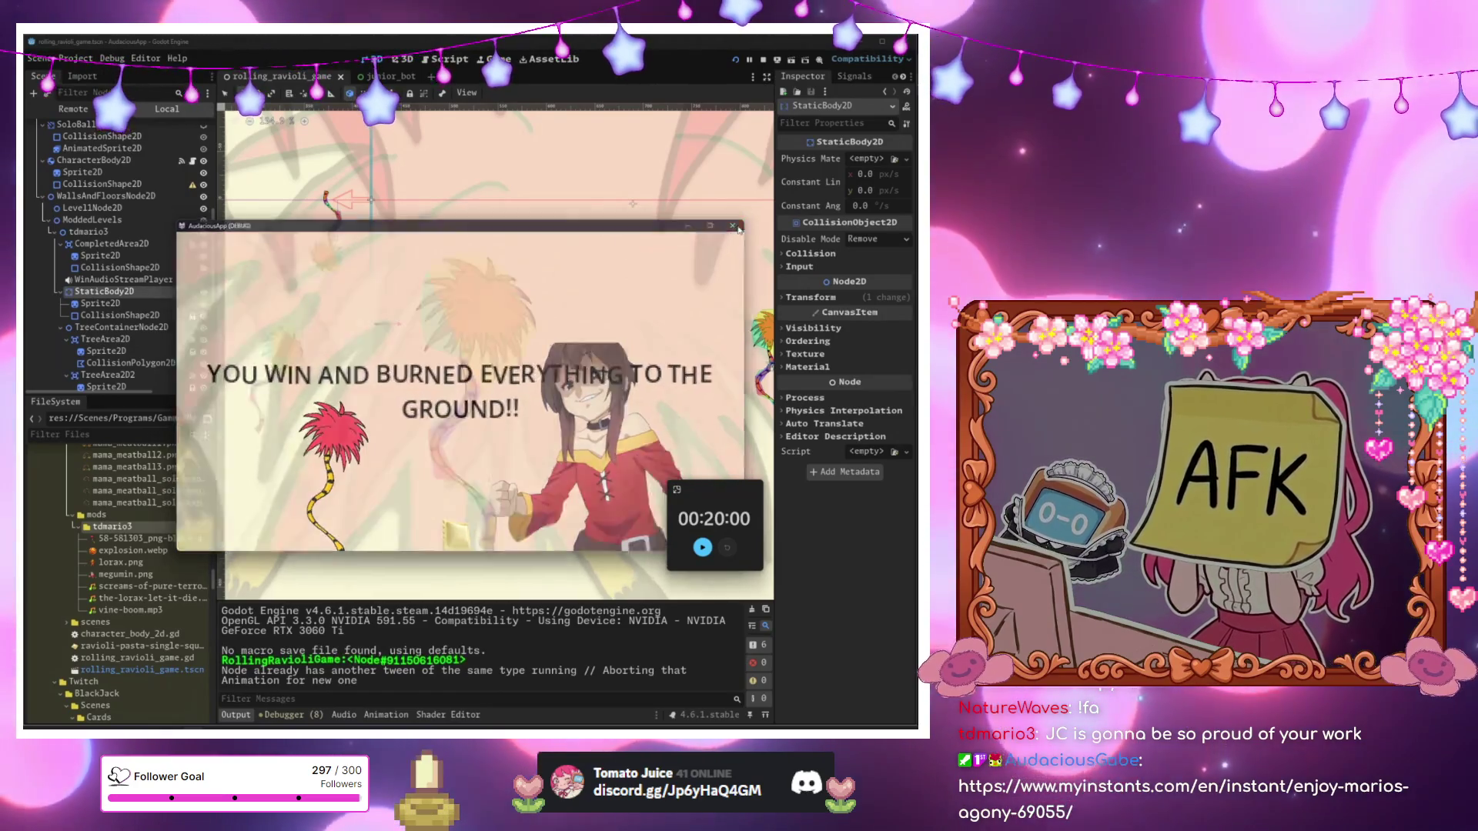
Open the level's game script rolling_ravioli_game.gd.
scroll(329, 390, "down", 3)
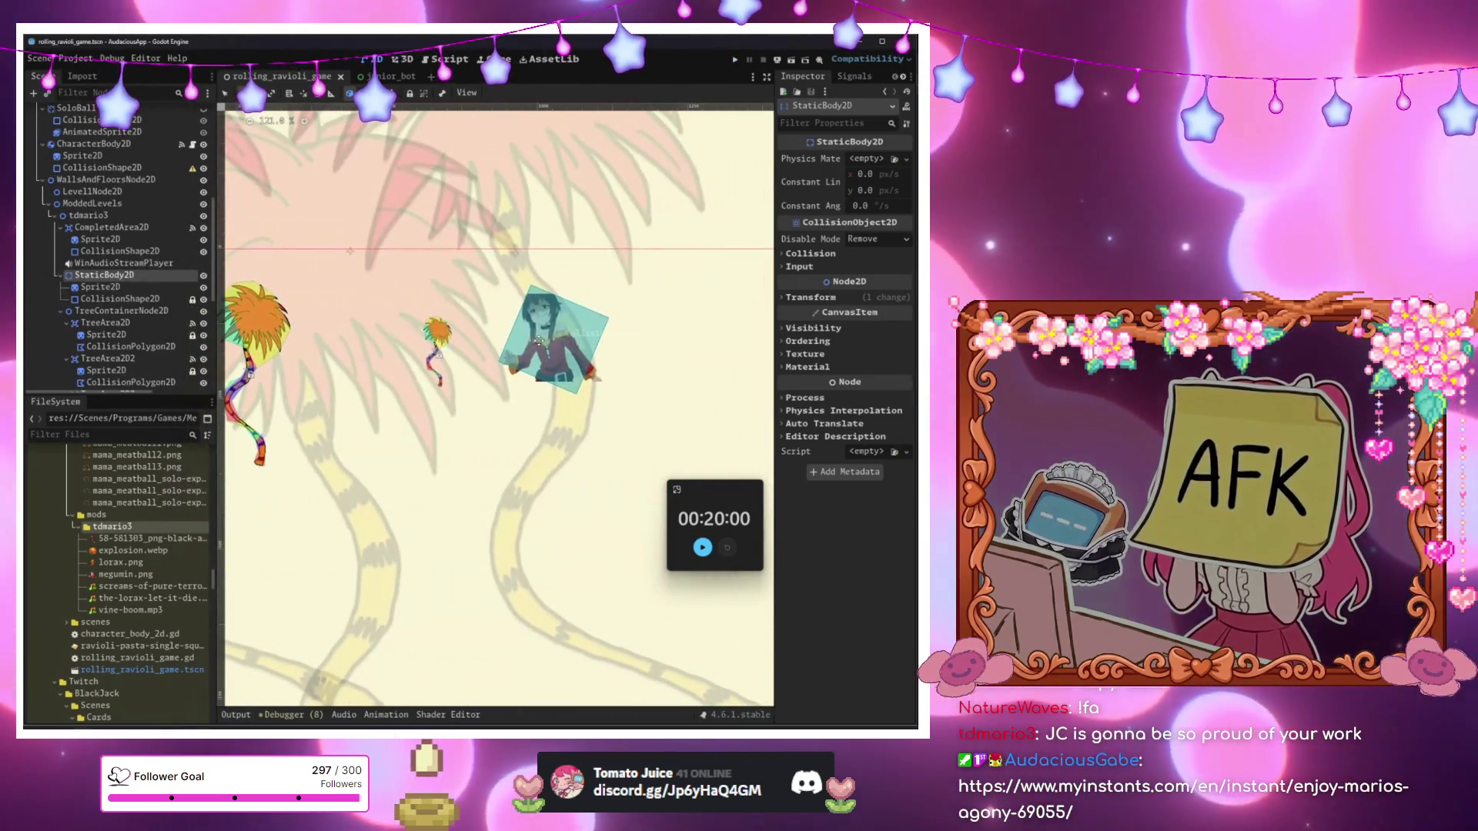
scroll(192, 158, "up", 5)
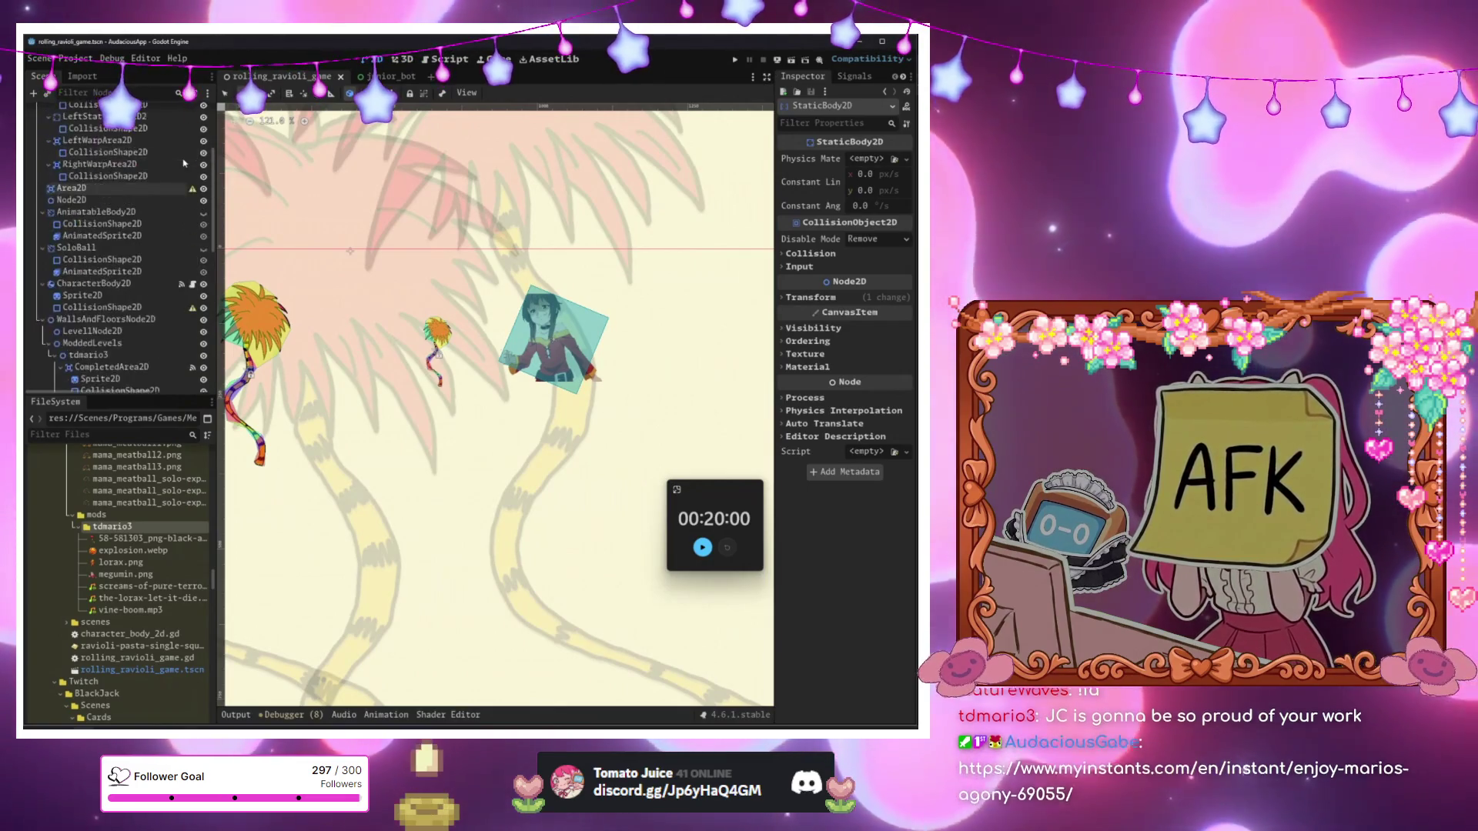
left_click(204, 112)
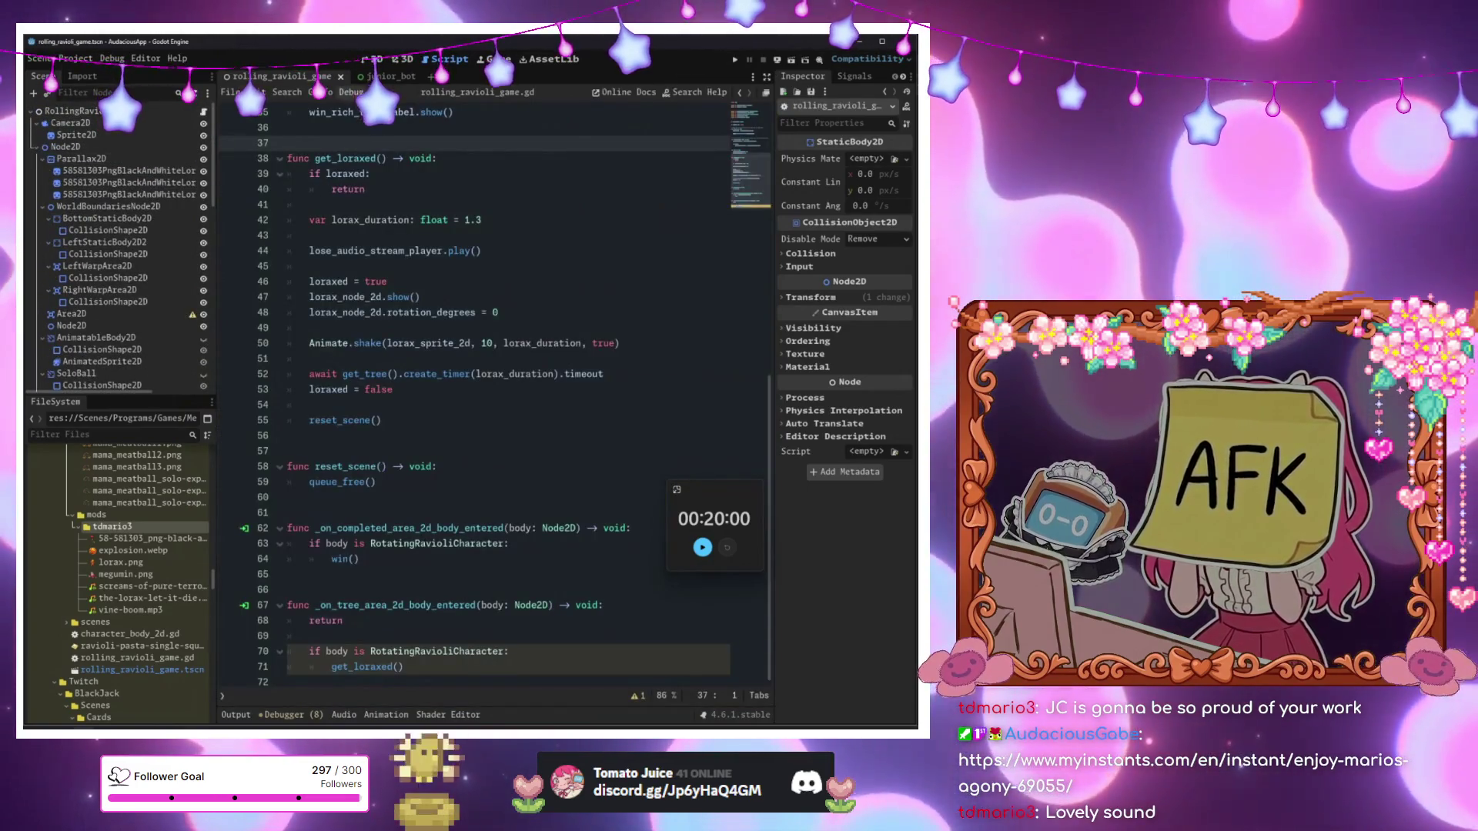
key("ctrl+F1")
scroll(131, 228, "down", 2)
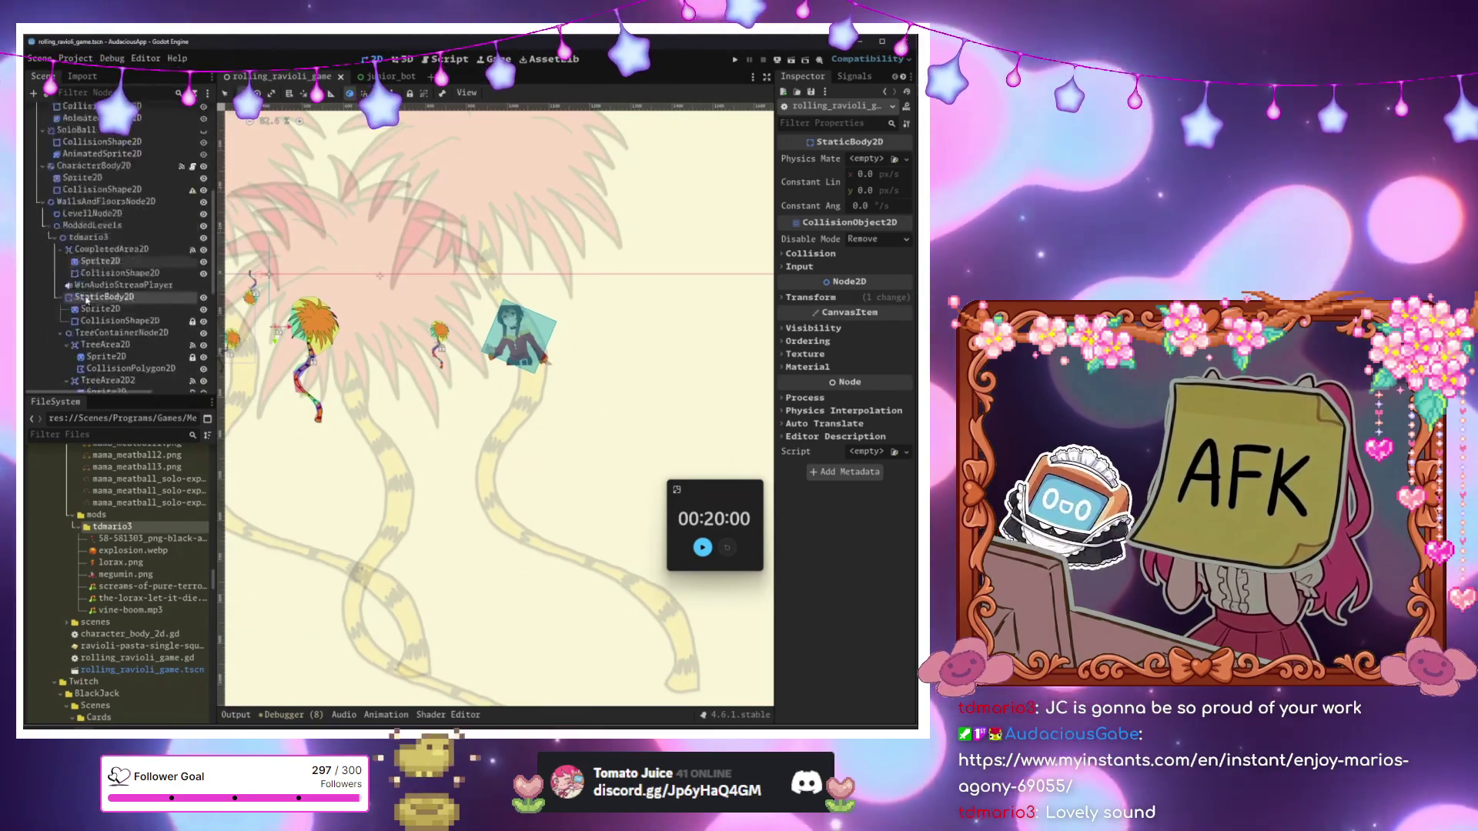
scroll(131, 228, "up", 2)
left_click(204, 113)
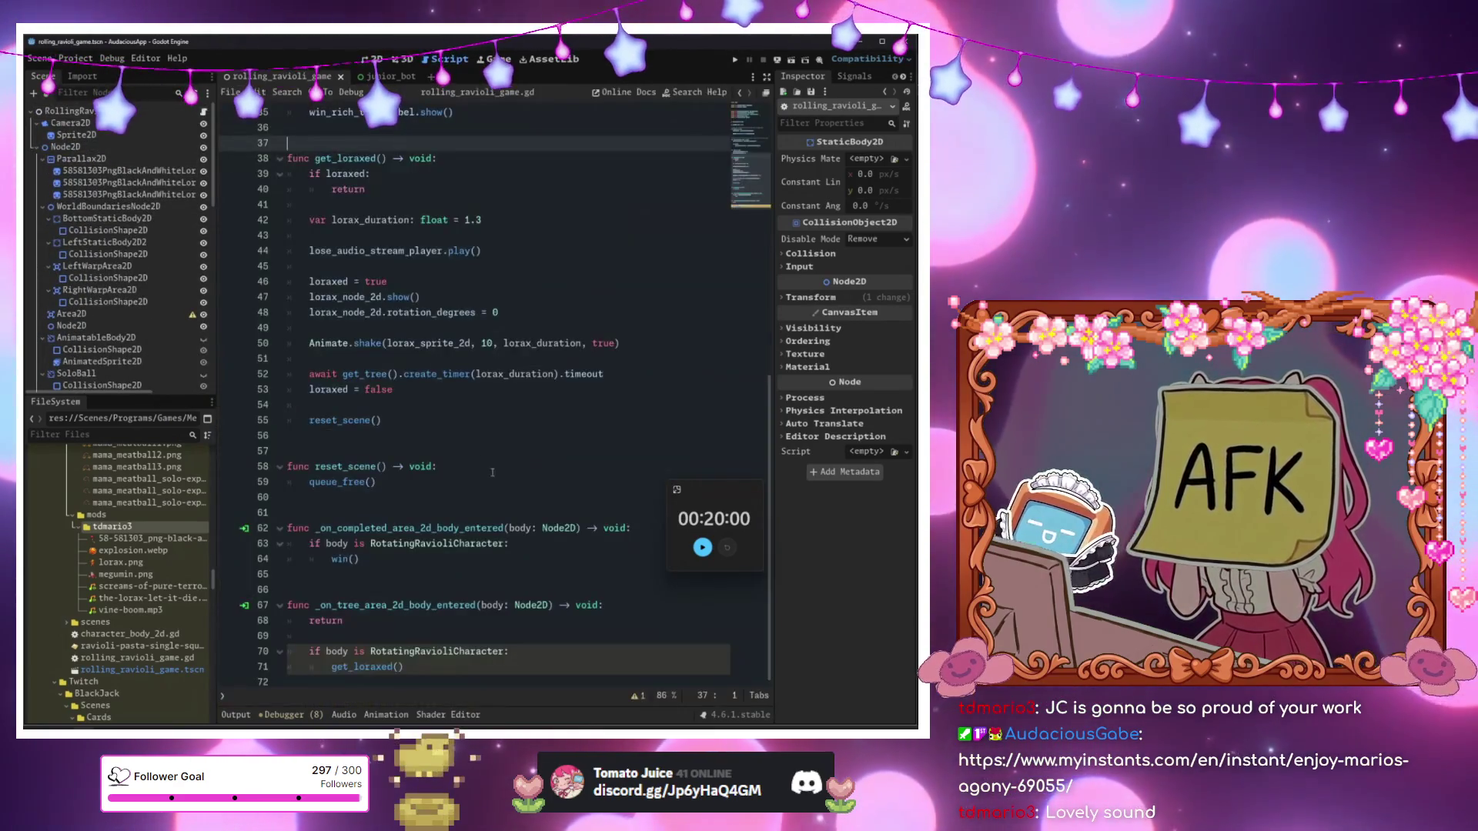
Delete the early 'return' line in _on_tree_area_2d_body_entered so get_loraxed() runs.
left_click(493, 605)
left_click(431, 451)
left_click(401, 528)
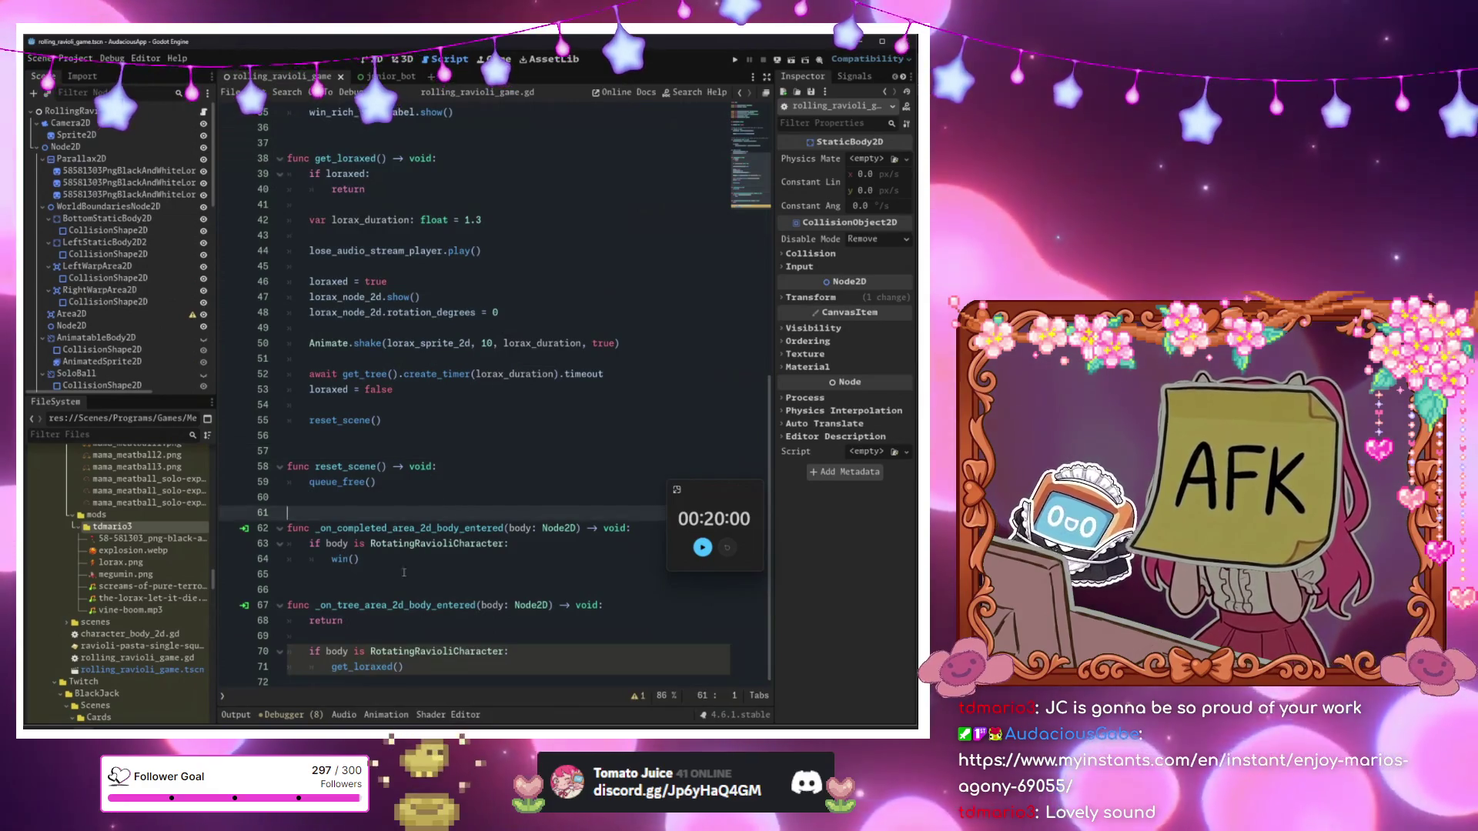
left_click(349, 651)
left_click(375, 624)
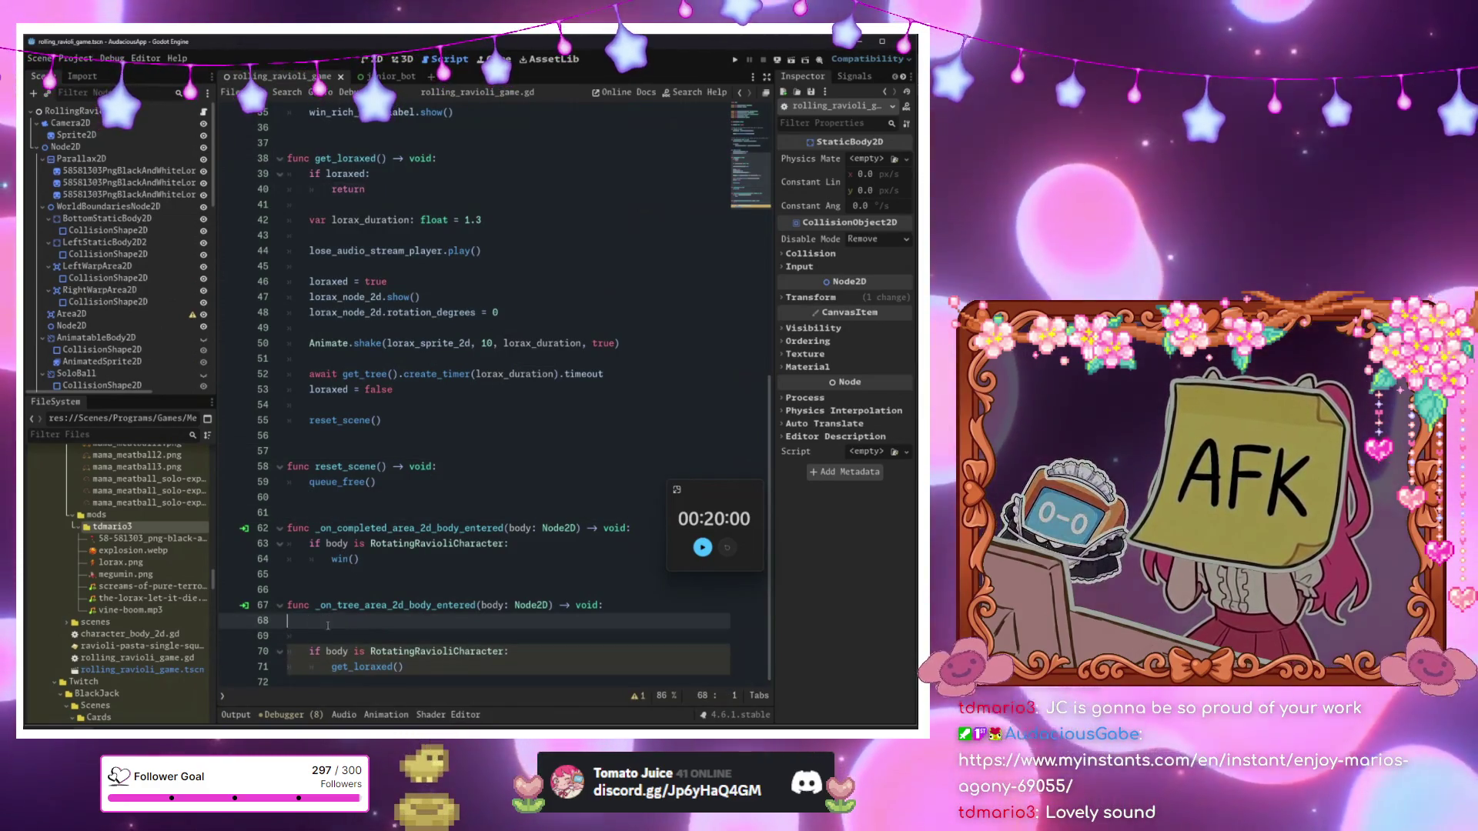
key("BackSpace")
key("BackSpace")
key("Down")
key("Down")
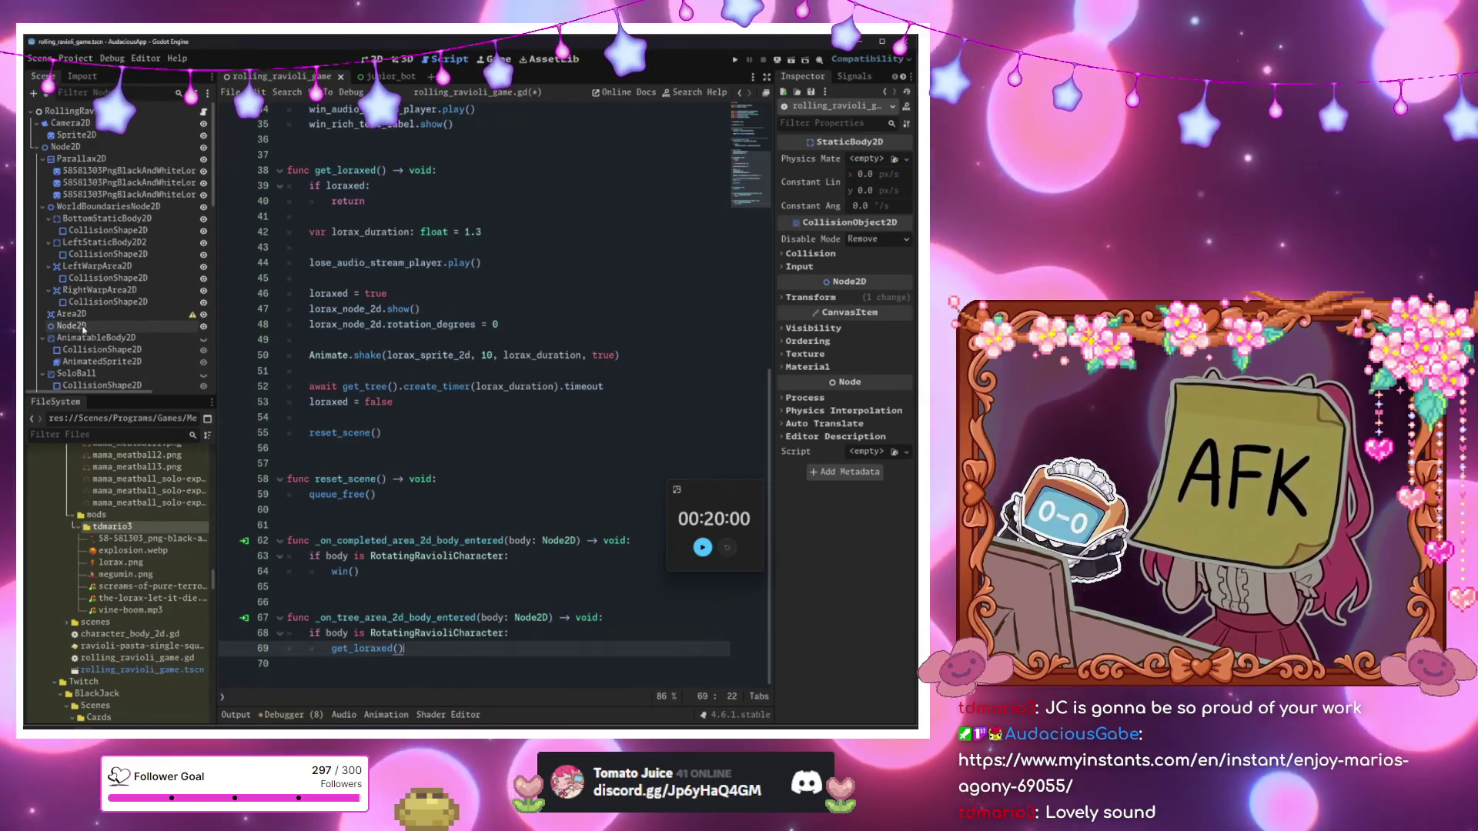
scroll(92, 269, "down", 5)
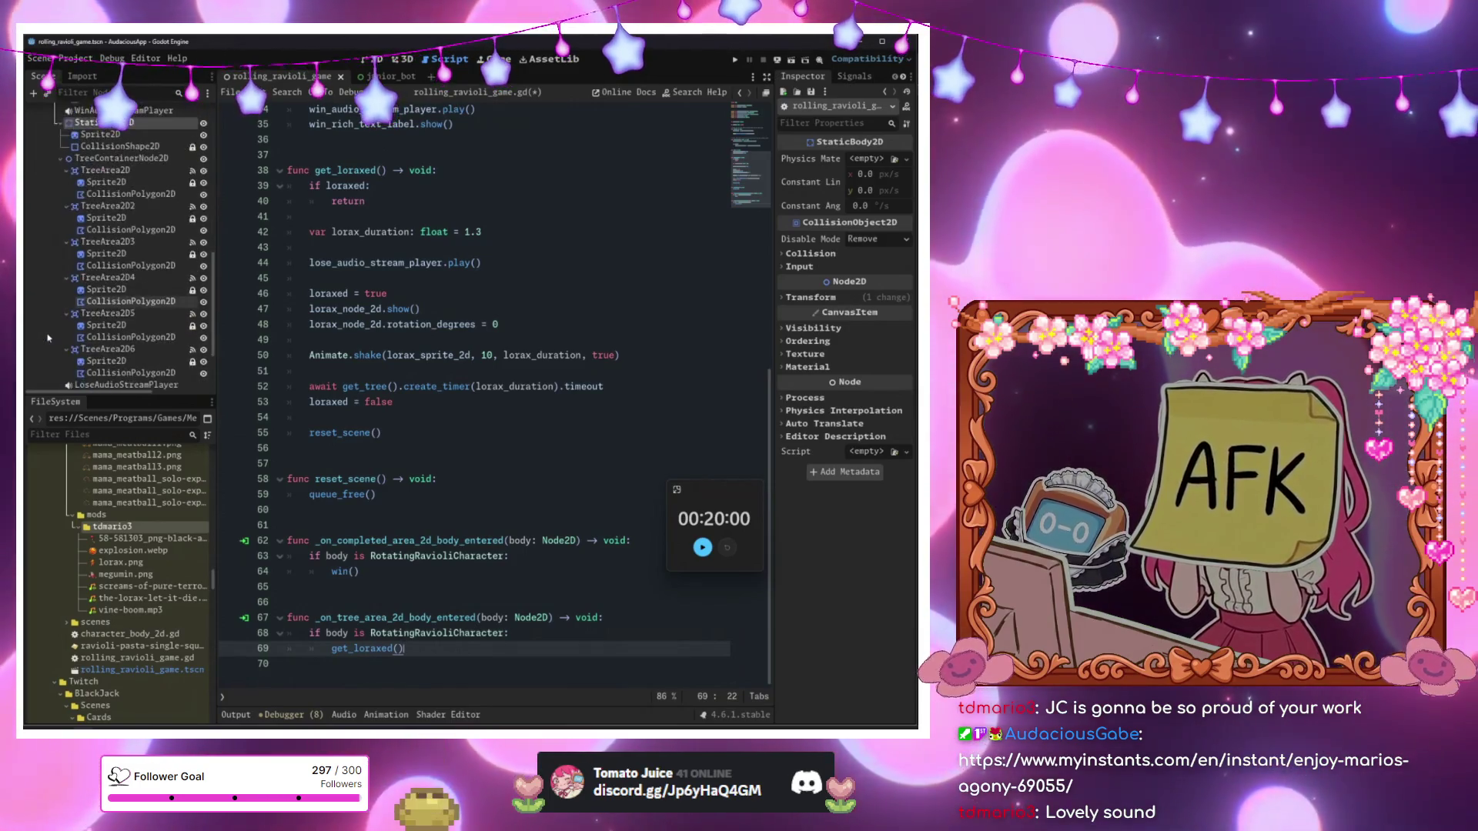
left_click(100, 286)
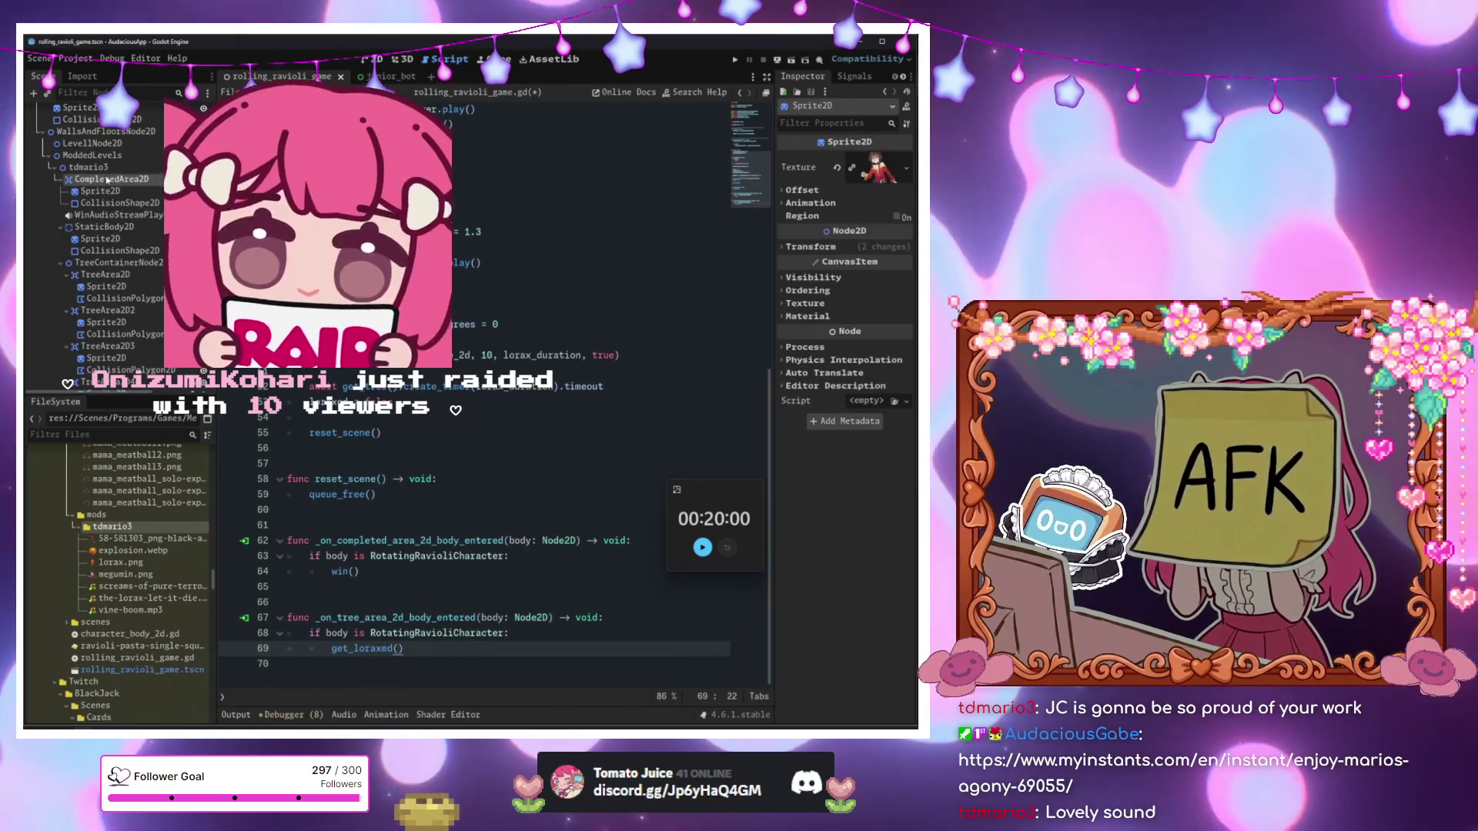
Select CompletedArea2D, review the script, and run the game with F5 to test the tree scare.
left_click(107, 179)
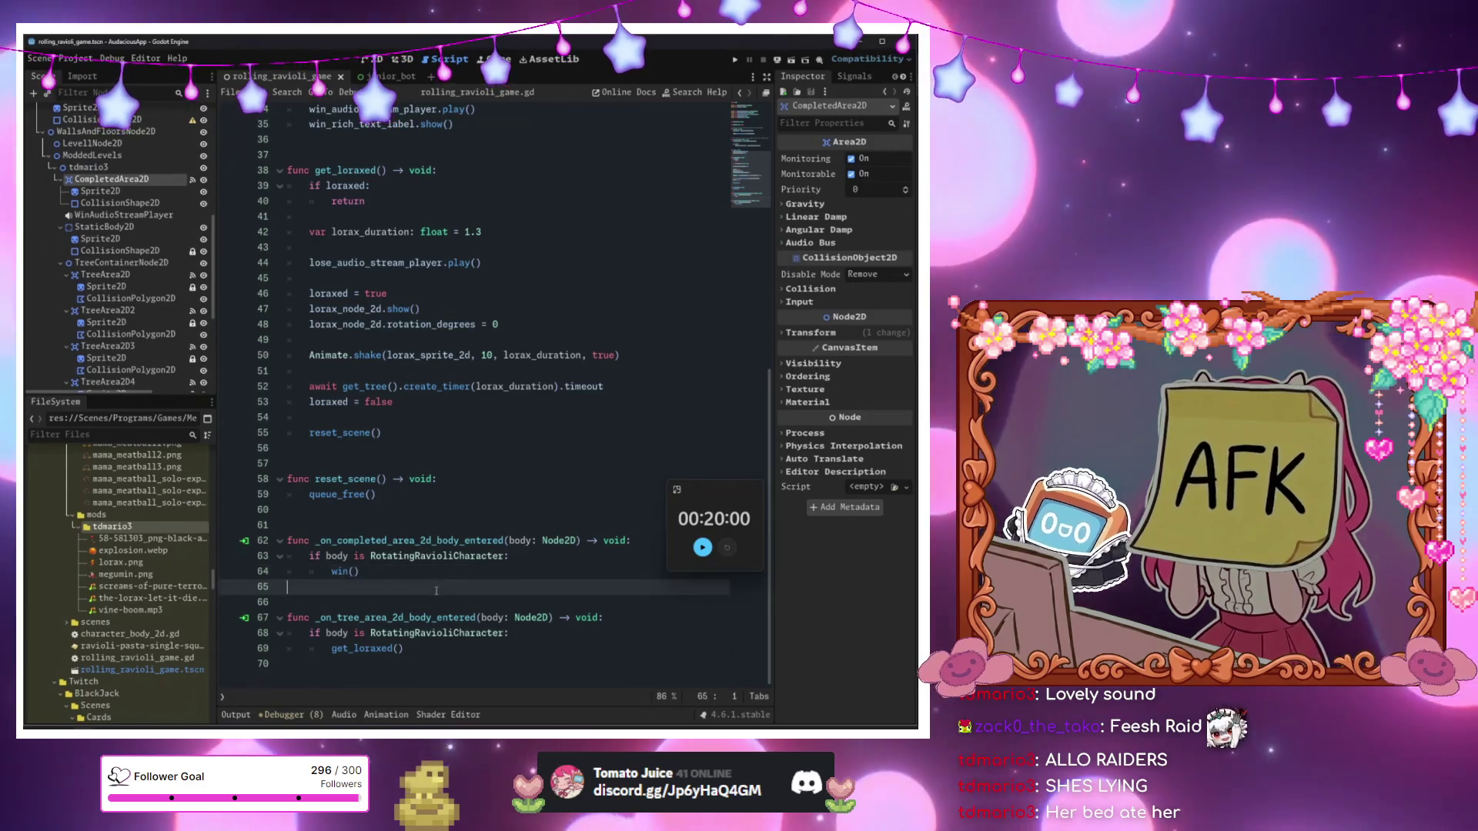
left_click(436, 599)
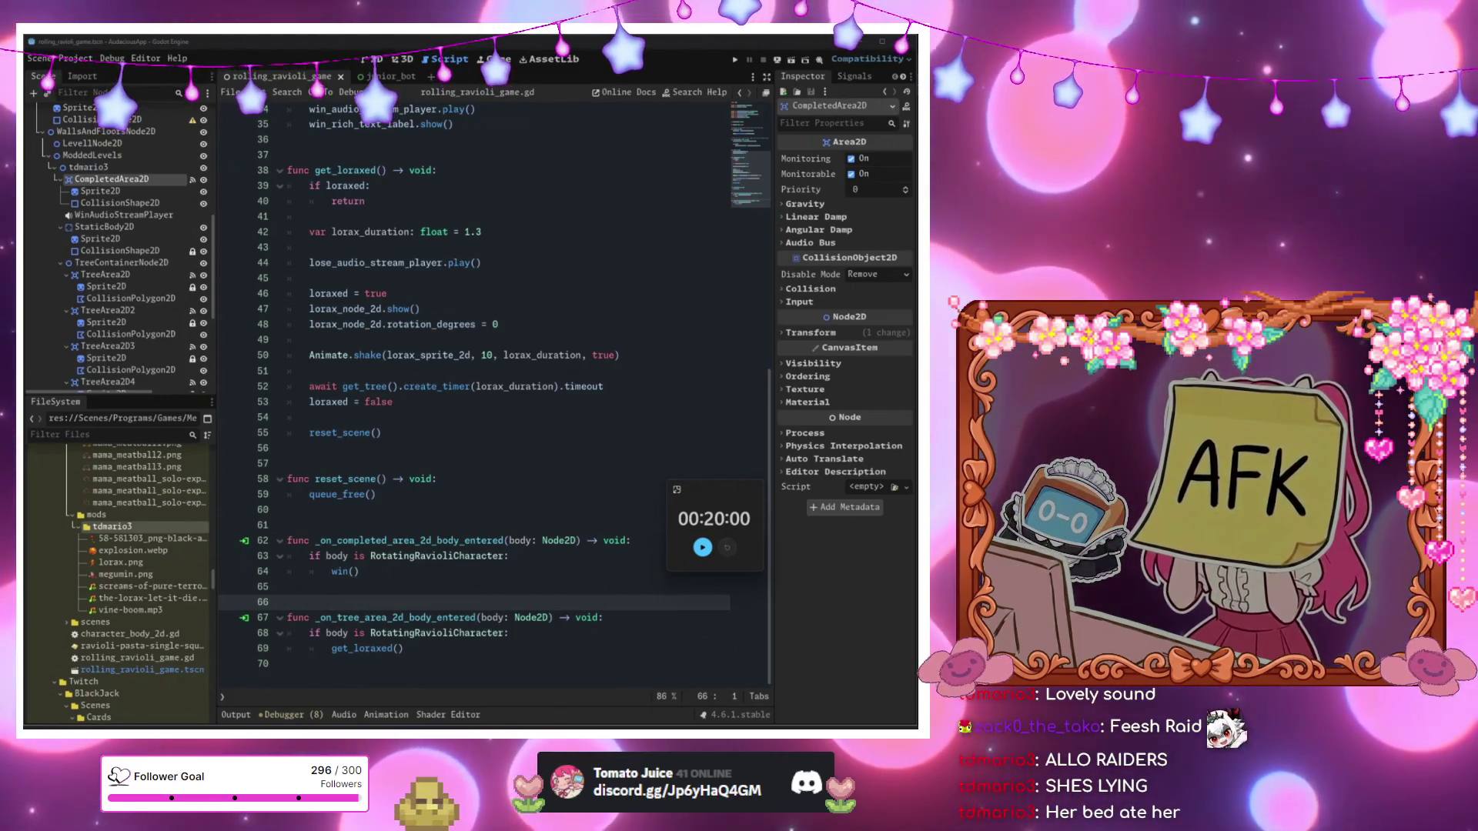
left_click(401, 324)
key("F5")
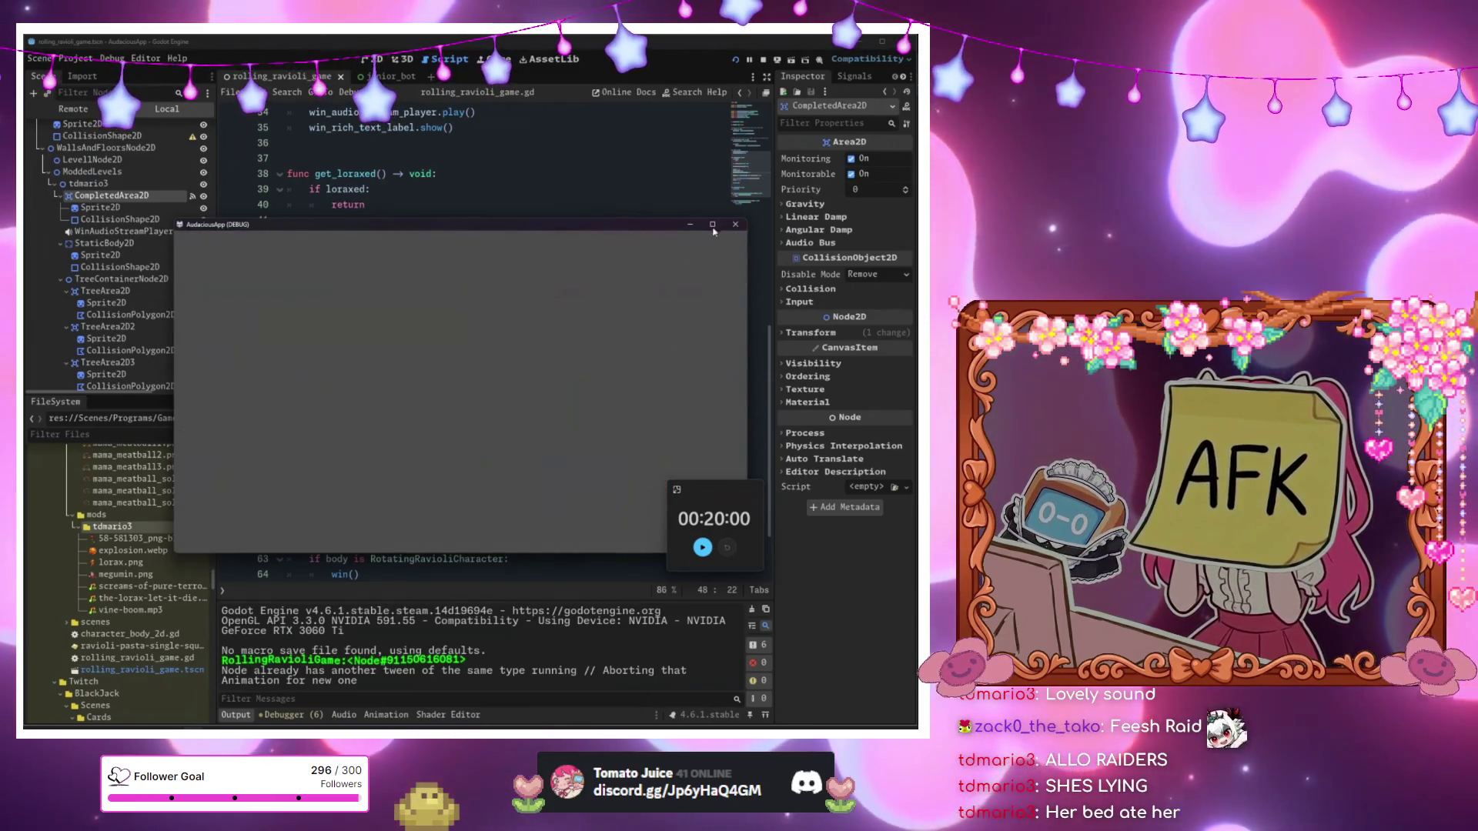
Restart the game, play until the Lorax scare appears, then stop it with F8.
key("F5")
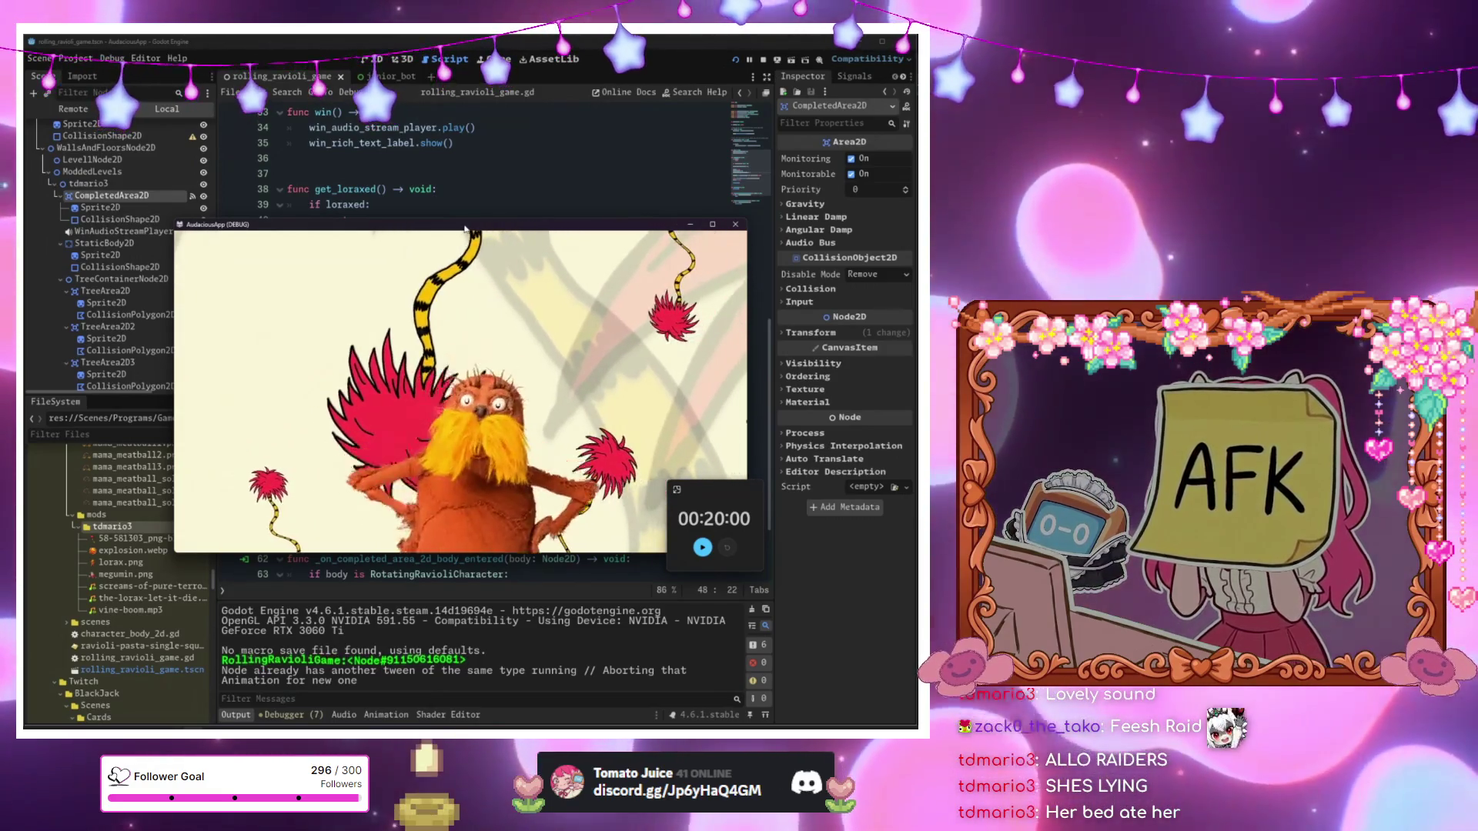
left_click(738, 60)
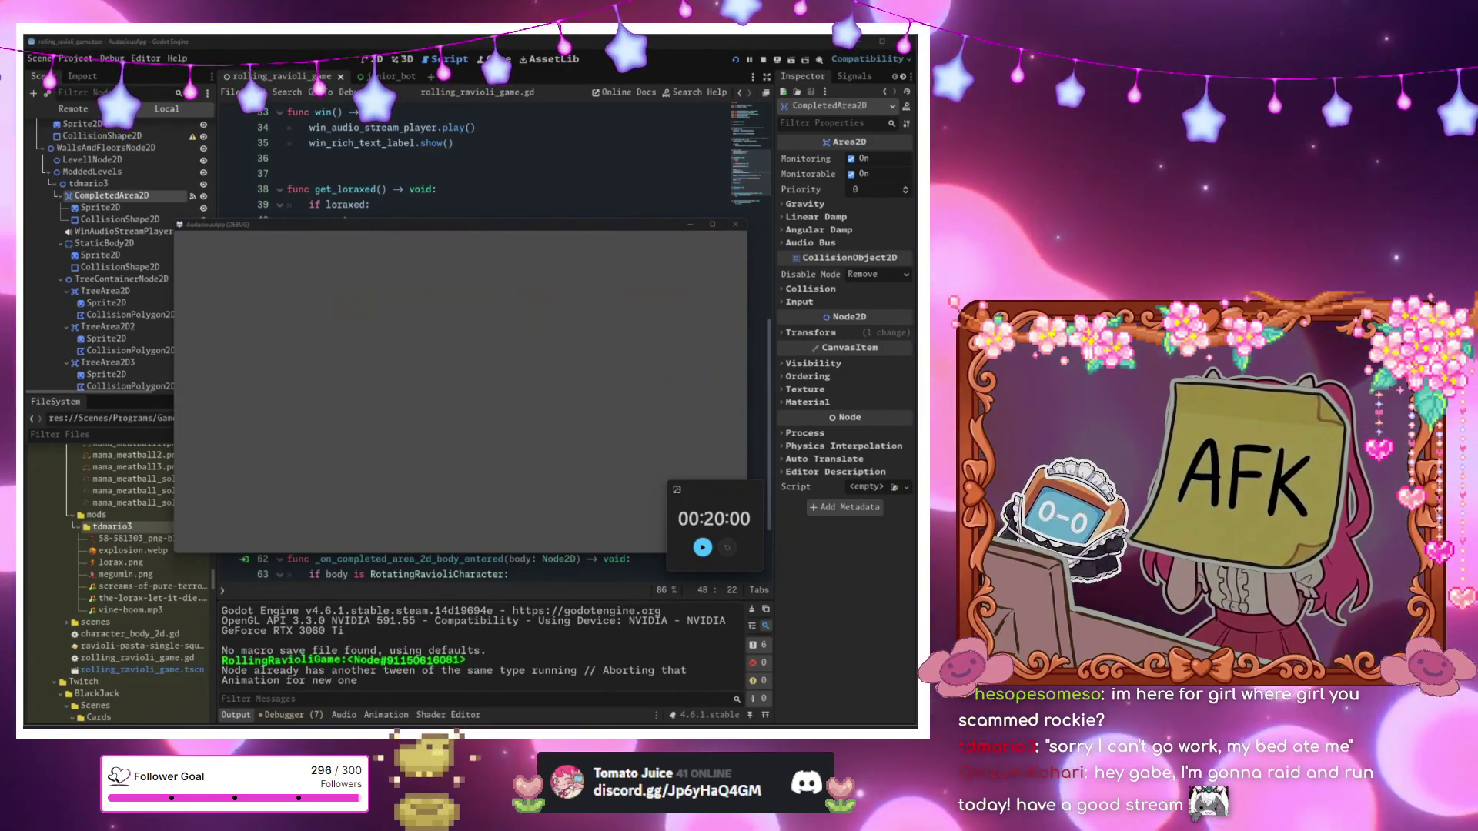
key("F8")
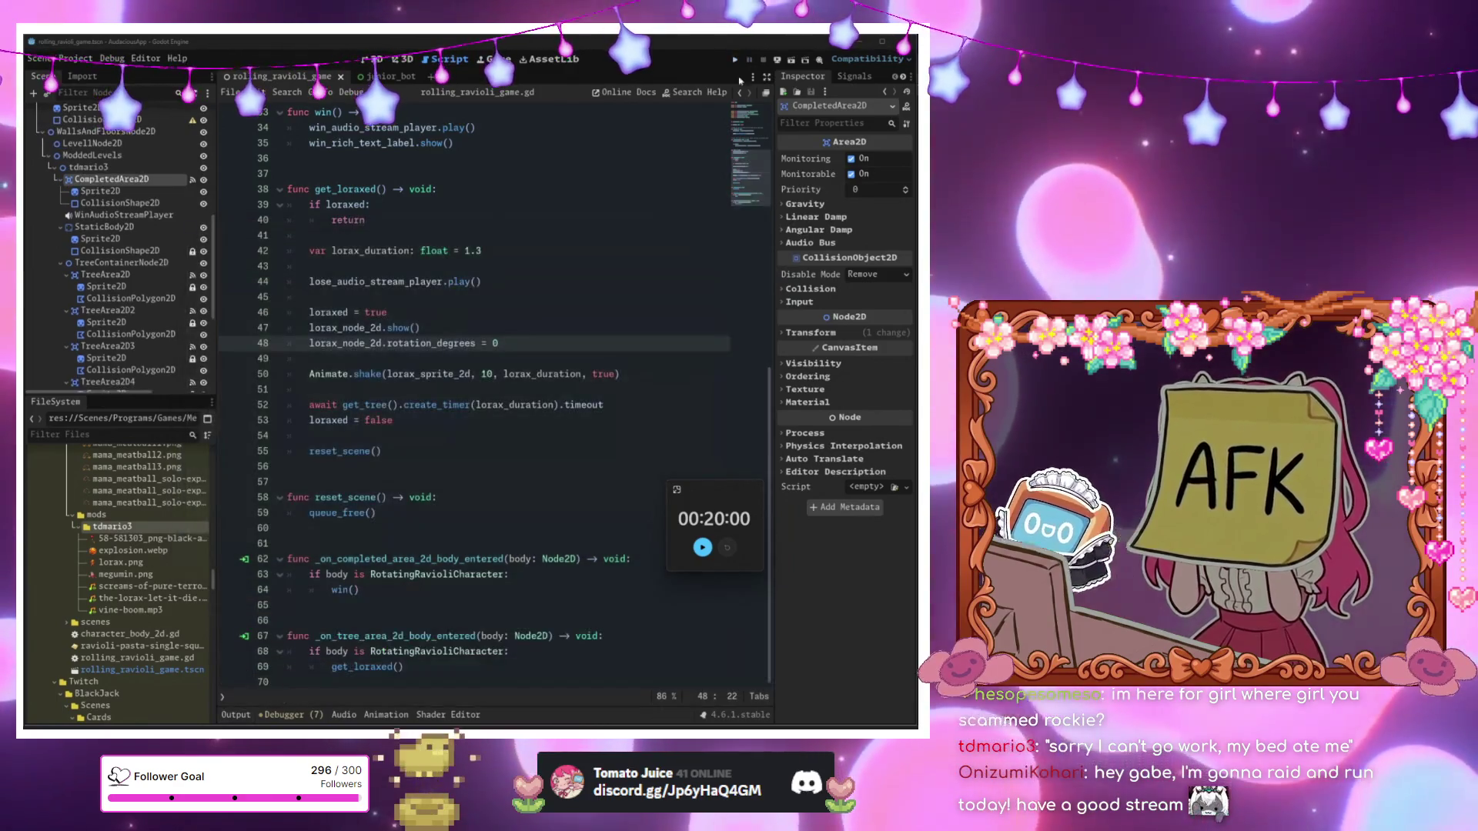
key("F6")
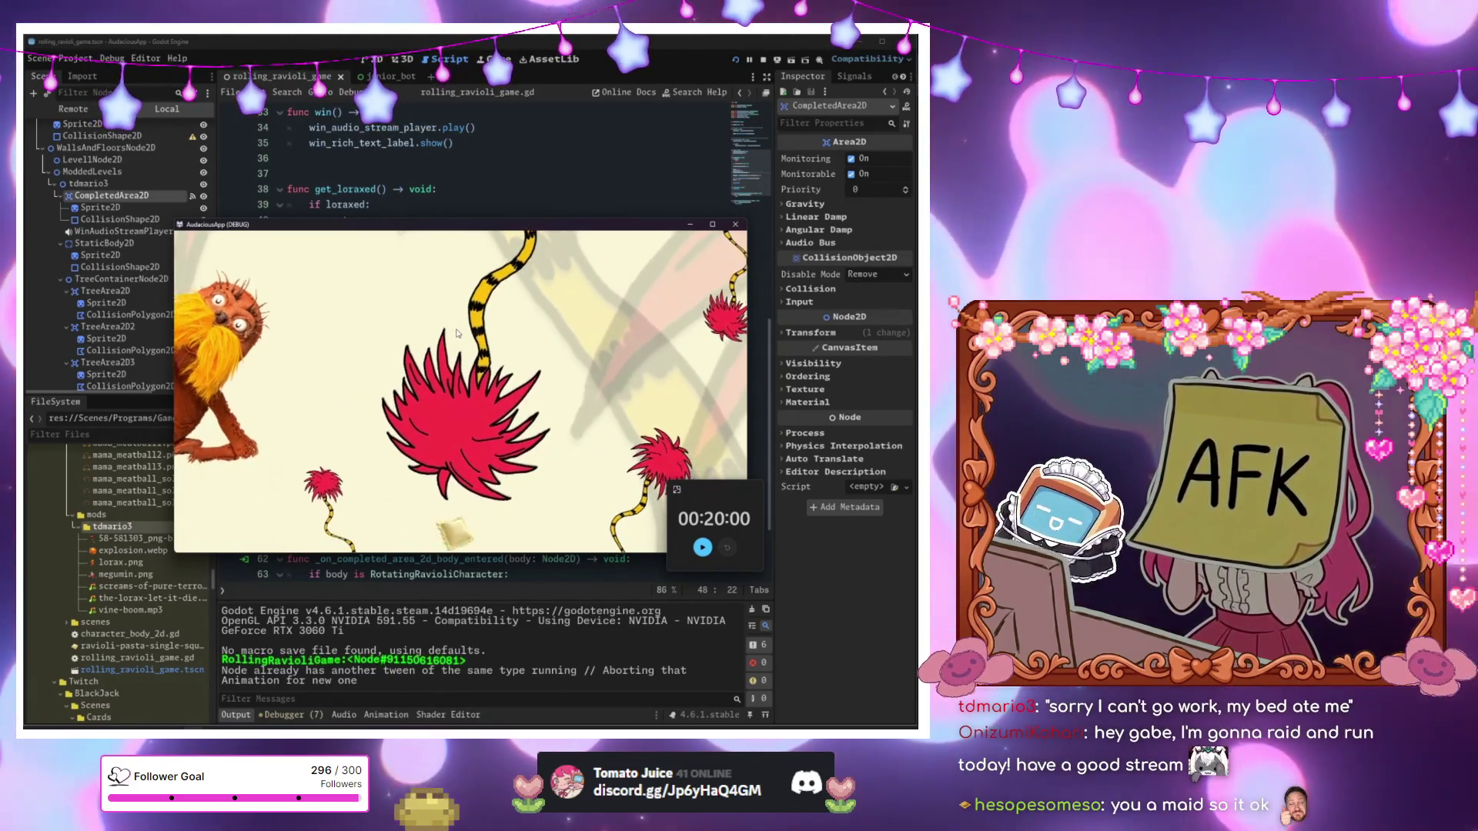
left_click(734, 60)
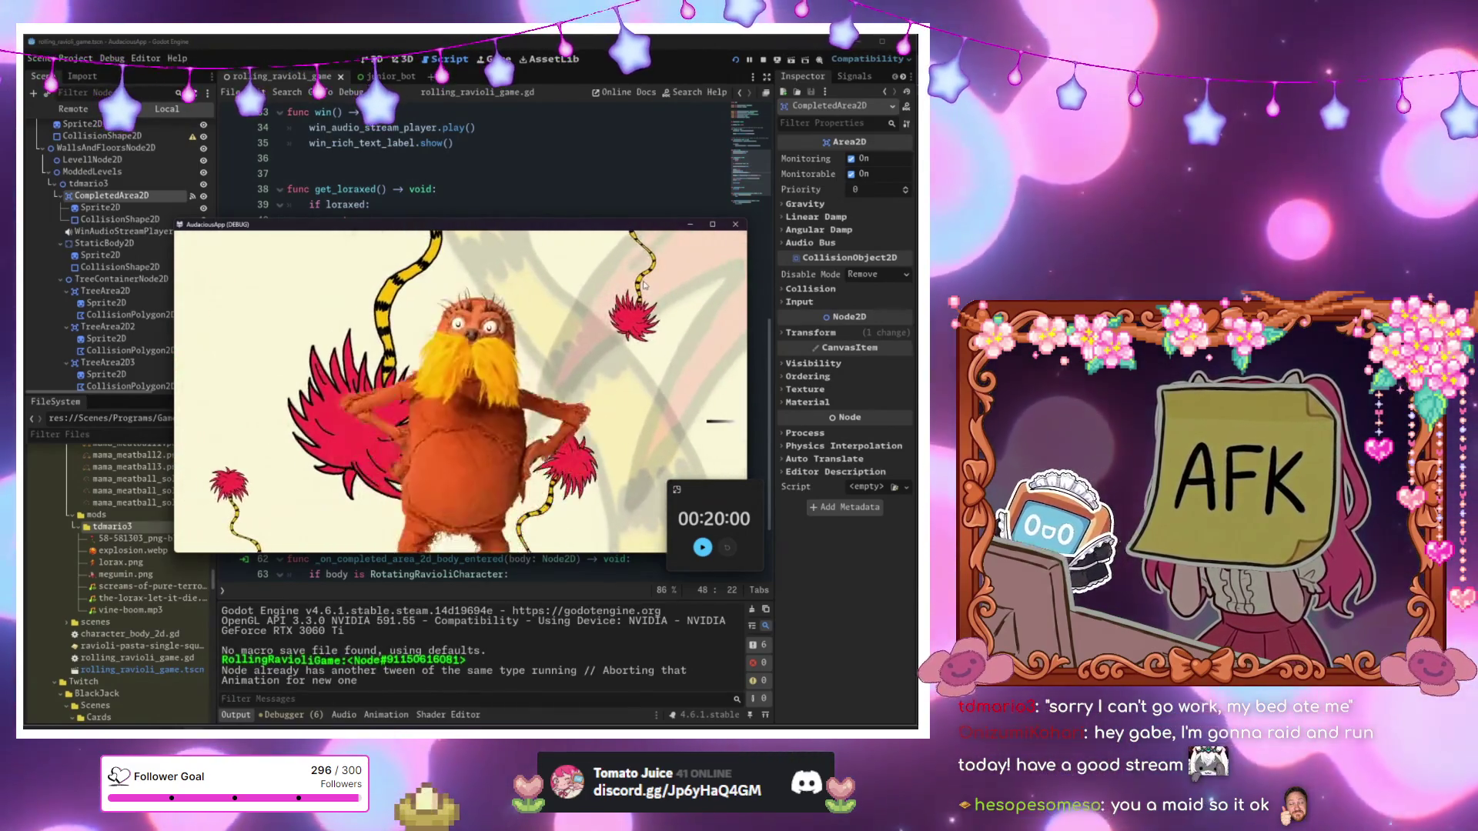
key("F5")
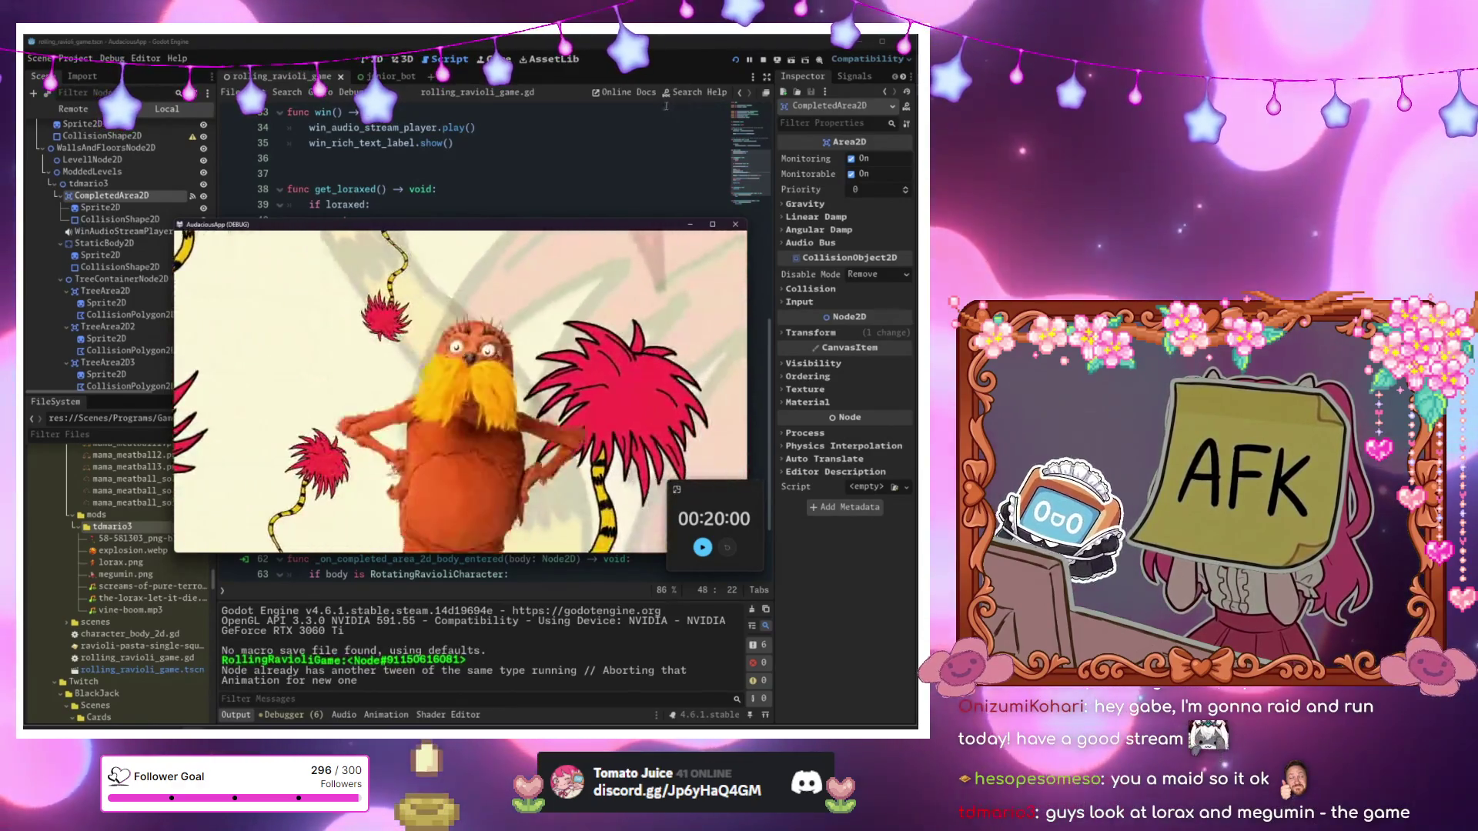
left_click(735, 224)
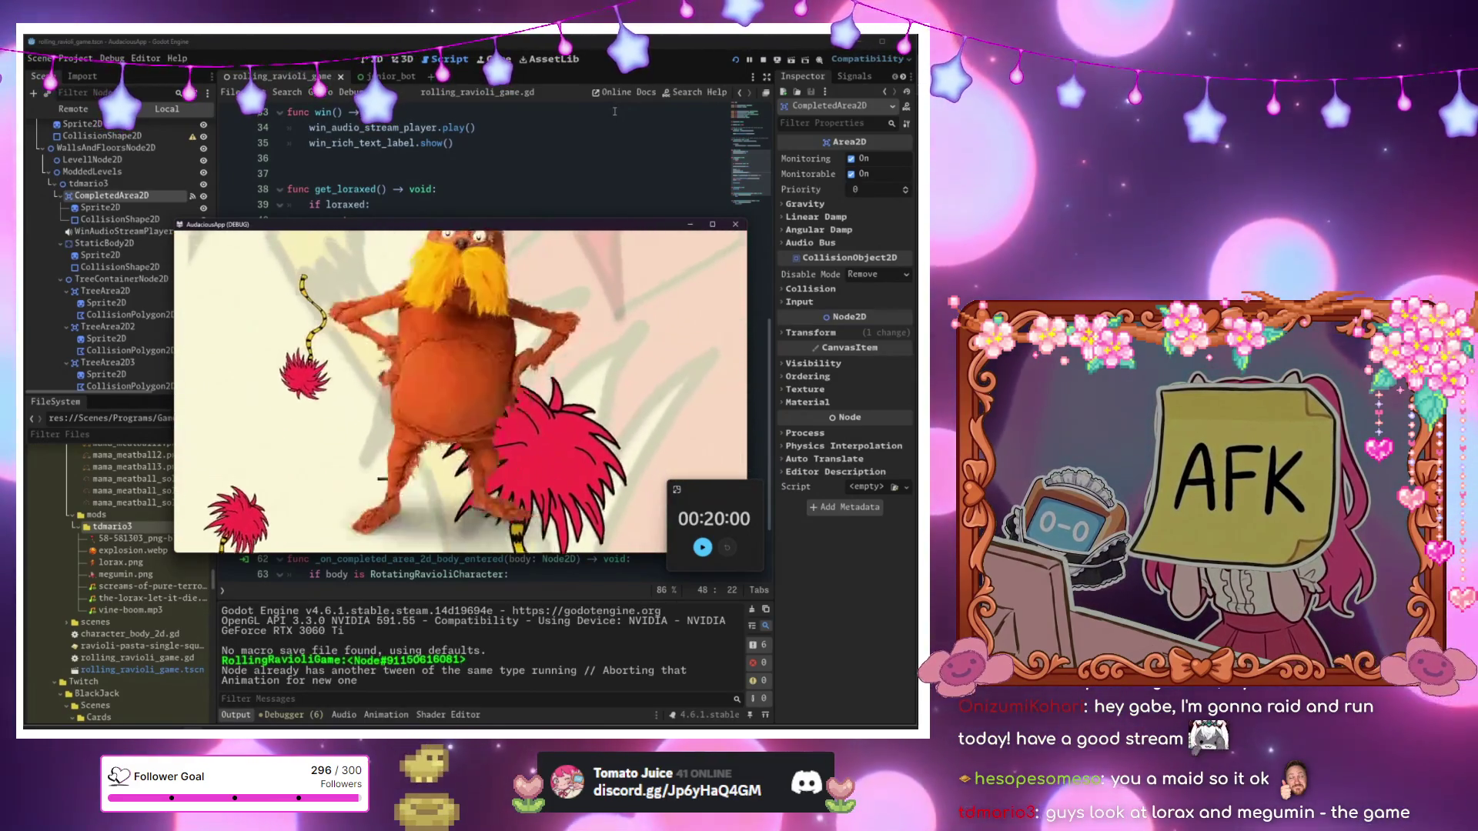
left_click(736, 224)
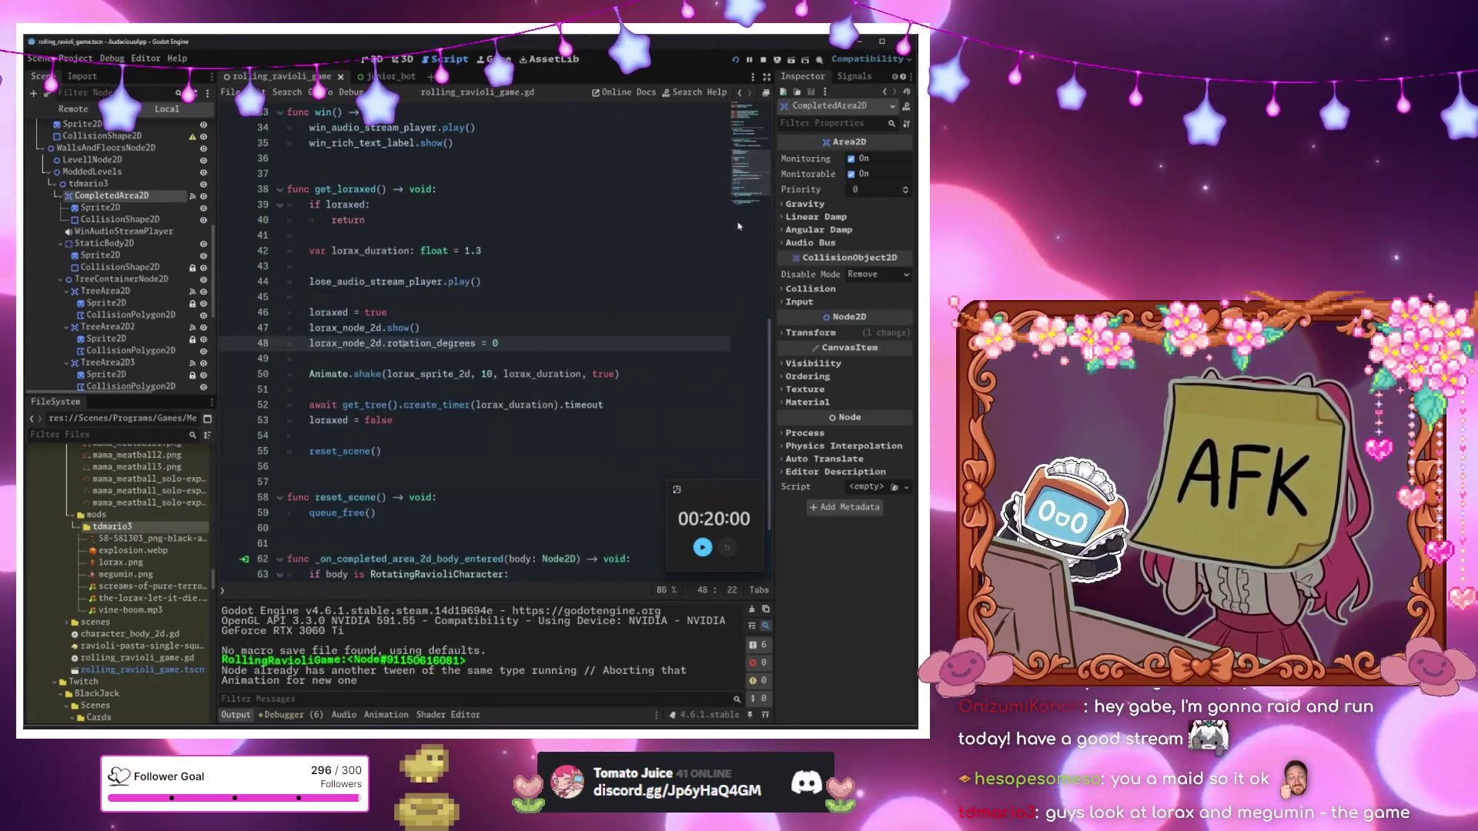
left_click(736, 60)
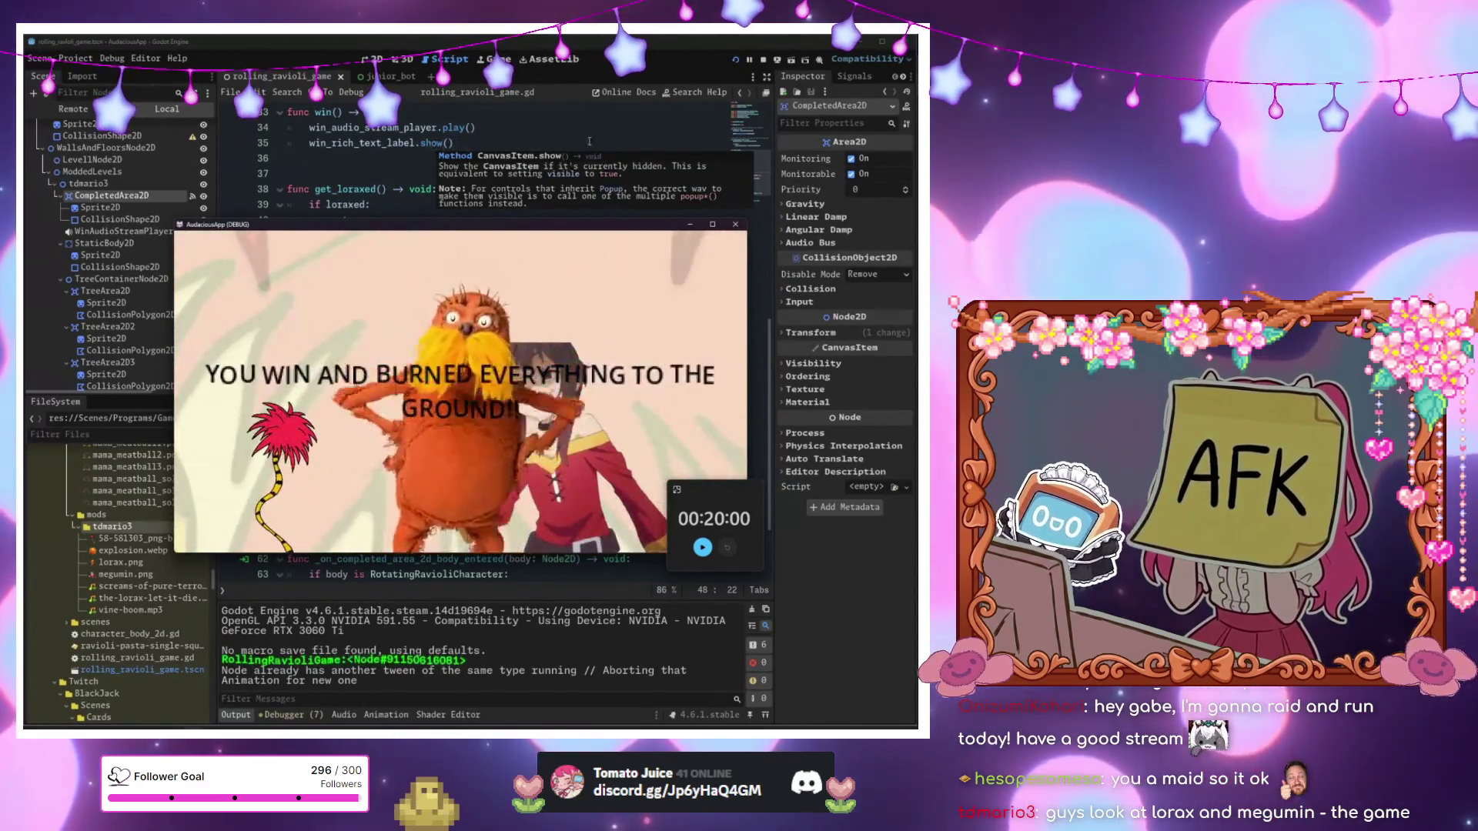
left_click(739, 226)
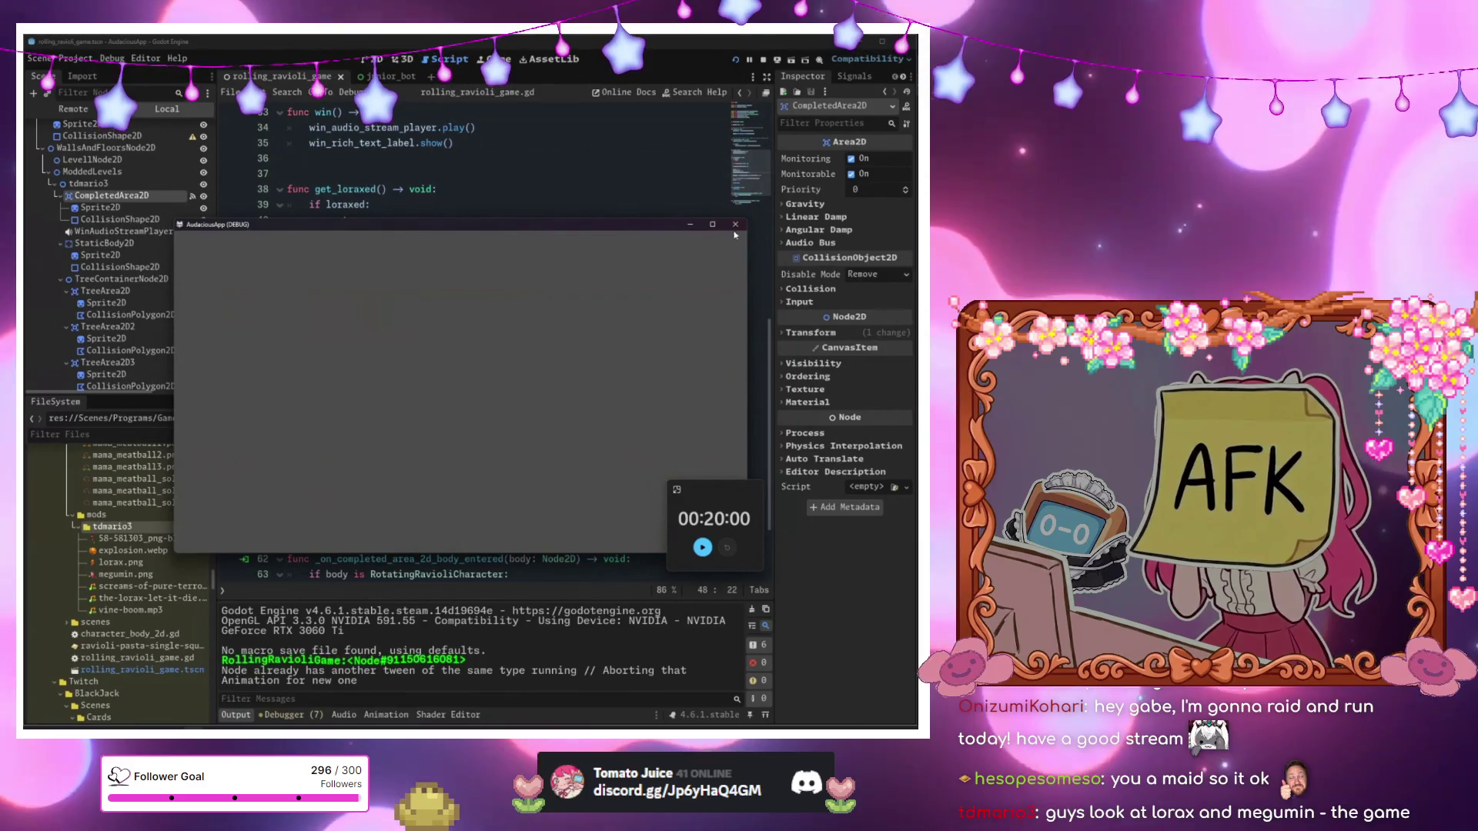
left_click(735, 225)
key("F5")
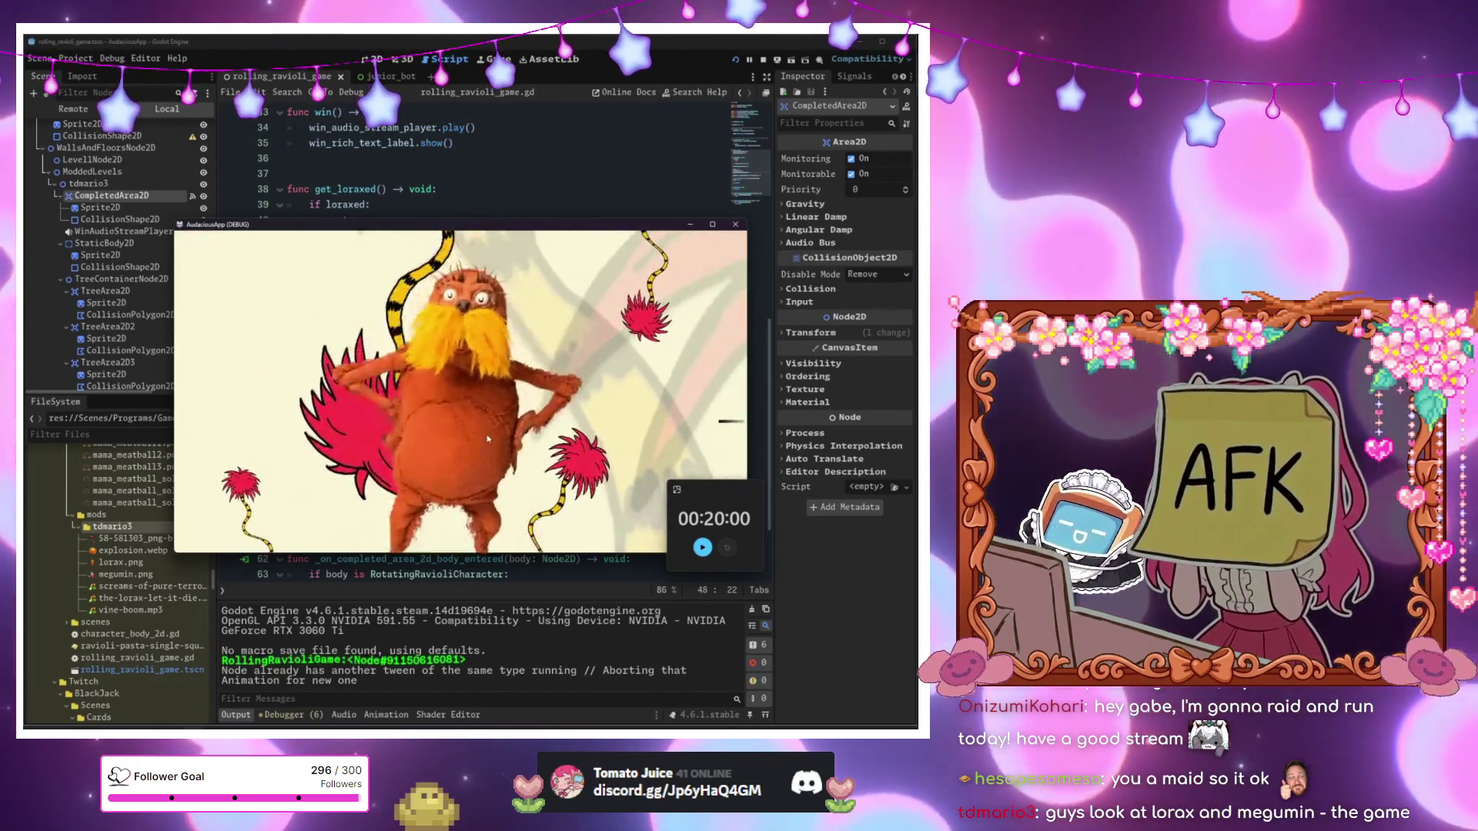
left_click(734, 225)
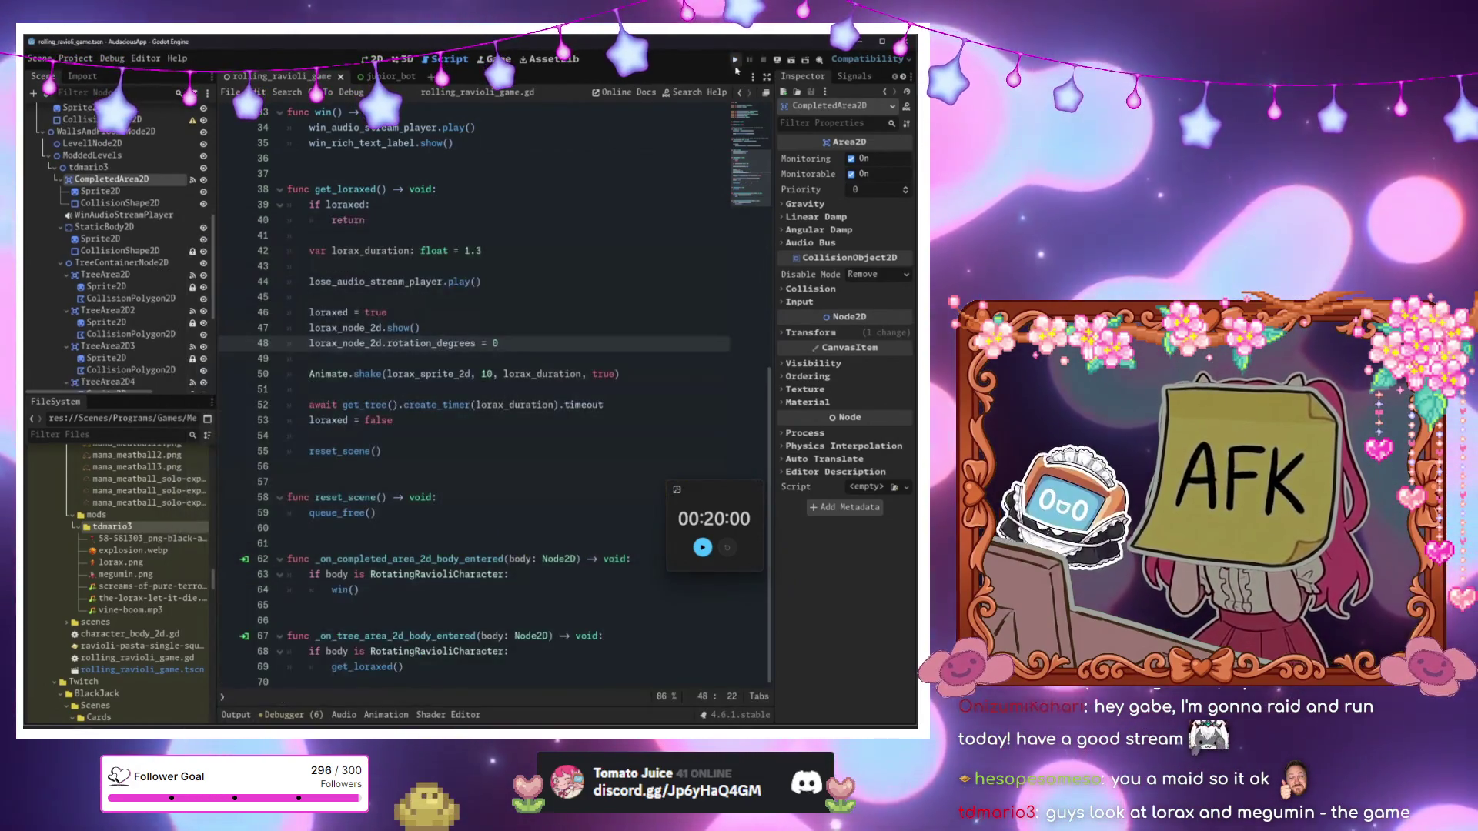
key("F5")
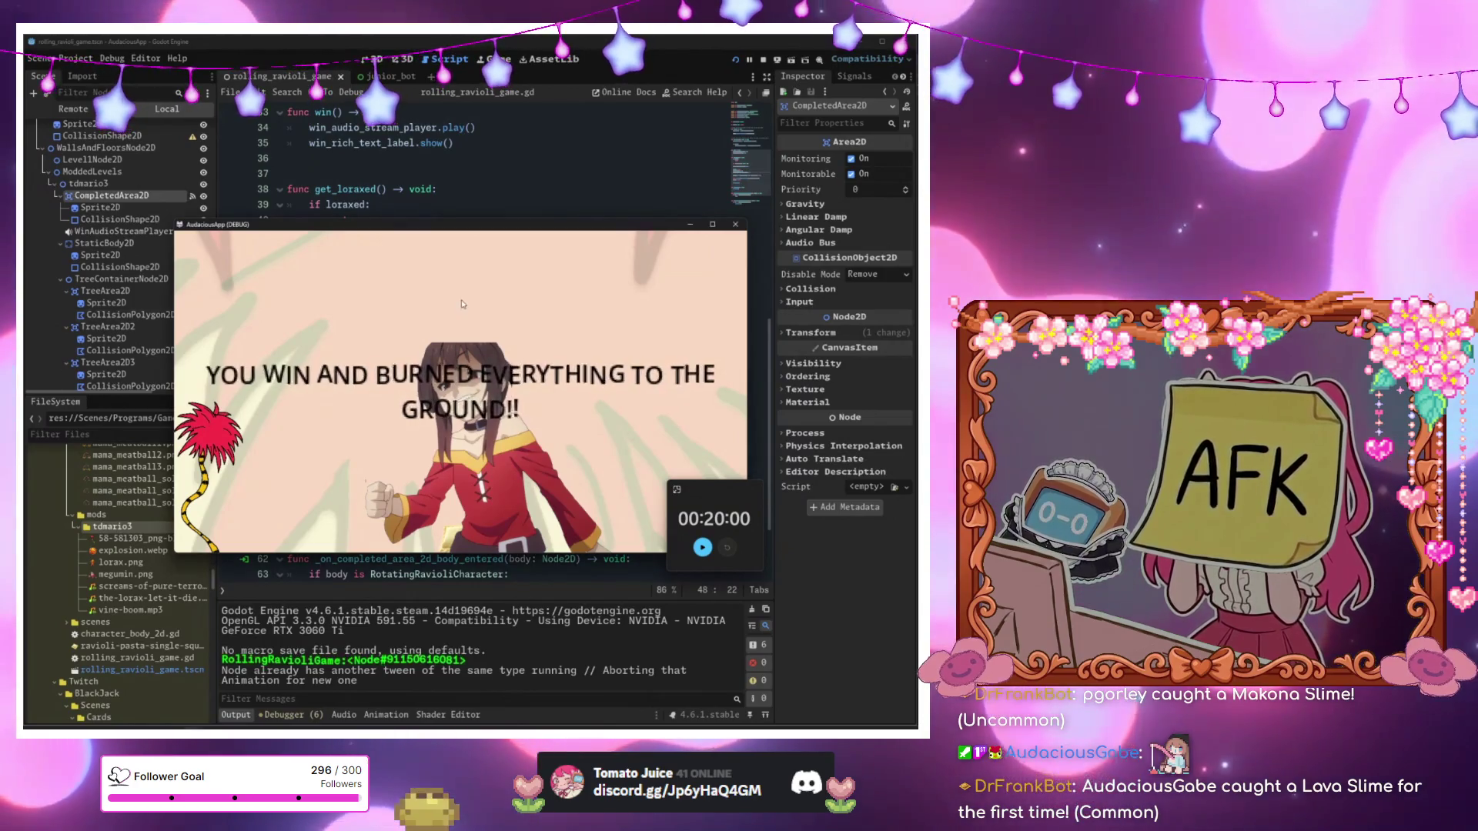
key("F8")
left_click(293, 173)
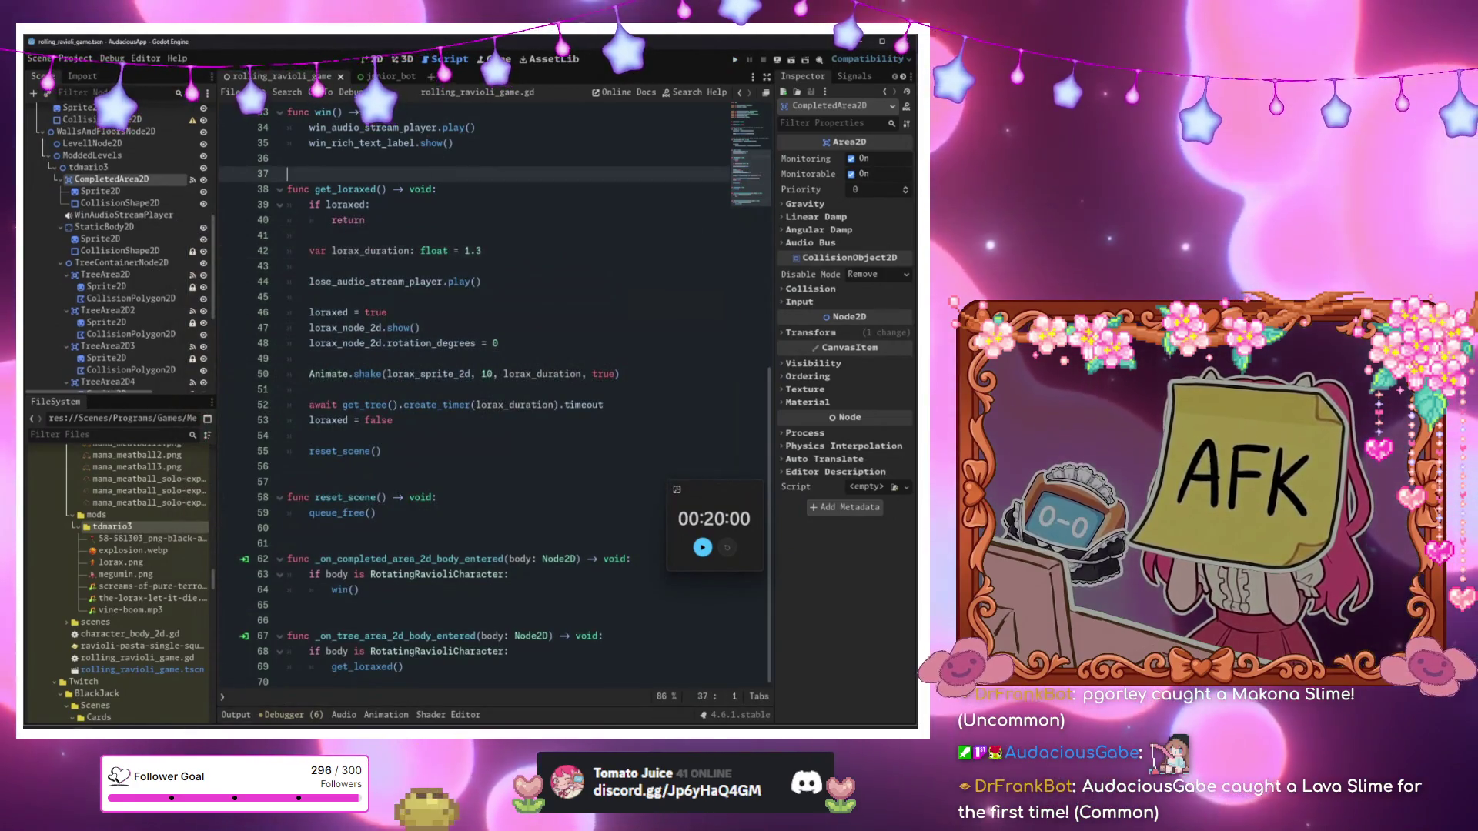
Create a new scene with a User Interface Control root node, shown in the 2D view.
left_click(431, 77)
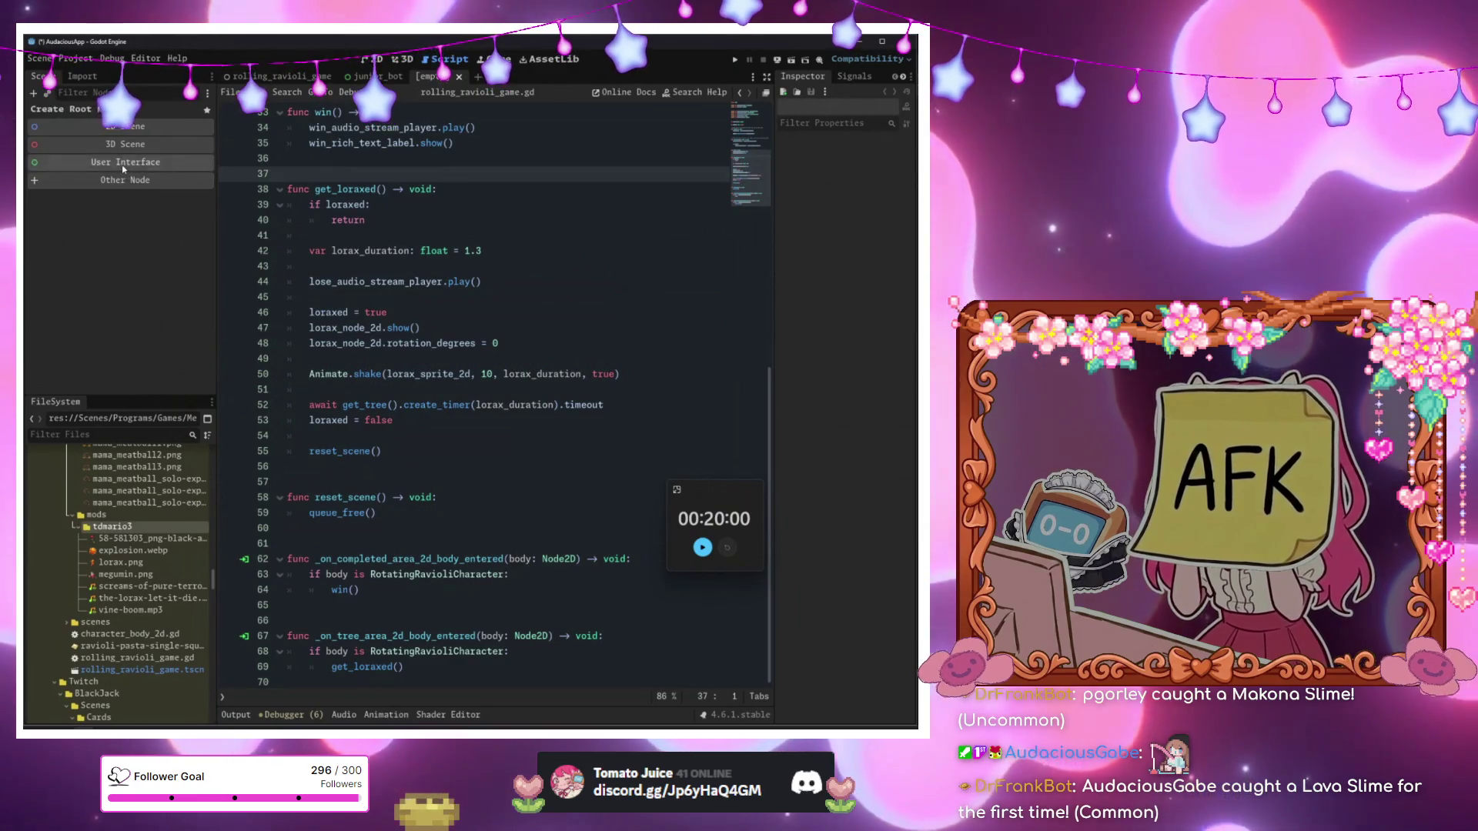
left_click(122, 165)
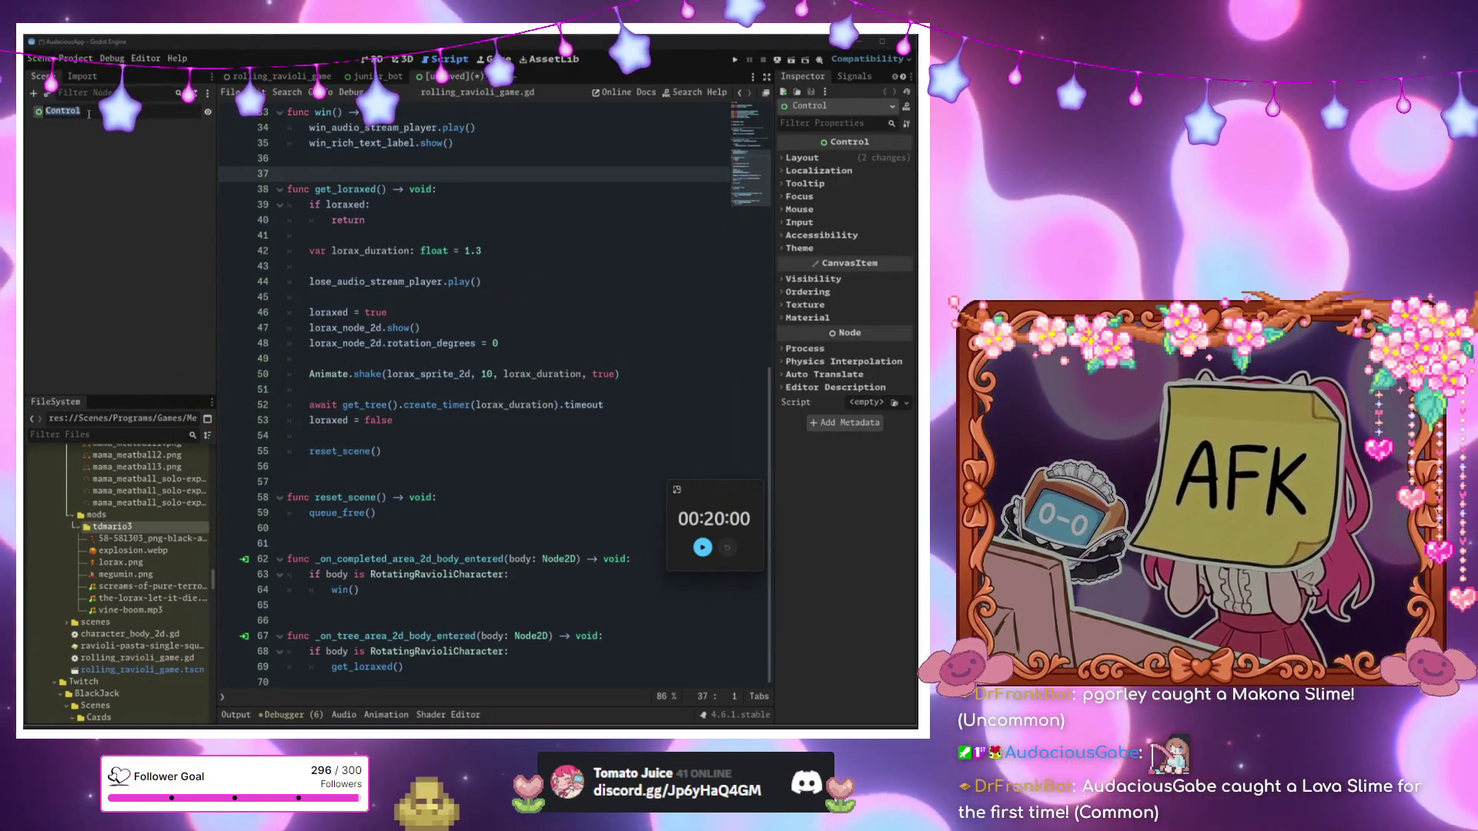
left_click(370, 60)
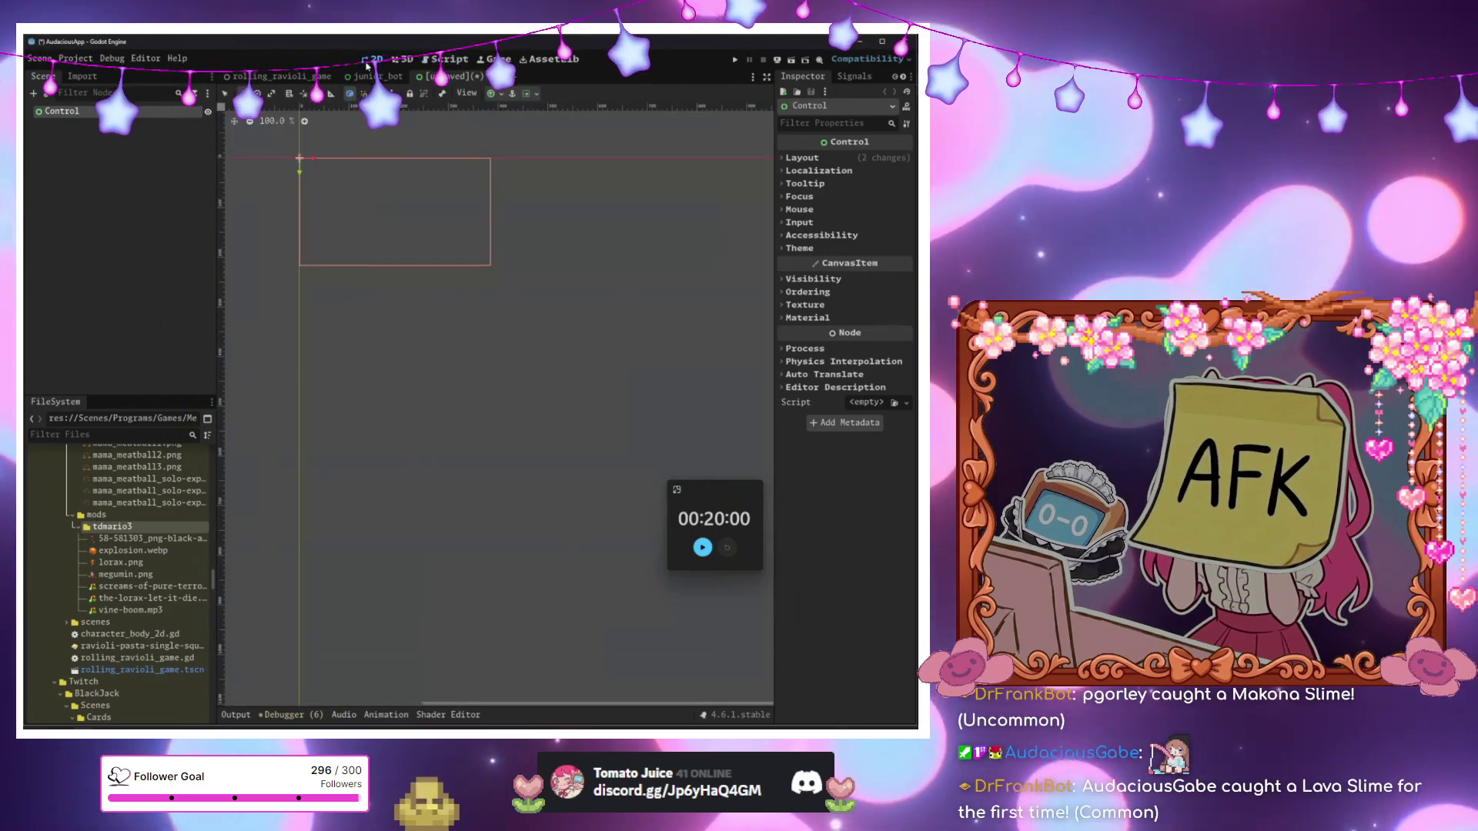
Return to the rolling_ravioli_game scene and zoom in on the Truffula trees.
left_click(277, 77)
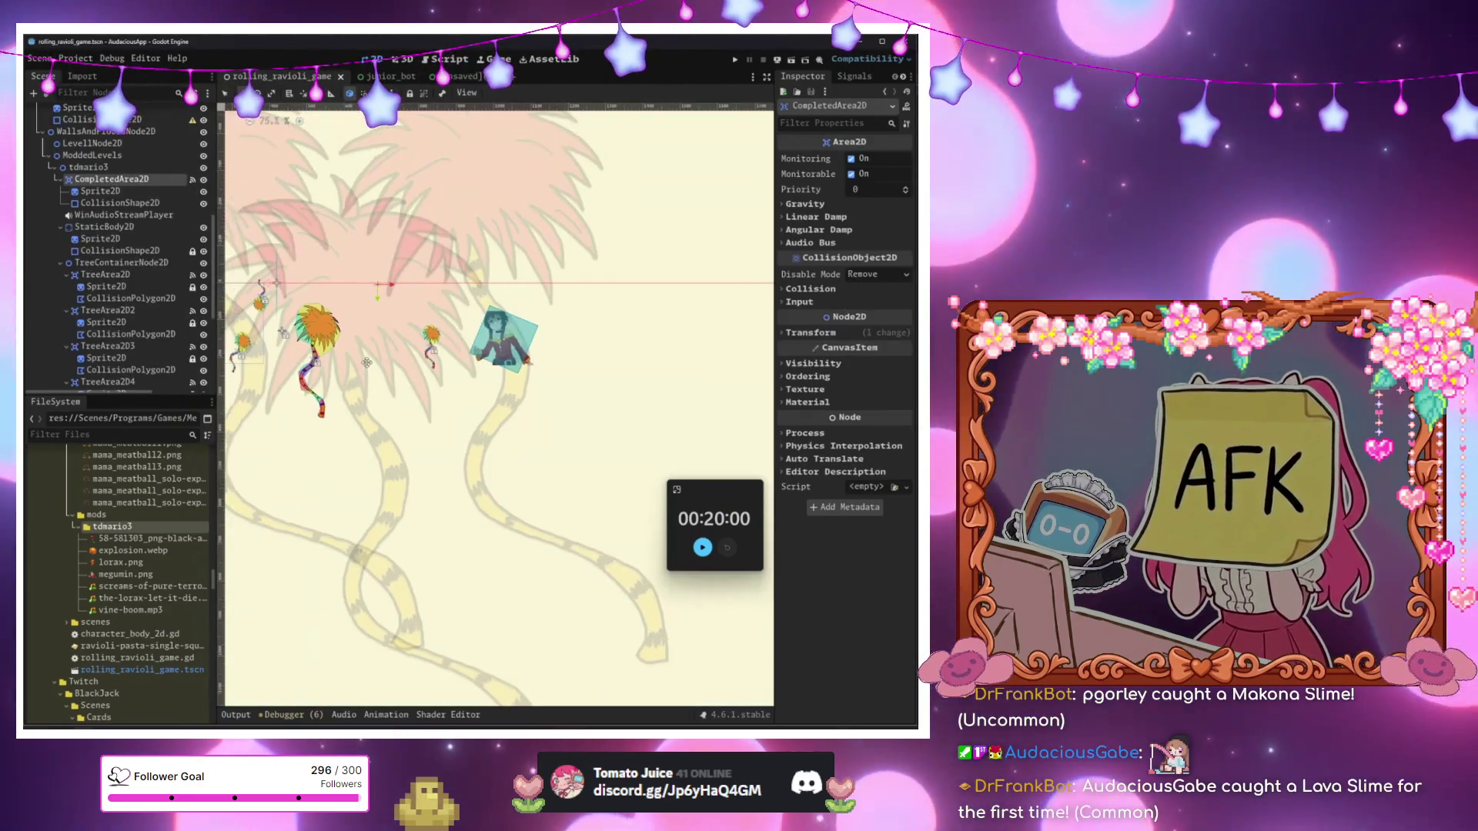
scroll(345, 357, "up", 4)
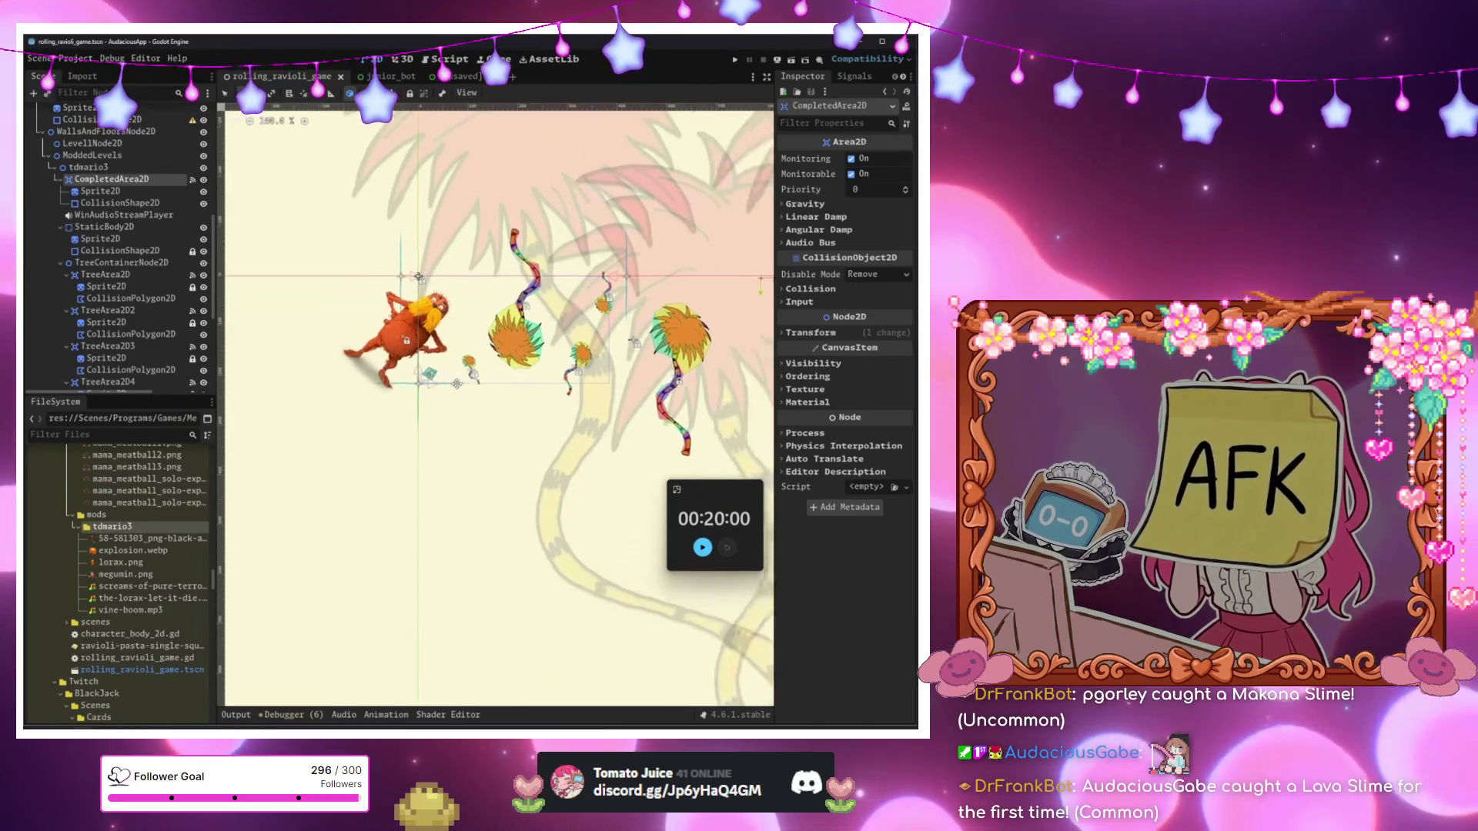
scroll(619, 363, "up", 8)
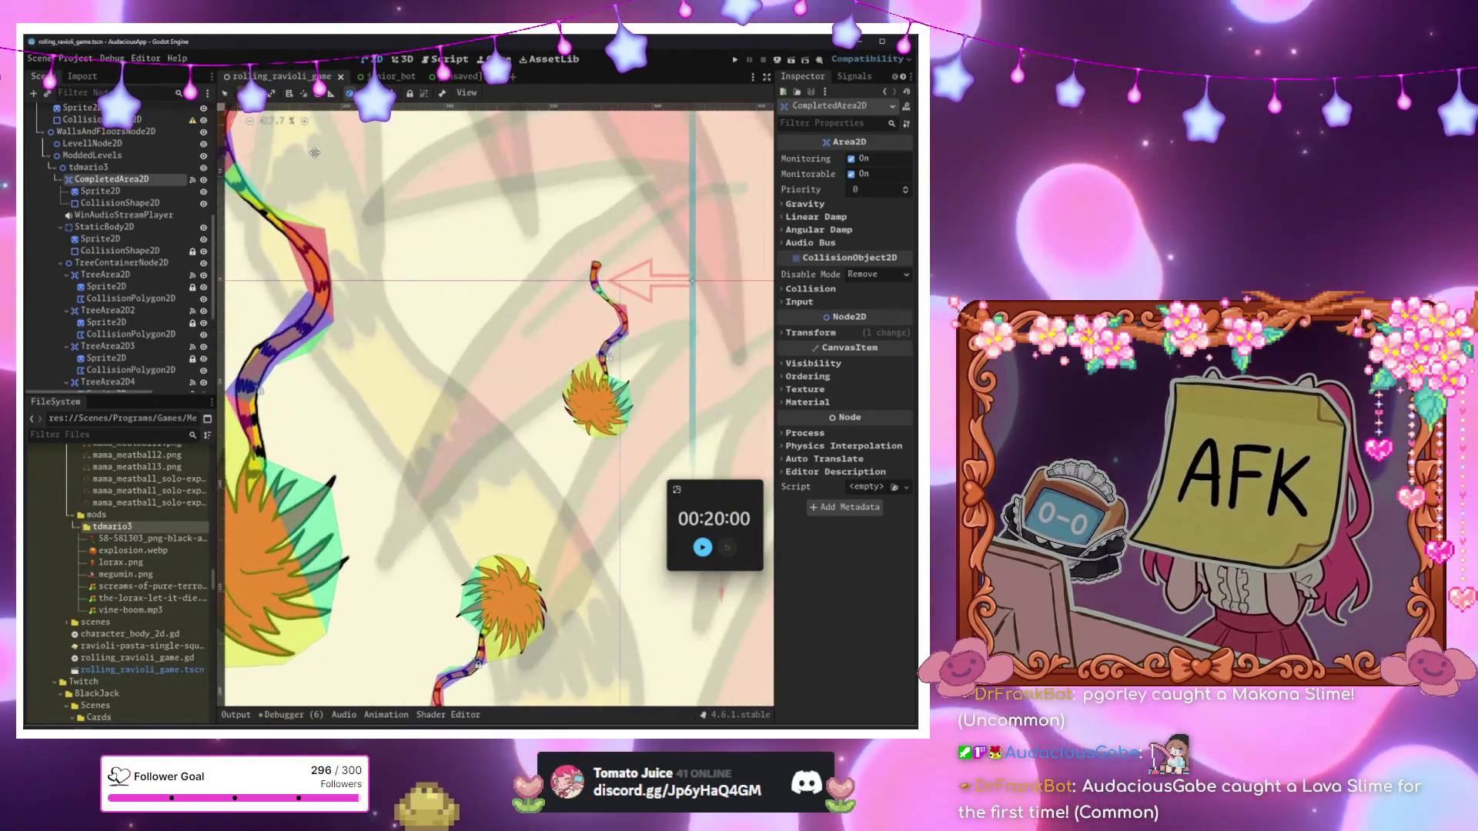